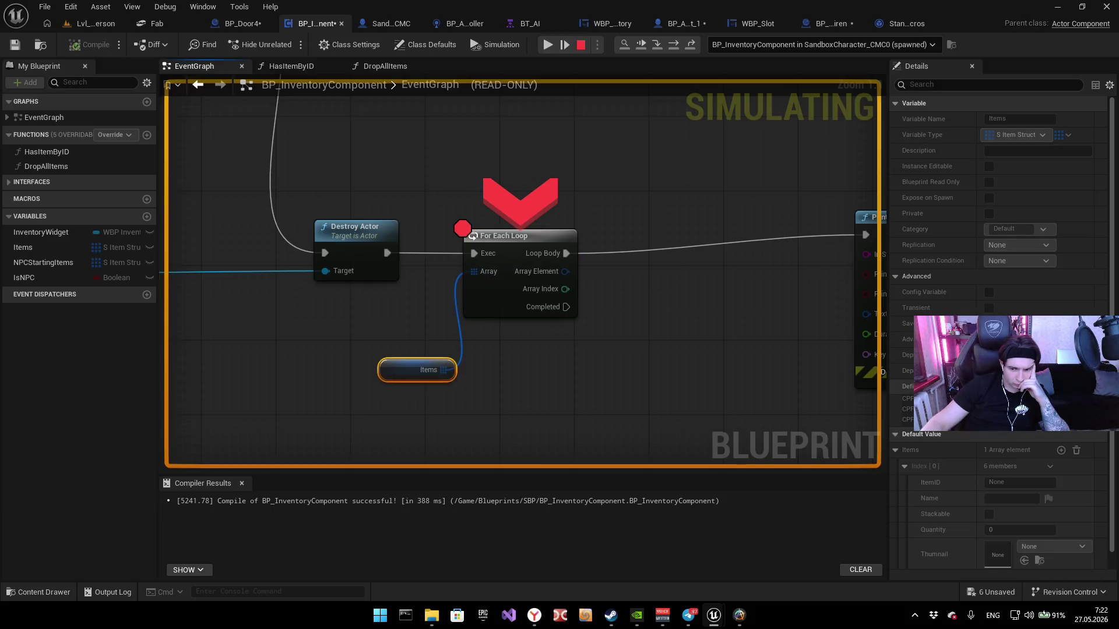
# Step: Check the Items default value array in Details, then stop the running simulation
pyautogui.scroll(-2, 1048, 470)
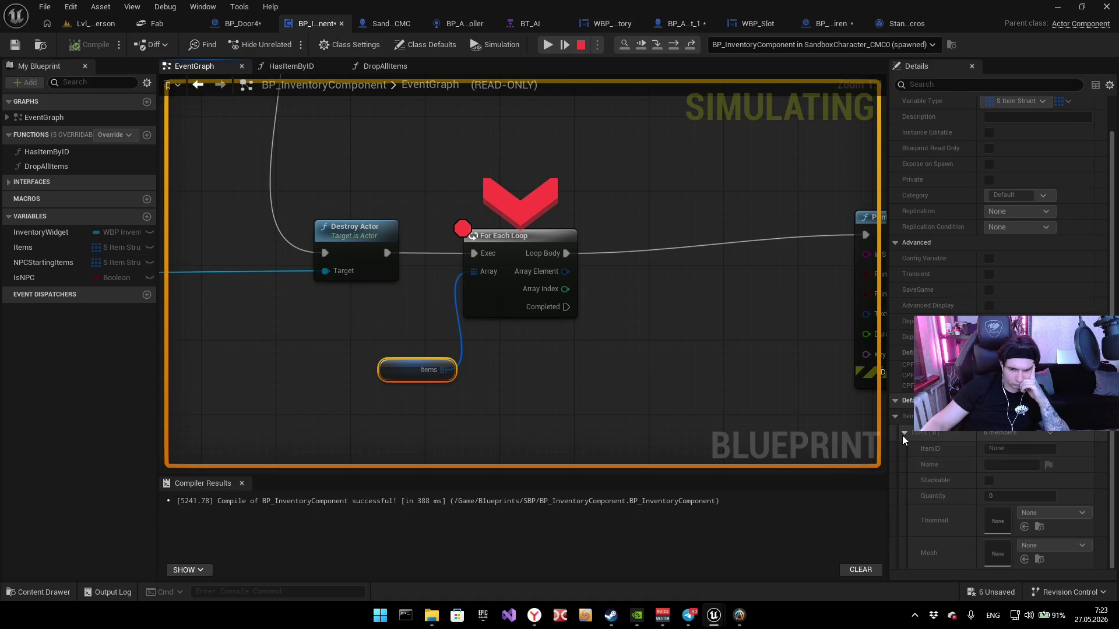
pyautogui.scroll(2, 902, 436)
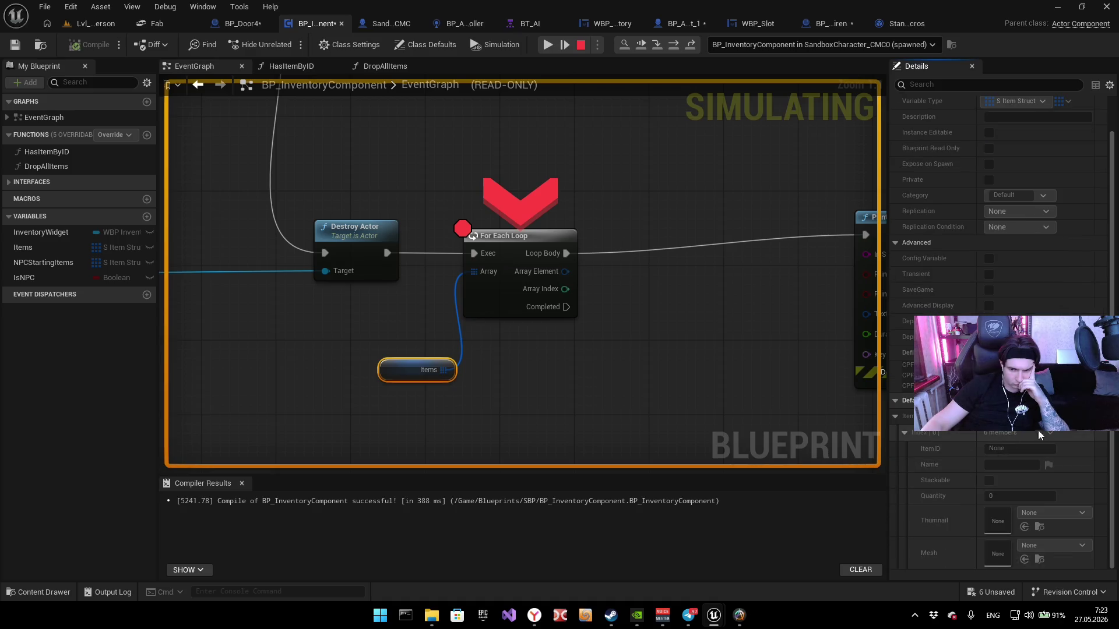
pyautogui.click(896, 450)
pyautogui.click(896, 450)
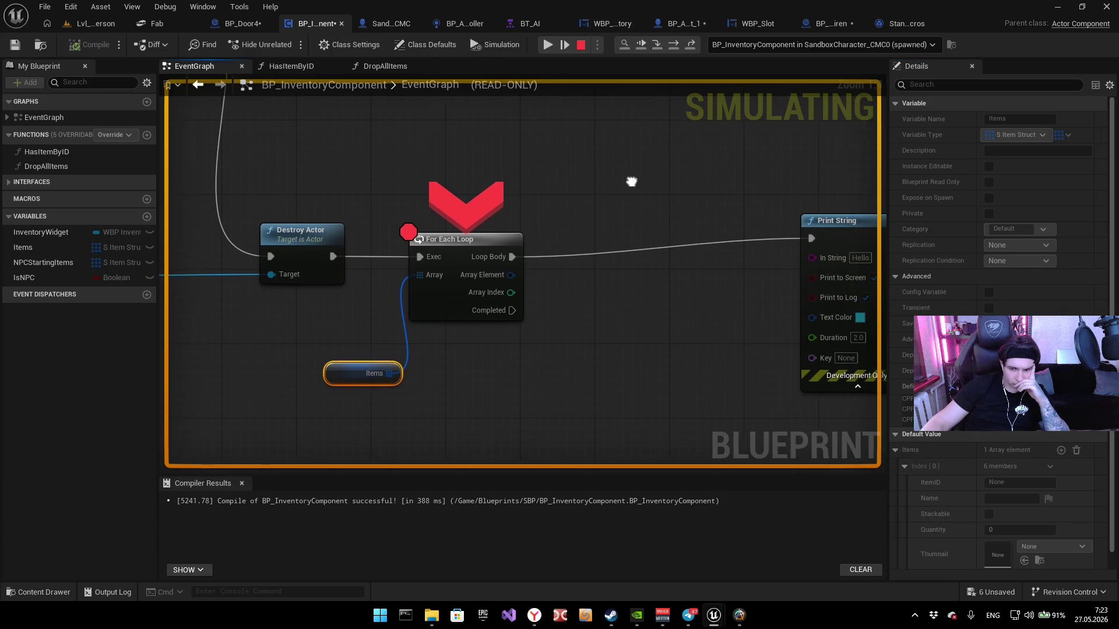
pyautogui.click(581, 51)
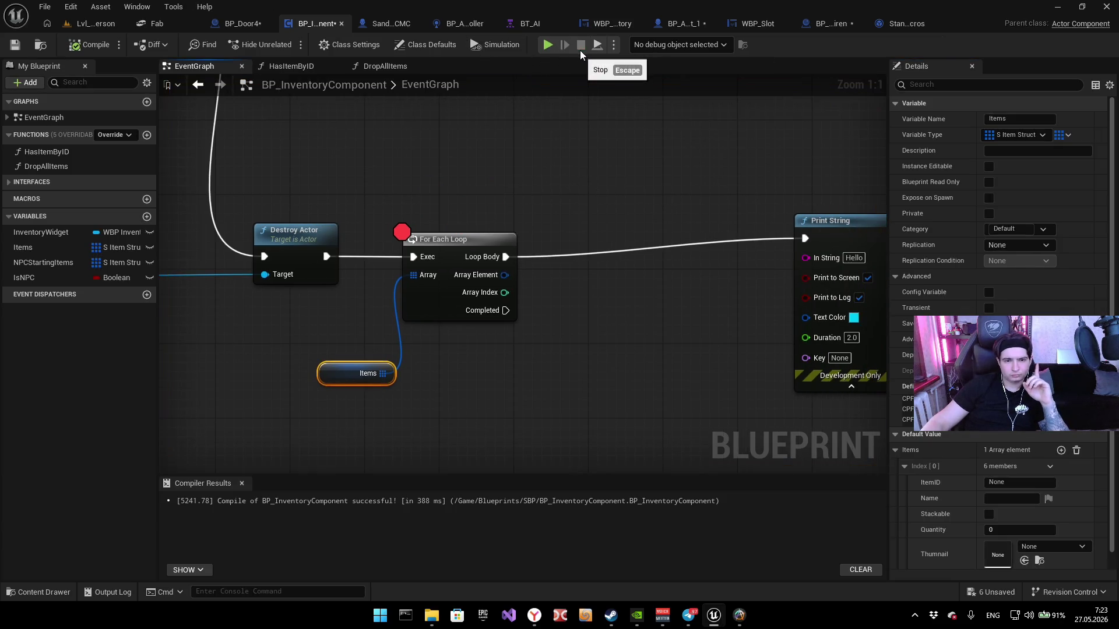
# Step: Clear the For Each Loop breakpoint and select the upper Set Array Elem node
pyautogui.scroll(-5, 582, 187)
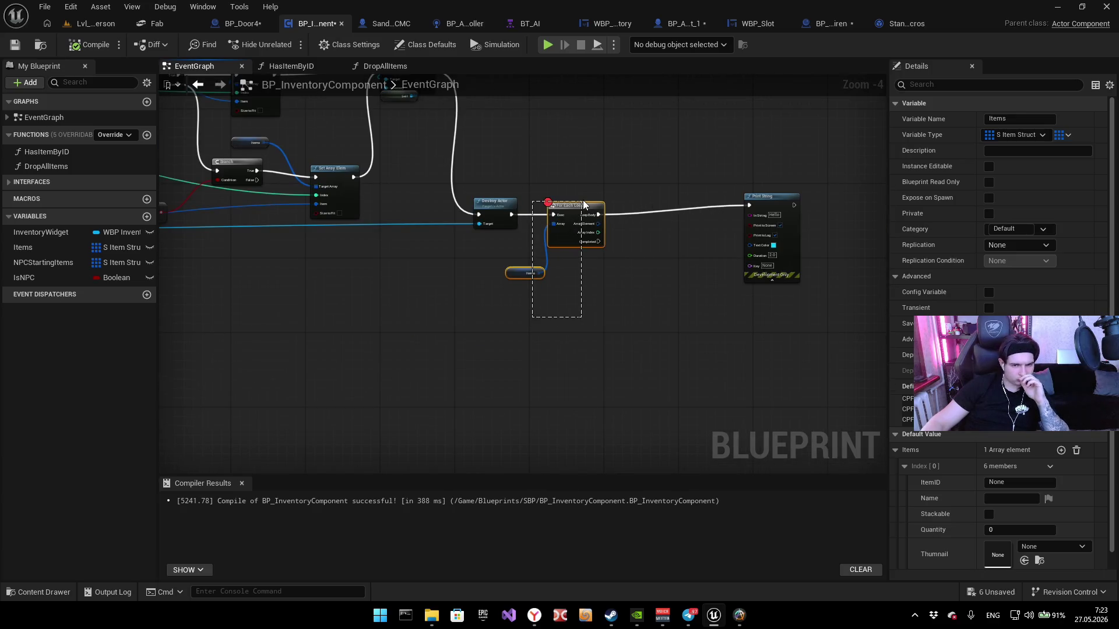
pyautogui.click(577, 207)
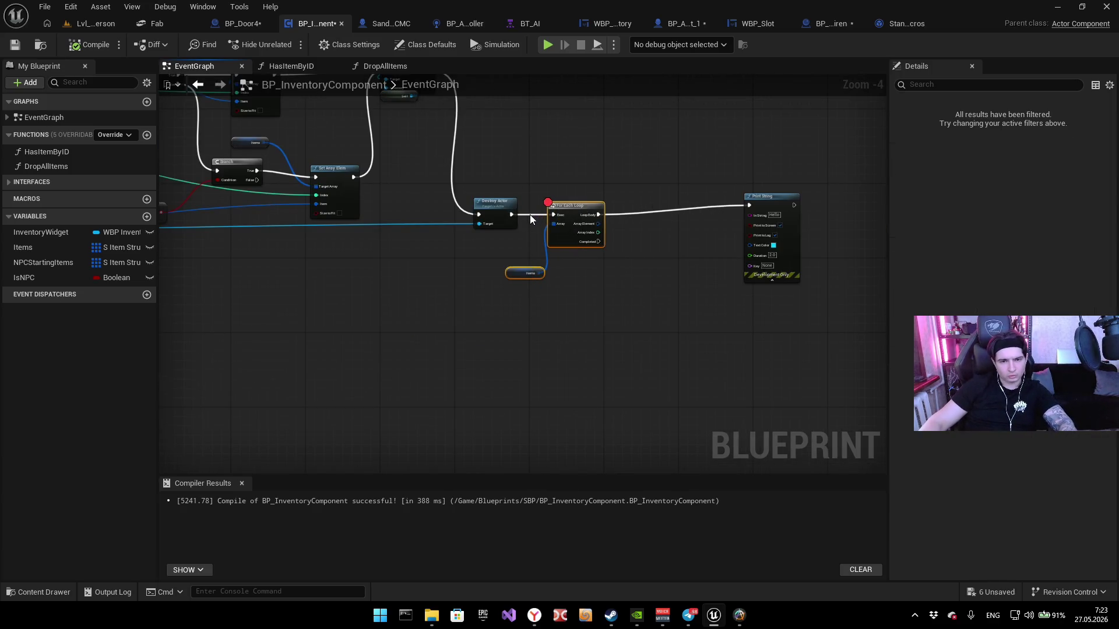
pyautogui.click(565, 206)
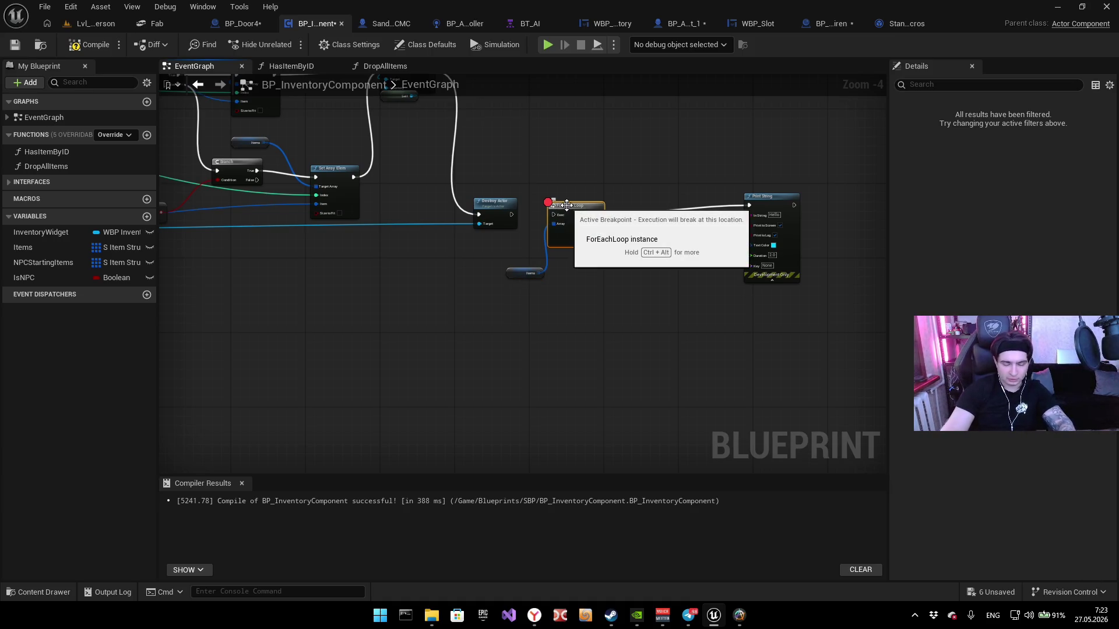
pyautogui.press('F9')
pyautogui.moveTo(540, 233)
pyautogui.mouseDown()
pyautogui.moveTo(667, 299)
pyautogui.moveTo(731, 382)
pyautogui.mouseUp()
pyautogui.scroll(1, 543, 232)
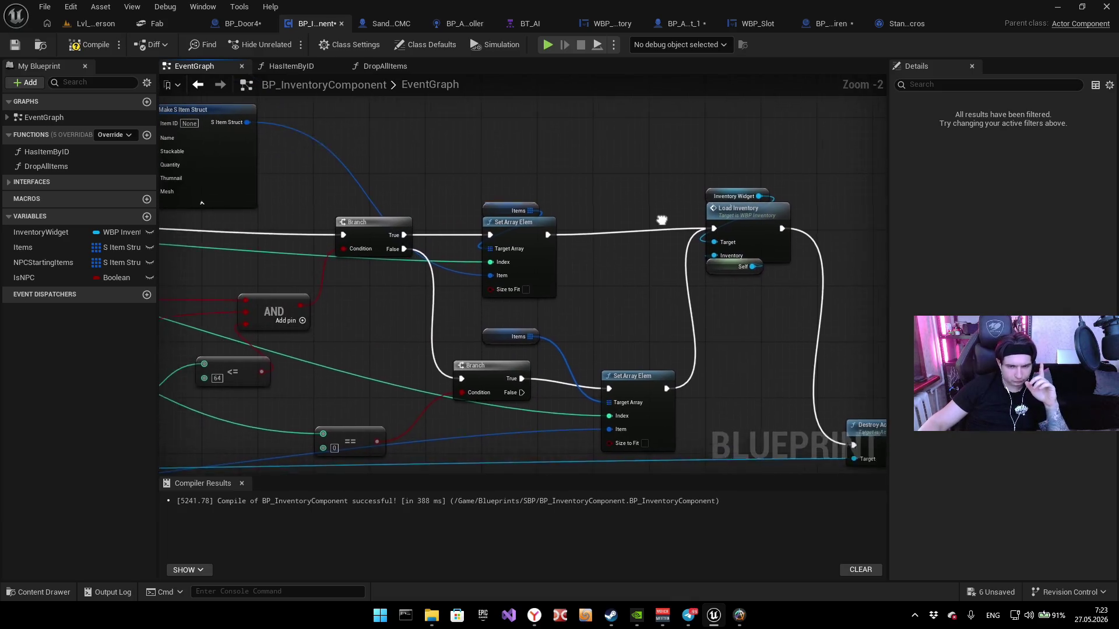
pyautogui.scroll(1, 662, 218)
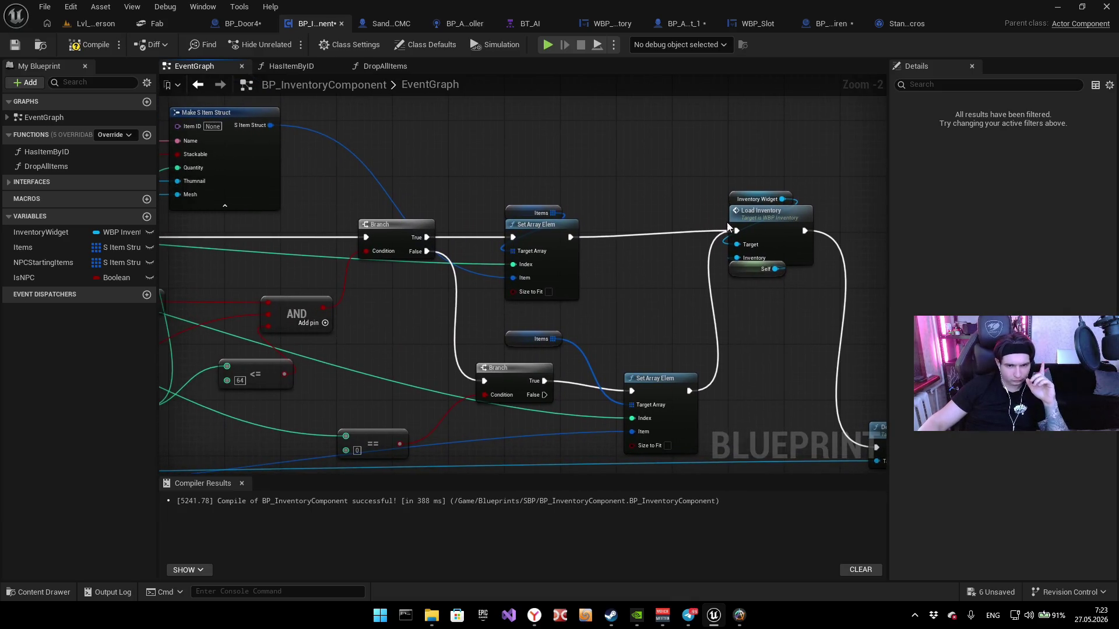
pyautogui.click(549, 228)
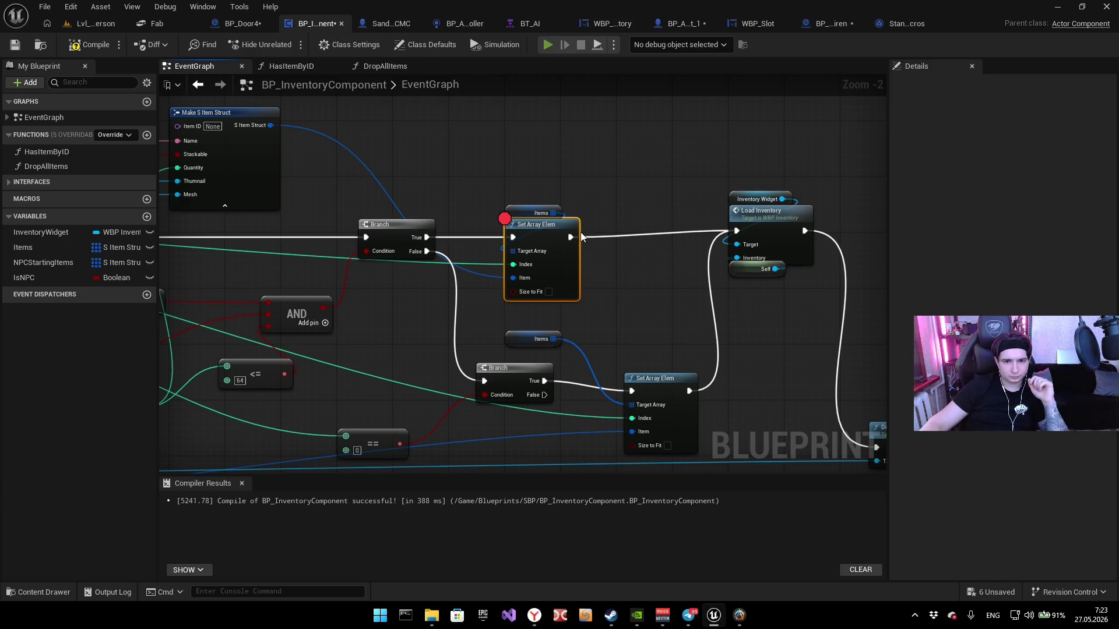
# Step: Play-test the level, walking up to the door and interacting with it before exiting
pyautogui.hotkey('alt', 'p')
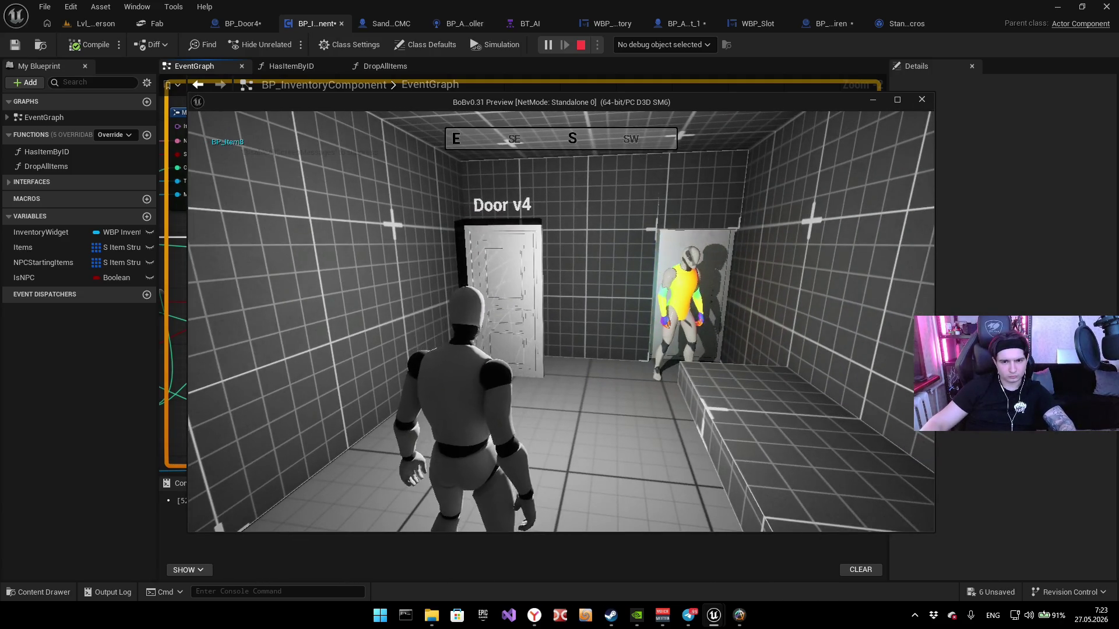
pyautogui.press('w')
pyautogui.press('e')
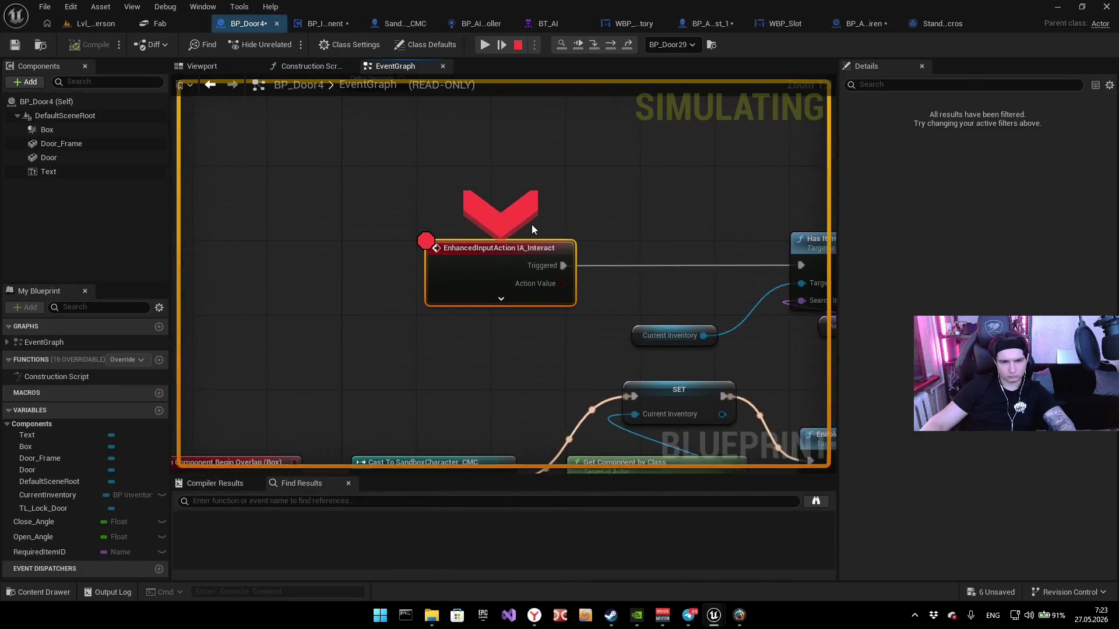
pyautogui.press('Escape')
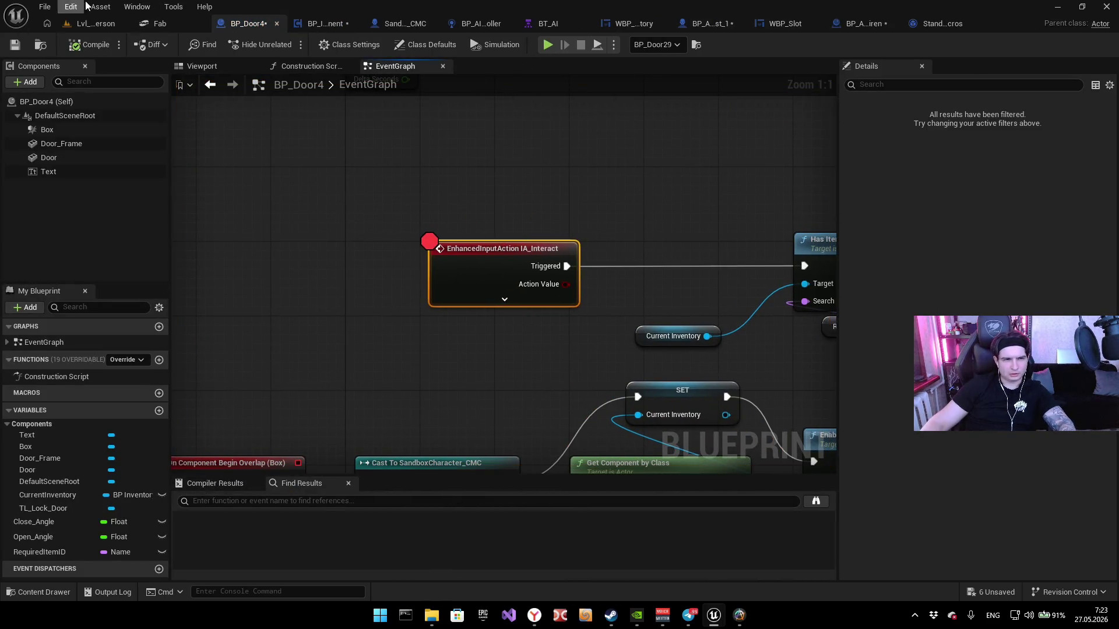
# Step: Back in BP_InventoryComponent, add a breakpoint to the lower Set Array Elem node
pyautogui.click(103, 28)
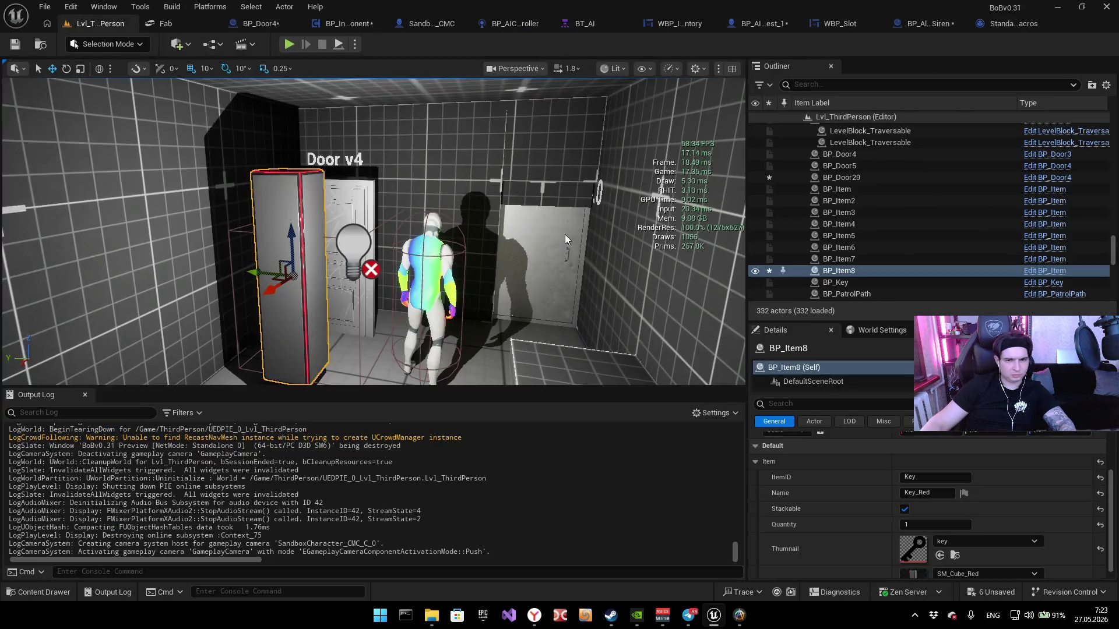
pyautogui.click(317, 24)
pyautogui.scroll(-1, 659, 204)
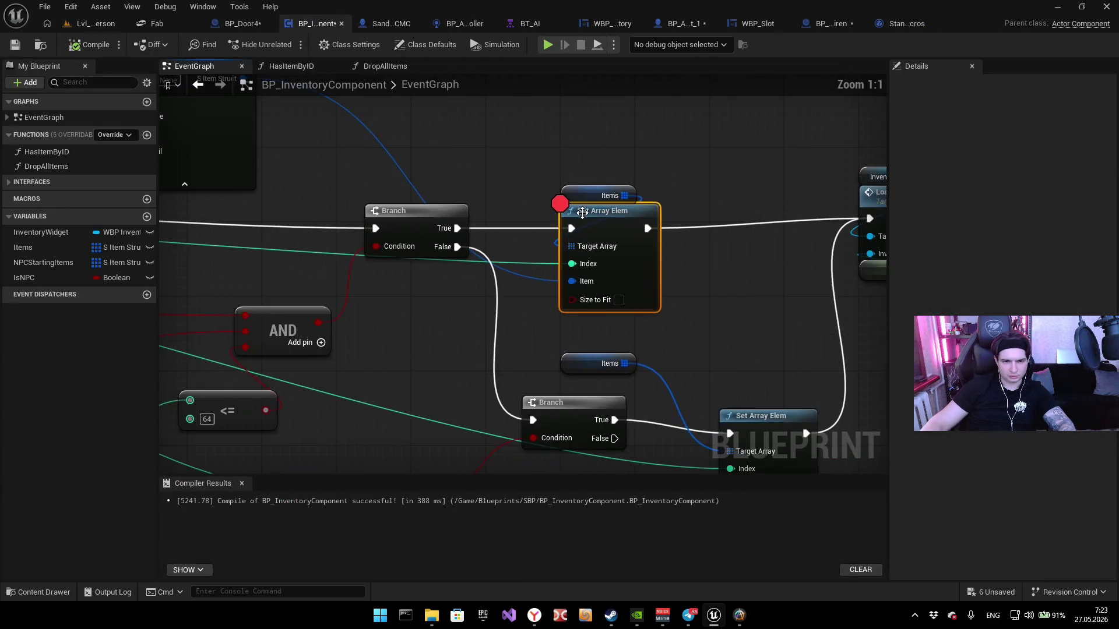
pyautogui.scroll(-1, 659, 192)
pyautogui.scroll(1, 698, 243)
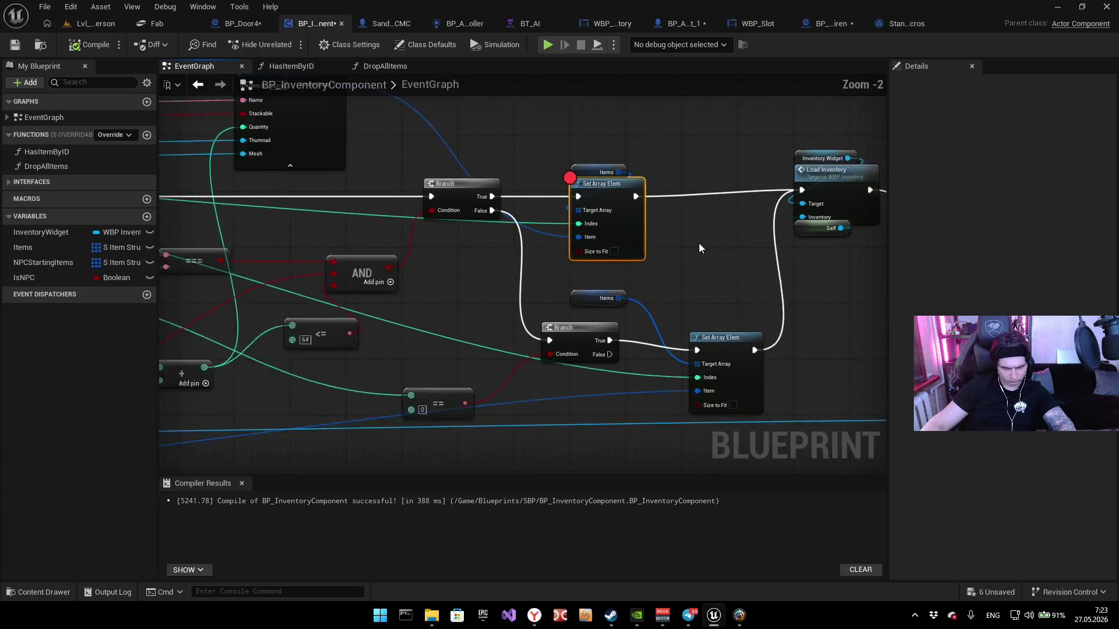
pyautogui.scroll(1, 716, 256)
pyautogui.scroll(1, 535, 228)
pyautogui.moveTo(909, 355); pyautogui.dragTo(224, 288)
pyautogui.click(582, 326)
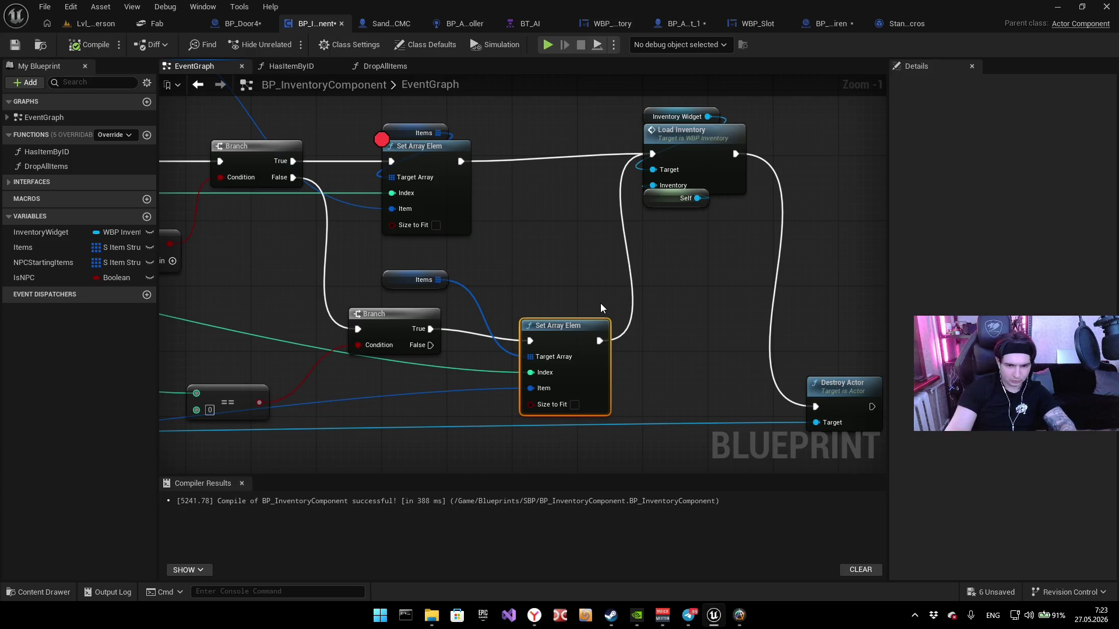
pyautogui.press('F9')
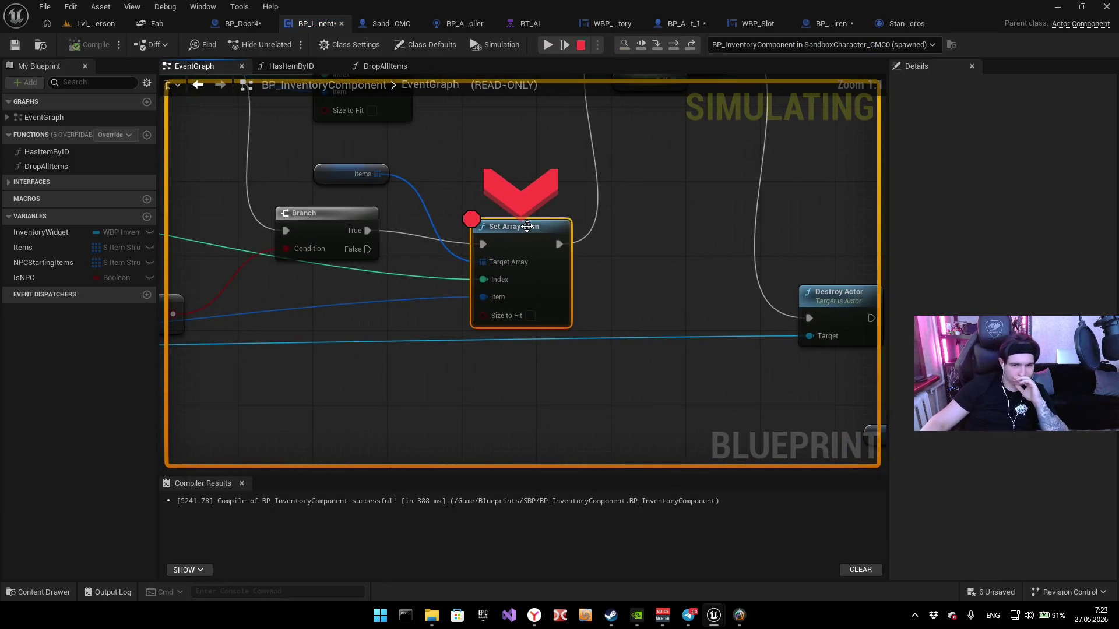
# Step: Expand the Items watch popup and scroll through its 18 empty entries
pyautogui.moveTo(524, 226)
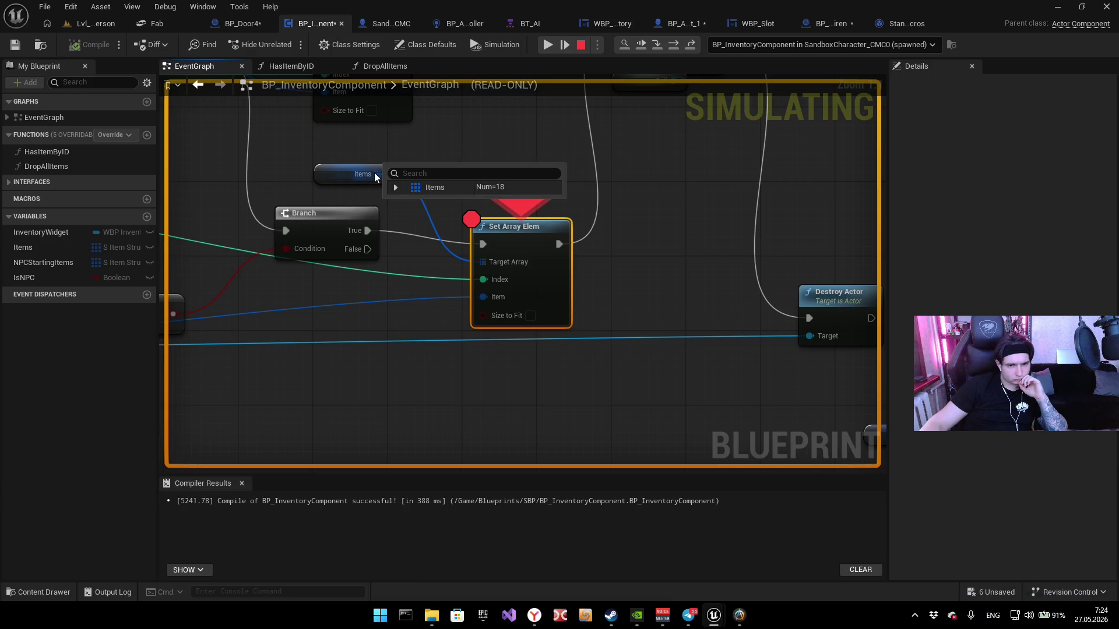
pyautogui.click(396, 188)
pyautogui.scroll(-2, 488, 215)
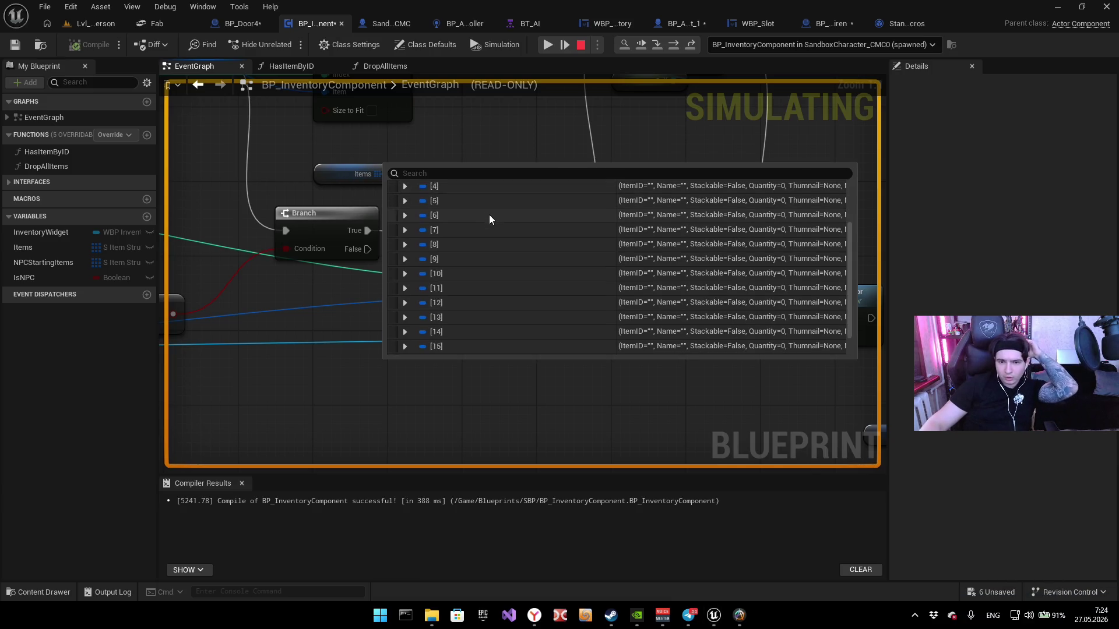
pyautogui.scroll(2, 497, 250)
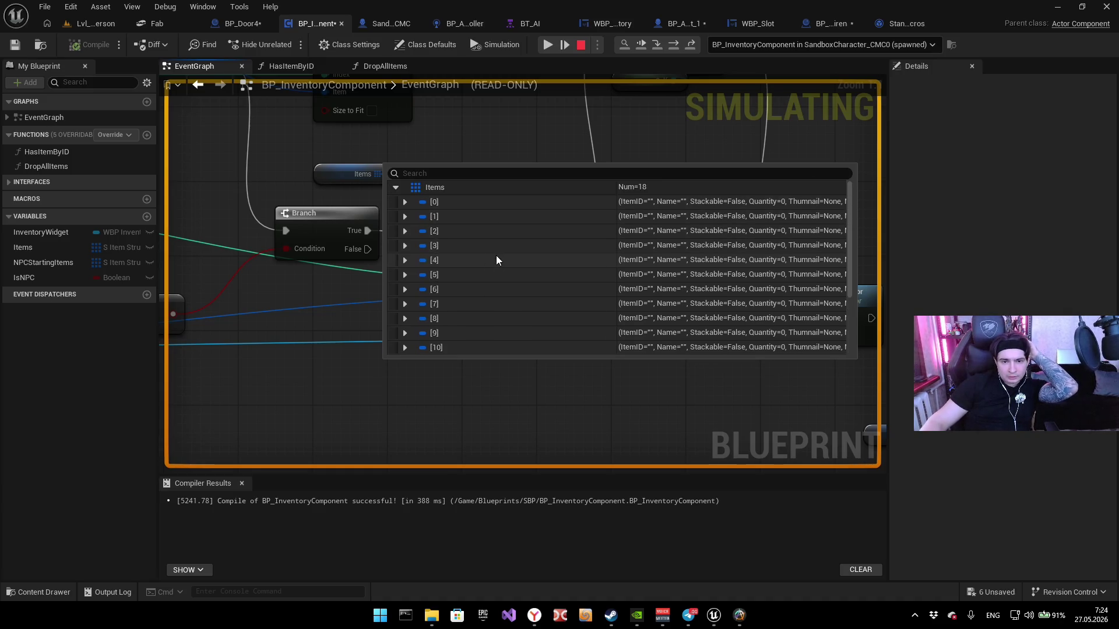
pyautogui.scroll(-3, 585, 267)
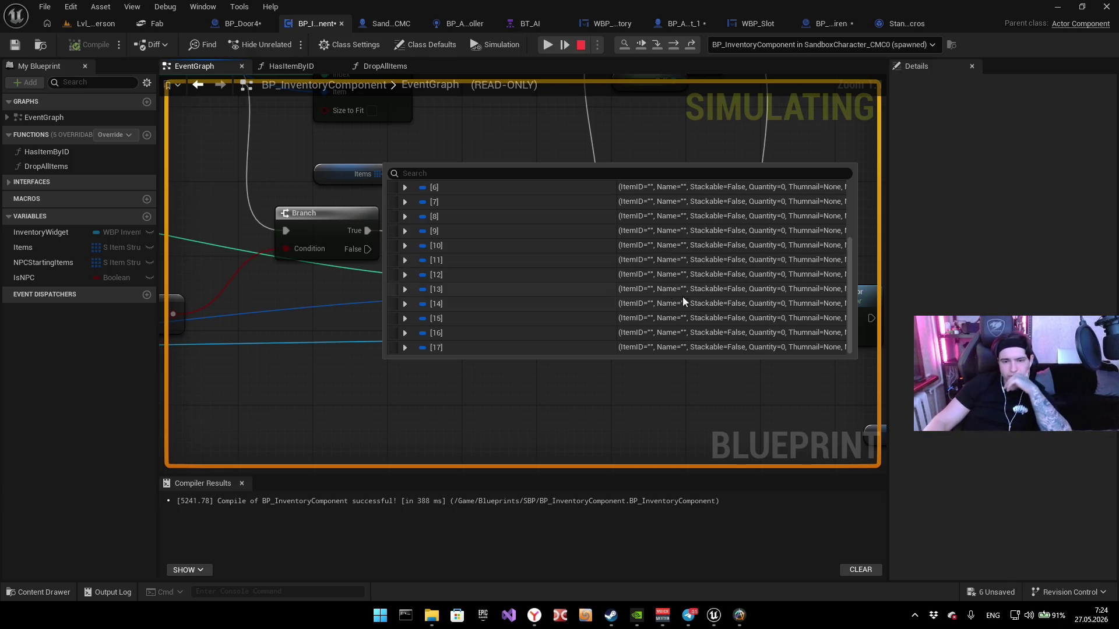
pyautogui.moveTo(848, 278); pyautogui.dragTo(855, 186)
pyautogui.moveTo(512, 88)
pyautogui.mouseDown()
pyautogui.moveTo(592, 192)
pyautogui.moveTo(538, 385)
pyautogui.moveTo(568, 205)
pyautogui.mouseUp()
# Step: Center Destroy Actor and For Each Loop, then stop the debug session
pyautogui.moveTo(321, 243)
pyautogui.moveTo(689, 250)
pyautogui.mouseDown()
pyautogui.moveTo(374, 237)
pyautogui.moveTo(312, 182)
pyautogui.moveTo(372, 153)
pyautogui.moveTo(479, 325)
pyautogui.moveTo(470, 417)
pyautogui.moveTo(515, 344)
pyautogui.moveTo(554, 215)
pyautogui.mouseUp()
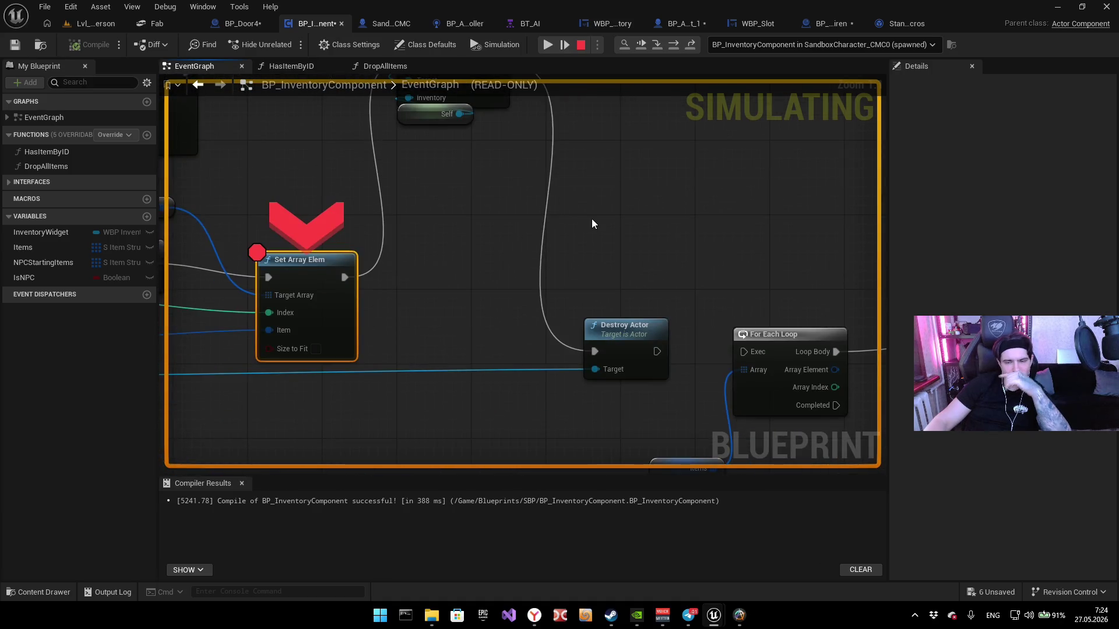
pyautogui.press('Escape')
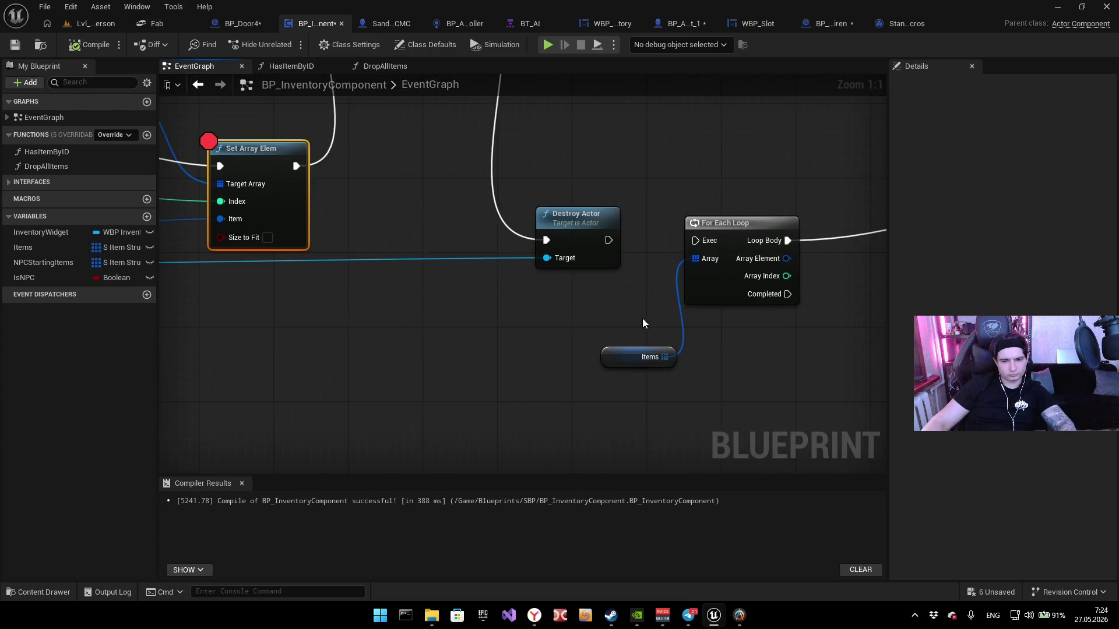
# Step: Remove the breakpoints from the Set Array Elem and For Each Loop nodes
pyautogui.moveTo(462, 170)
pyautogui.mouseDown()
pyautogui.moveTo(299, 137)
pyautogui.moveTo(500, 247)
pyautogui.moveTo(589, 243)
pyautogui.mouseUp()
pyautogui.rightClick(566, 193)
pyautogui.click(531, 151)
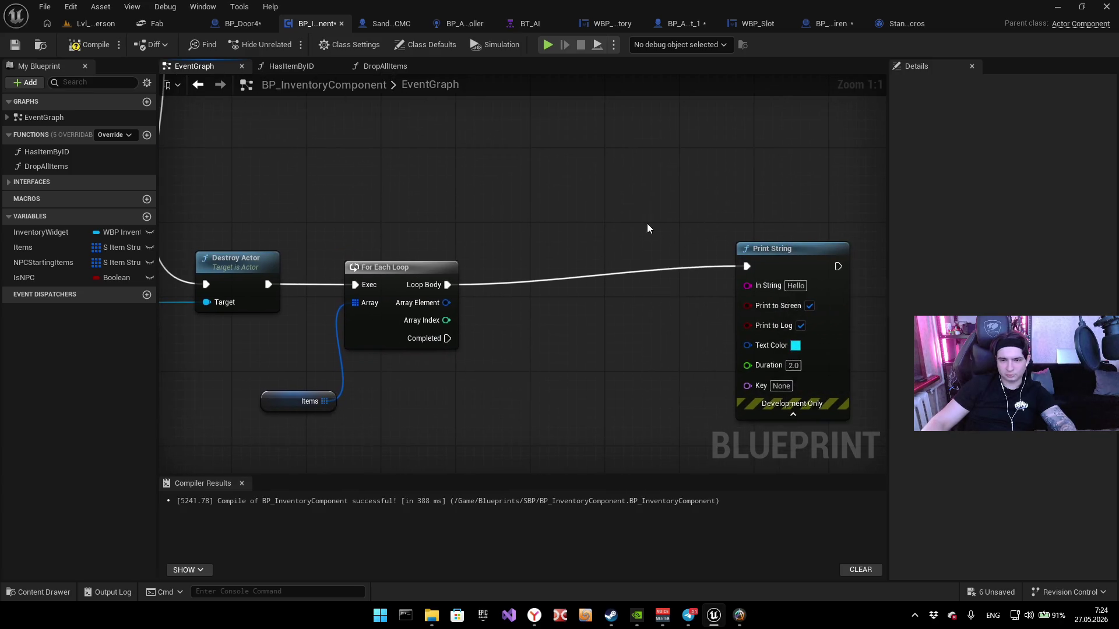
pyautogui.click(429, 268)
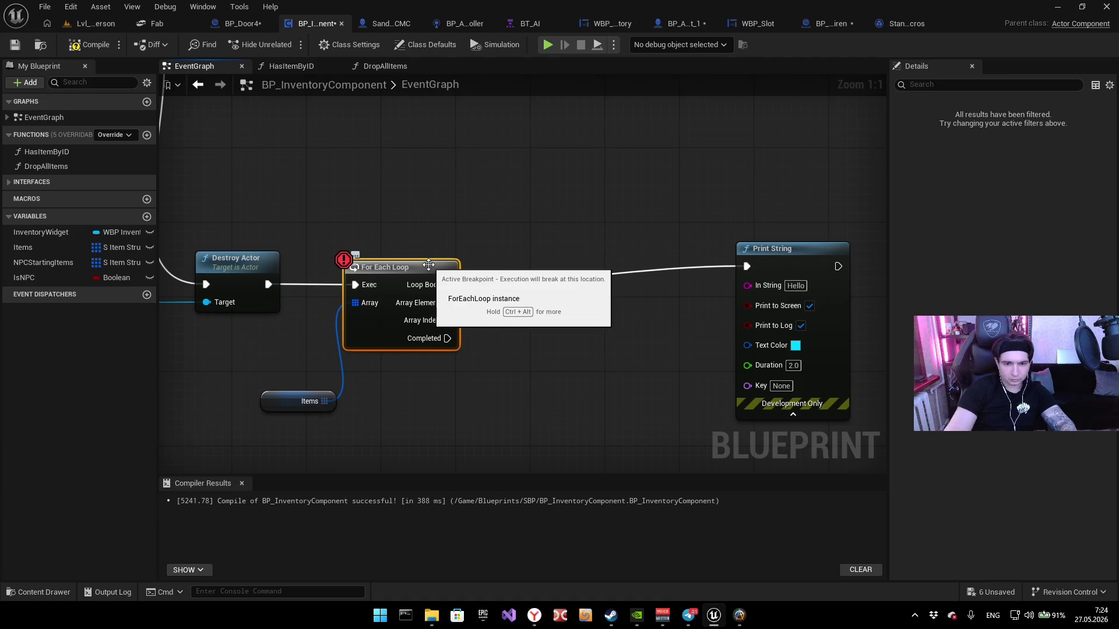
pyautogui.click(263, 230)
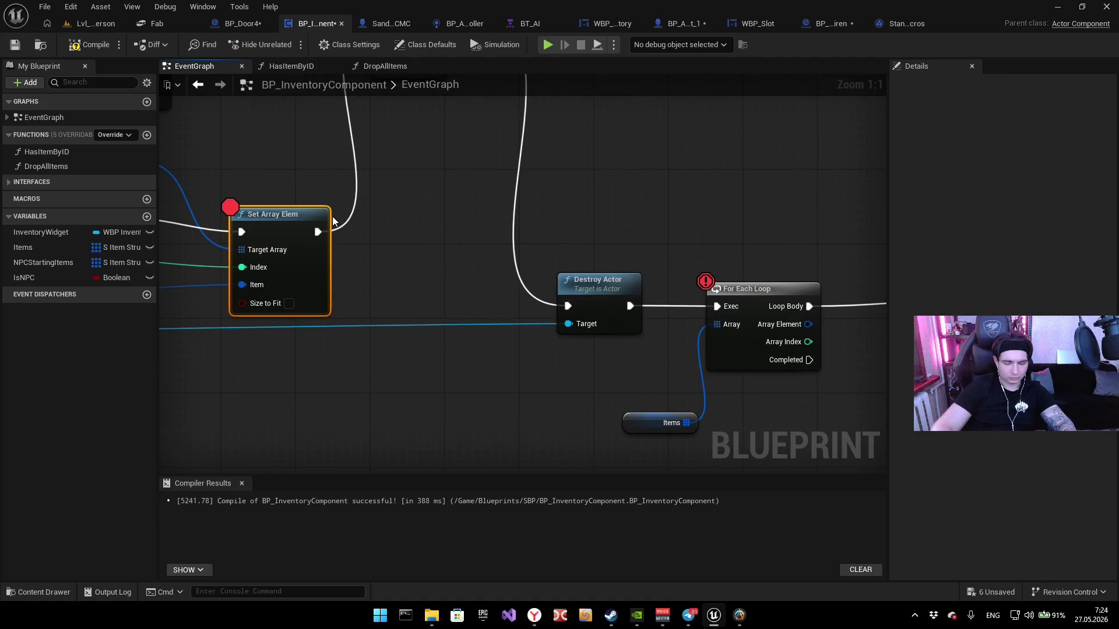
pyautogui.press('F9')
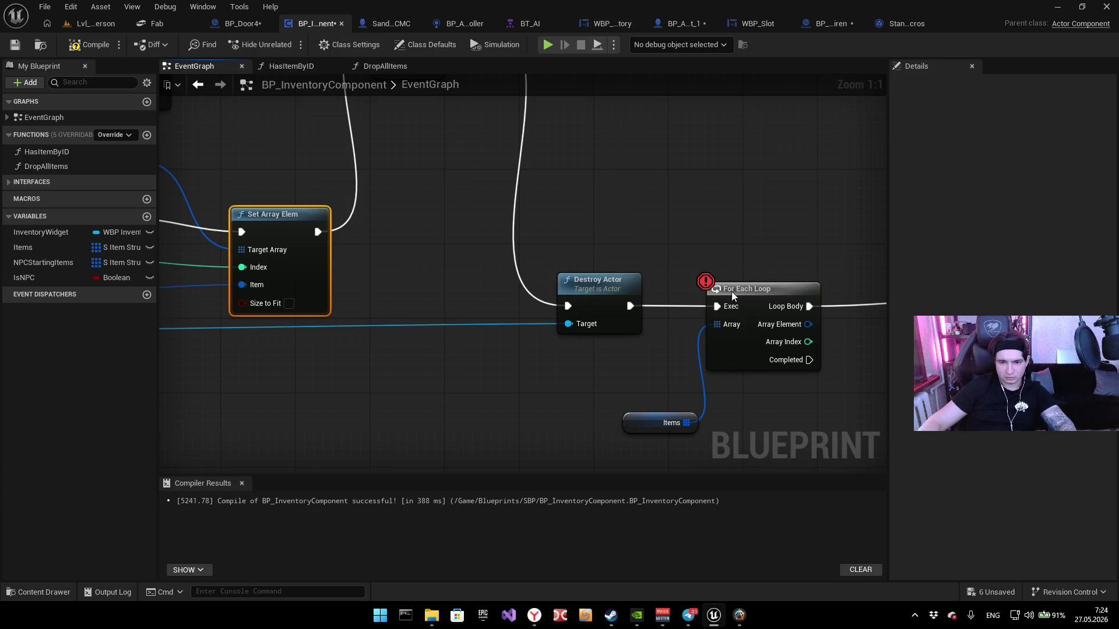
pyautogui.click(706, 286)
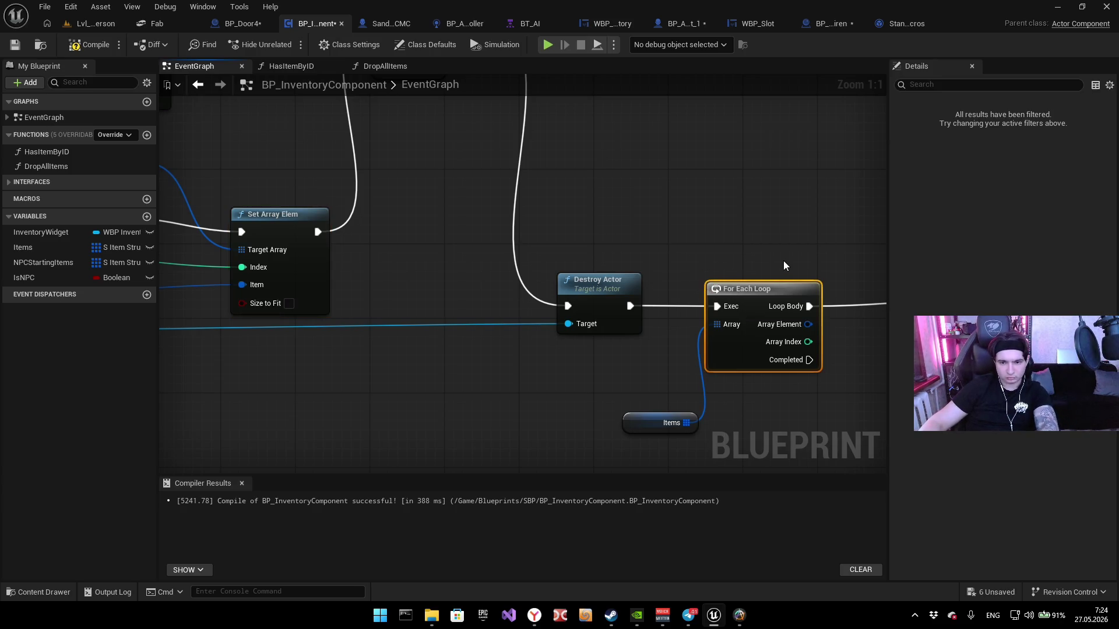
pyautogui.press('F9')
# Step: Move the Items getter left, breakpoint the Destroy Actor node, and start a Play session
pyautogui.moveTo(715, 288)
pyautogui.mouseDown()
pyautogui.moveTo(519, 252)
pyautogui.moveTo(564, 214)
pyautogui.mouseUp()
pyautogui.moveTo(493, 352)
pyautogui.mouseDown()
pyautogui.moveTo(387, 344)
pyautogui.moveTo(409, 352)
pyautogui.mouseUp()
pyautogui.moveTo(480, 187)
pyautogui.mouseDown()
pyautogui.moveTo(483, 266)
pyautogui.moveTo(696, 211)
pyautogui.mouseUp()
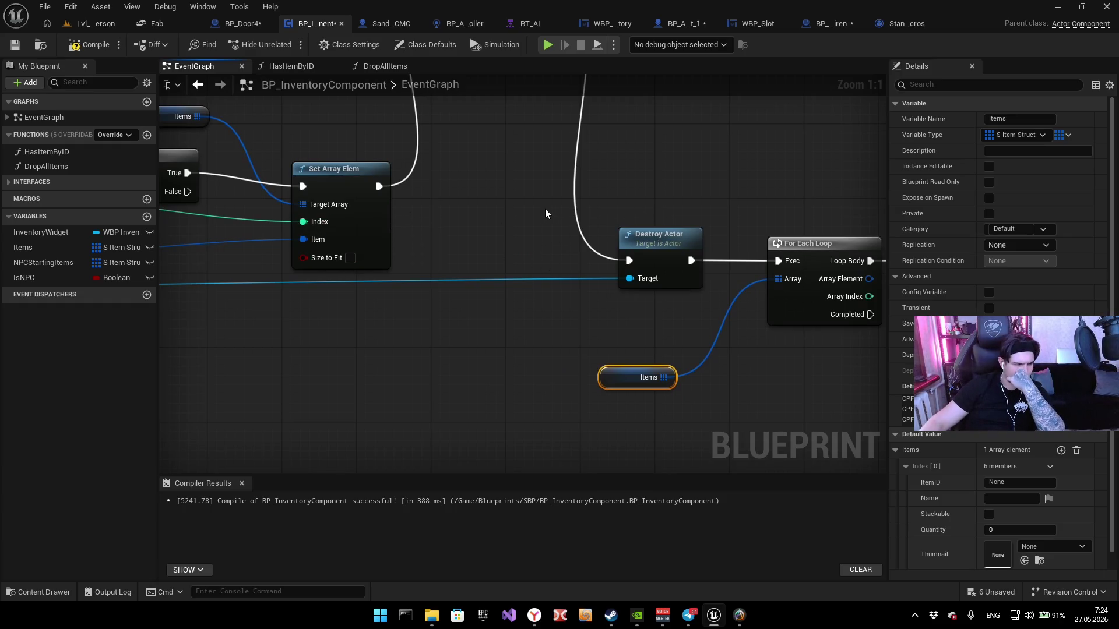
pyautogui.moveTo(679, 165)
pyautogui.mouseDown()
pyautogui.moveTo(565, 347)
pyautogui.moveTo(724, 439)
pyautogui.moveTo(732, 407)
pyautogui.mouseUp()
pyautogui.moveTo(582, 364)
pyautogui.mouseDown()
pyautogui.moveTo(684, 208)
pyautogui.moveTo(702, 203)
pyautogui.moveTo(426, 224)
pyautogui.moveTo(368, 201)
pyautogui.moveTo(599, 250)
pyautogui.moveTo(583, 268)
pyautogui.mouseUp()
pyautogui.click(583, 269)
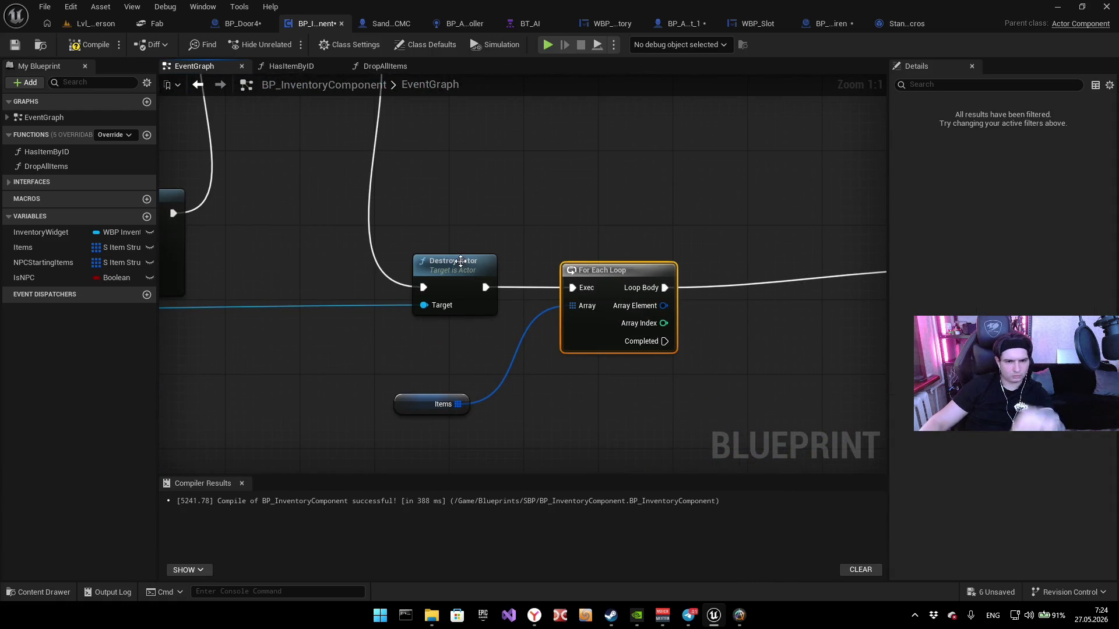
pyautogui.click(460, 261)
pyautogui.press('F9')
pyautogui.click(581, 219)
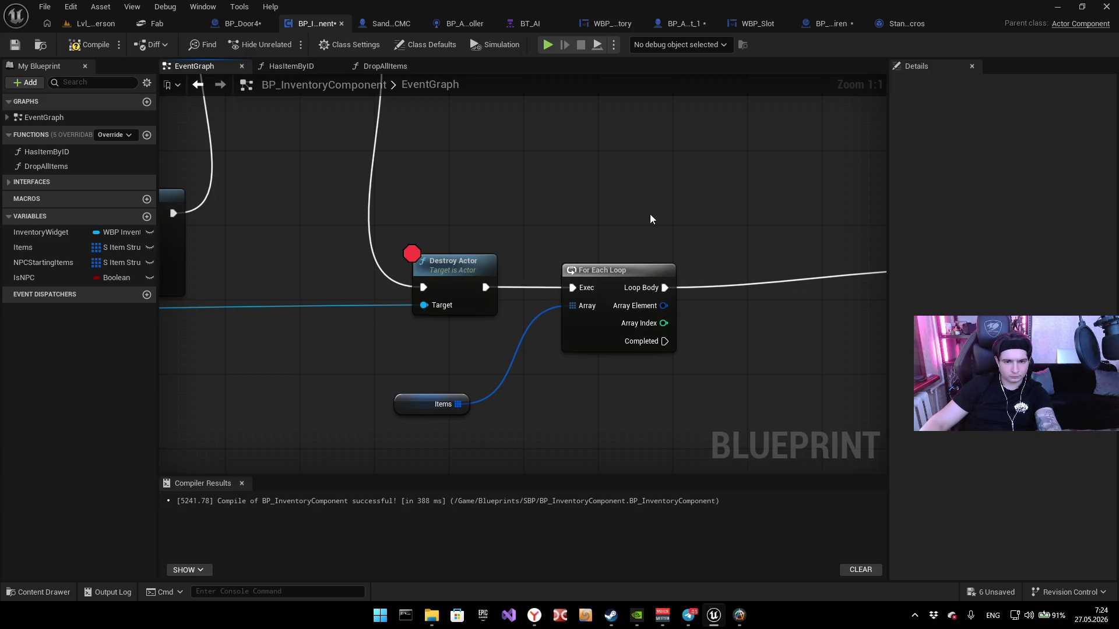
pyautogui.click(540, 50)
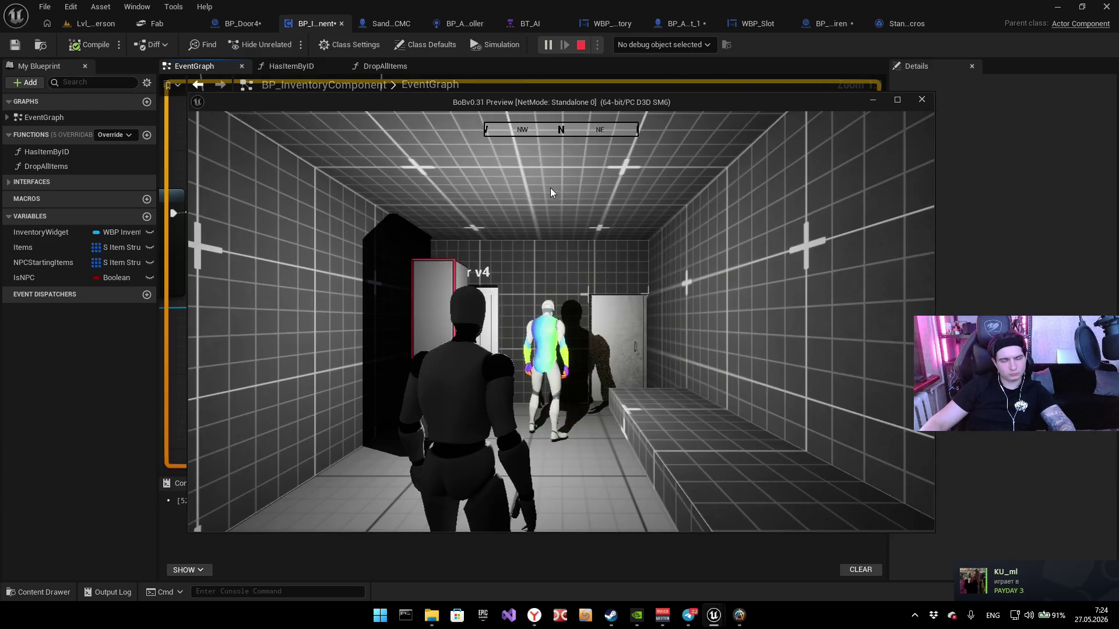
# Step: Step from Destroy Actor to For Each Loop and expand the Items array's 18 entries
pyautogui.press('w')
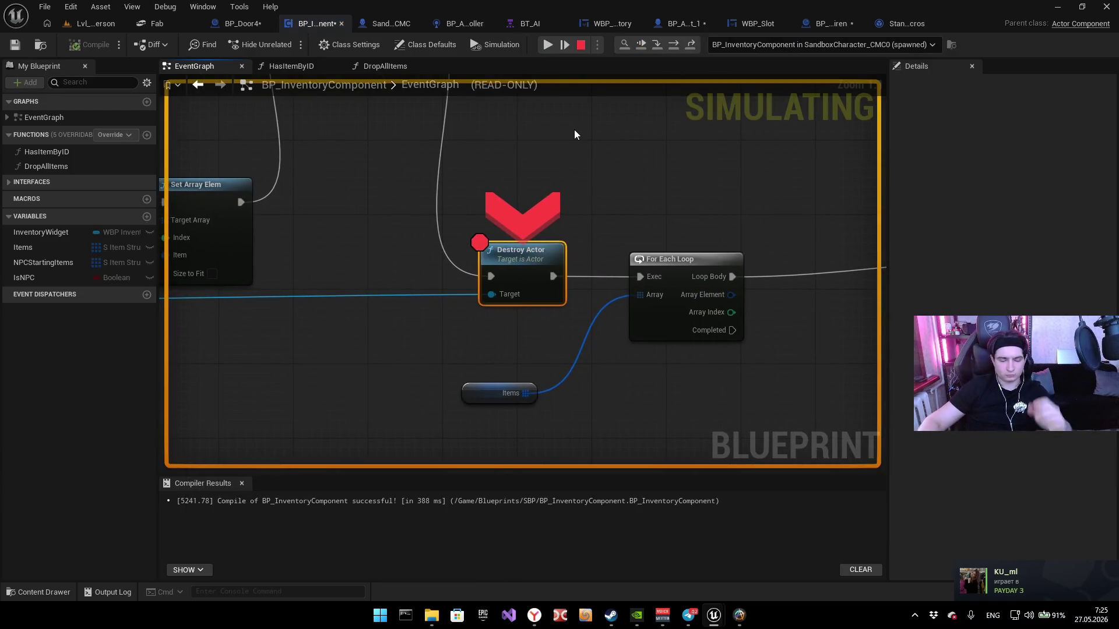
pyautogui.press('F9')
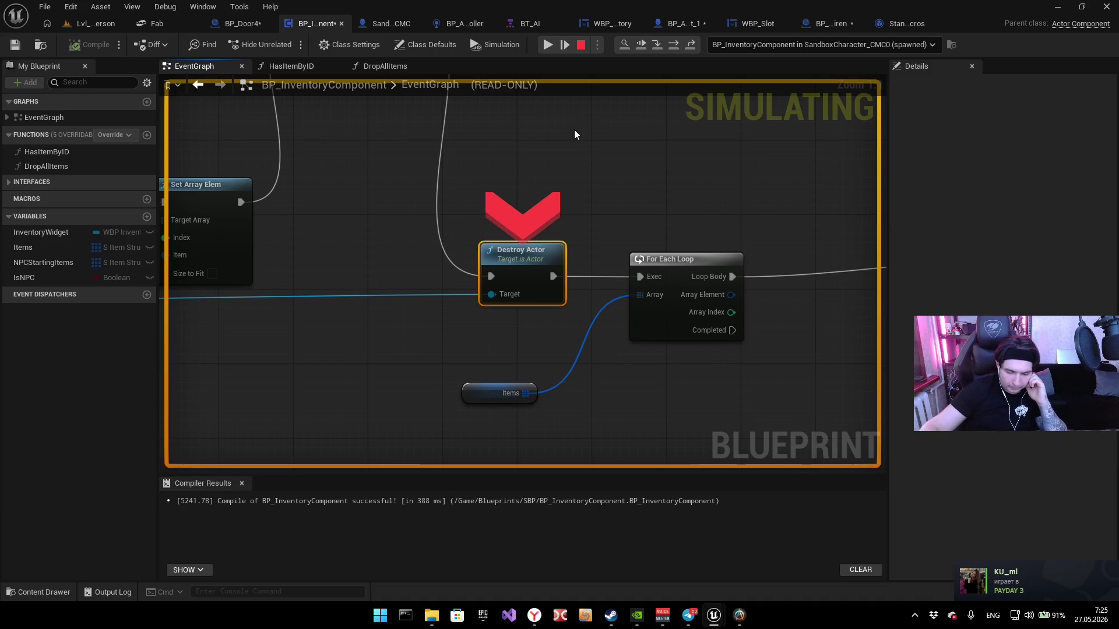
pyautogui.press('F9')
pyautogui.press('F10')
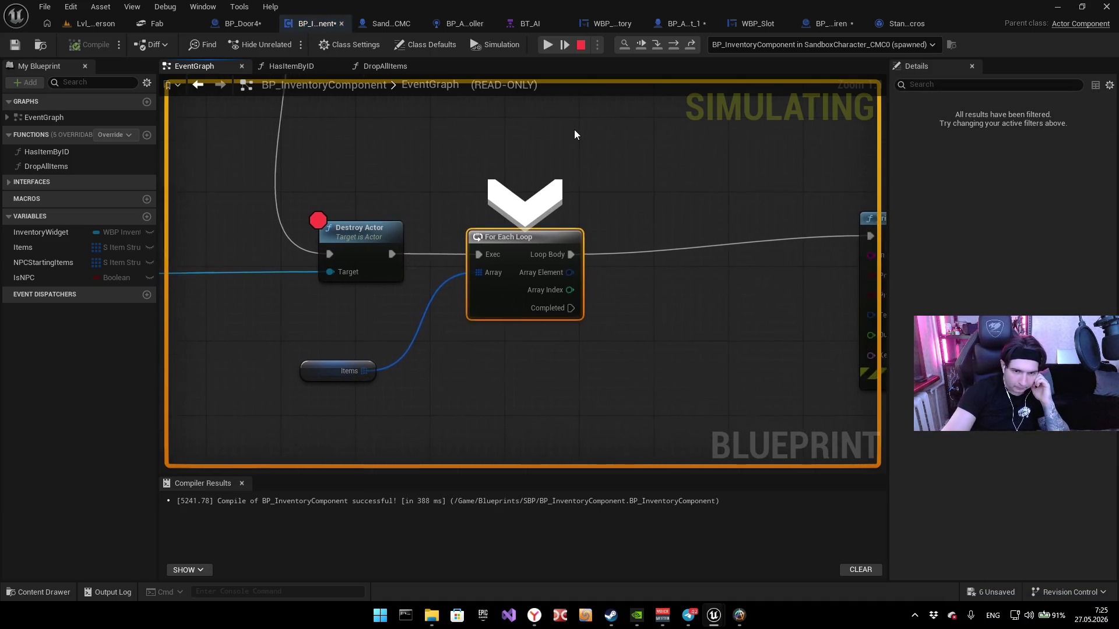
pyautogui.moveTo(338, 372)
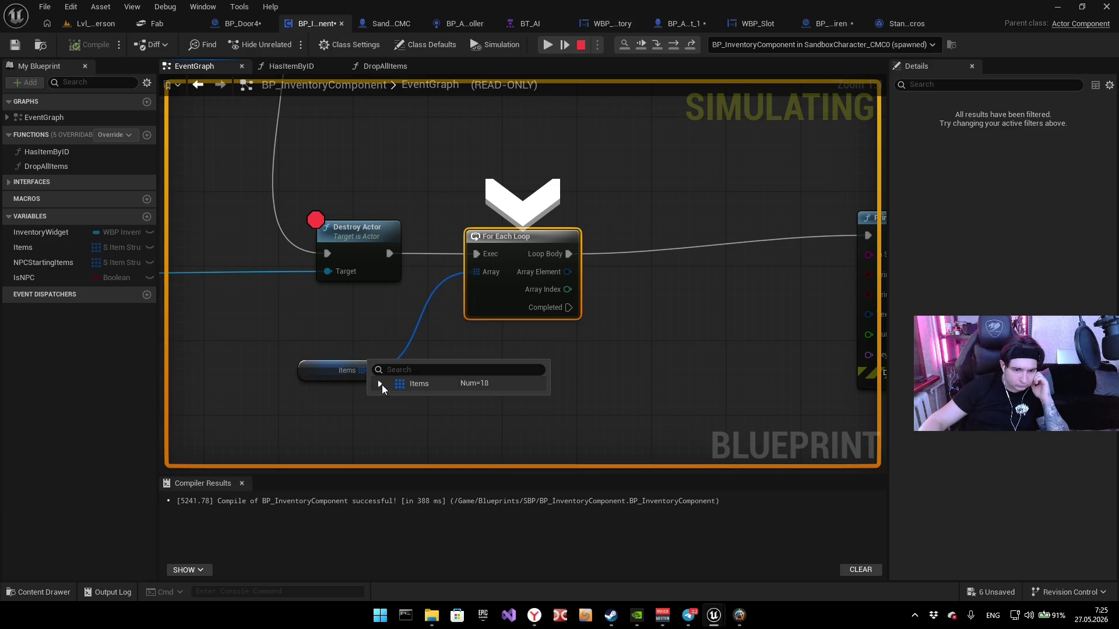
pyautogui.click(381, 385)
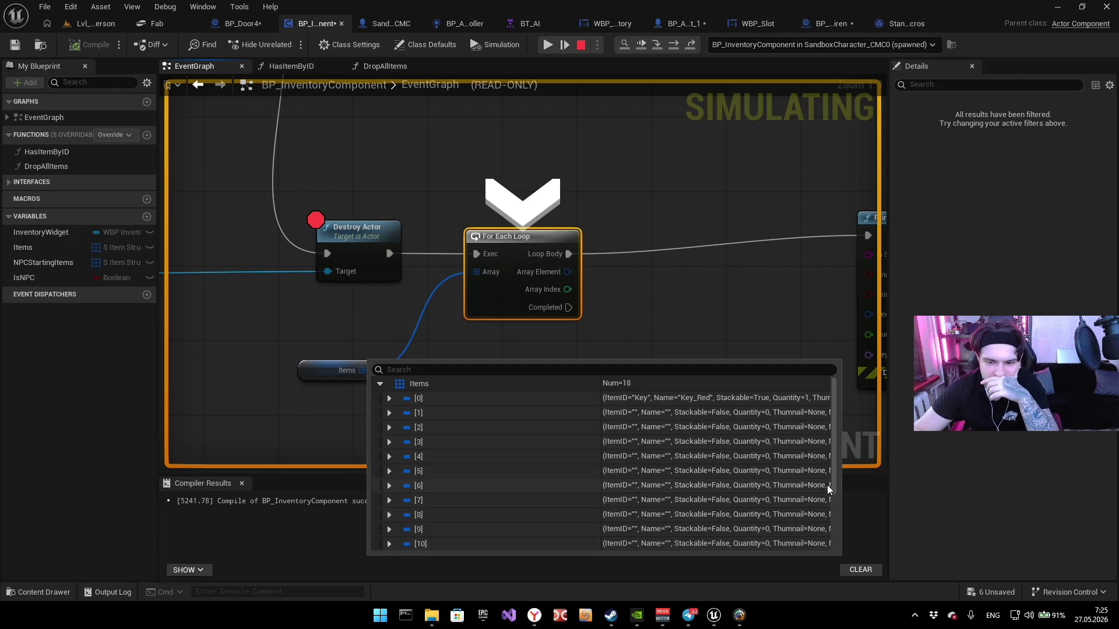
pyautogui.moveTo(834, 478); pyautogui.dragTo(833, 544)
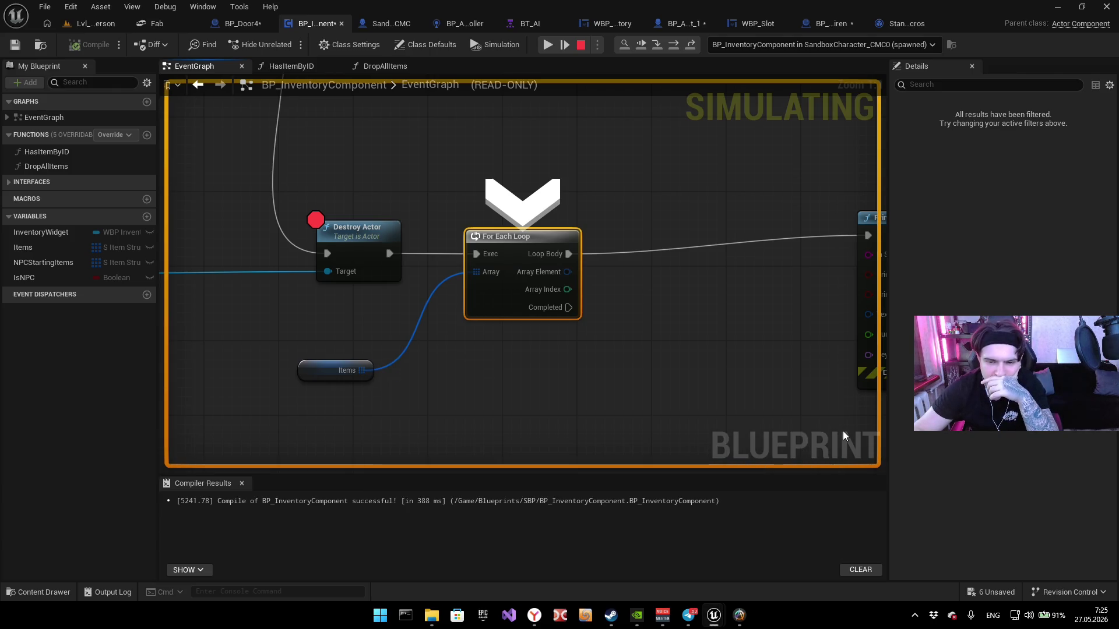
pyautogui.moveTo(379, 383)
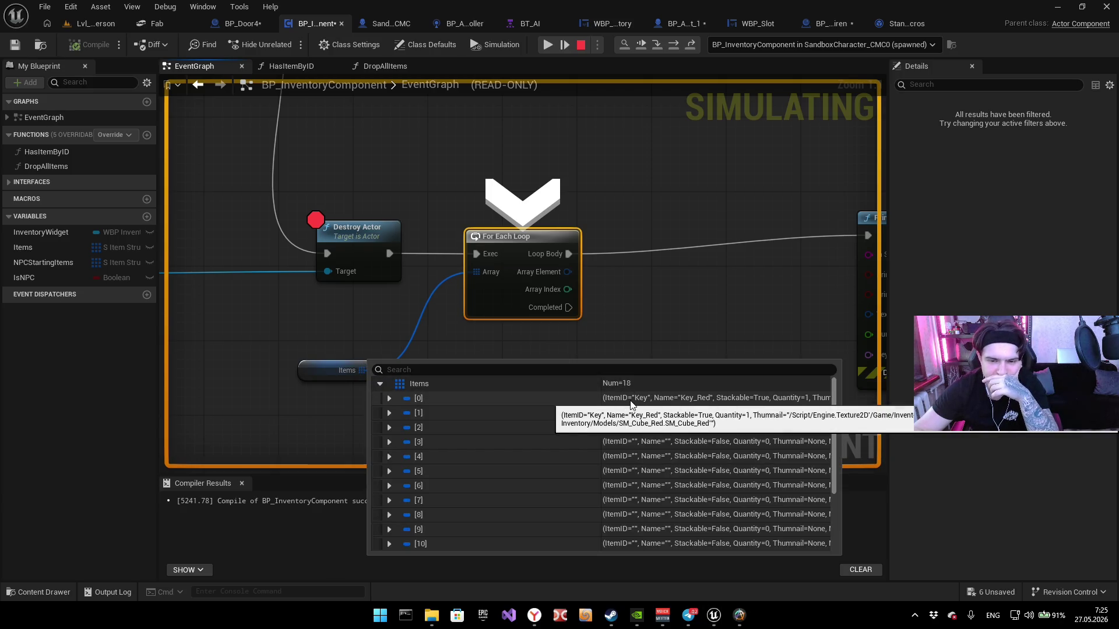
# Step: Resume the game, walk toward the door, and continue to the Destroy Actor breakpoint
pyautogui.click(548, 45)
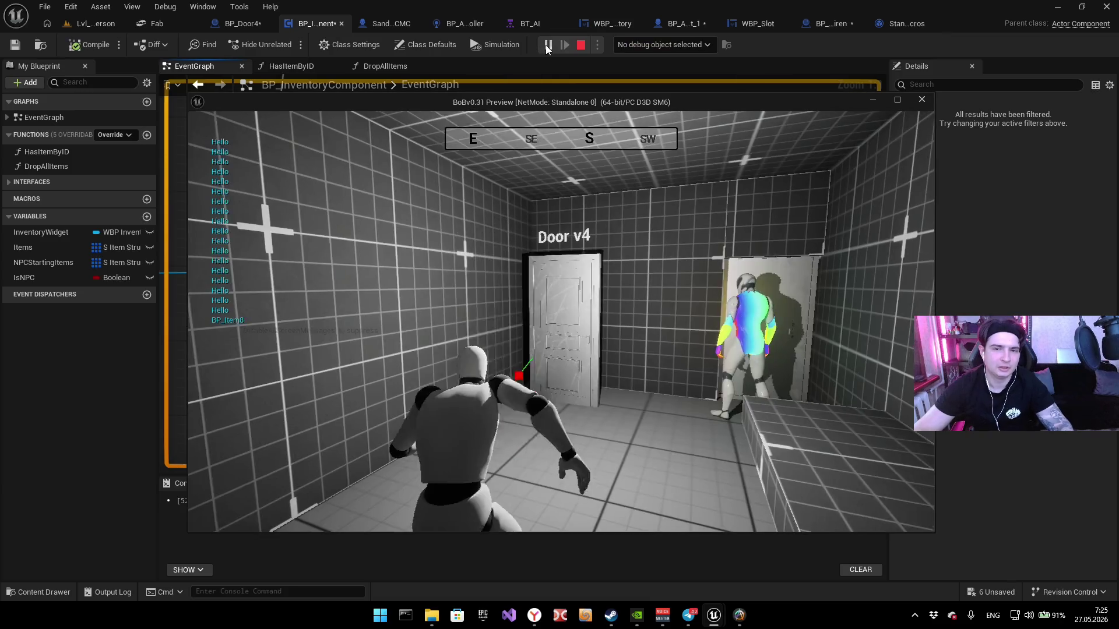
pyautogui.press('w')
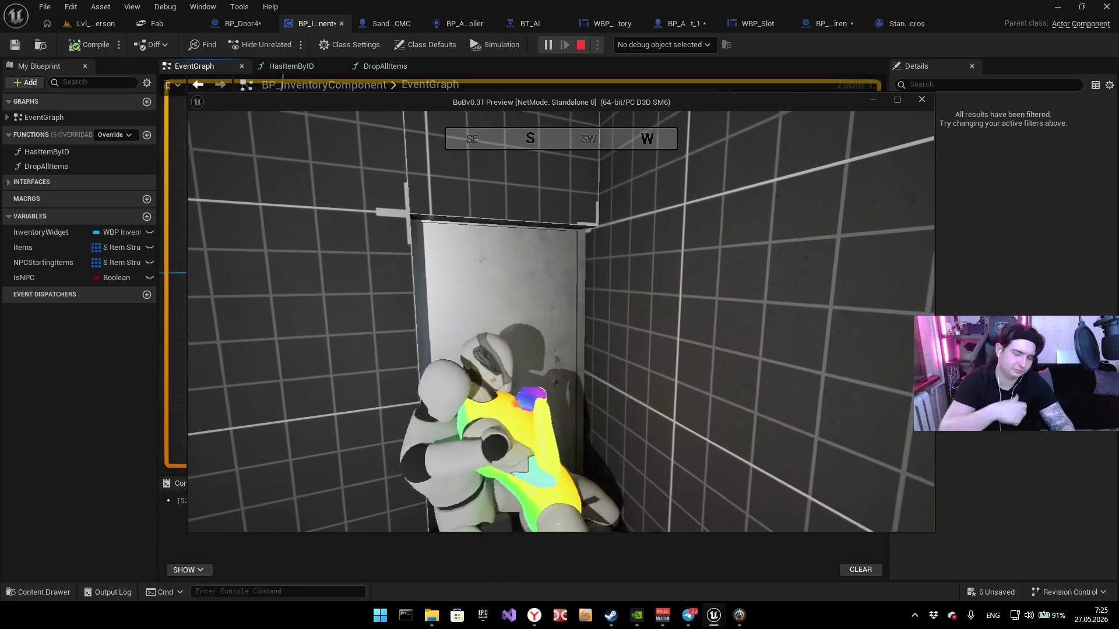
pyautogui.press('w')
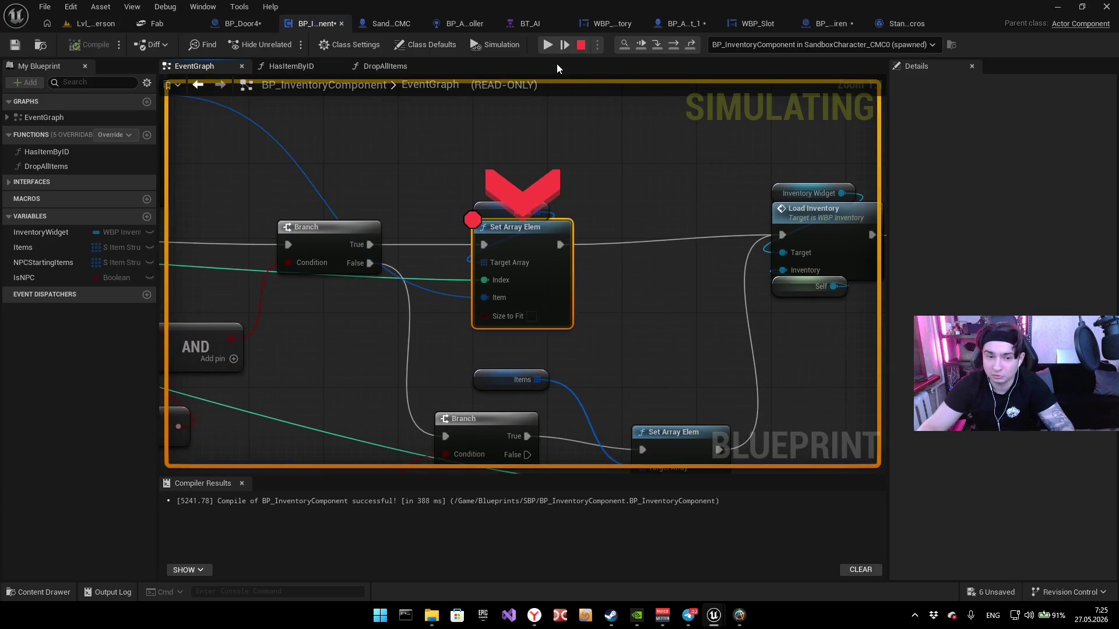
pyautogui.click(547, 49)
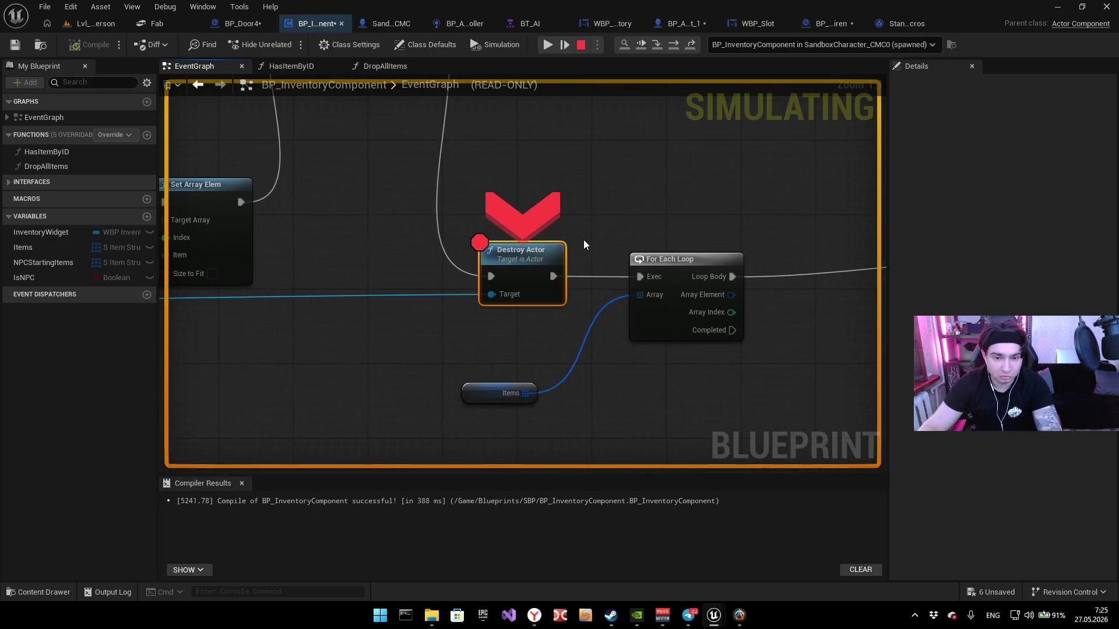
# Step: Step to For Each Loop, confirm Items entry 0 is Key_Red with Quantity 2, and screenshot it
pyautogui.press('F10')
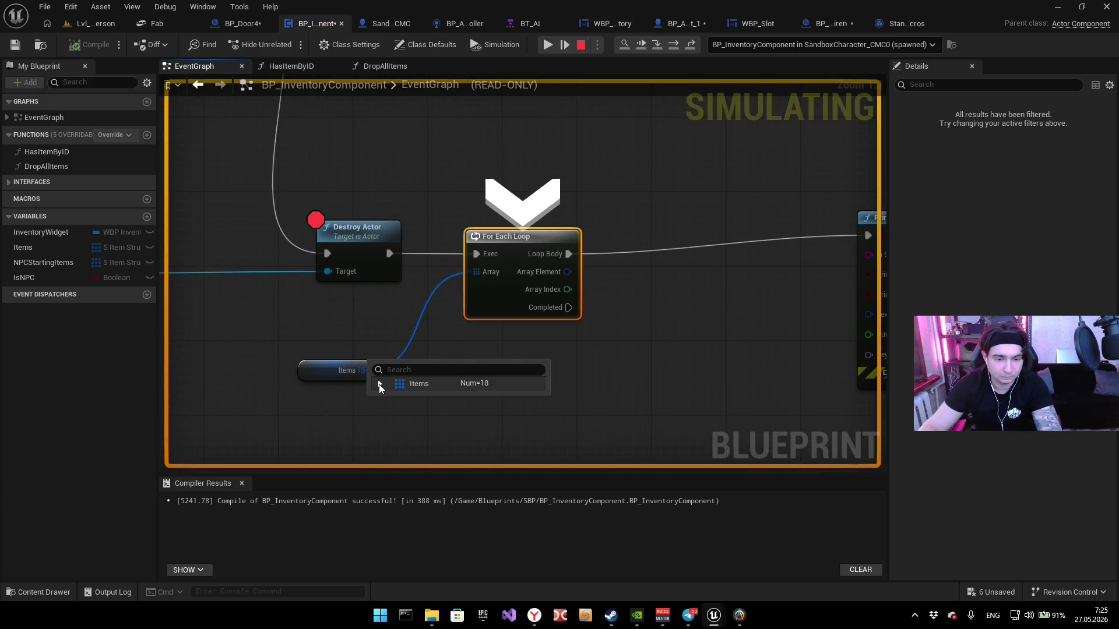
pyautogui.click(380, 384)
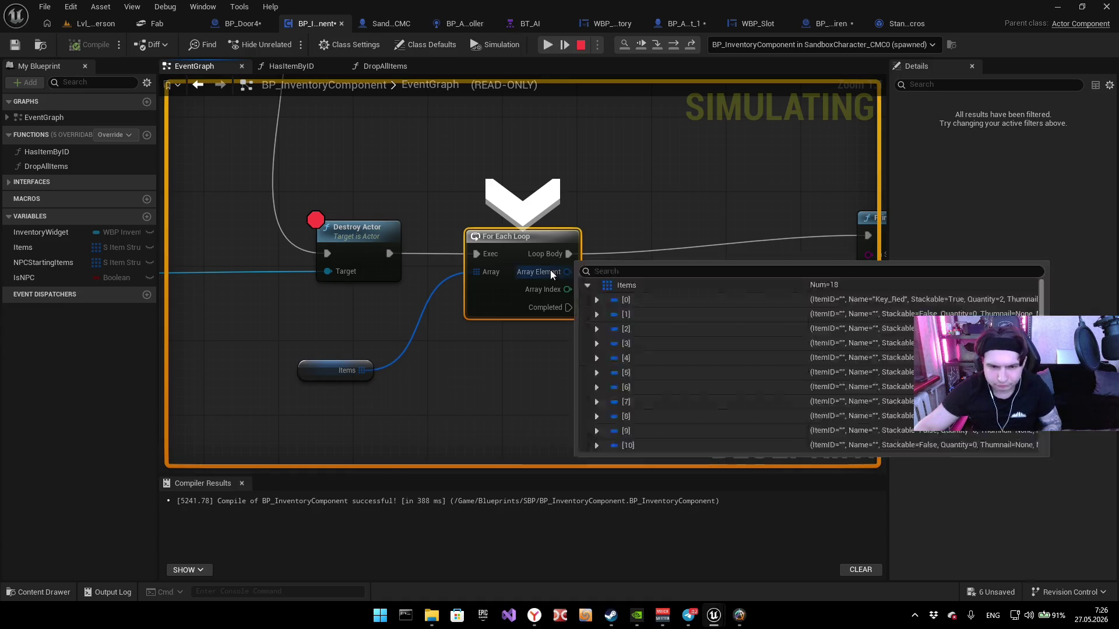
pyautogui.moveTo(372, 375)
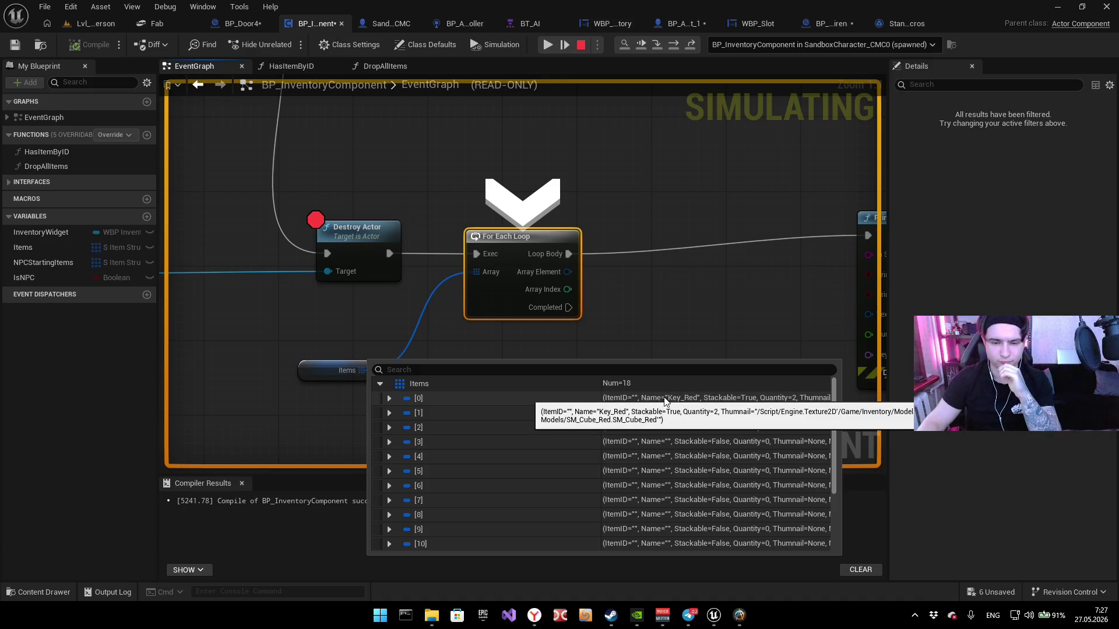
pyautogui.press('super+shift+s')
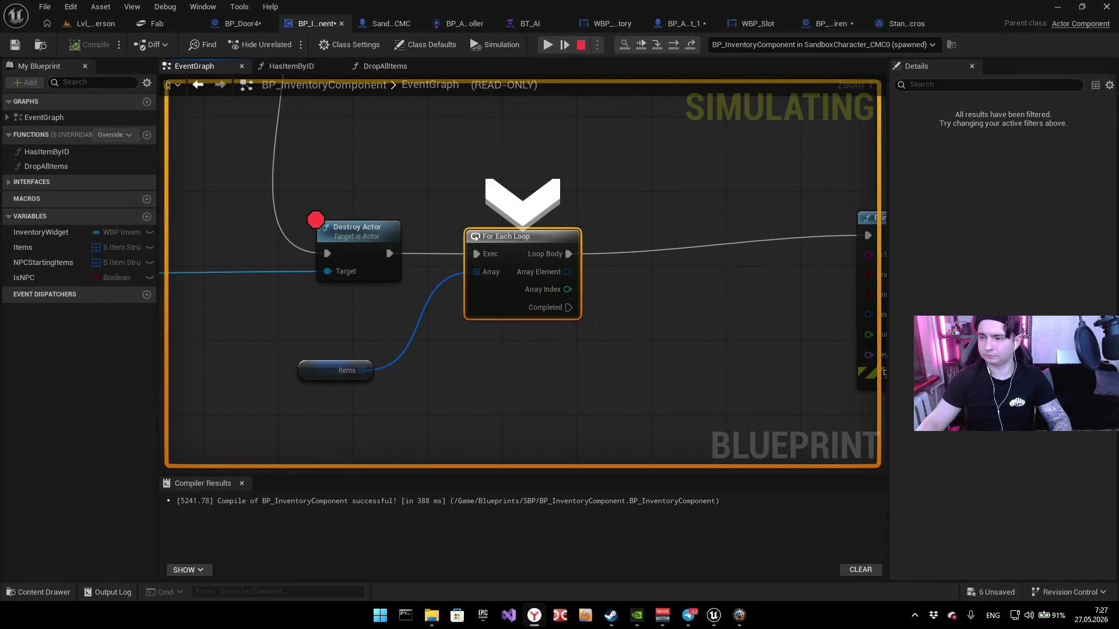
# Step: Toggle the keyboard language to Russian and back, then bring up the BP_Door4 event graph
pyautogui.hotkey('alt', 'shift')
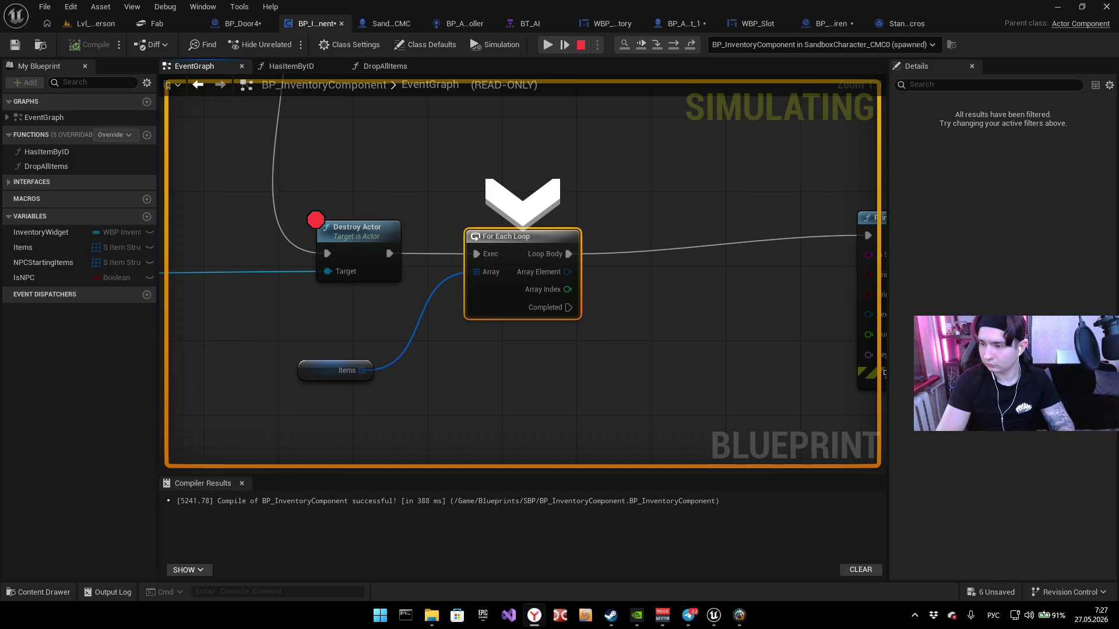
pyautogui.hotkey('alt', 'shift')
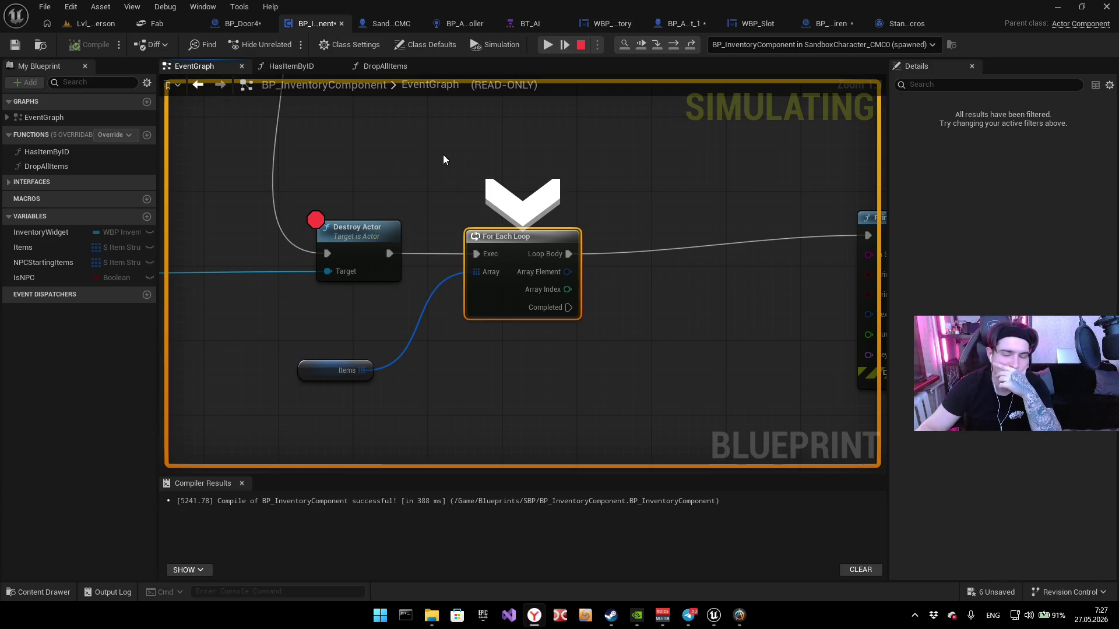
pyautogui.click(236, 23)
pyautogui.scroll(-3, 474, 152)
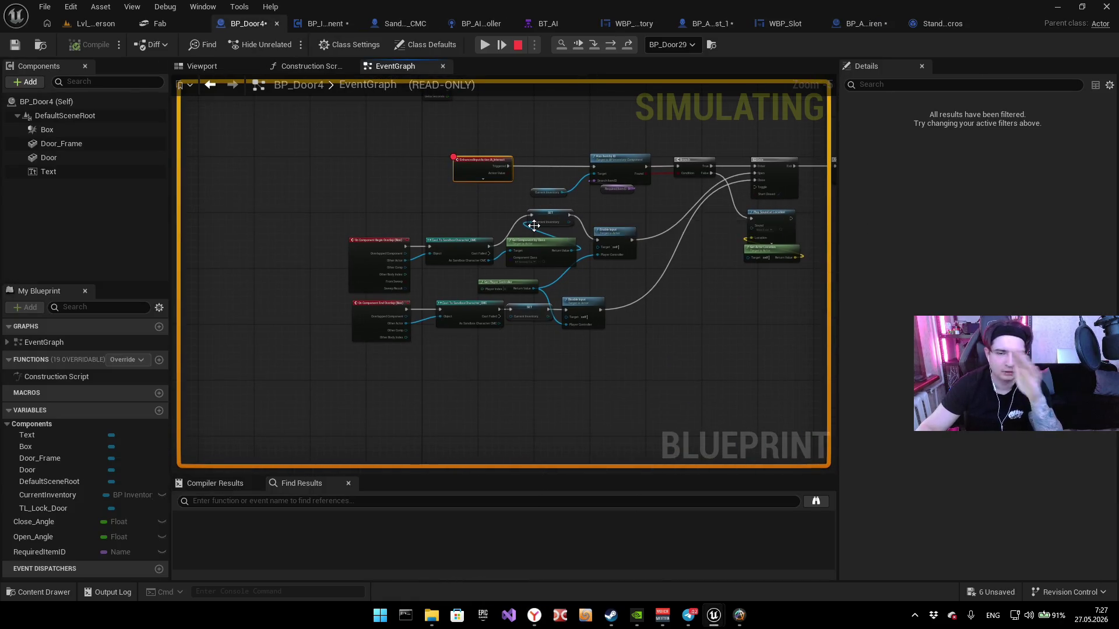
# Step: Stop the simulation and delete BP_Door4's Current Inventory SET and getter nodes
pyautogui.scroll(2, 533, 224)
pyautogui.click(520, 44)
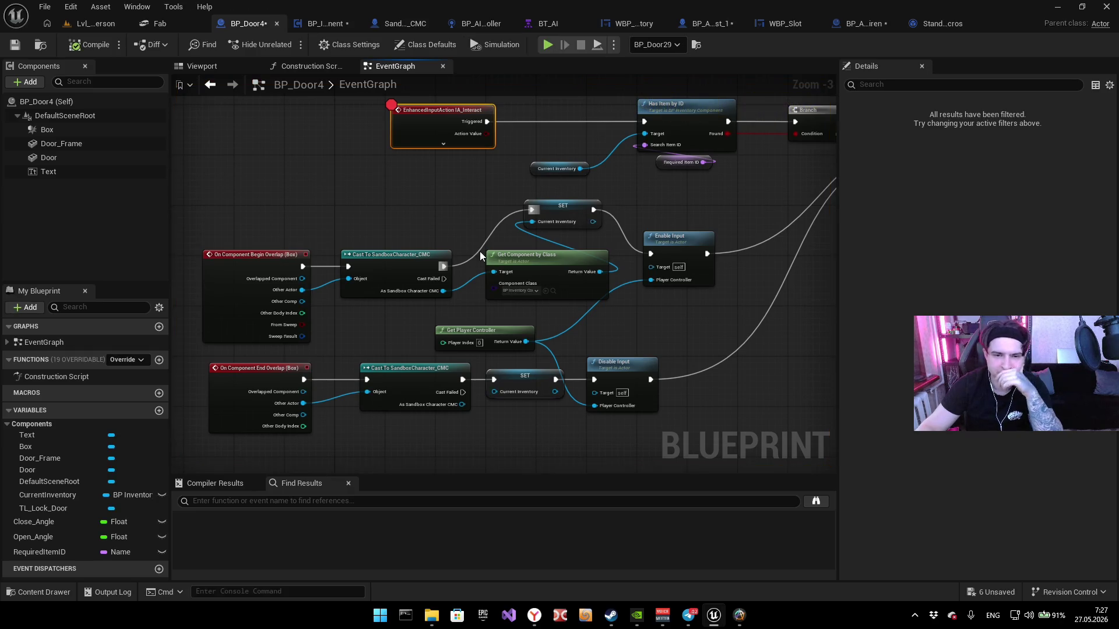
pyautogui.scroll(3, 480, 251)
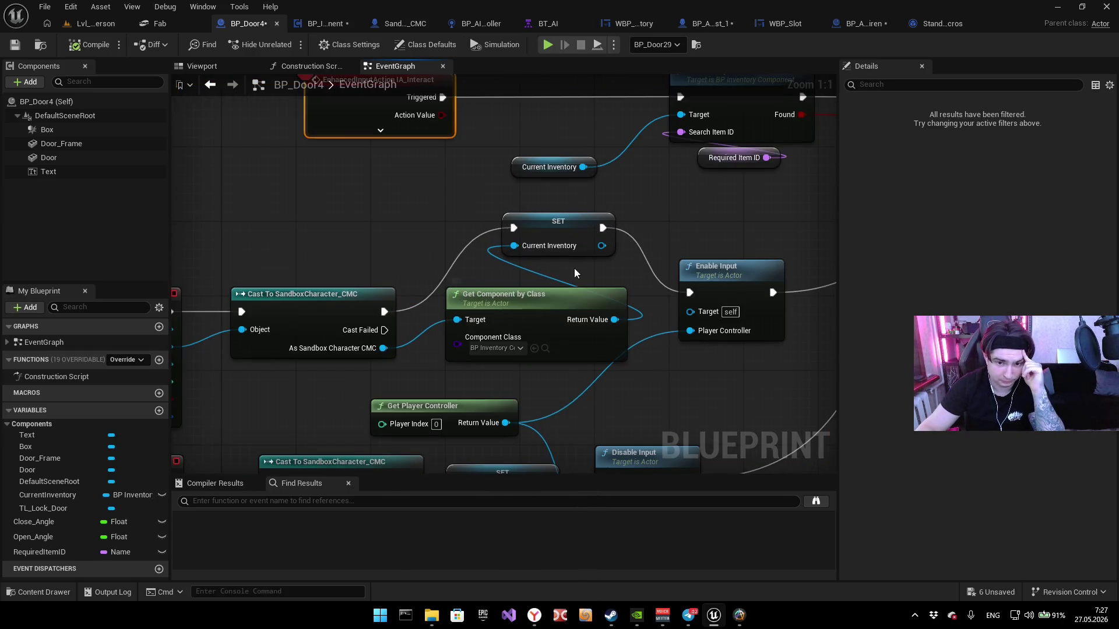
pyautogui.click(559, 224)
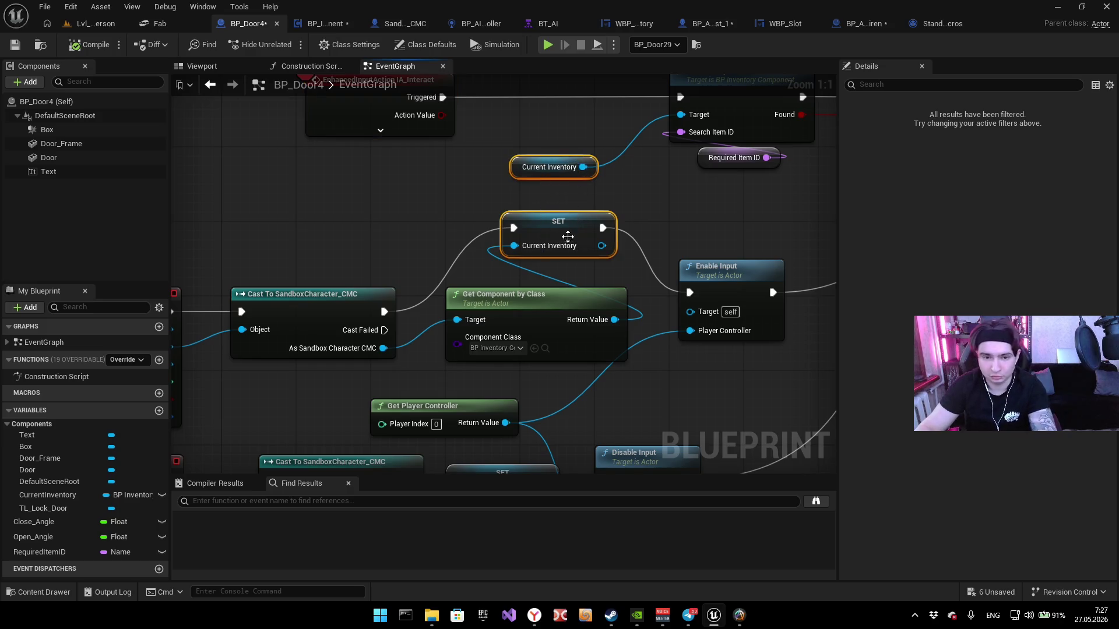
pyautogui.press('Delete')
pyautogui.click(553, 351)
pyautogui.press('Delete')
# Step: Rewire the Casts to Enable/Disable Input and Get Component by Class into Has Item by ID
pyautogui.moveTo(463, 357); pyautogui.dragTo(653, 355)
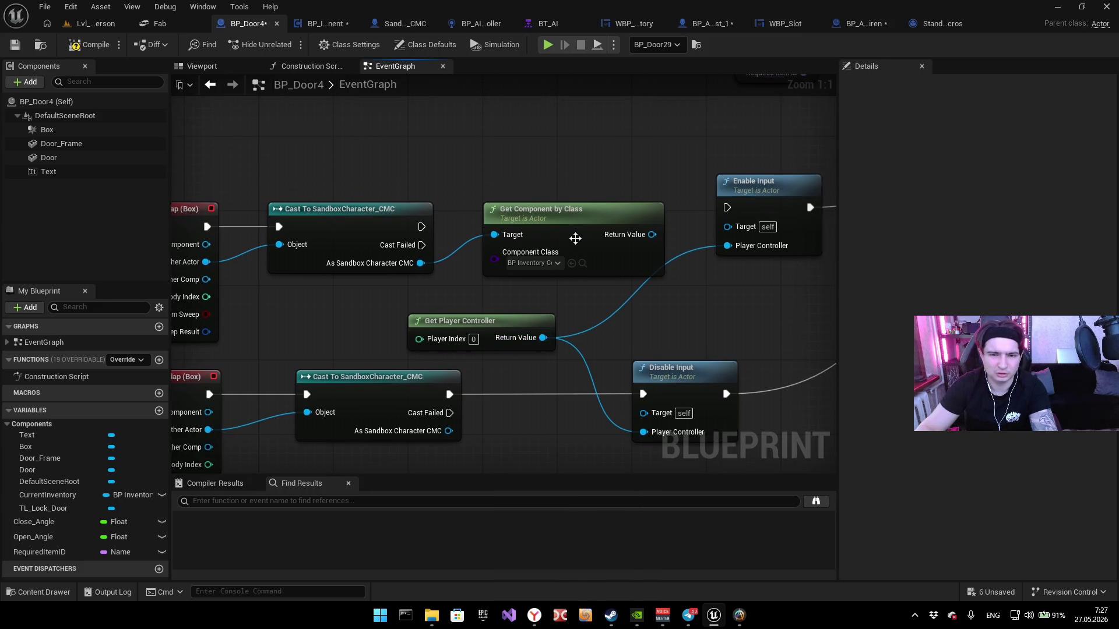
pyautogui.moveTo(575, 222); pyautogui.dragTo(546, 120)
pyautogui.moveTo(600, 272); pyautogui.dragTo(697, 186)
pyautogui.moveTo(388, 376); pyautogui.dragTo(694, 354)
pyautogui.scroll(-5, 430, 346)
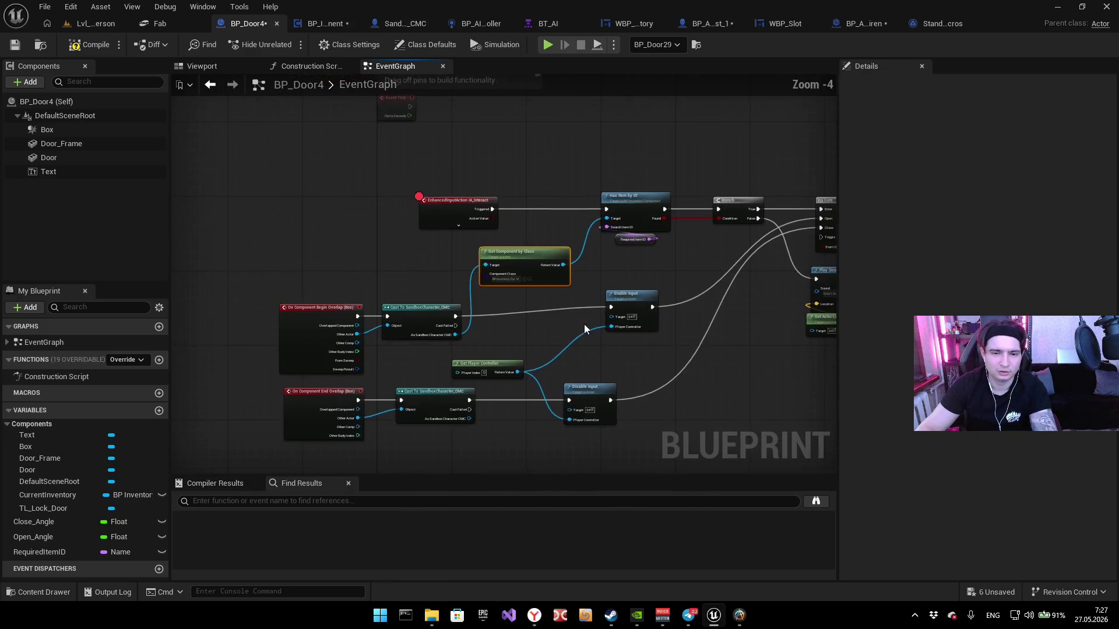
pyautogui.moveTo(379, 220); pyautogui.dragTo(151, 223)
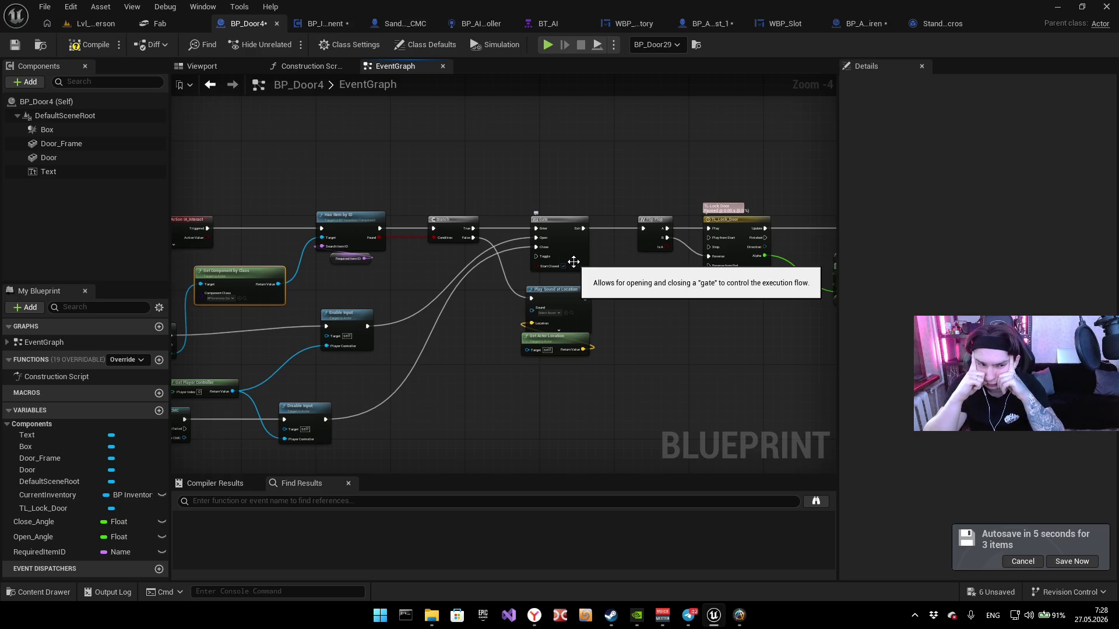
pyautogui.click(327, 23)
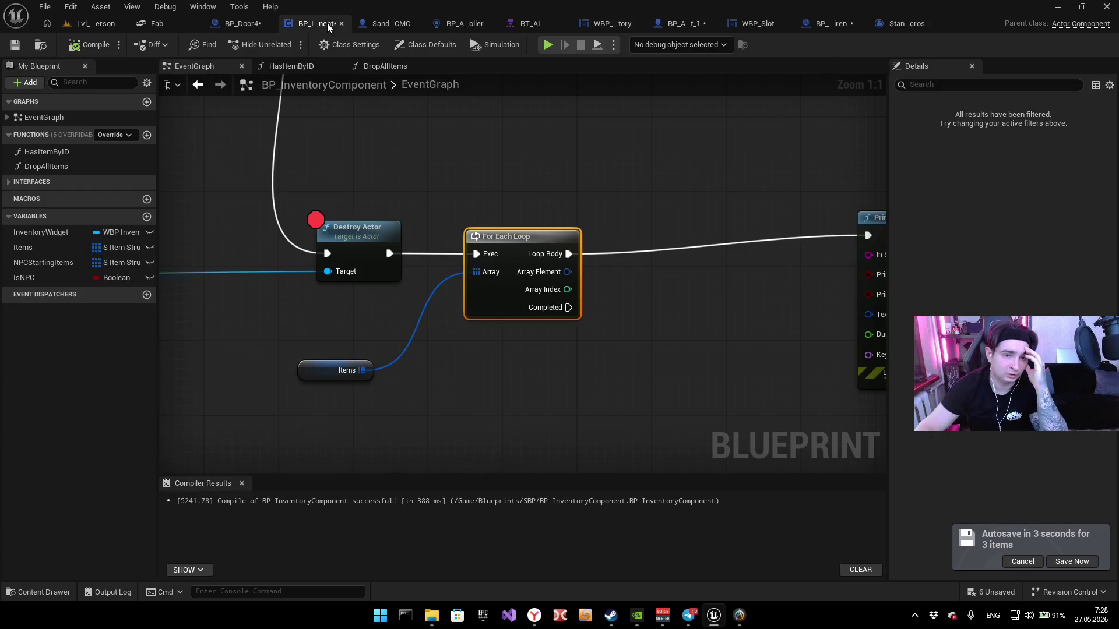
# Step: Feed Item ID into Make S Item Struct, compile BP_InventoryComponent, and return to Lvl_ThirdPerson
pyautogui.scroll(-4, 631, 234)
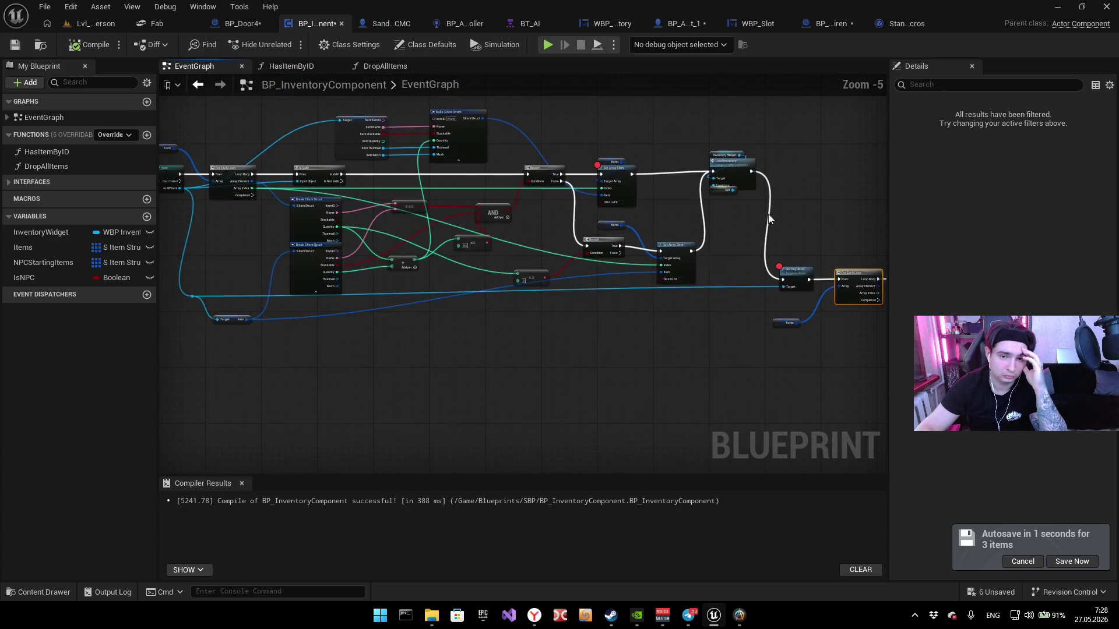
pyautogui.scroll(3, 607, 196)
pyautogui.moveTo(708, 257)
pyautogui.mouseDown()
pyautogui.moveTo(704, 207)
pyautogui.moveTo(928, 214)
pyautogui.moveTo(775, 232)
pyautogui.moveTo(489, 204)
pyautogui.moveTo(587, 381)
pyautogui.mouseUp()
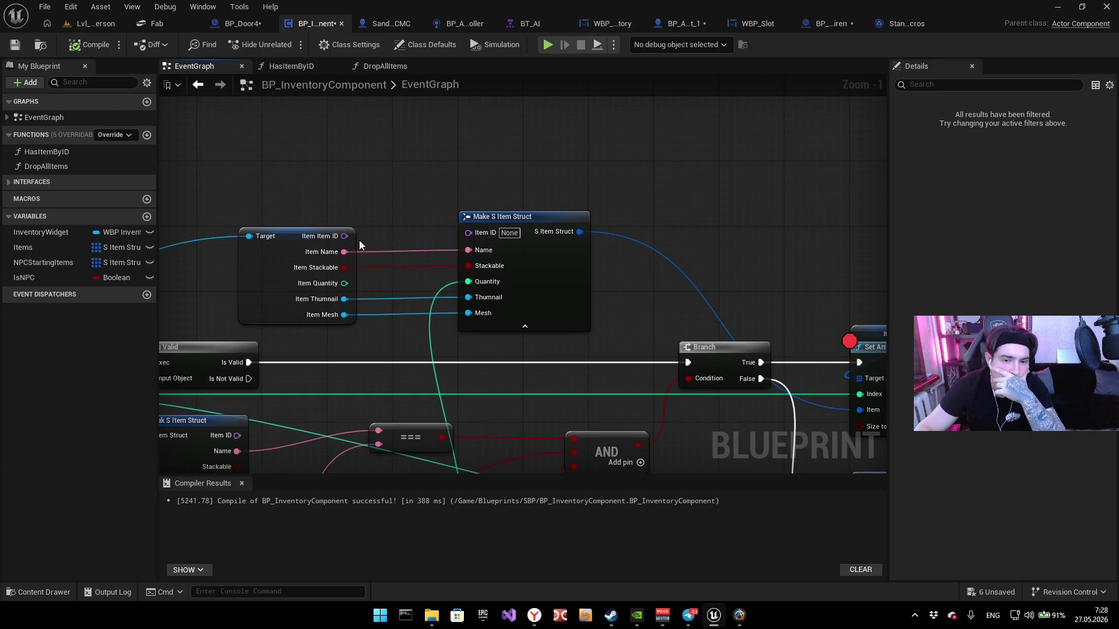
pyautogui.scroll(1, 359, 240)
pyautogui.moveTo(325, 236); pyautogui.dragTo(494, 236)
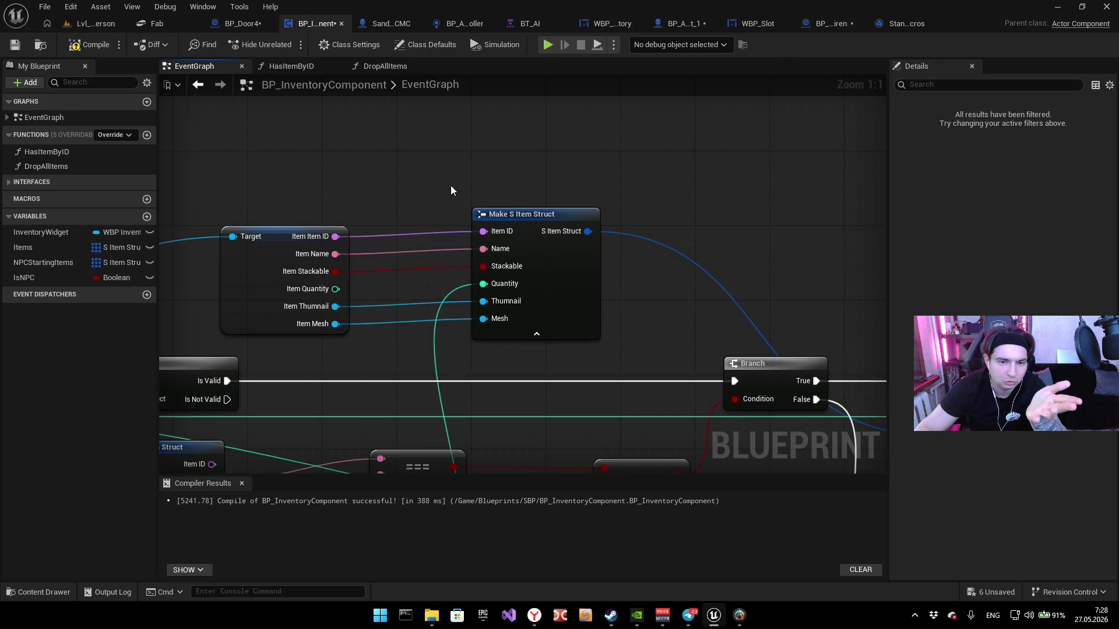
pyautogui.click(510, 218)
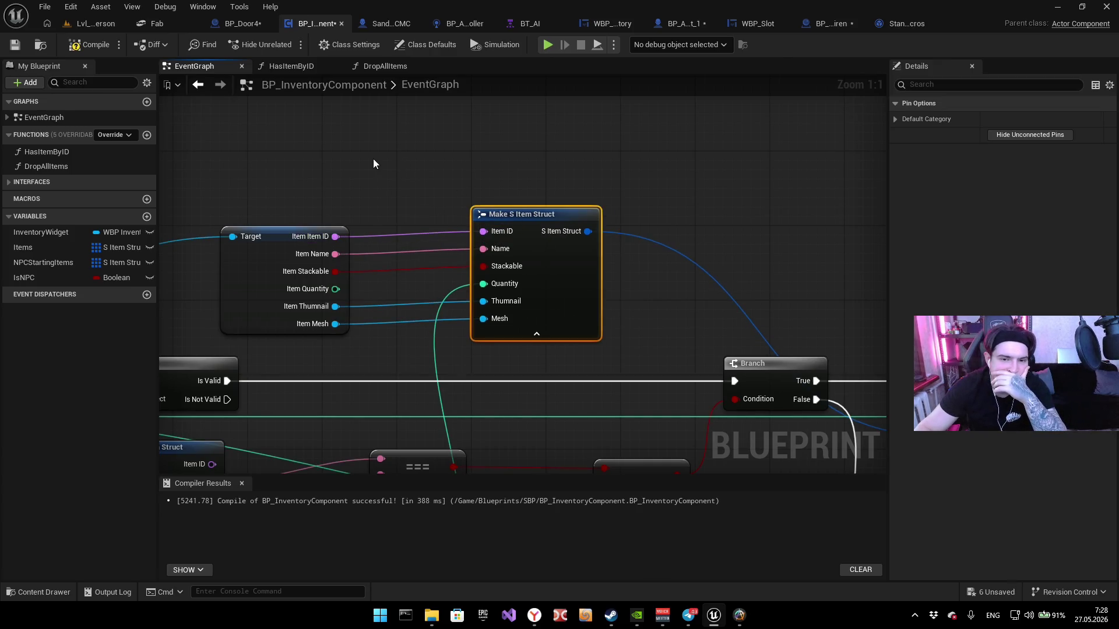
pyautogui.moveTo(728, 182); pyautogui.dragTo(644, 183)
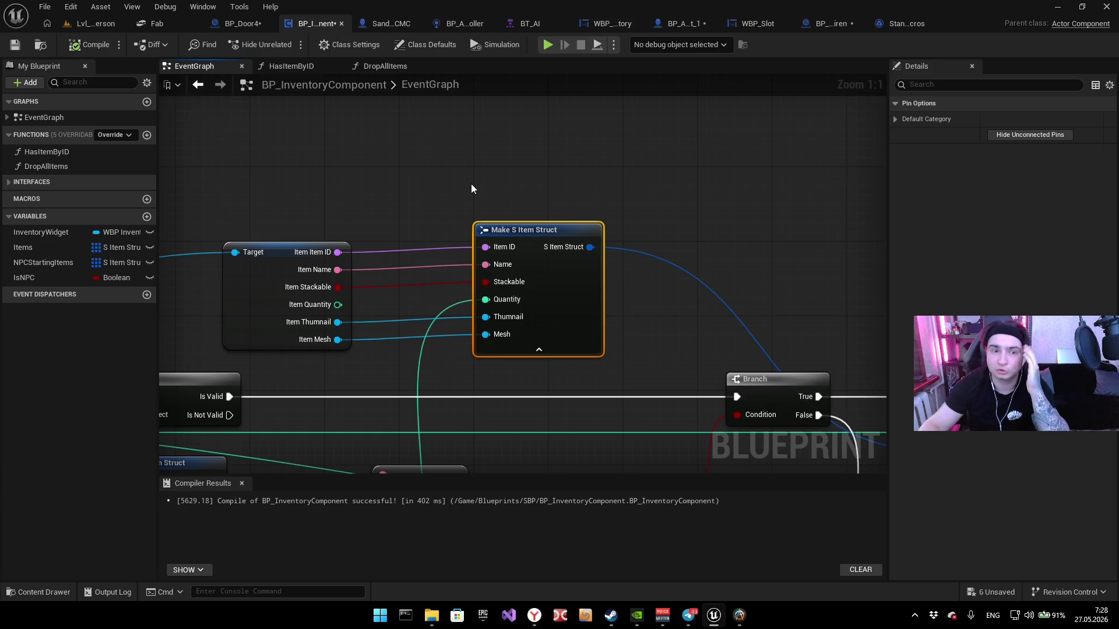
pyautogui.click(89, 22)
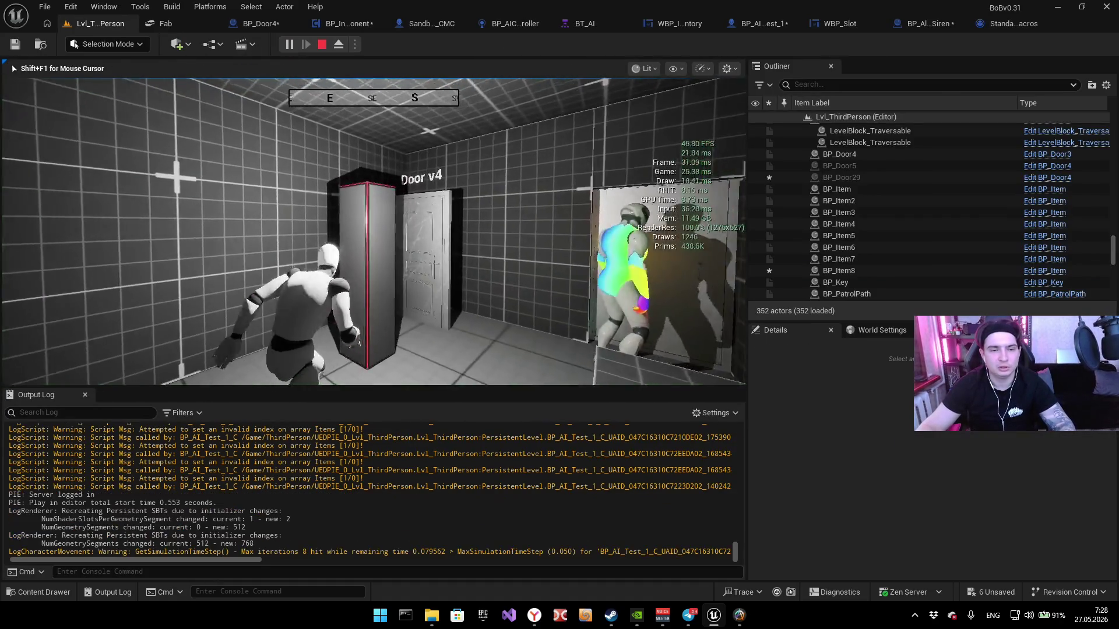
# Step: Play the level, resume, and walk into the NPC's doorway until Set Array Elem breaks
pyautogui.click(344, 24)
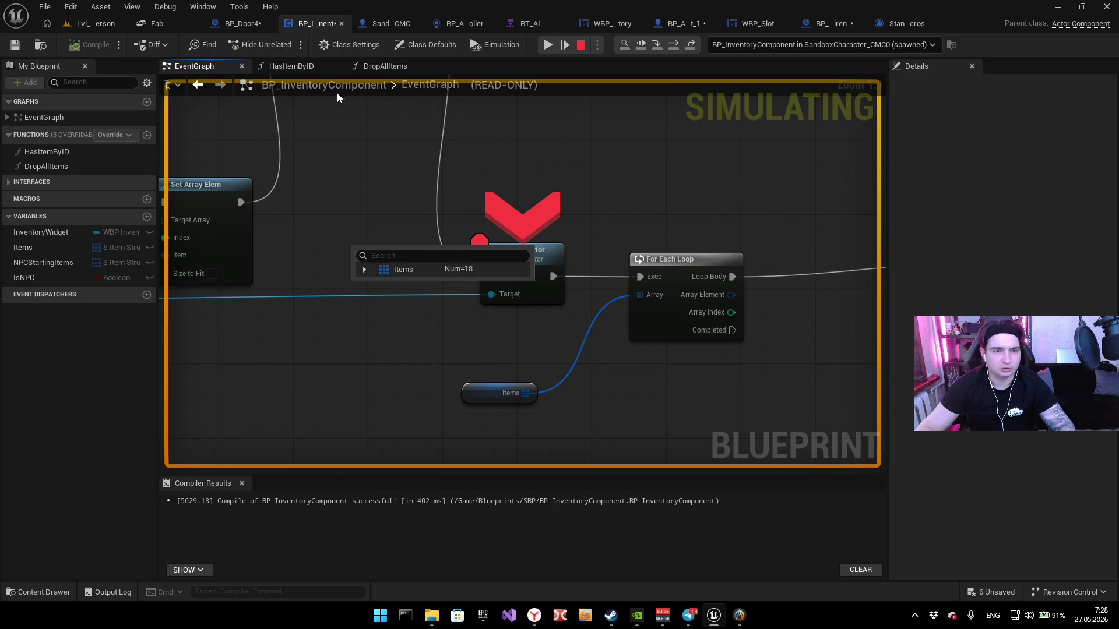
pyautogui.click(568, 45)
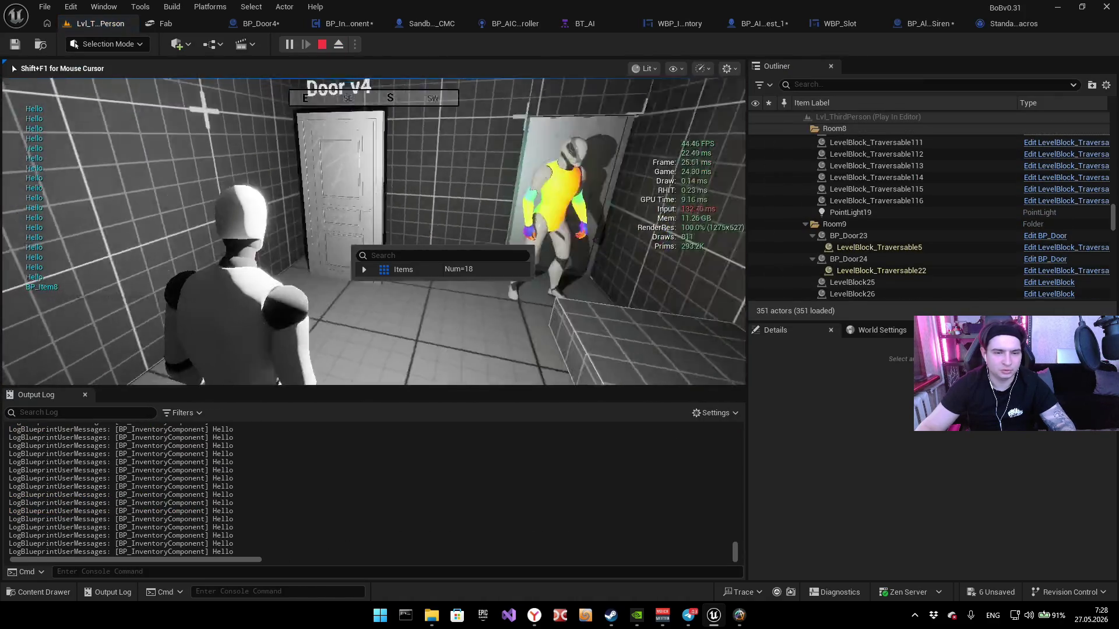
pyautogui.press('w')
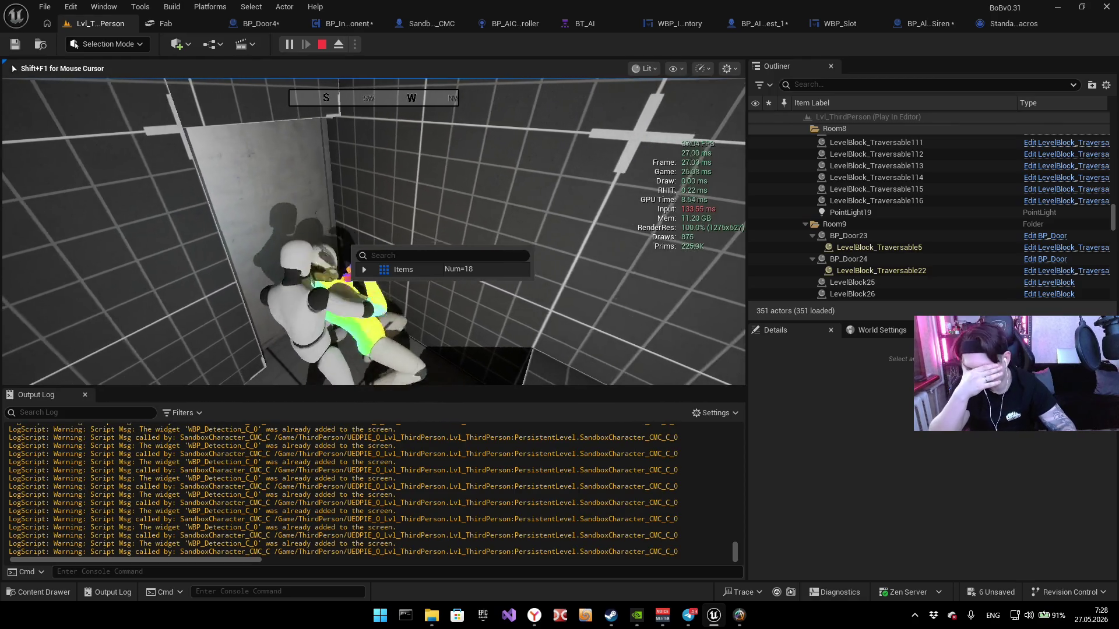
pyautogui.press('s')
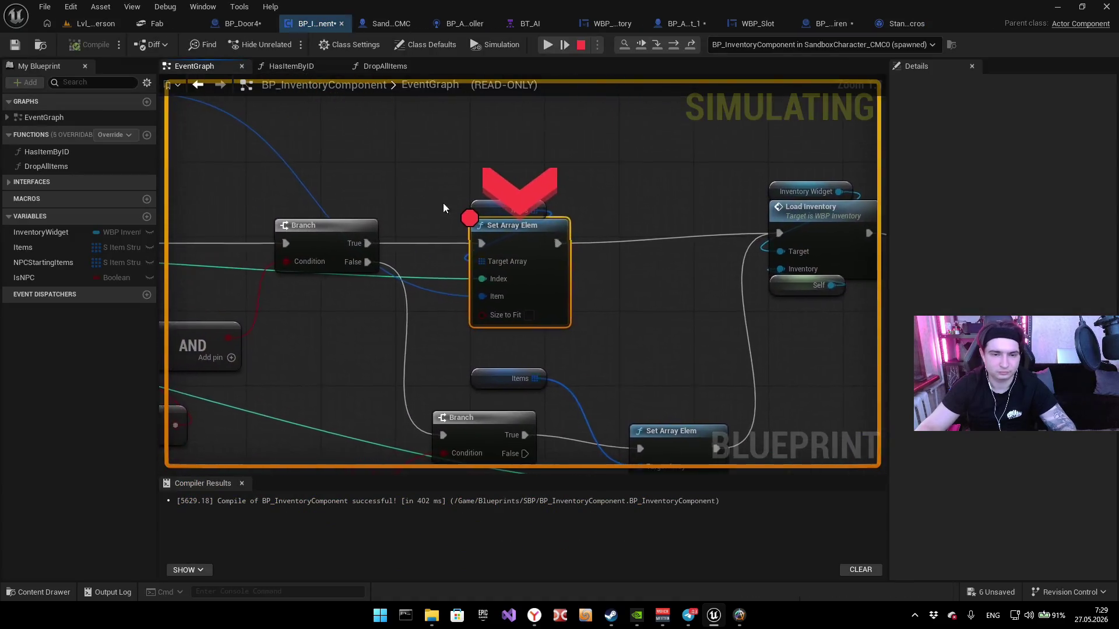
# Step: Resume past two breakpoints, step onto the For Each Loop, and expand the 18-entry Items array
pyautogui.click(548, 44)
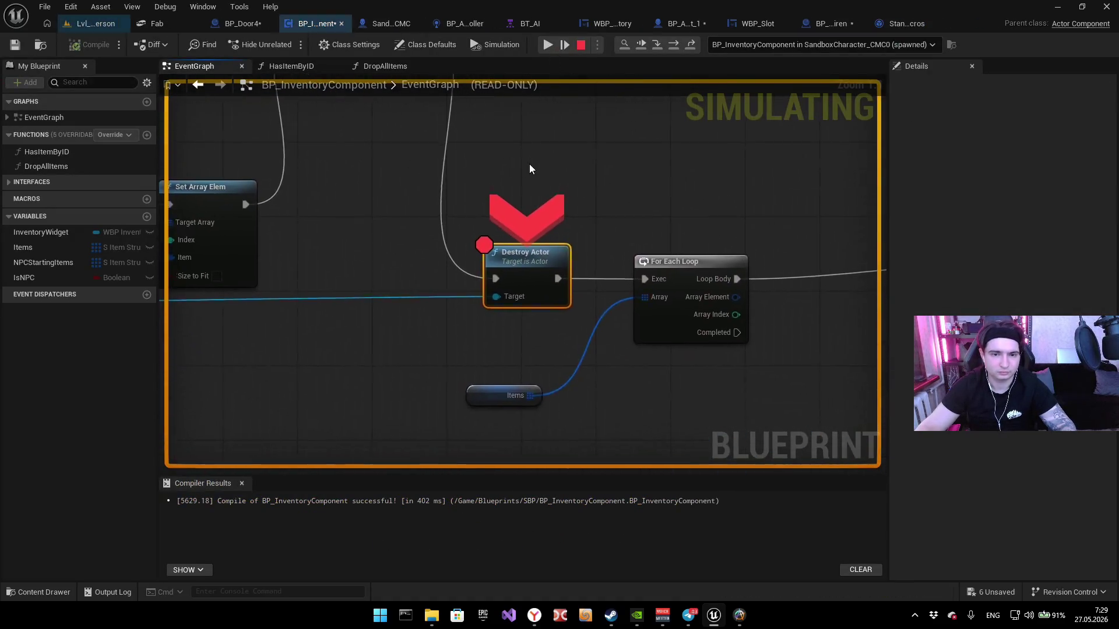
pyautogui.click(547, 45)
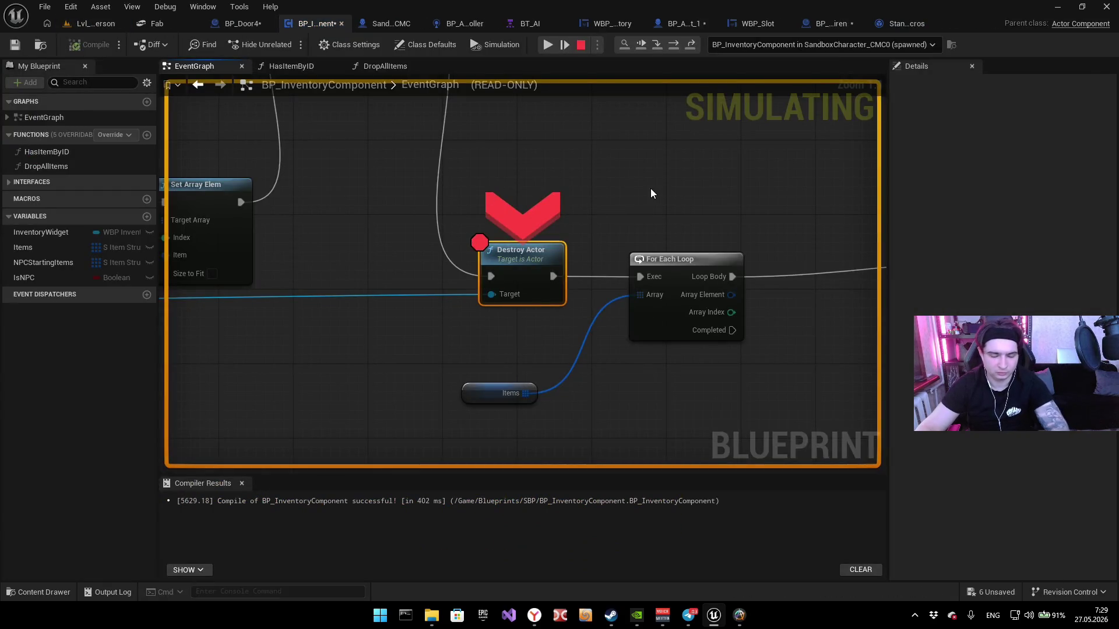
pyautogui.press('F10')
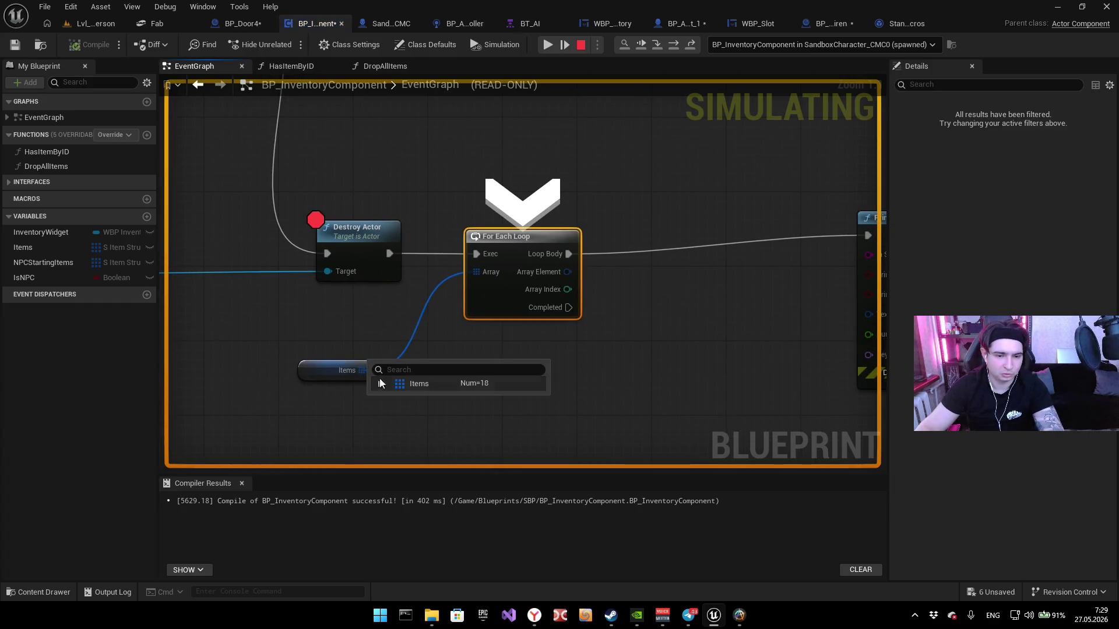
pyautogui.click(380, 383)
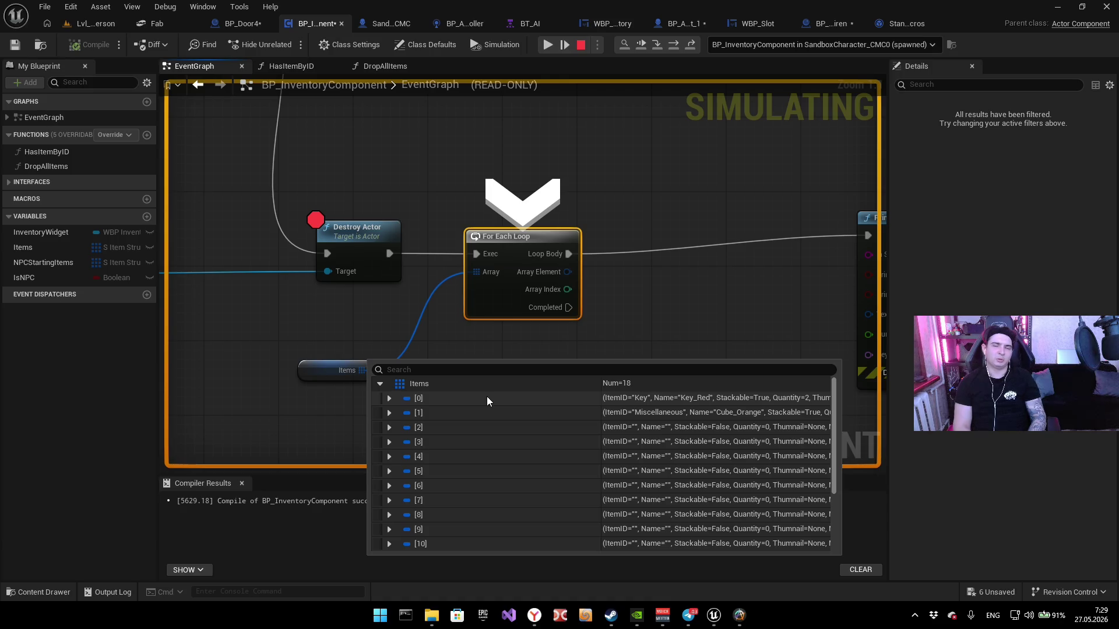
pyautogui.scroll(-3, 204, 157)
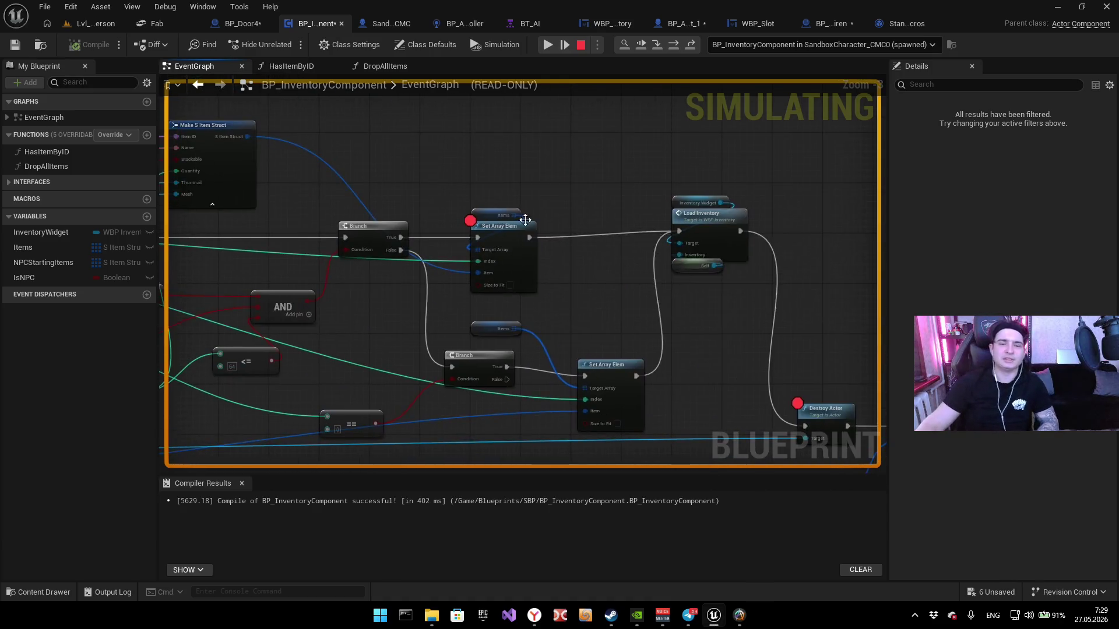
# Step: Bring the Make S Item Struct node into view and inspect its pins
pyautogui.scroll(2, 805, 226)
pyautogui.scroll(3, 362, 131)
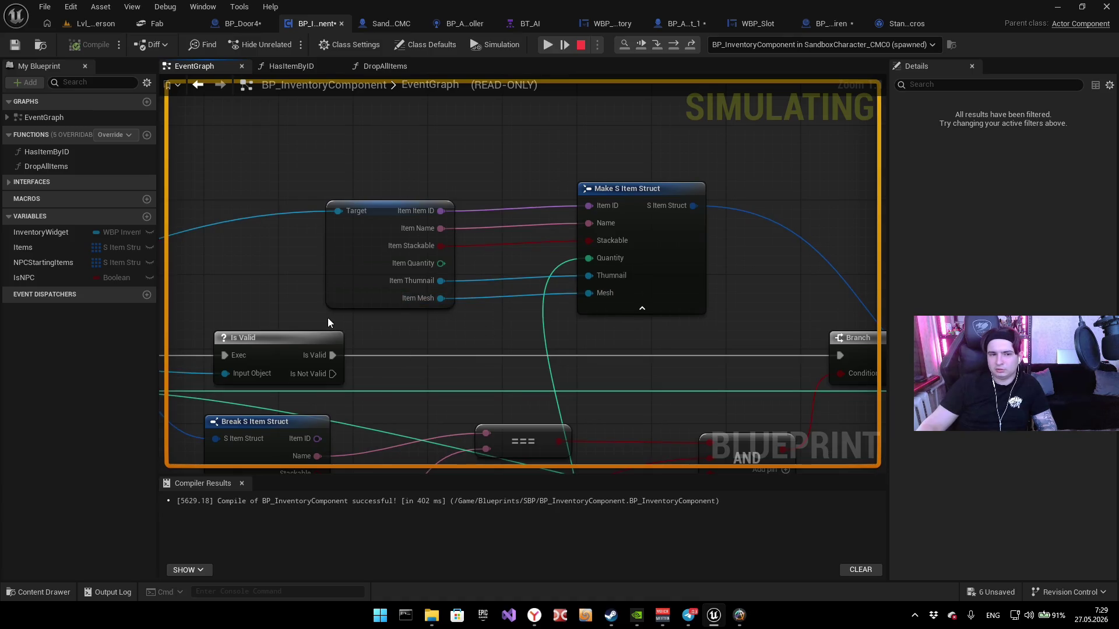
pyautogui.moveTo(328, 317); pyautogui.dragTo(381, 332)
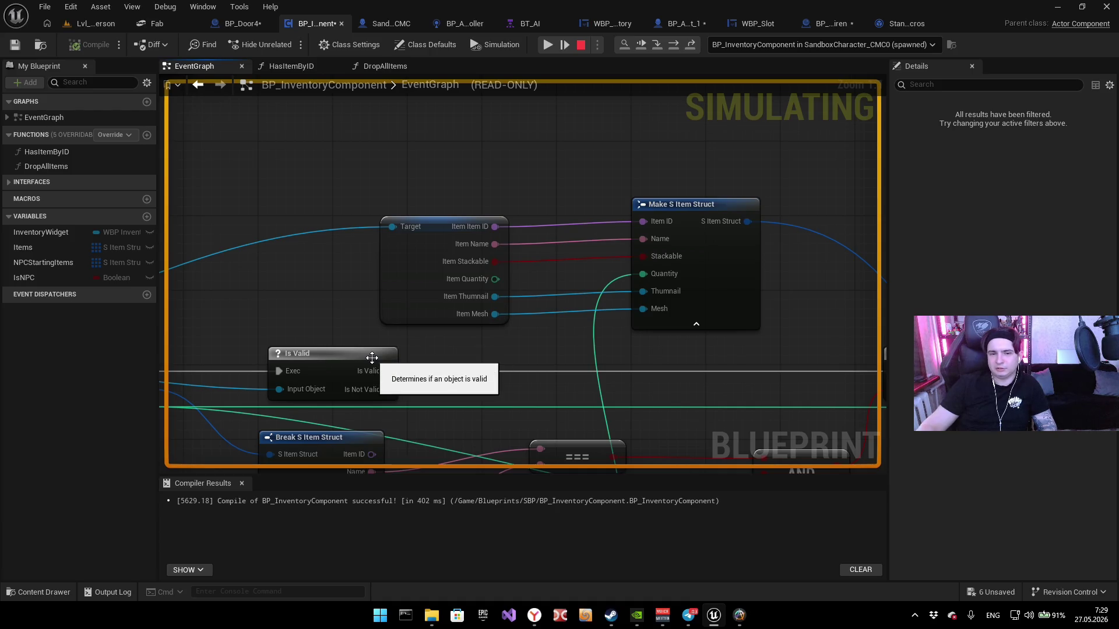
pyautogui.moveTo(665, 224)
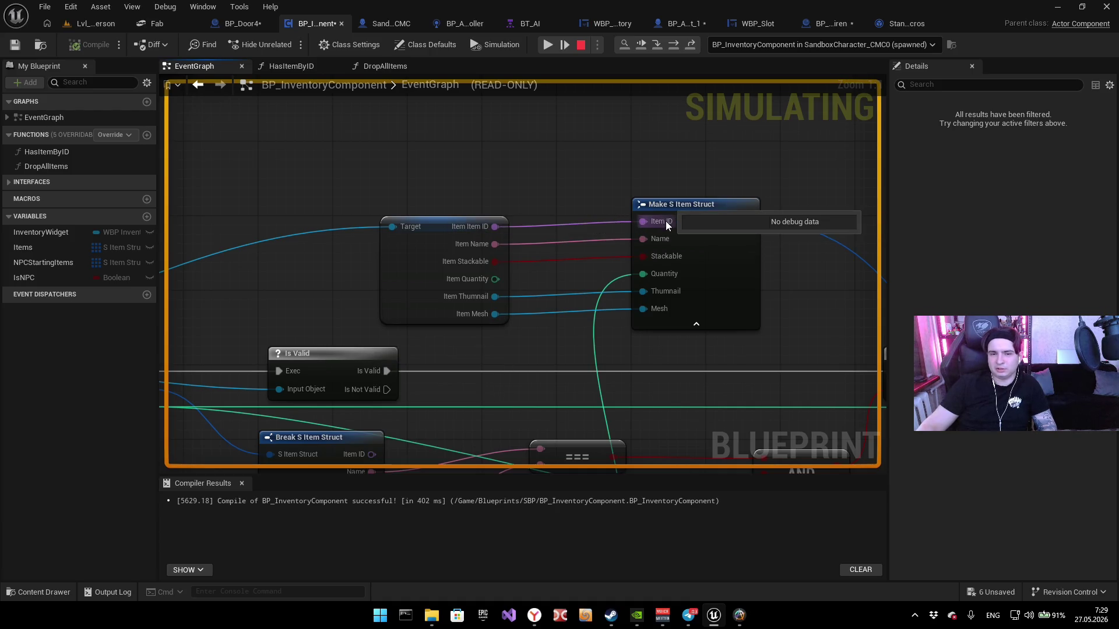
# Step: Review the Branch and Set Array Elem nodes, then resume the game in the level
pyautogui.moveTo(754, 174)
pyautogui.mouseDown()
pyautogui.moveTo(470, 317)
pyautogui.moveTo(513, 265)
pyautogui.moveTo(358, 202)
pyautogui.moveTo(732, 342)
pyautogui.mouseUp()
pyautogui.scroll(-4, 666, 332)
pyautogui.moveTo(650, 136)
pyautogui.mouseDown()
pyautogui.moveTo(512, 196)
pyautogui.moveTo(607, 208)
pyautogui.mouseUp()
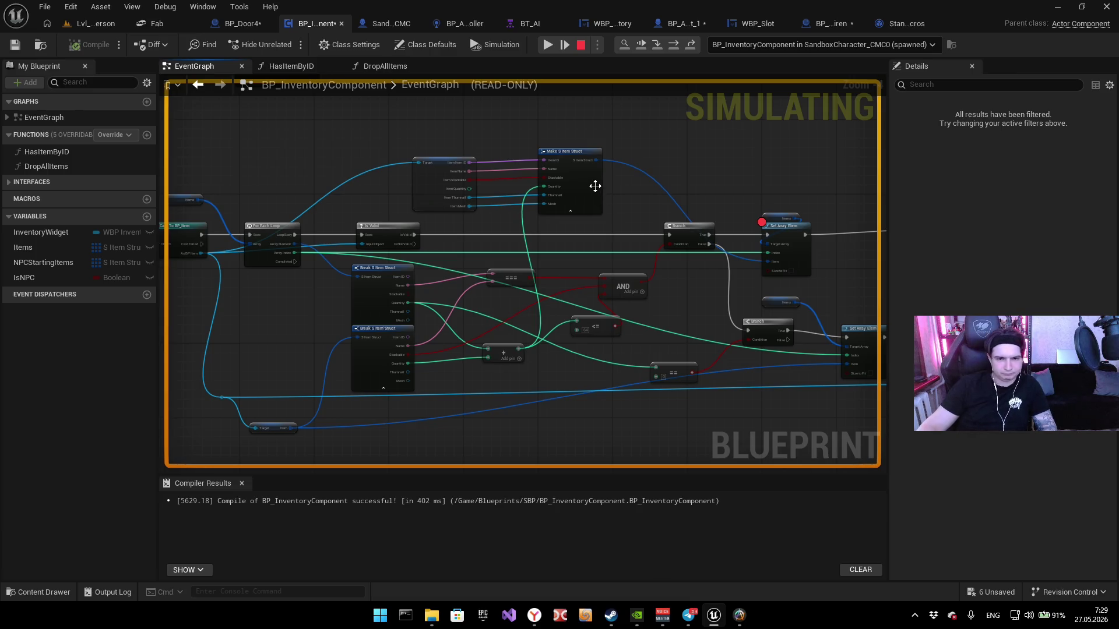
pyautogui.scroll(3, 558, 169)
pyautogui.click(548, 46)
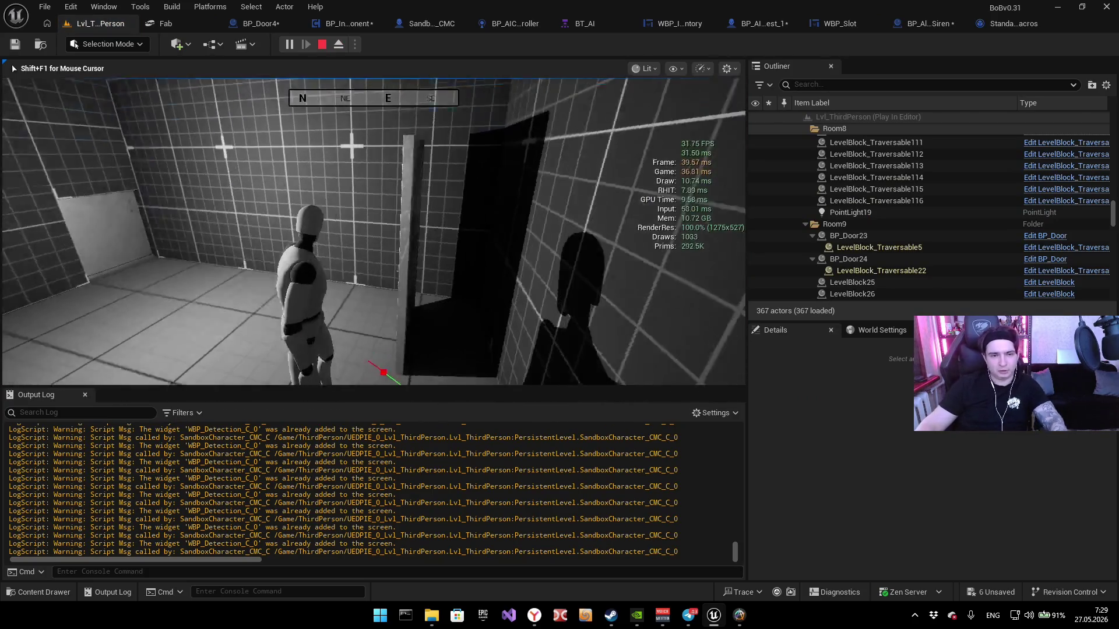
# Step: Trigger Door v4, remove the IA_Interact and HasItemByID breakpoints, and resume the game
pyautogui.press('e')
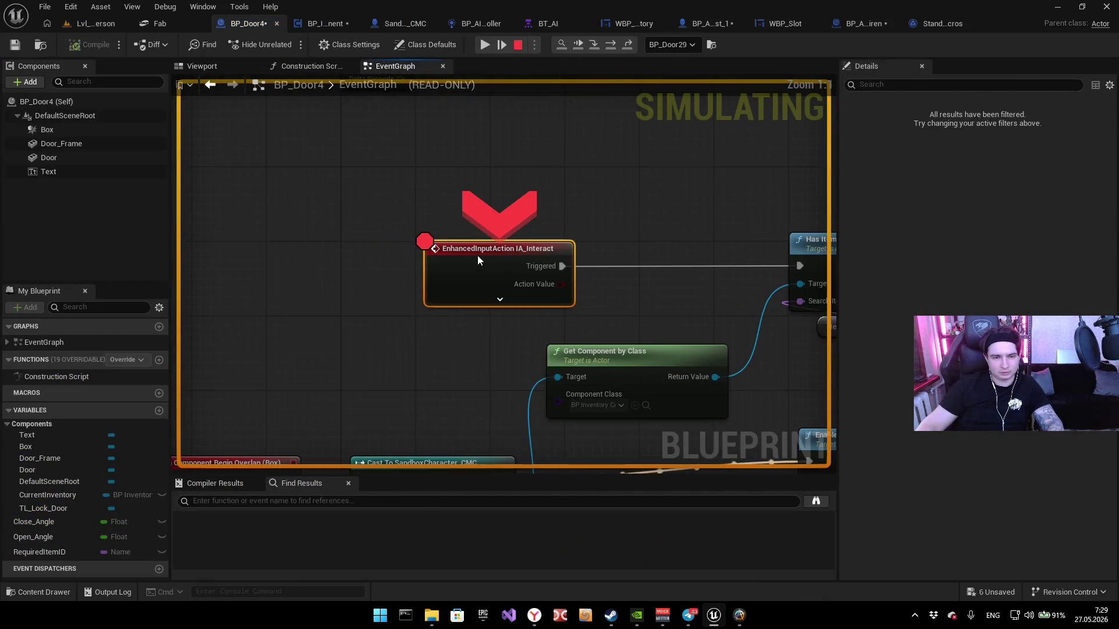
pyautogui.press('F9')
pyautogui.click(486, 49)
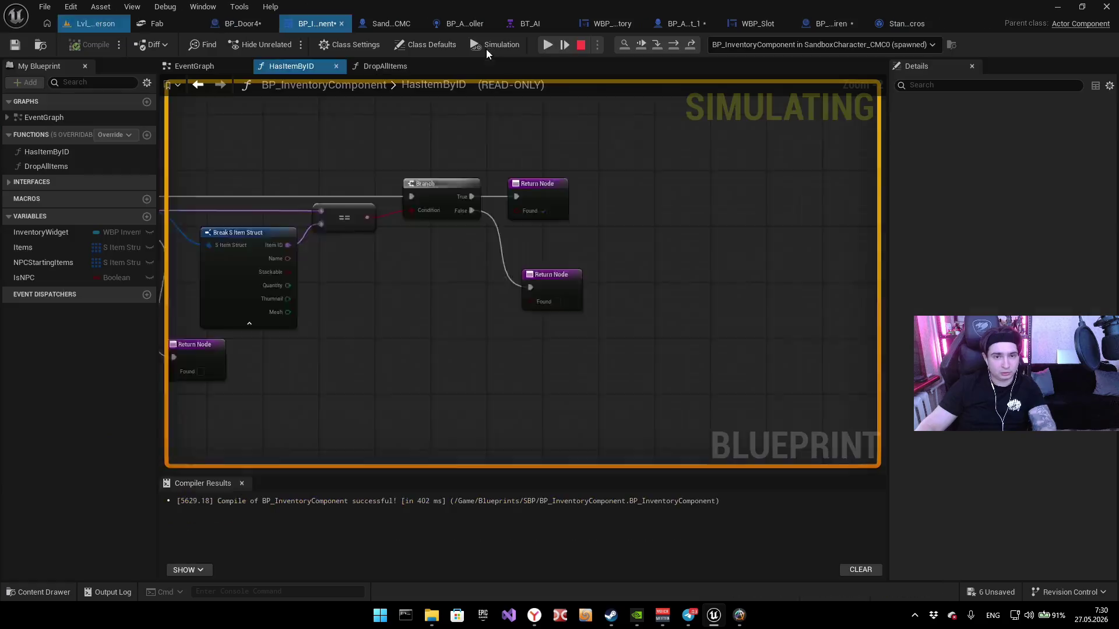
pyautogui.press('F9')
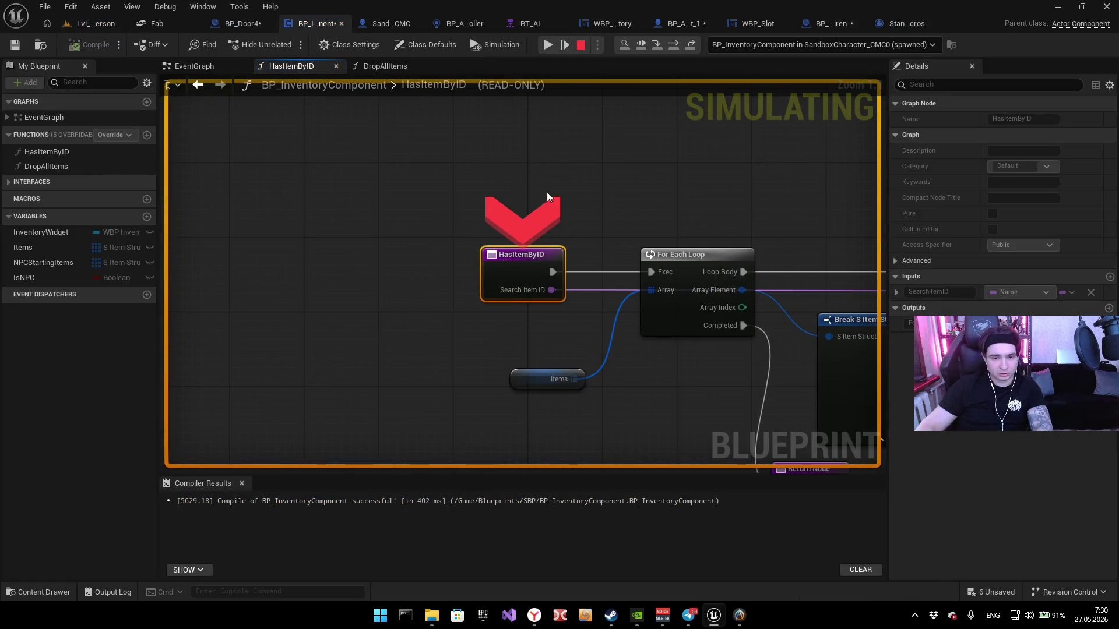
pyautogui.click(548, 45)
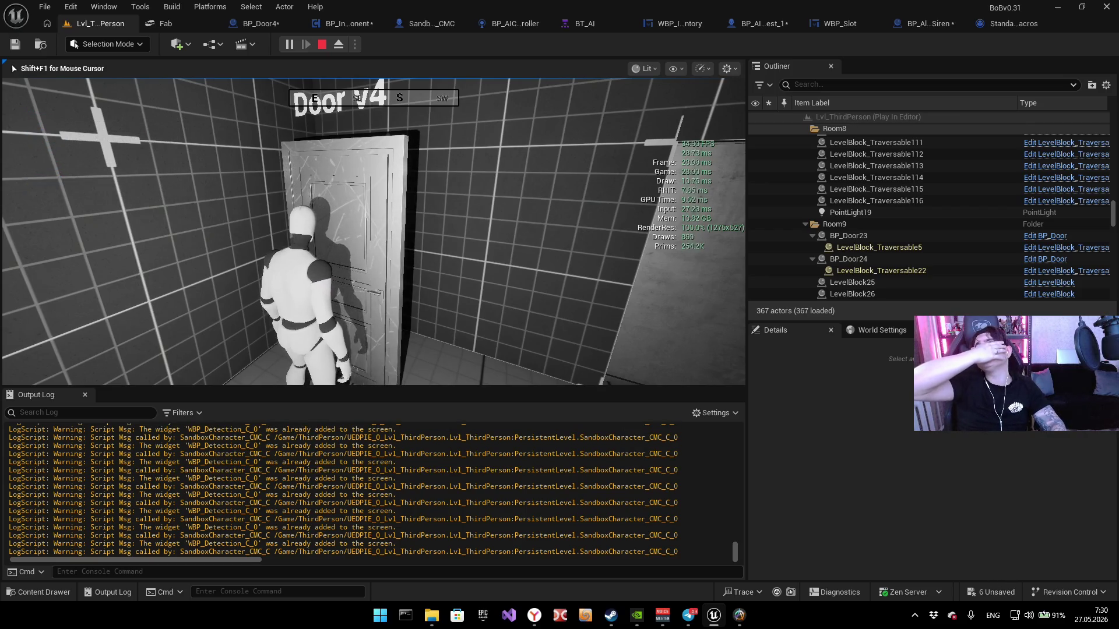
# Step: Open and close Door v4 with E, then stop the play session
pyautogui.press('e')
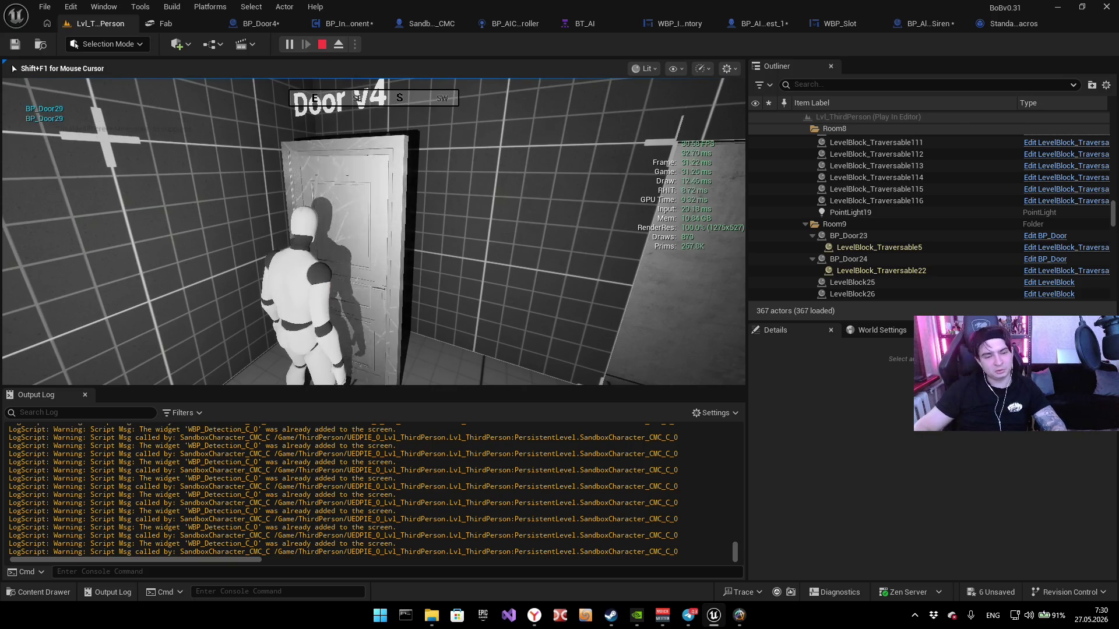
pyautogui.press('e')
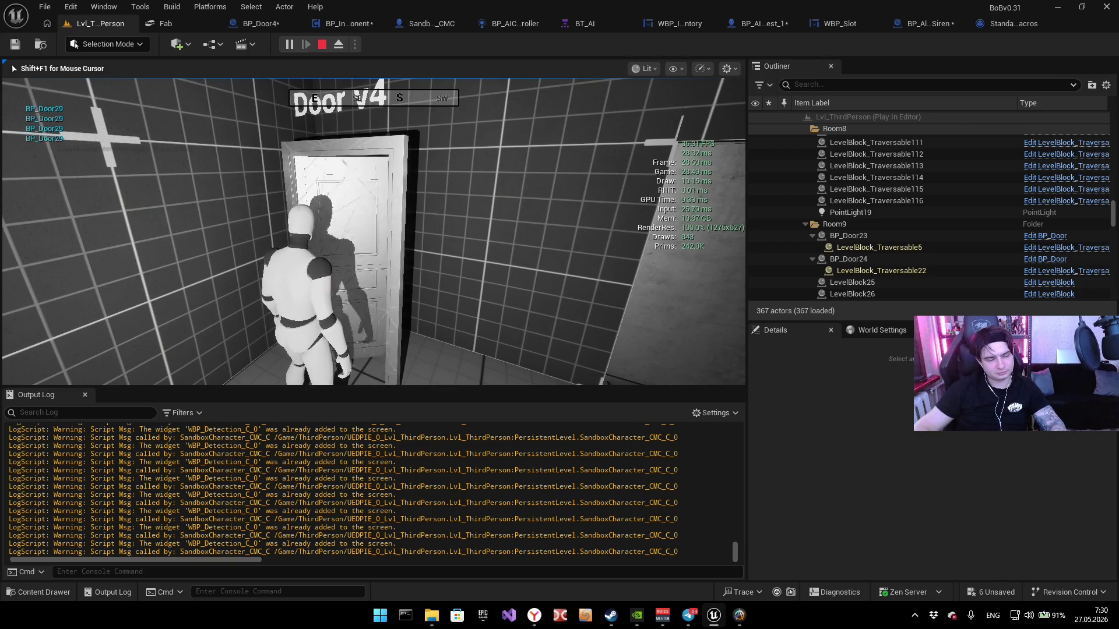
pyautogui.press('Escape')
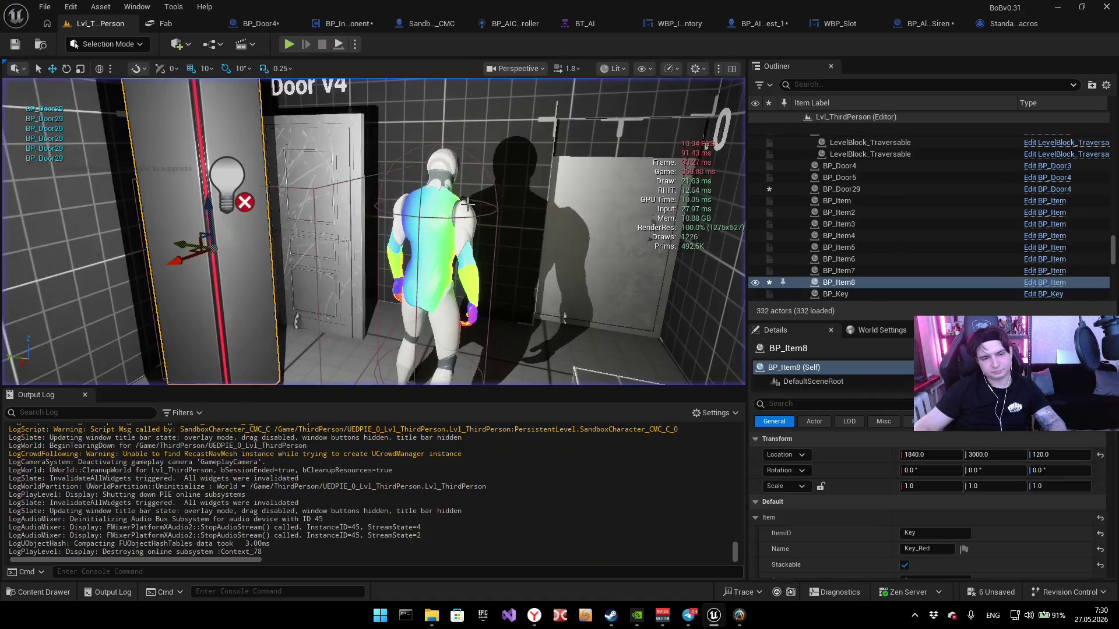
# Step: Save all modified assets with File > Save All
pyautogui.click(45, 7)
pyautogui.click(93, 81)
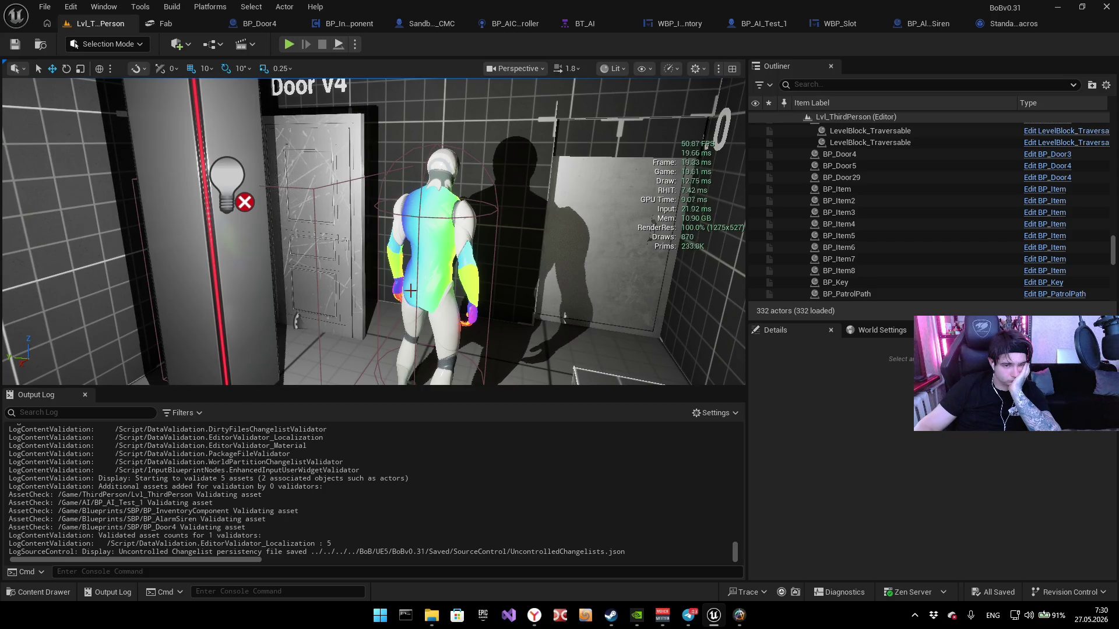
pyautogui.press('s')
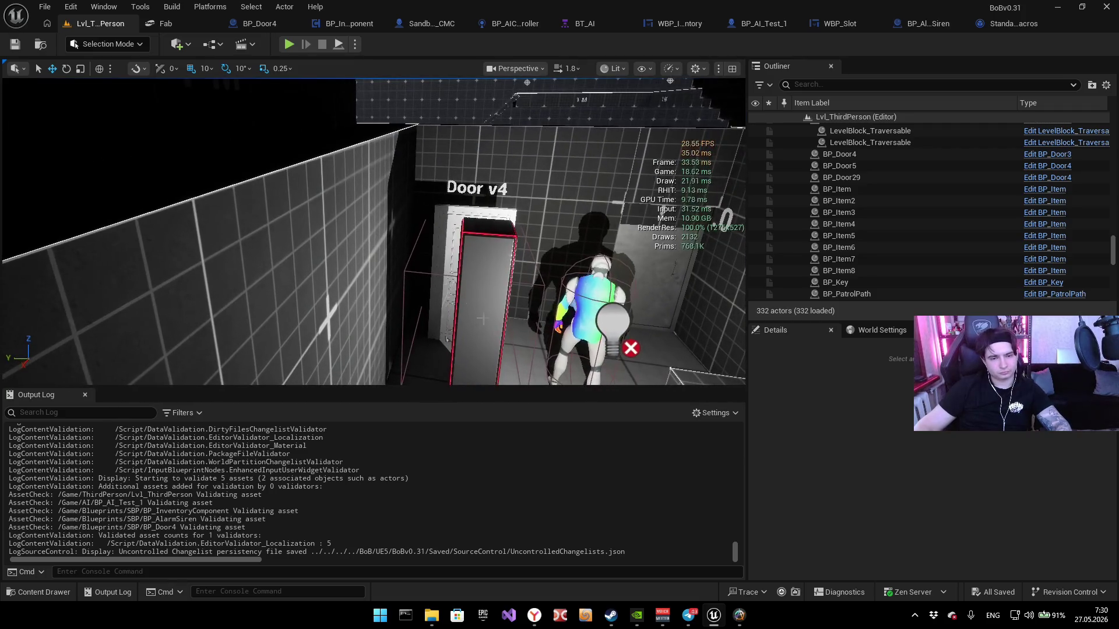
# Step: Delete the BP_Item8 red key and the Door v4 actor, then return to BP_InventoryComponent
pyautogui.click(482, 315)
pyautogui.press('Delete')
pyautogui.click(478, 263)
pyautogui.press('Delete')
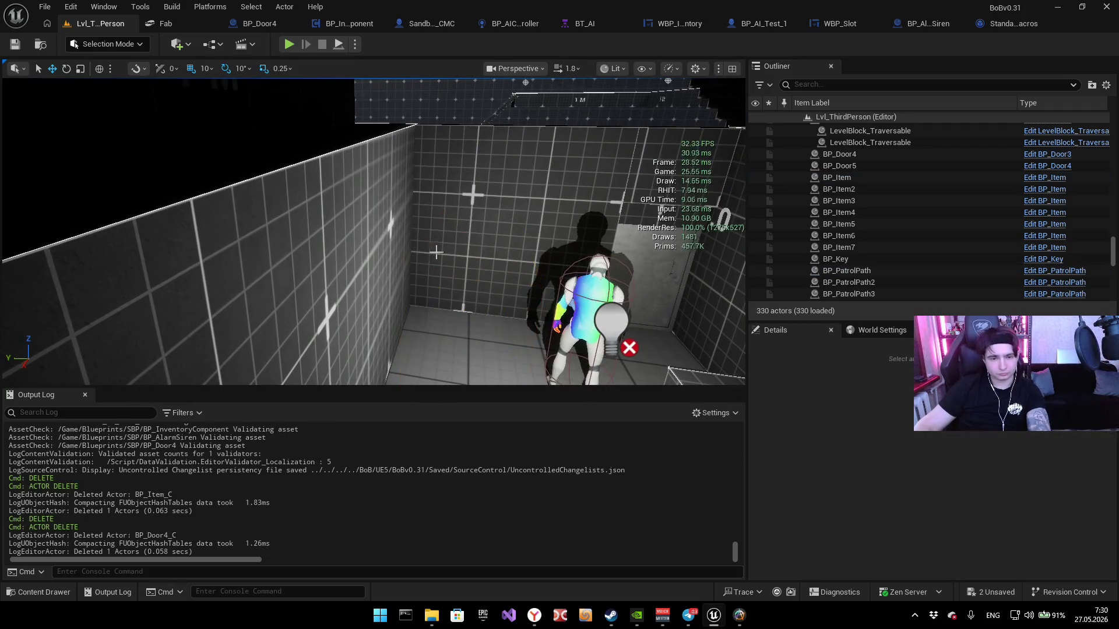
pyautogui.press('s')
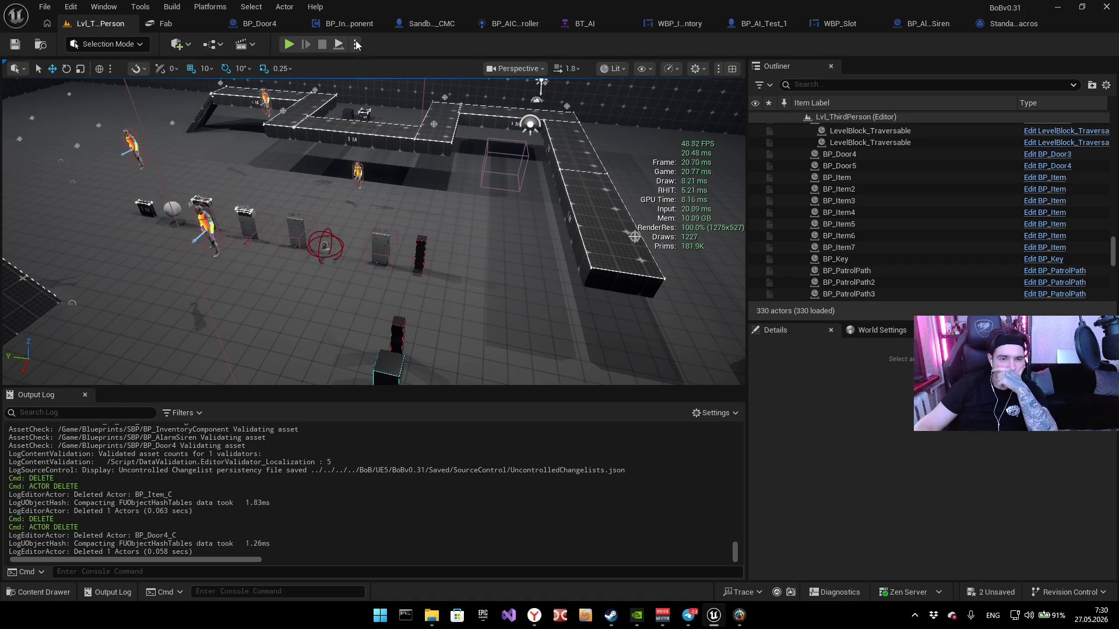
pyautogui.click(342, 24)
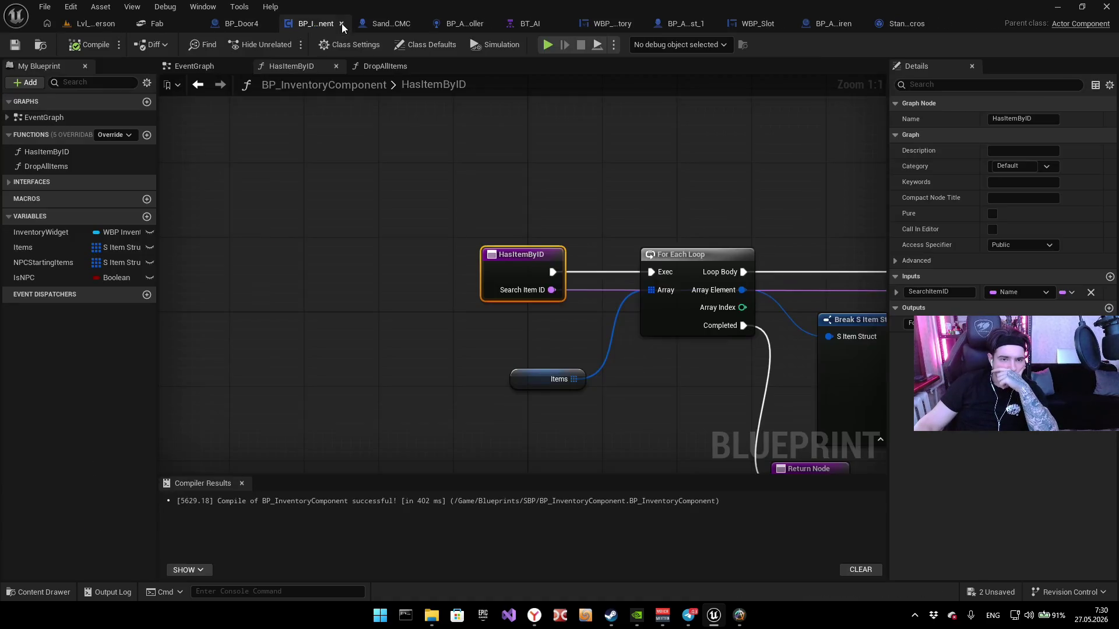
# Step: Pan through the rest of the HasItemByID function logic
pyautogui.moveTo(688, 128); pyautogui.dragTo(456, 123)
pyautogui.moveTo(620, 151); pyautogui.dragTo(401, 154)
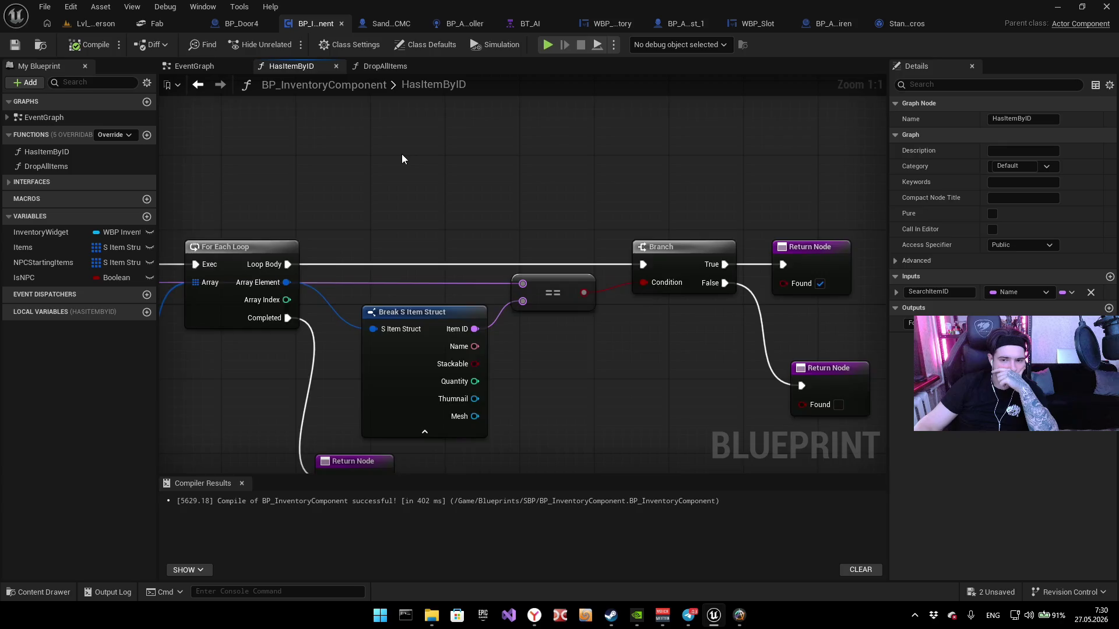
pyautogui.scroll(-3, 405, 159)
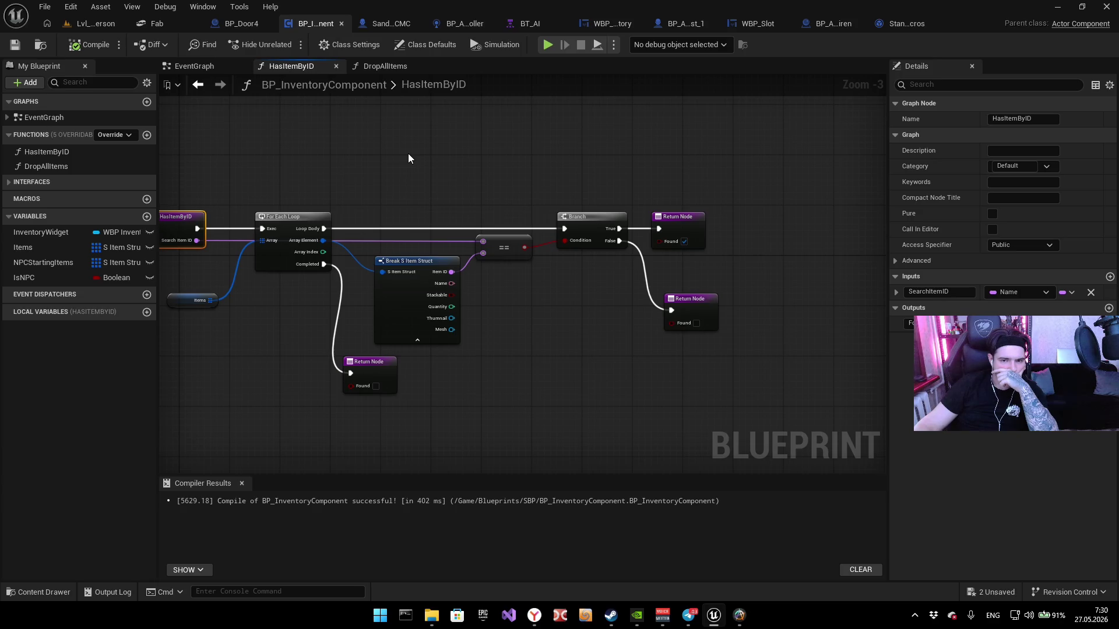
# Step: Inspect the EventGraph's For Each Loop and Break S Item Struct, then switch to Lvl_ThirdPerson
pyautogui.click(195, 66)
pyautogui.moveTo(425, 205)
pyautogui.mouseDown()
pyautogui.moveTo(715, 191)
pyautogui.moveTo(644, 200)
pyautogui.moveTo(583, 182)
pyautogui.mouseUp()
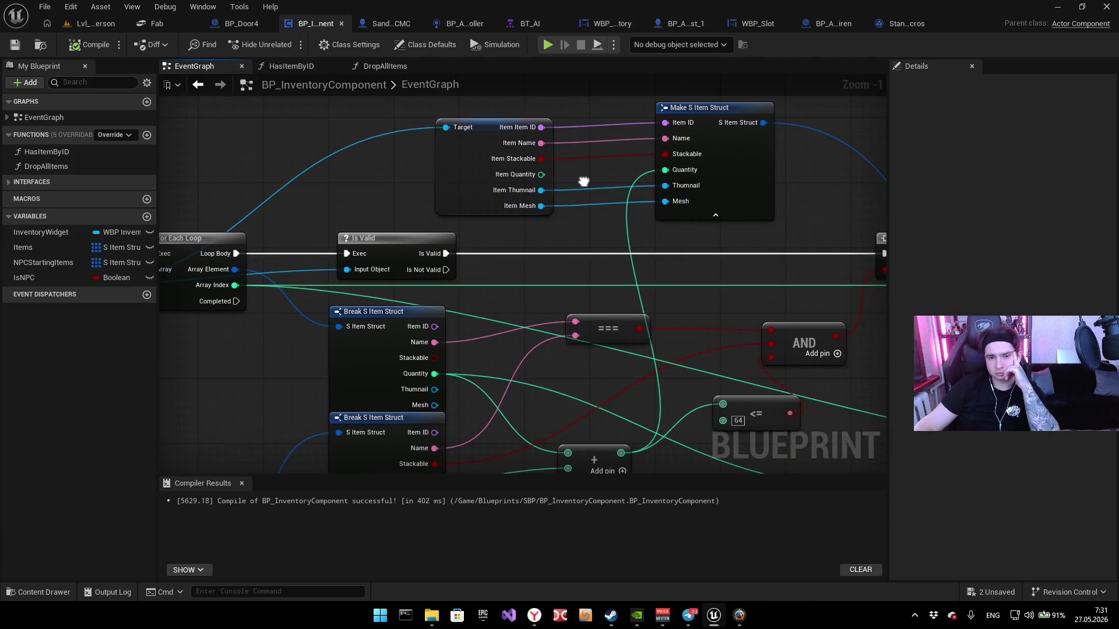
pyautogui.moveTo(554, 271); pyautogui.dragTo(560, 181)
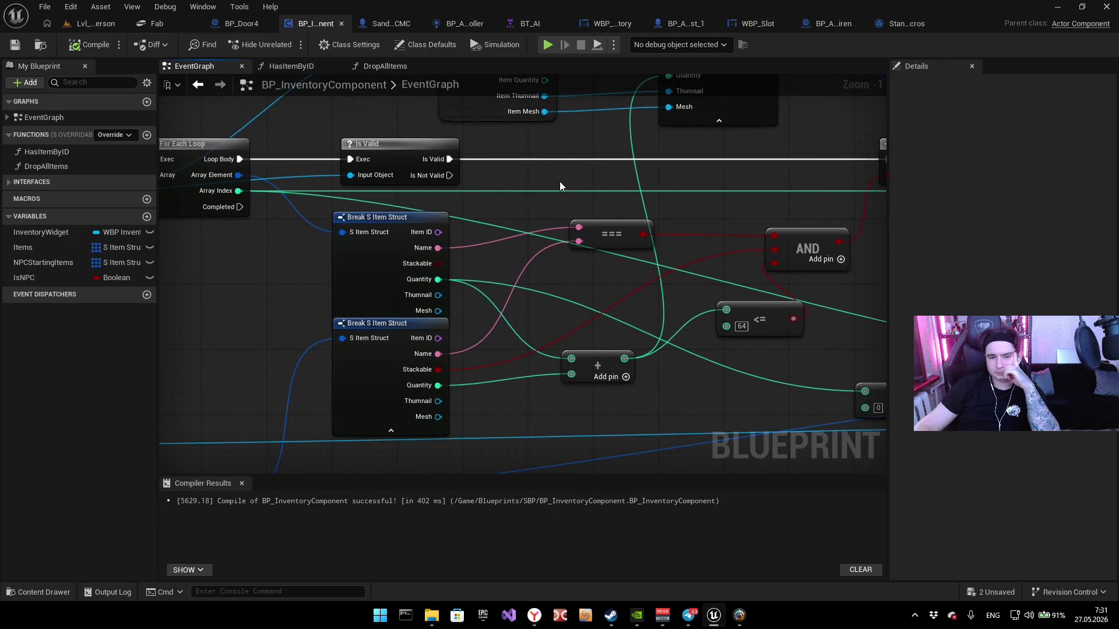
pyautogui.moveTo(435, 321)
pyautogui.mouseDown()
pyautogui.moveTo(576, 360)
pyautogui.moveTo(328, 250)
pyautogui.moveTo(576, 131)
pyautogui.moveTo(419, 357)
pyautogui.moveTo(357, 307)
pyautogui.moveTo(266, 312)
pyautogui.mouseUp()
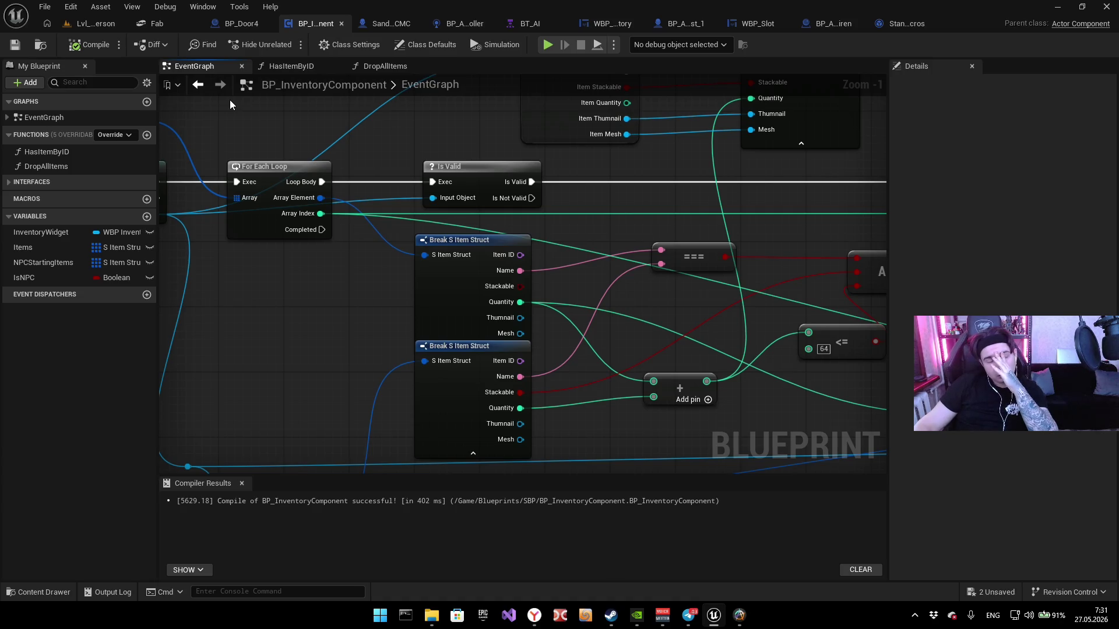
pyautogui.click(96, 22)
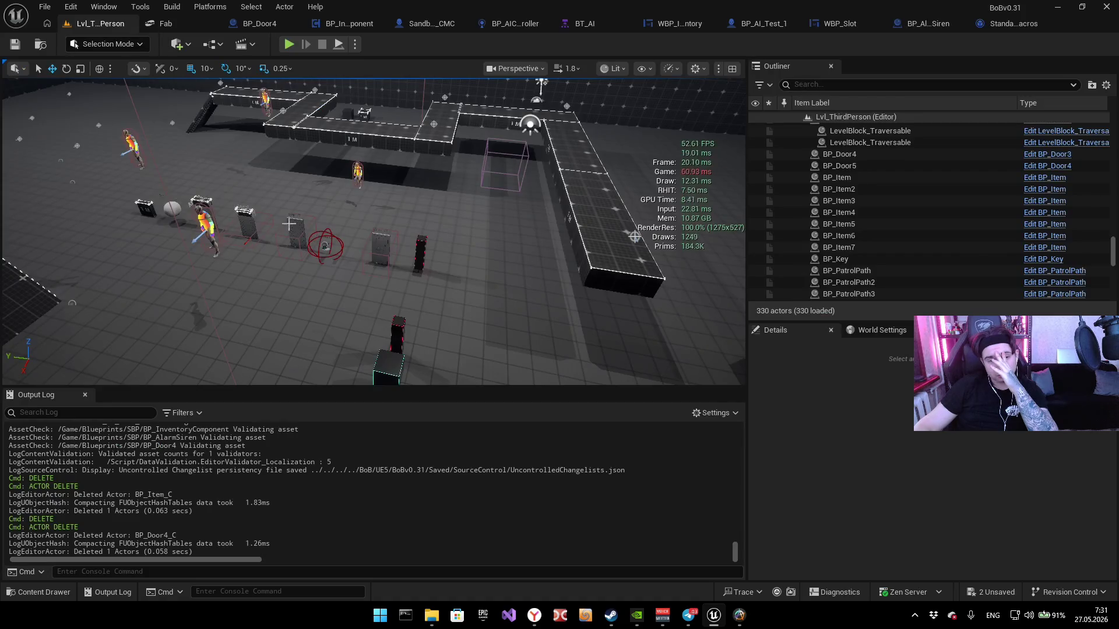
# Step: Fly the camera across the level toward the characters, then return to BP_InventoryComponent
pyautogui.moveTo(409, 196); pyautogui.dragTo(409, 196)
pyautogui.moveTo(496, 176); pyautogui.dragTo(496, 175)
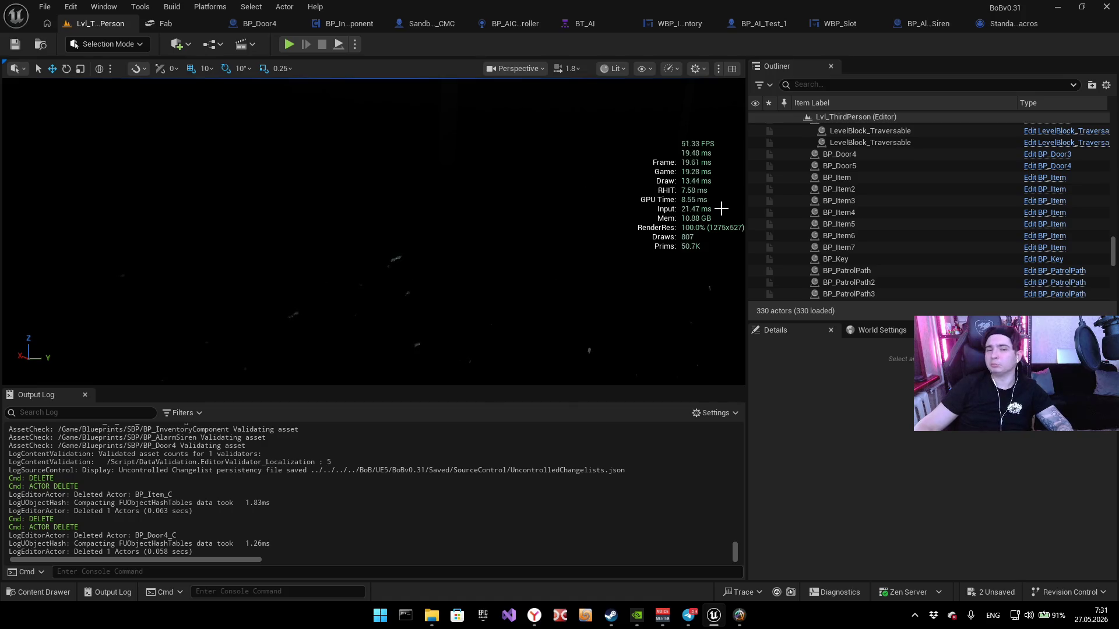
pyautogui.scroll(-5, 619, 243)
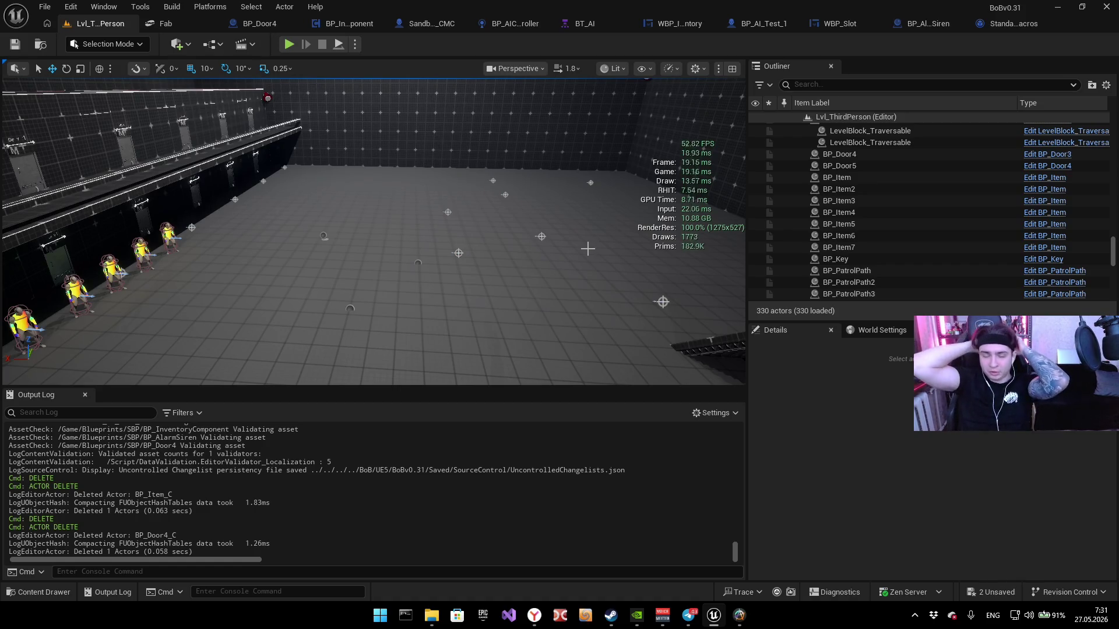
pyautogui.click(338, 23)
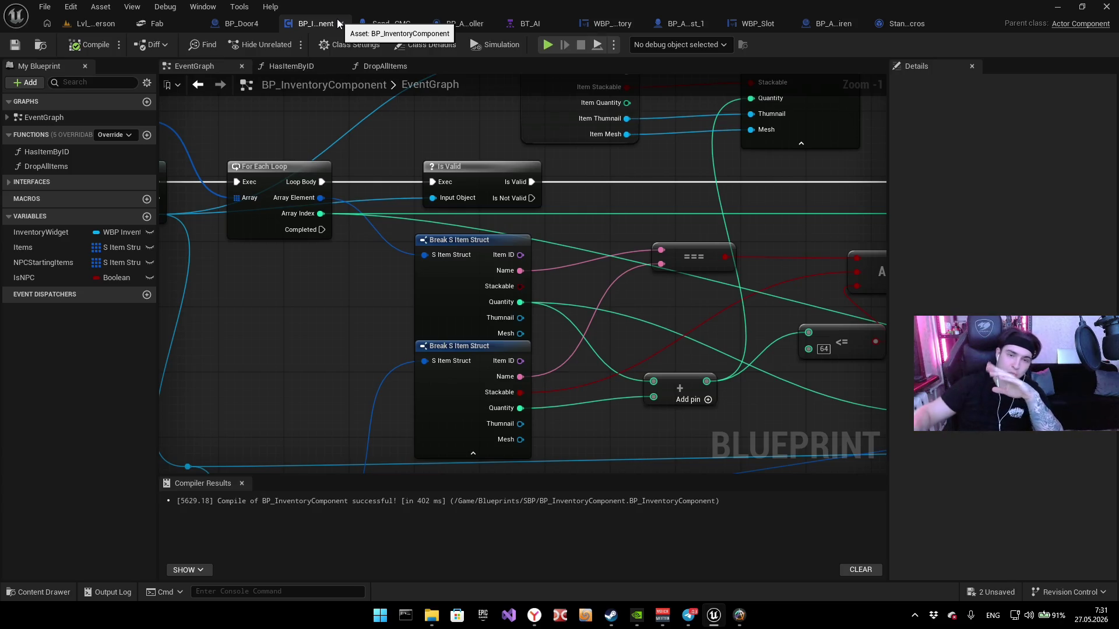
pyautogui.click(400, 27)
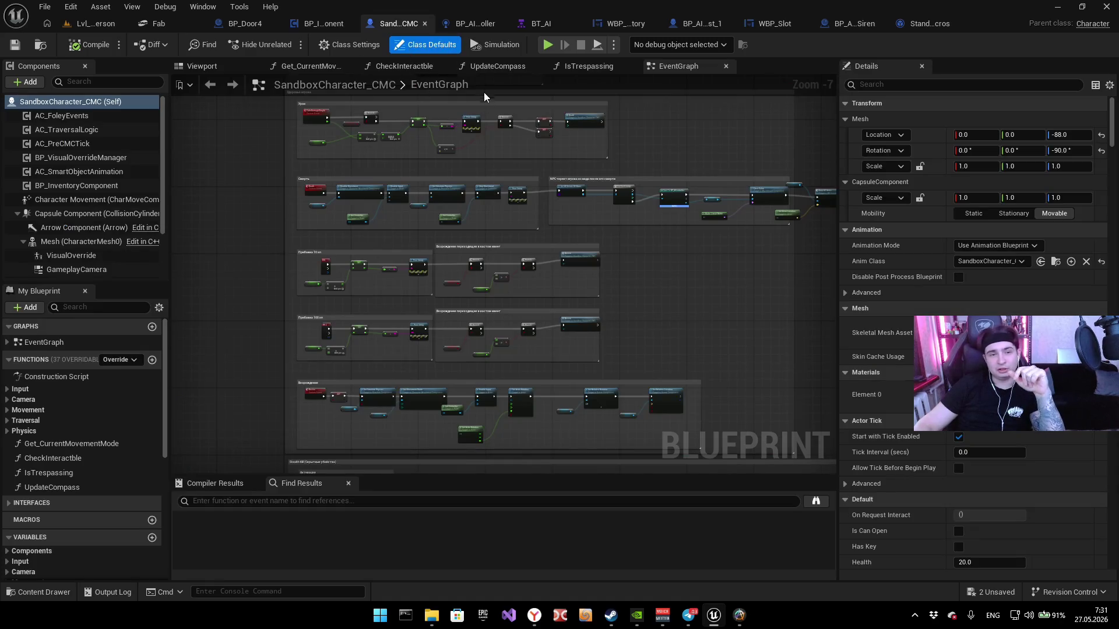
pyautogui.click(480, 25)
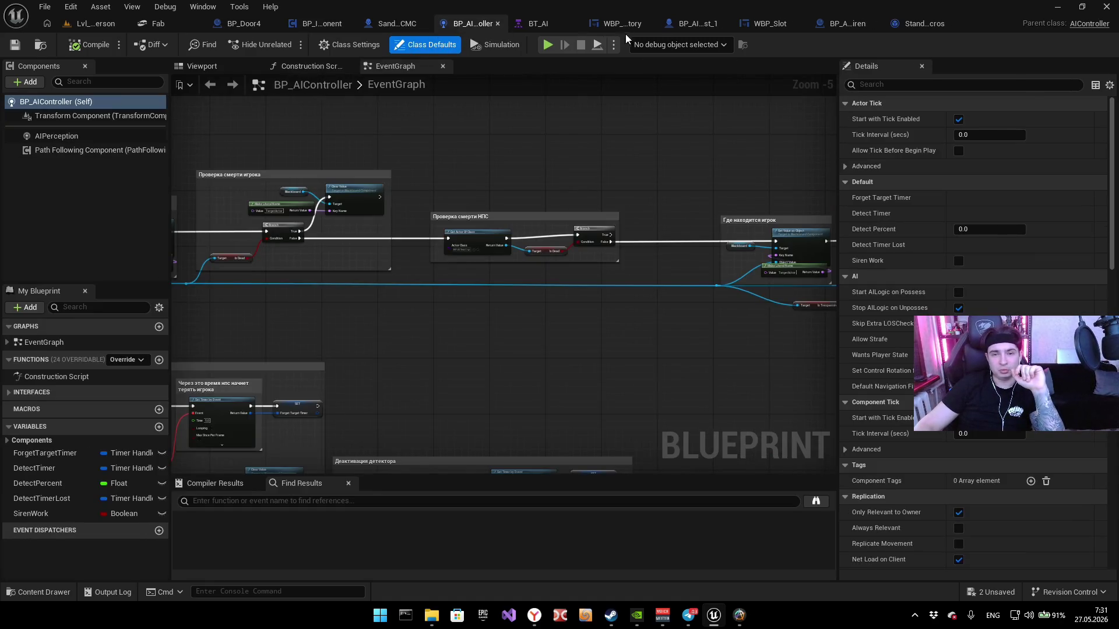
pyautogui.click(616, 23)
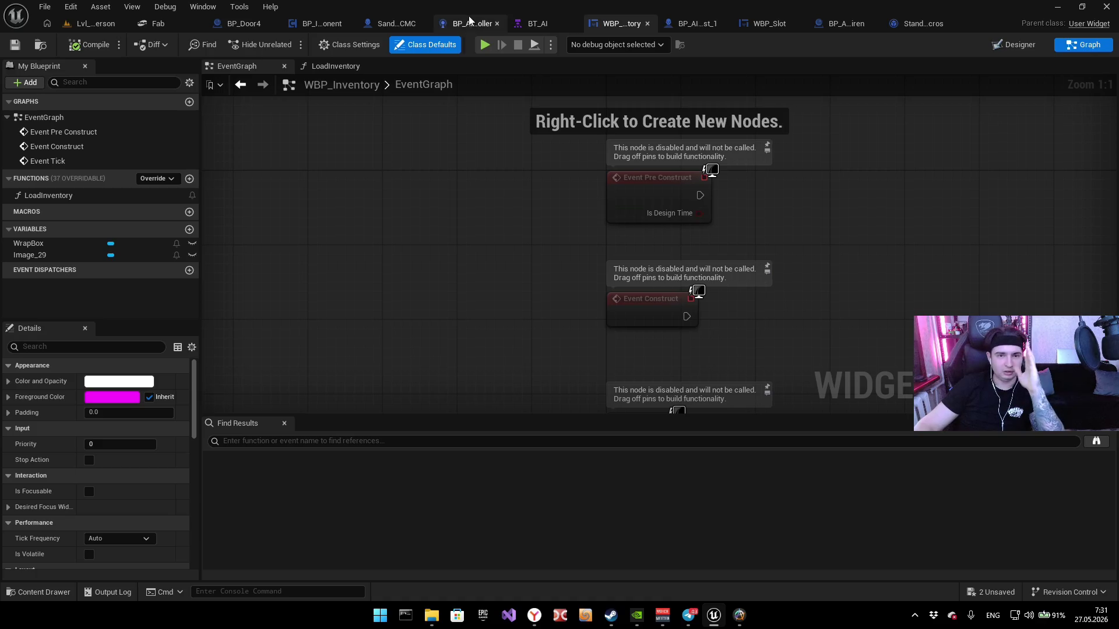
pyautogui.click(323, 23)
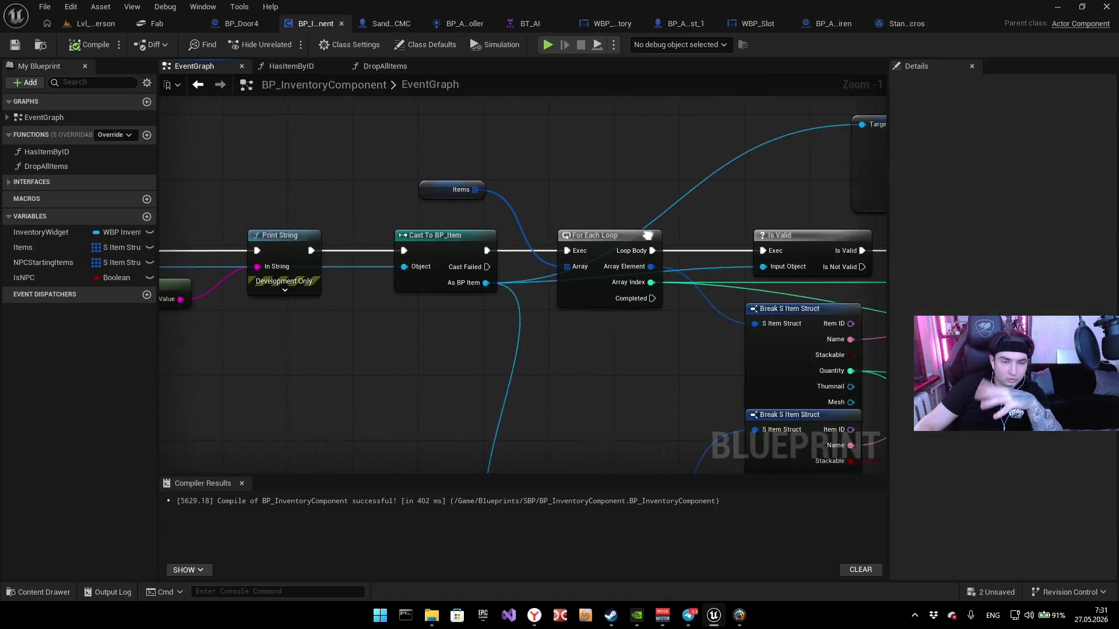
pyautogui.scroll(-3, 545, 202)
pyautogui.scroll(4, 333, 383)
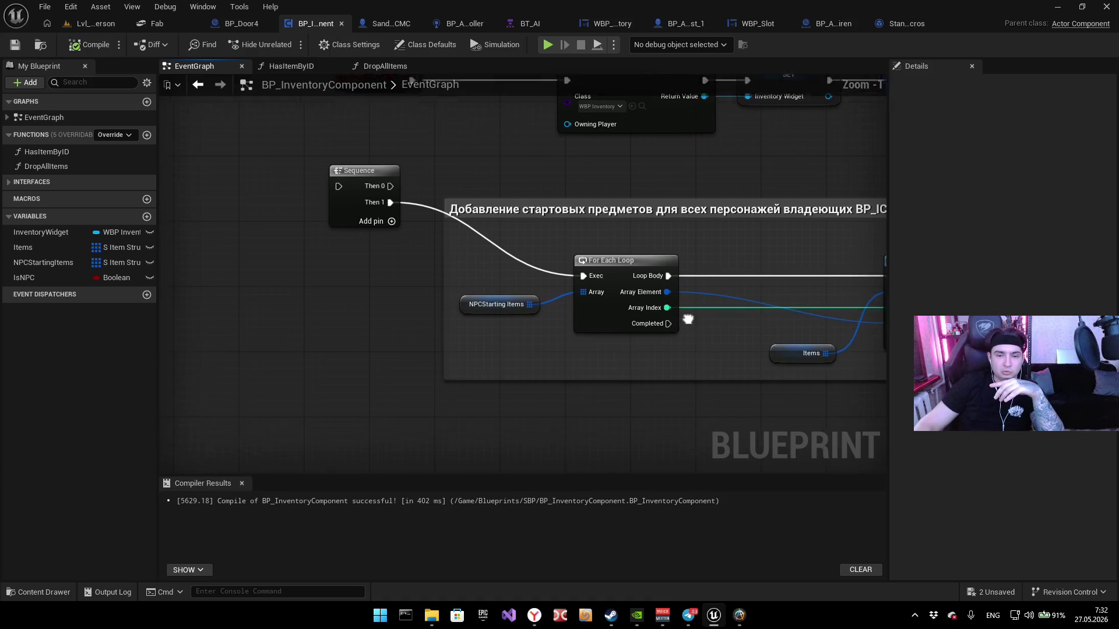
pyautogui.moveTo(342, 323); pyautogui.dragTo(343, 324)
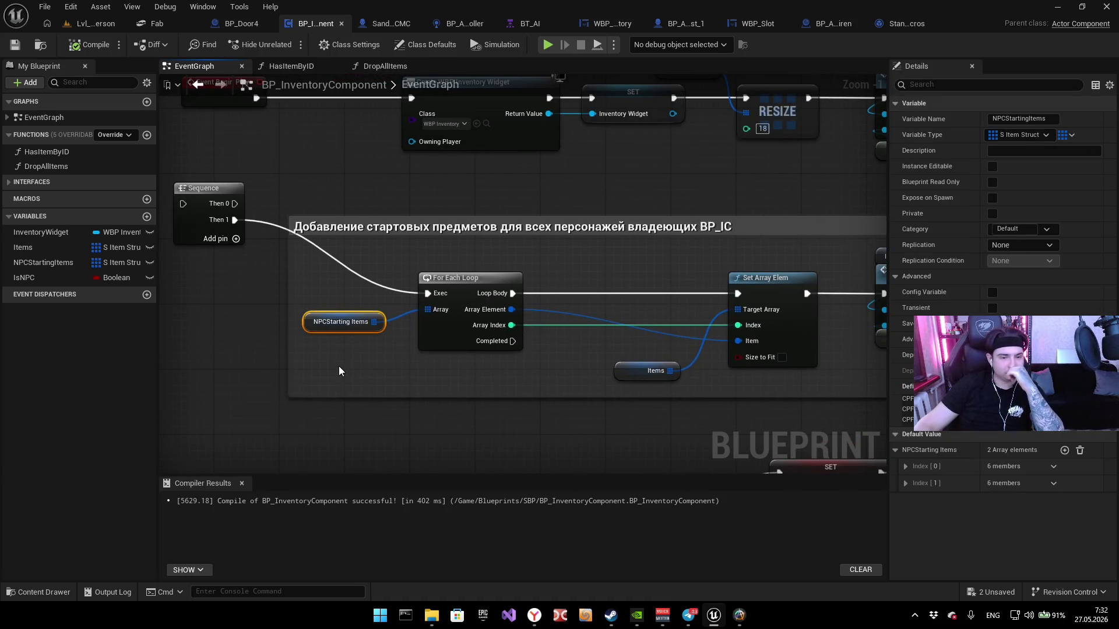
pyautogui.moveTo(426, 376)
pyautogui.mouseDown()
pyautogui.moveTo(505, 562)
pyautogui.moveTo(405, 400)
pyautogui.moveTo(468, 370)
pyautogui.moveTo(429, 395)
pyautogui.mouseUp()
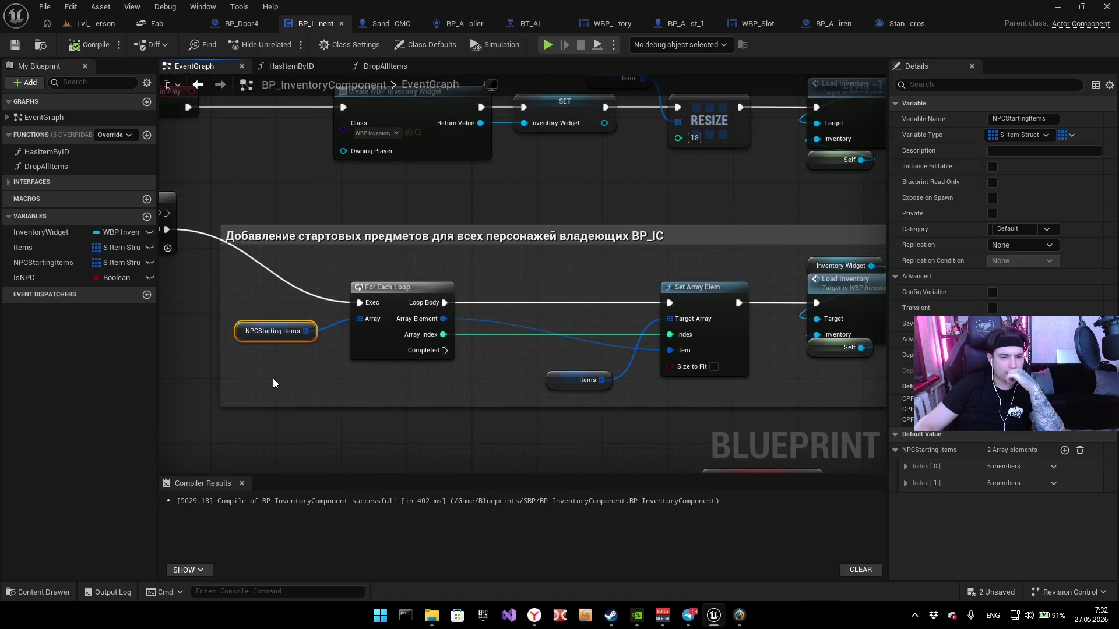
pyautogui.moveTo(309, 388); pyautogui.dragTo(192, 373)
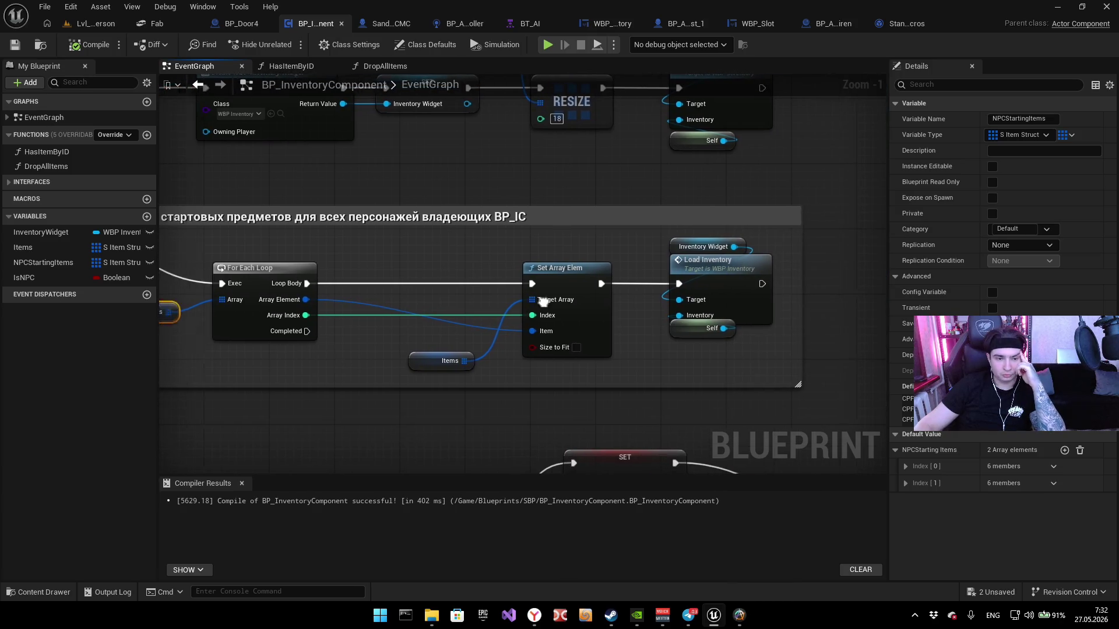
pyautogui.moveTo(267, 354); pyautogui.dragTo(221, 348)
pyautogui.moveTo(427, 361); pyautogui.dragTo(341, 407)
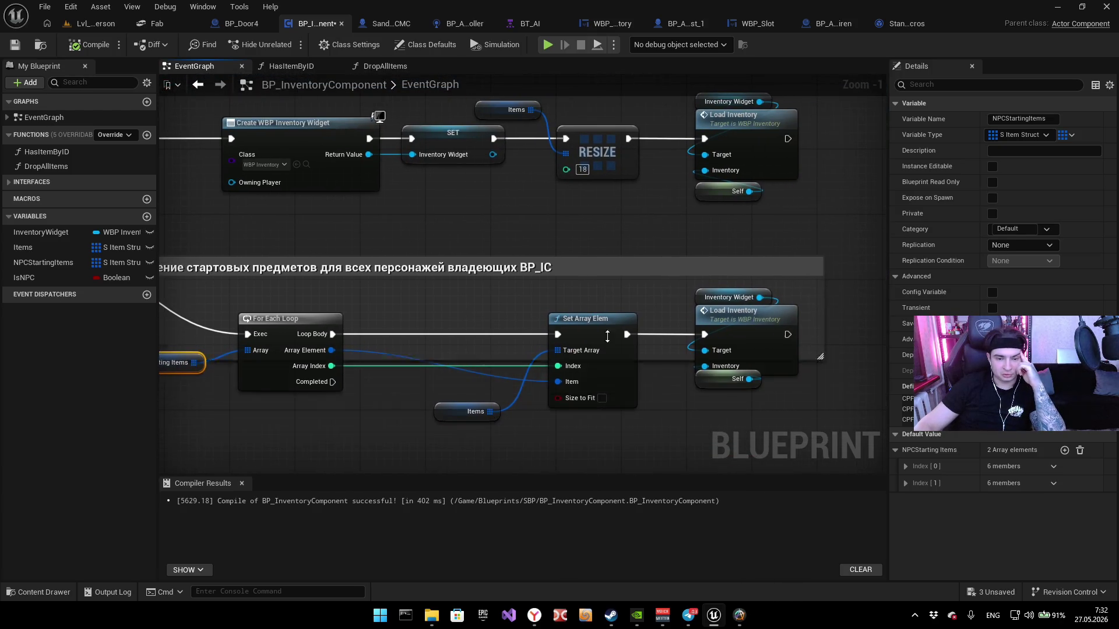
pyautogui.moveTo(550, 438); pyautogui.dragTo(524, 374)
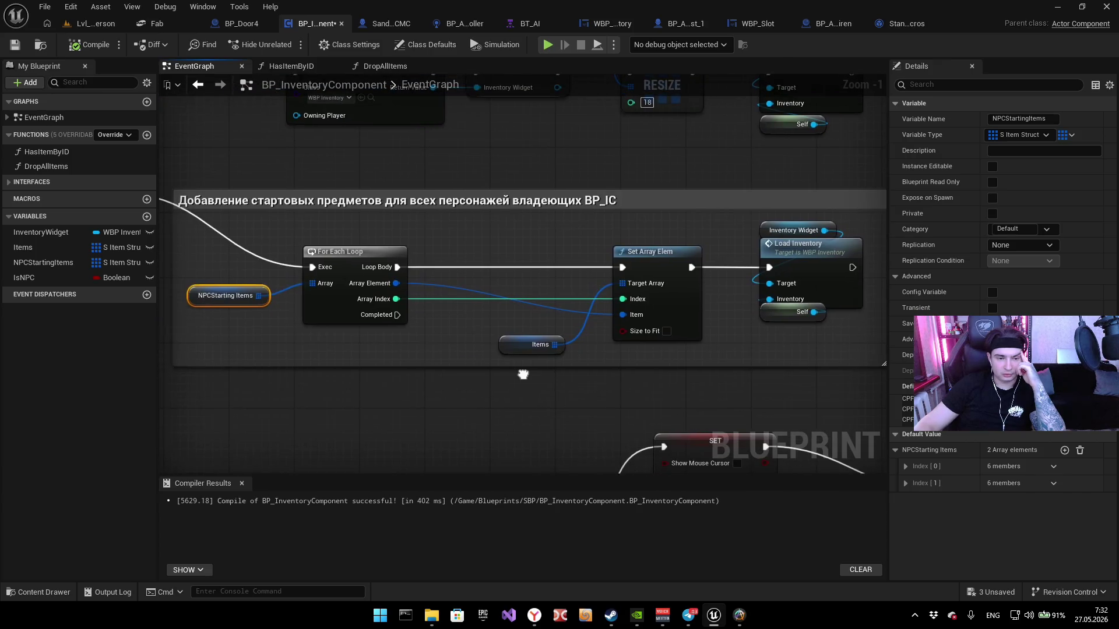
pyautogui.moveTo(462, 345)
pyautogui.mouseDown()
pyautogui.moveTo(459, 291)
pyautogui.moveTo(327, 352)
pyautogui.mouseUp()
pyautogui.moveTo(250, 274)
pyautogui.mouseDown()
pyautogui.moveTo(298, 330)
pyautogui.moveTo(291, 443)
pyautogui.moveTo(408, 321)
pyautogui.moveTo(521, 341)
pyautogui.mouseUp()
pyautogui.click(292, 331)
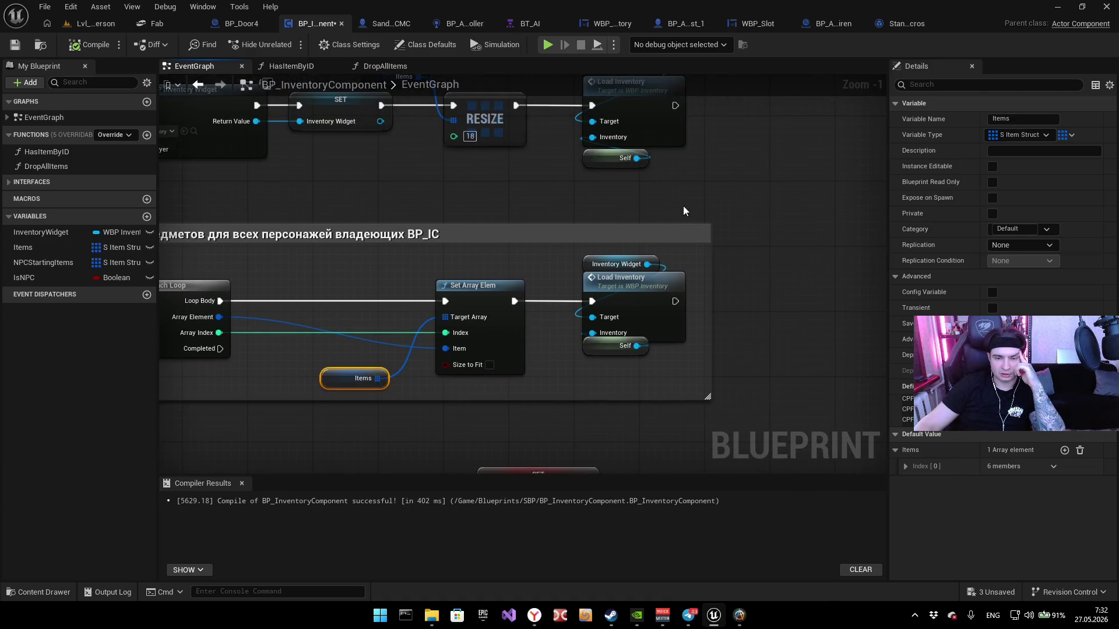
pyautogui.click(625, 313)
pyautogui.click(660, 430)
pyautogui.click(663, 283)
pyautogui.click(463, 290)
pyautogui.moveTo(239, 226); pyautogui.dragTo(471, 253)
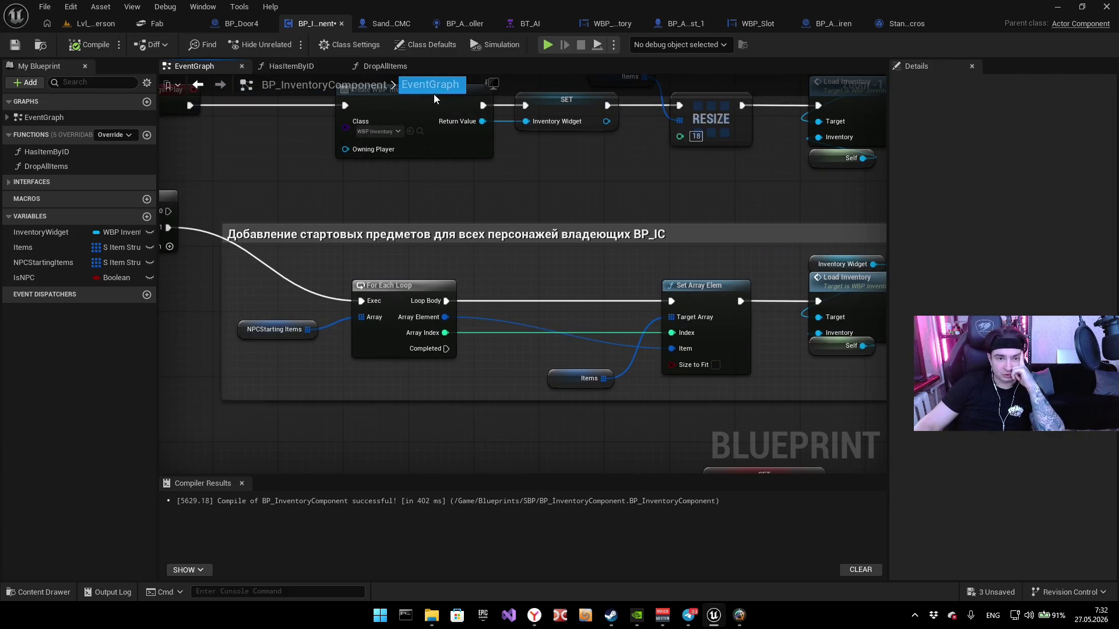
pyautogui.moveTo(318, 249); pyautogui.dragTo(558, 269)
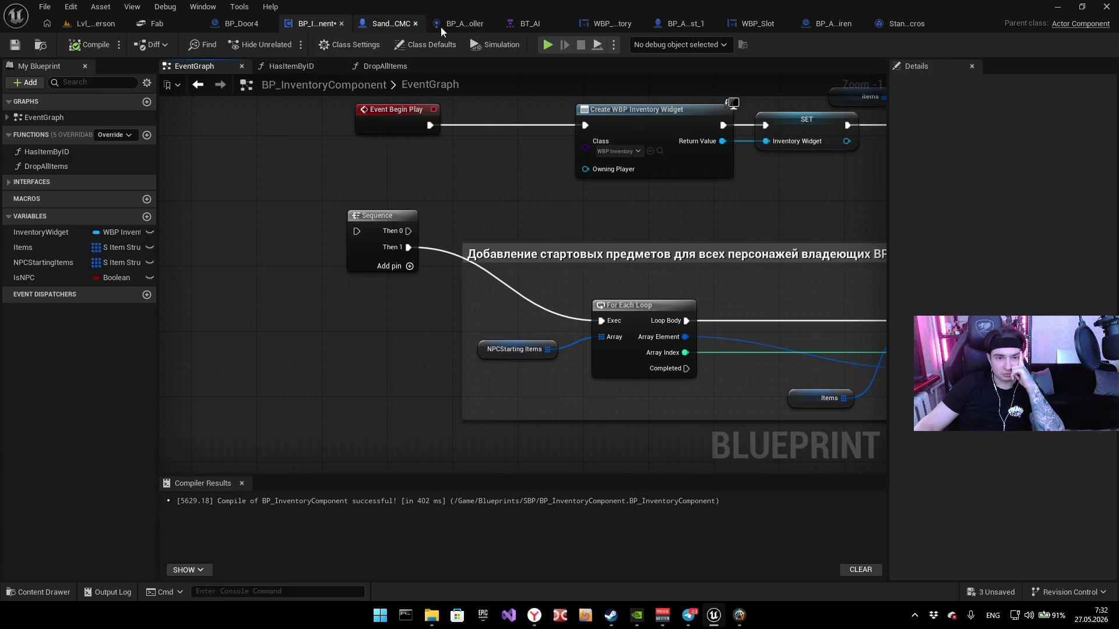
pyautogui.click(674, 26)
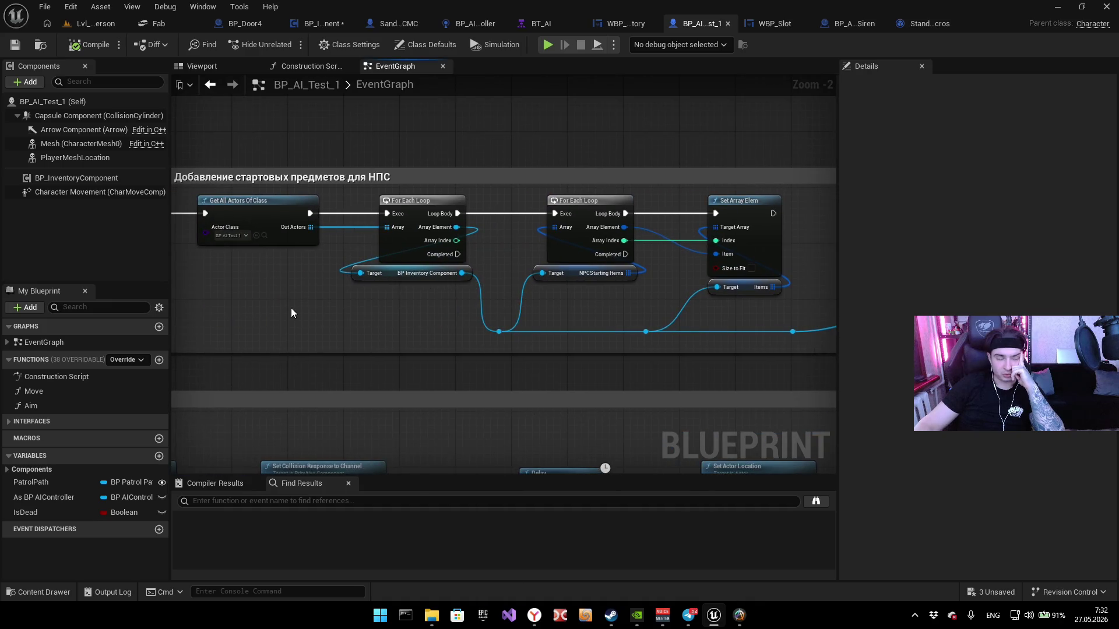
# Step: Review the NPC starting-items comment block and the second For Each Loop with Set Array Elem
pyautogui.moveTo(369, 288)
pyautogui.mouseDown()
pyautogui.moveTo(400, 343)
pyautogui.moveTo(432, 328)
pyautogui.moveTo(582, 360)
pyautogui.moveTo(602, 342)
pyautogui.mouseUp()
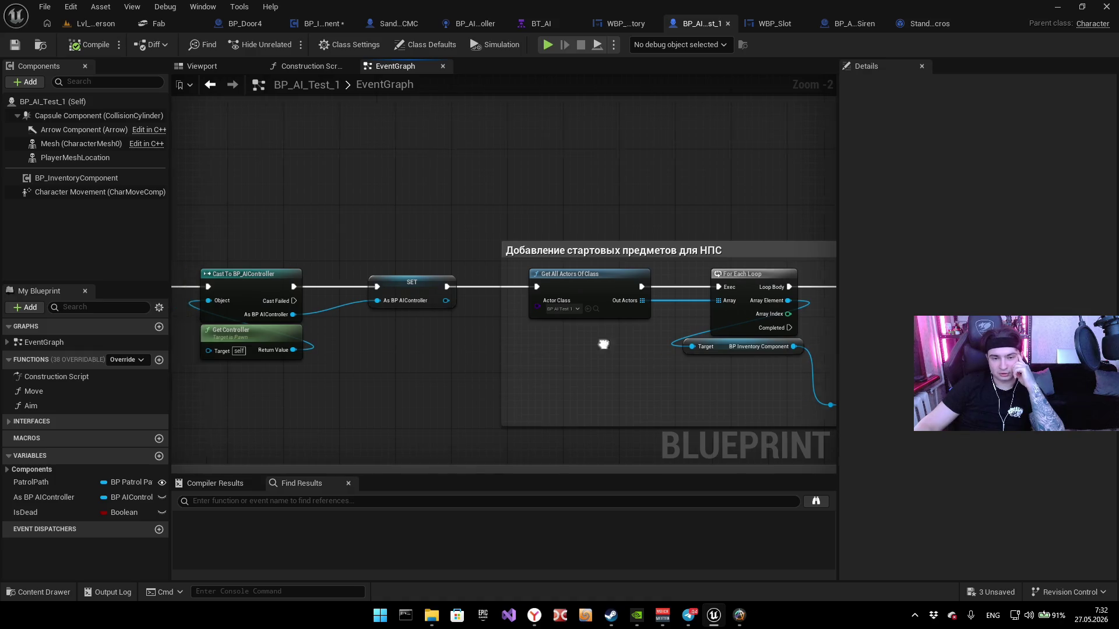
pyautogui.scroll(-1, 444, 324)
pyautogui.moveTo(444, 324)
pyautogui.mouseDown()
pyautogui.moveTo(379, 314)
pyautogui.moveTo(562, 317)
pyautogui.mouseUp()
pyautogui.scroll(3, 324, 296)
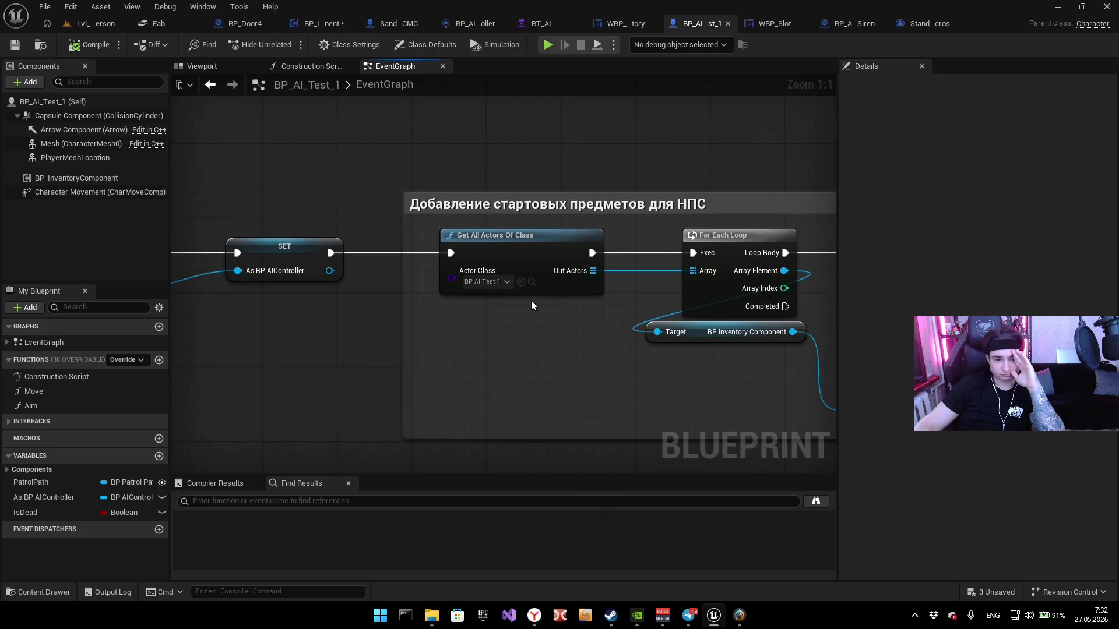
pyautogui.moveTo(768, 308)
pyautogui.mouseDown()
pyautogui.moveTo(417, 345)
pyautogui.moveTo(245, 315)
pyautogui.moveTo(477, 293)
pyautogui.mouseUp()
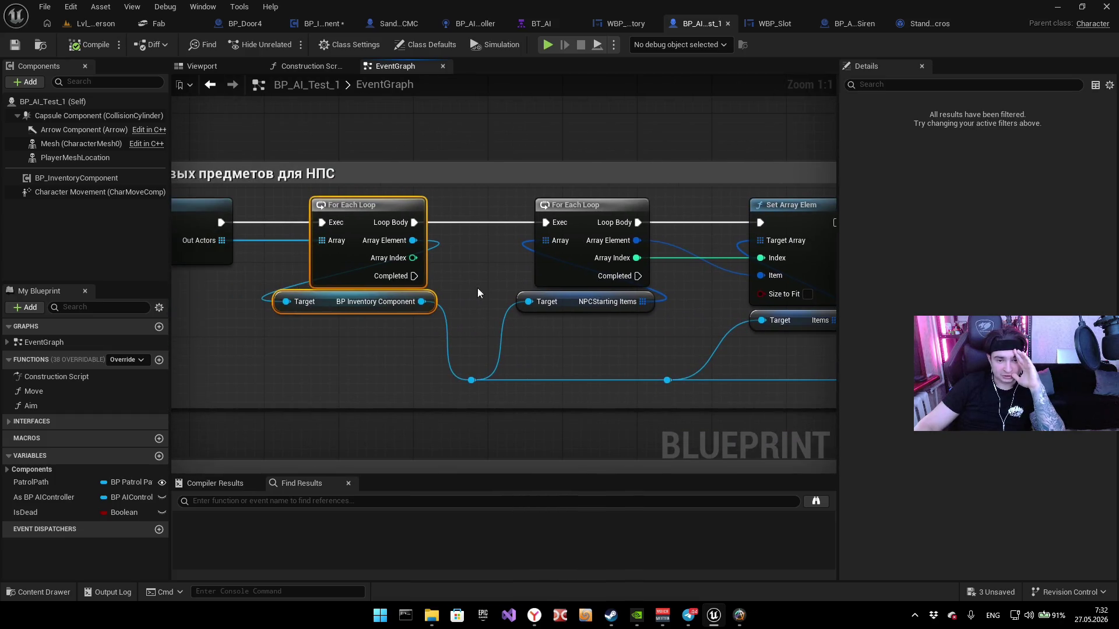
# Step: Inspect Set Array Elem, the Items getter, and the Для виджета Load Inventory comment block
pyautogui.click(535, 126)
pyautogui.moveTo(408, 361); pyautogui.dragTo(394, 315)
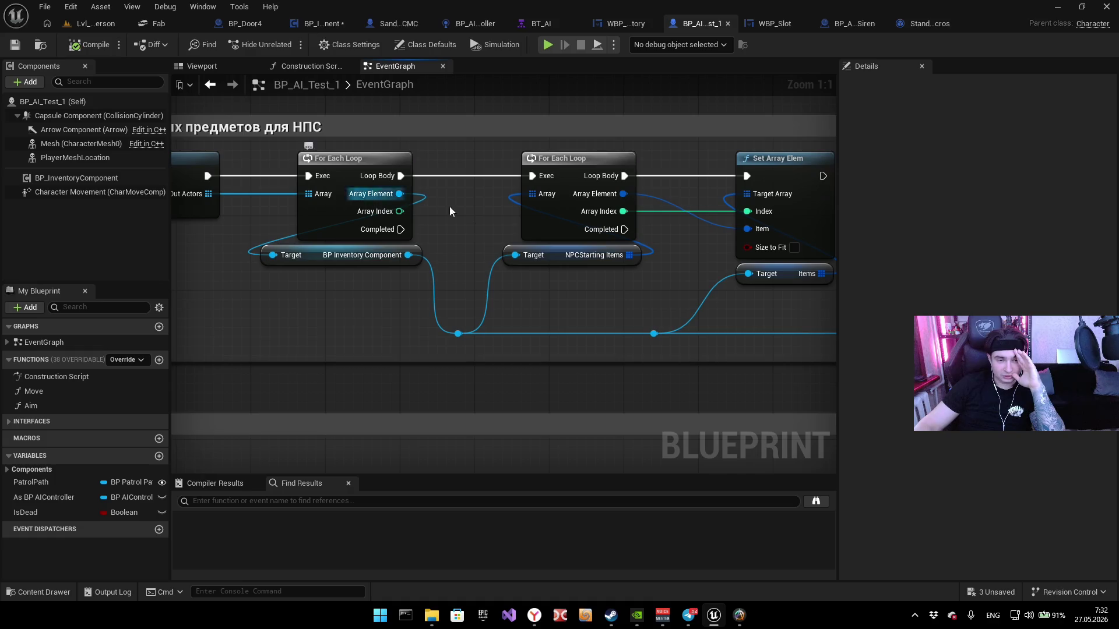
pyautogui.moveTo(380, 274); pyautogui.dragTo(334, 243)
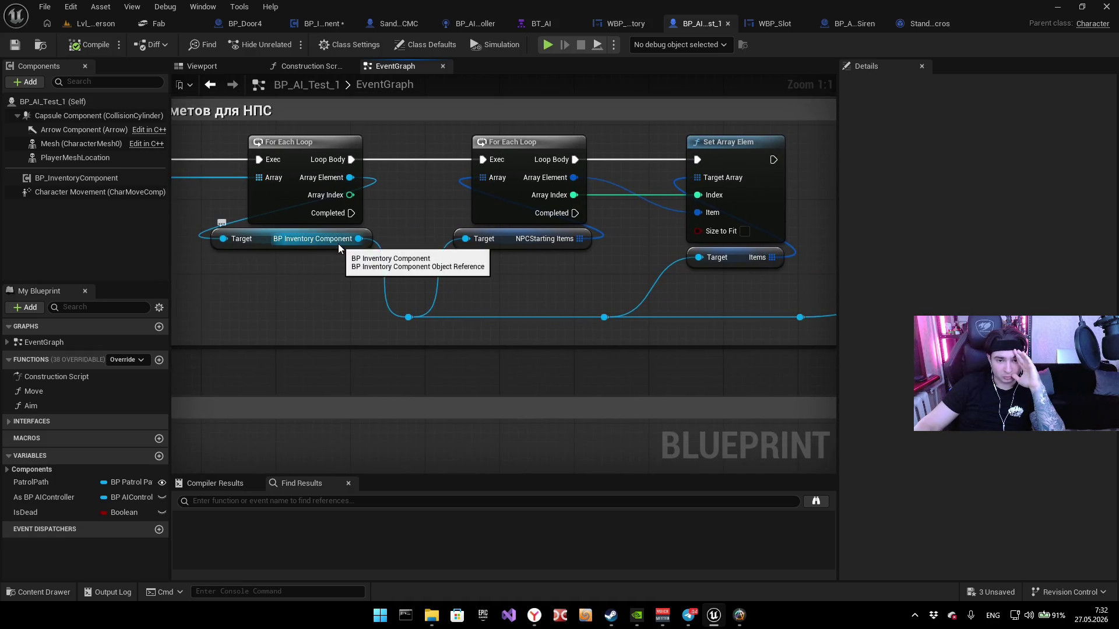
pyautogui.moveTo(449, 266)
pyautogui.mouseDown()
pyautogui.moveTo(342, 312)
pyautogui.moveTo(379, 310)
pyautogui.mouseUp()
pyautogui.moveTo(432, 223); pyautogui.dragTo(179, 246)
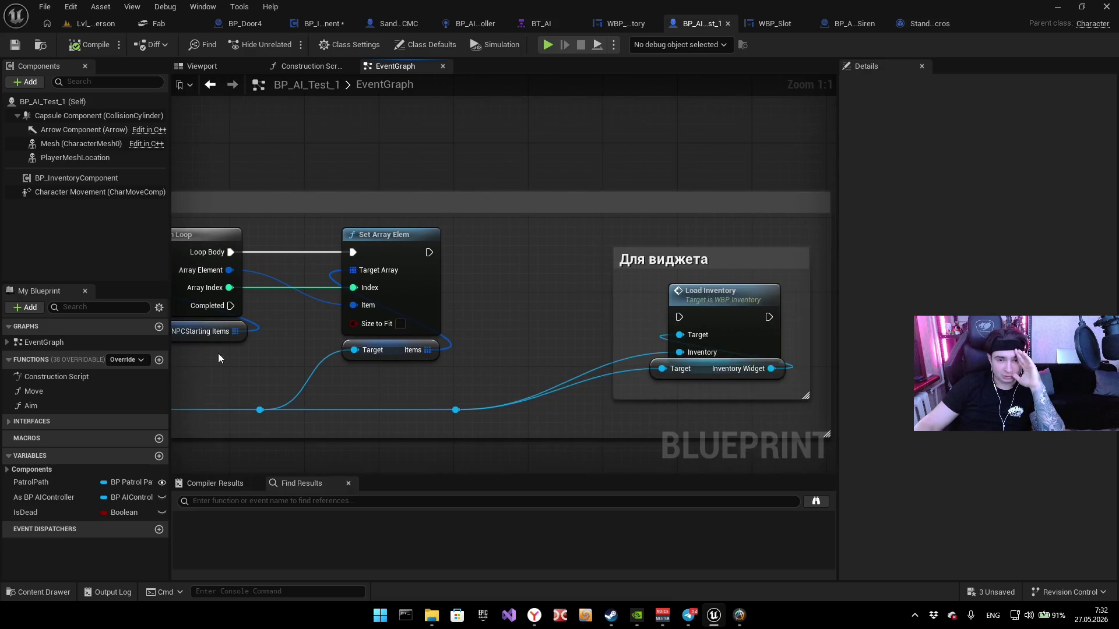
pyautogui.moveTo(394, 423); pyautogui.dragTo(466, 353)
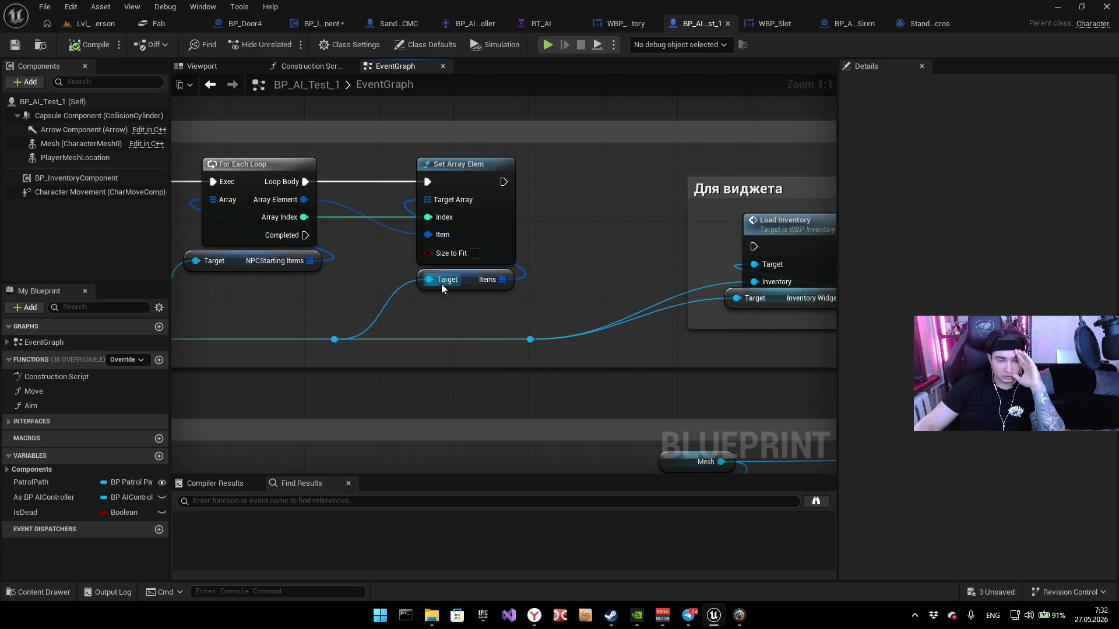
pyautogui.moveTo(442, 285); pyautogui.dragTo(403, 323)
pyautogui.click(395, 325)
pyautogui.moveTo(652, 268)
pyautogui.mouseDown()
pyautogui.moveTo(571, 286)
pyautogui.moveTo(572, 276)
pyautogui.mouseUp()
pyautogui.click(592, 169)
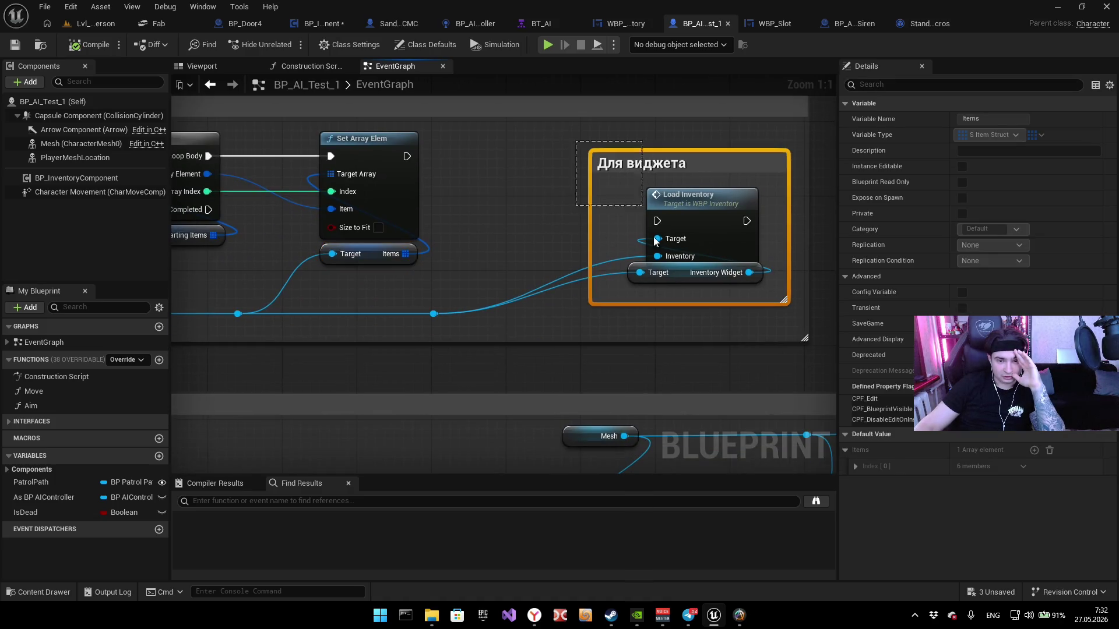
pyautogui.click(312, 314)
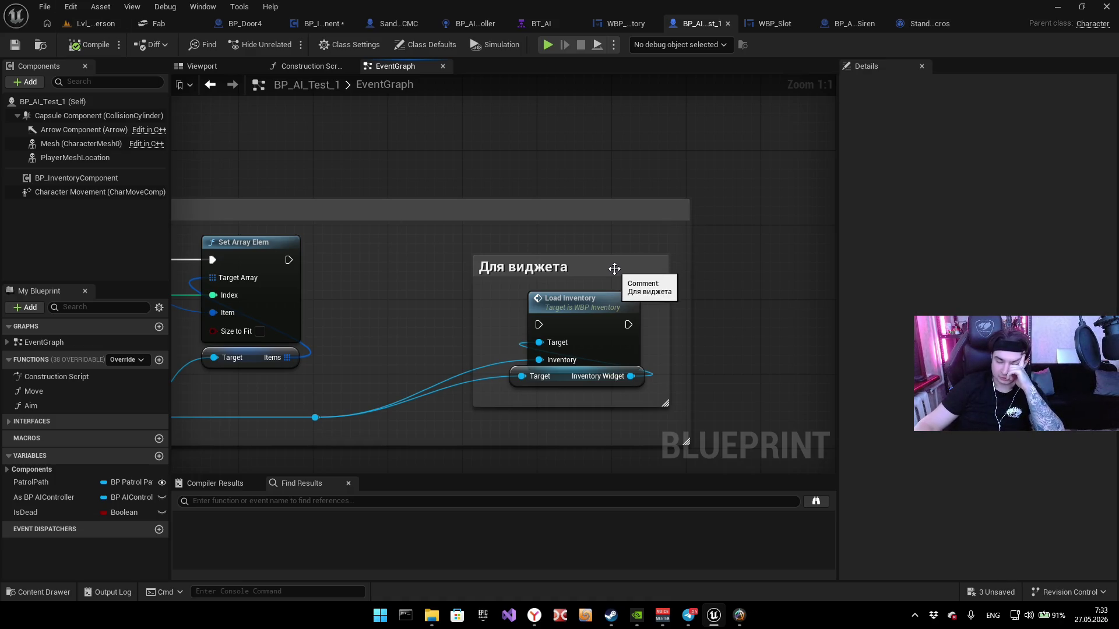
# Step: Save all modified assets and review the Begin Play cast and SET nodes
pyautogui.click(39, 8)
pyautogui.click(74, 89)
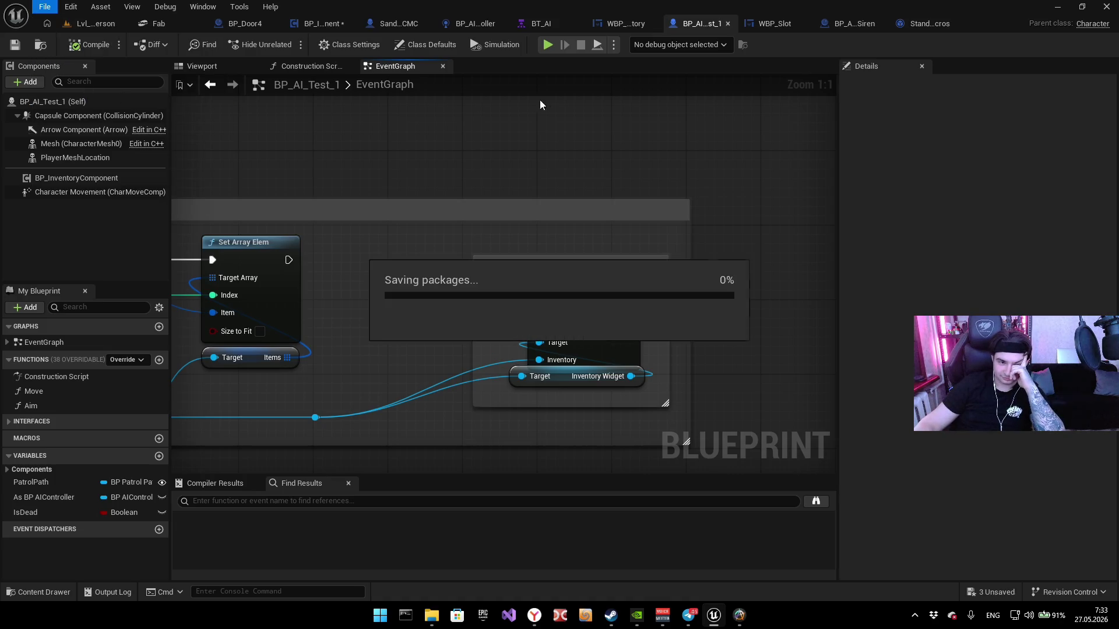
pyautogui.scroll(-4, 630, 169)
pyautogui.moveTo(491, 206); pyautogui.dragTo(548, 222)
pyautogui.scroll(3, 548, 223)
pyautogui.scroll(1, 592, 243)
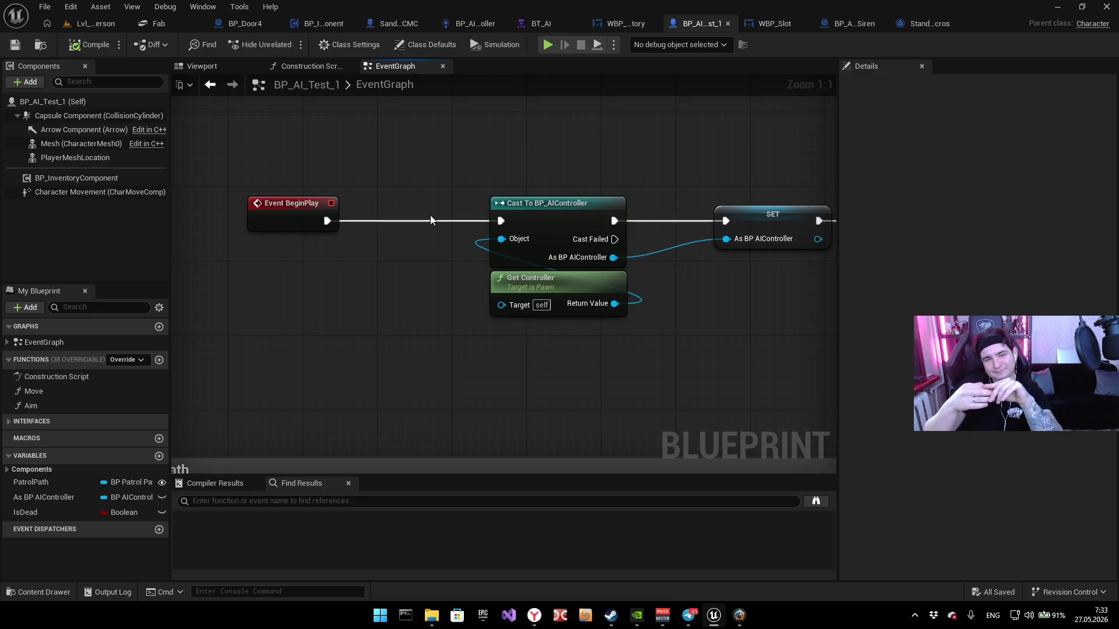
# Step: Pan to the item-setup nodes, then switch to the Lvl_ThirdPerson level
pyautogui.moveTo(505, 140)
pyautogui.mouseDown()
pyautogui.moveTo(418, 181)
pyautogui.moveTo(522, 280)
pyautogui.moveTo(769, 220)
pyautogui.moveTo(681, 208)
pyautogui.moveTo(656, 231)
pyautogui.moveTo(443, 201)
pyautogui.mouseUp()
pyautogui.scroll(-4, 418, 181)
pyautogui.click(115, 28)
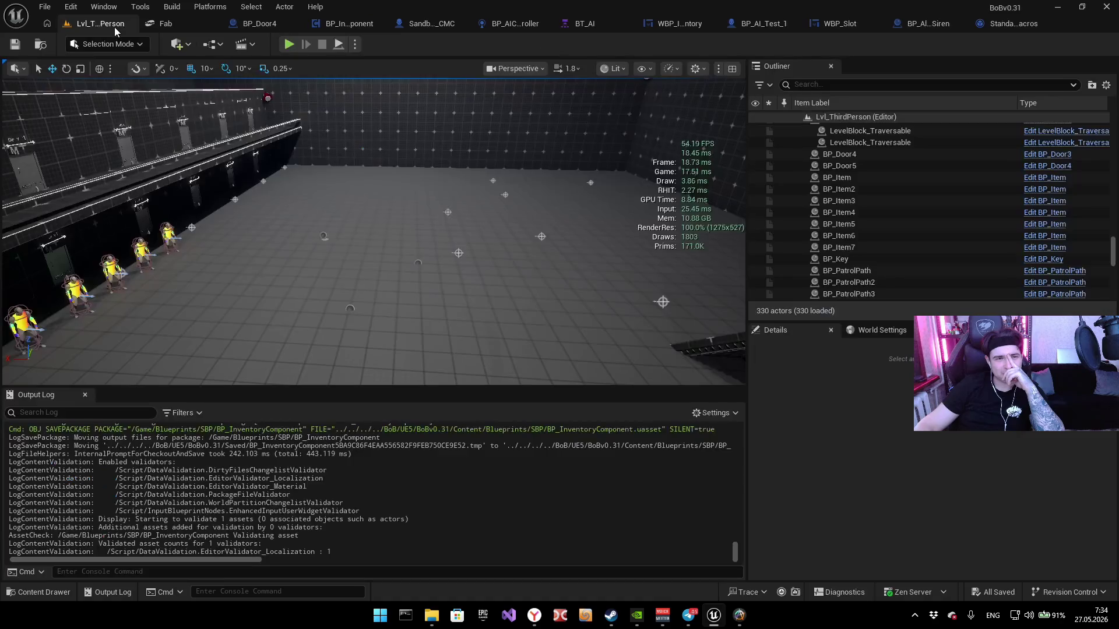
# Step: Play the level, walk toward the AI, and open the Gameplay Debugger on it
pyautogui.moveTo(373, 234)
pyautogui.mouseDown()
pyautogui.moveTo(373, 193)
pyautogui.moveTo(326, 117)
pyautogui.moveTo(402, 159)
pyautogui.mouseUp()
pyautogui.click(288, 45)
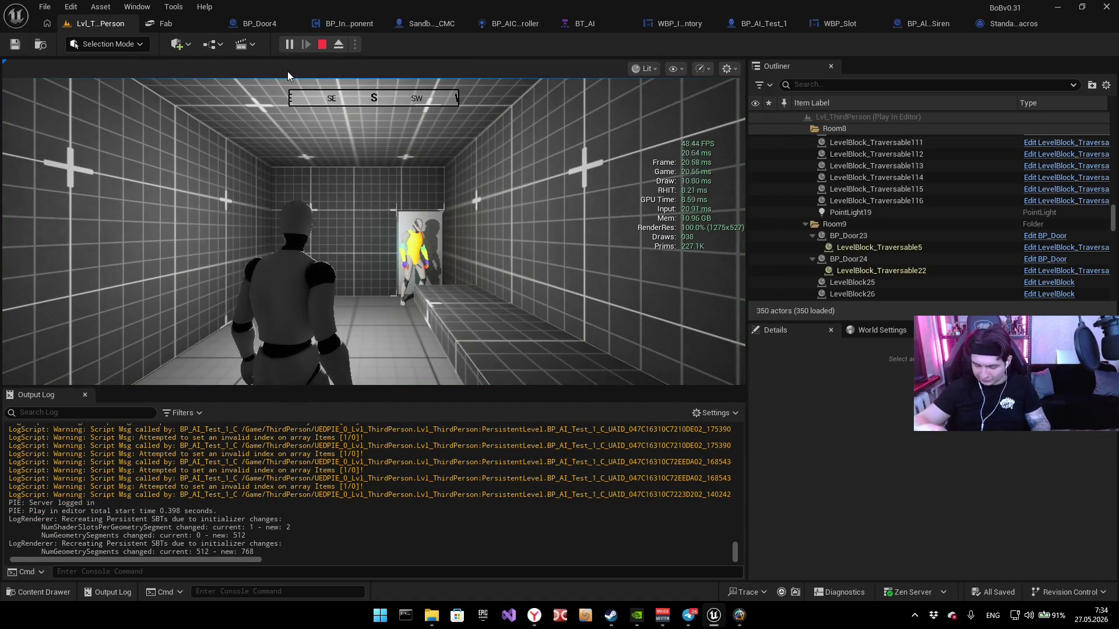
pyautogui.click(346, 150)
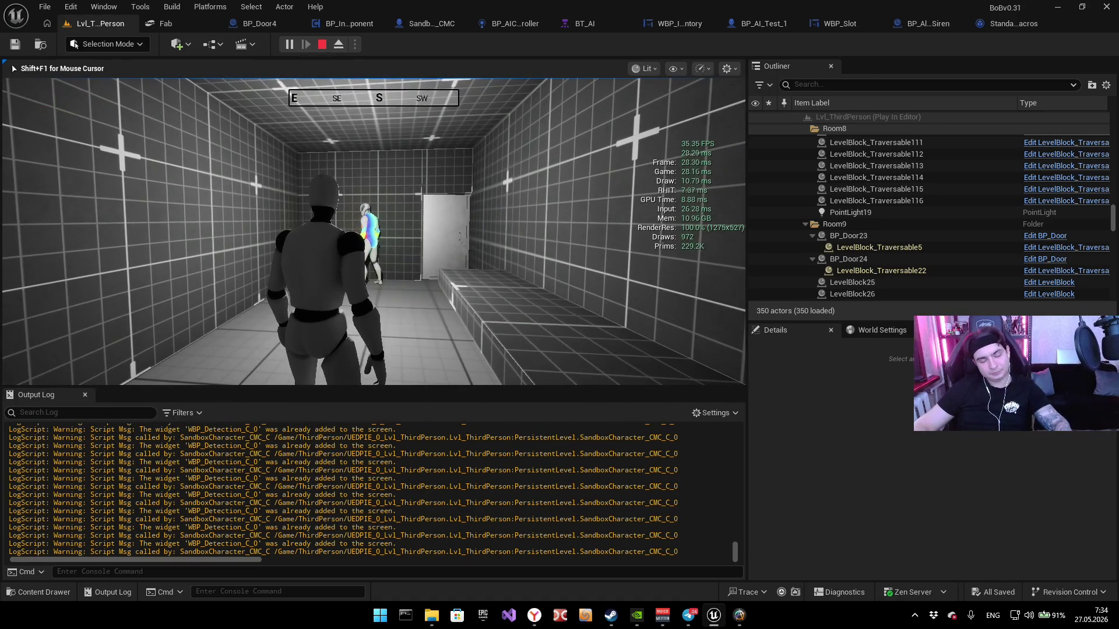
pyautogui.press('w')
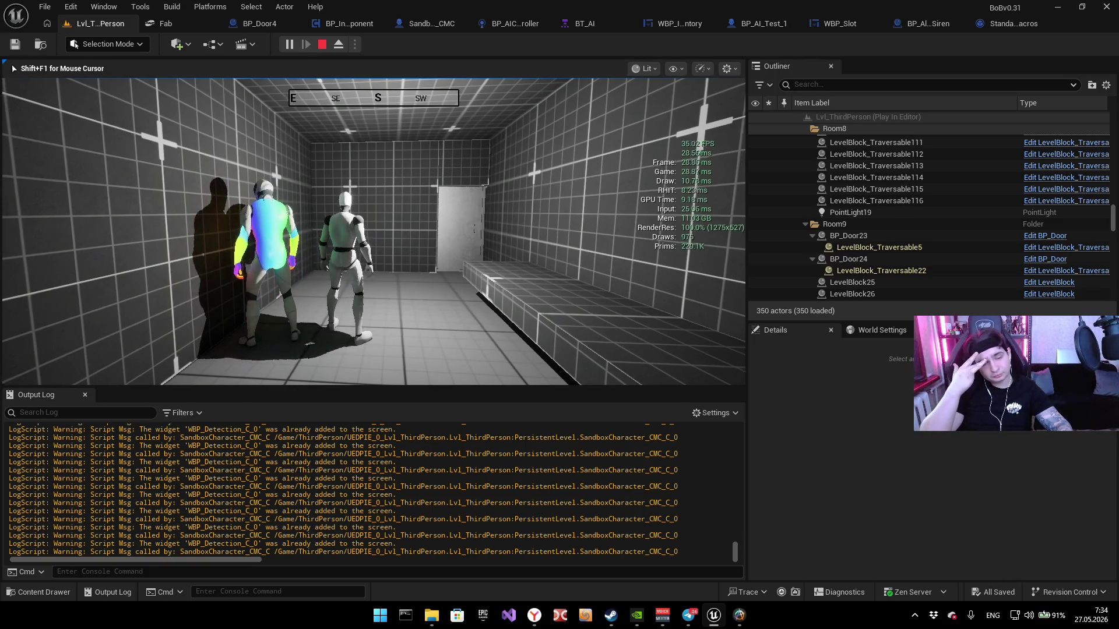
pyautogui.press("'")
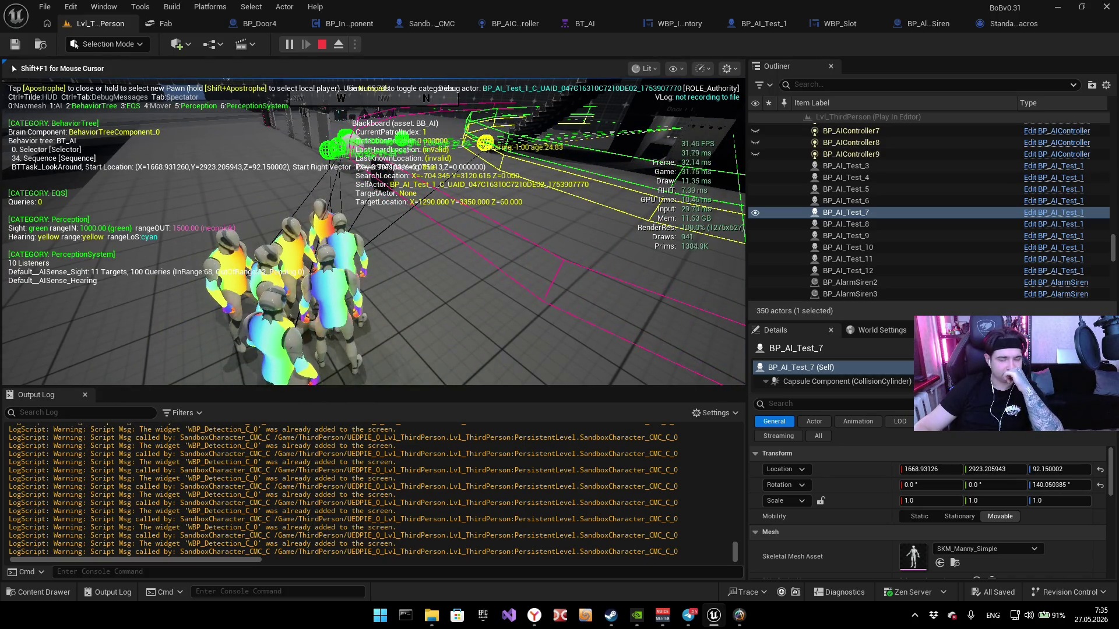
# Step: Regain editor control and bring up the live BT_AI behavior tree
pyautogui.hotkey('shift', 'F1')
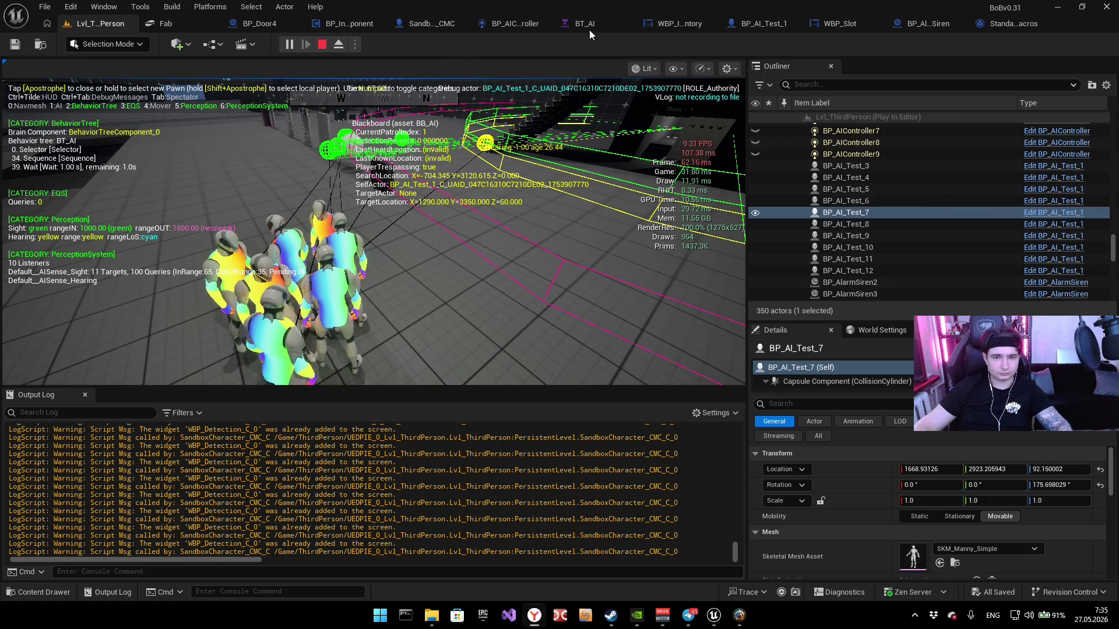
pyautogui.click(585, 23)
pyautogui.scroll(-4, 397, 182)
pyautogui.scroll(4, 466, 227)
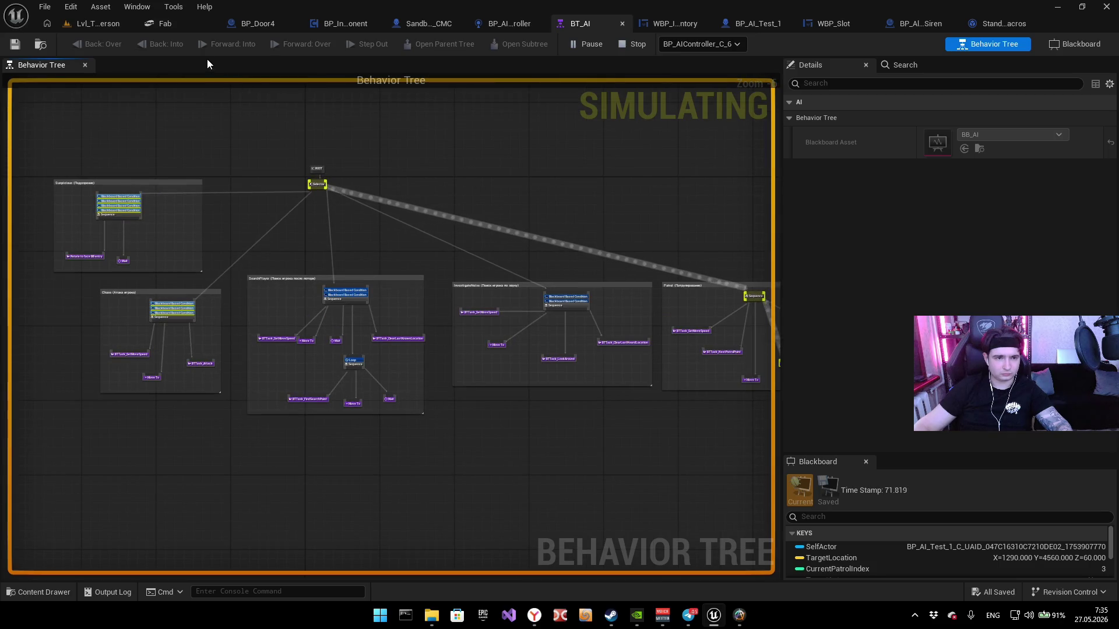
# Step: Cycle the BT_AI debug targets through BP_AIController_C_8 and settle on BP_AIController_C_9
pyautogui.click(706, 44)
pyautogui.click(709, 117)
pyautogui.click(709, 49)
pyautogui.click(714, 169)
pyautogui.click(714, 47)
pyautogui.click(707, 96)
pyautogui.click(705, 44)
pyautogui.click(688, 79)
# Step: Pan the tree to the Patrol branch, then switch back to Lvl_ThirdPerson
pyautogui.scroll(5, 589, 271)
pyautogui.moveTo(588, 271)
pyautogui.mouseDown()
pyautogui.moveTo(588, 163)
pyautogui.moveTo(486, 134)
pyautogui.mouseUp()
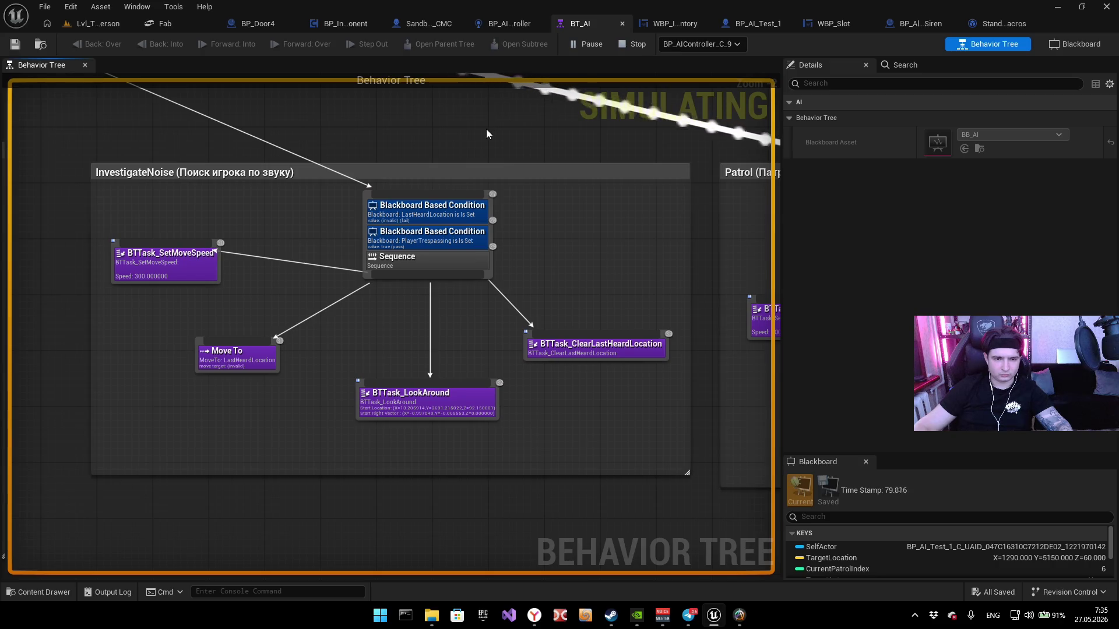
pyautogui.scroll(-6, 486, 133)
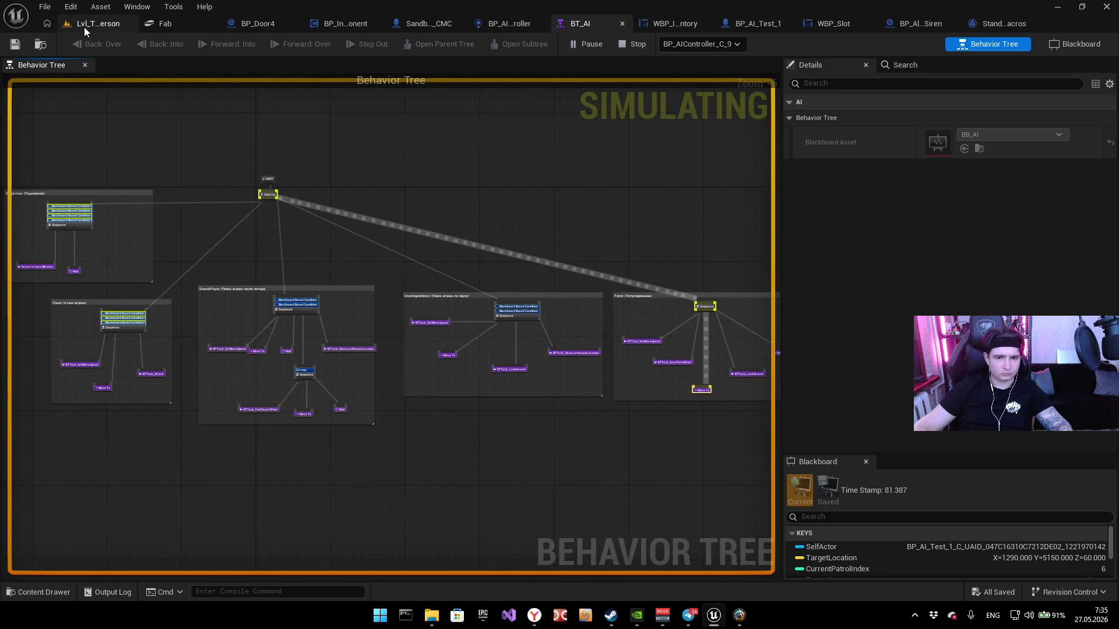
pyautogui.click(84, 26)
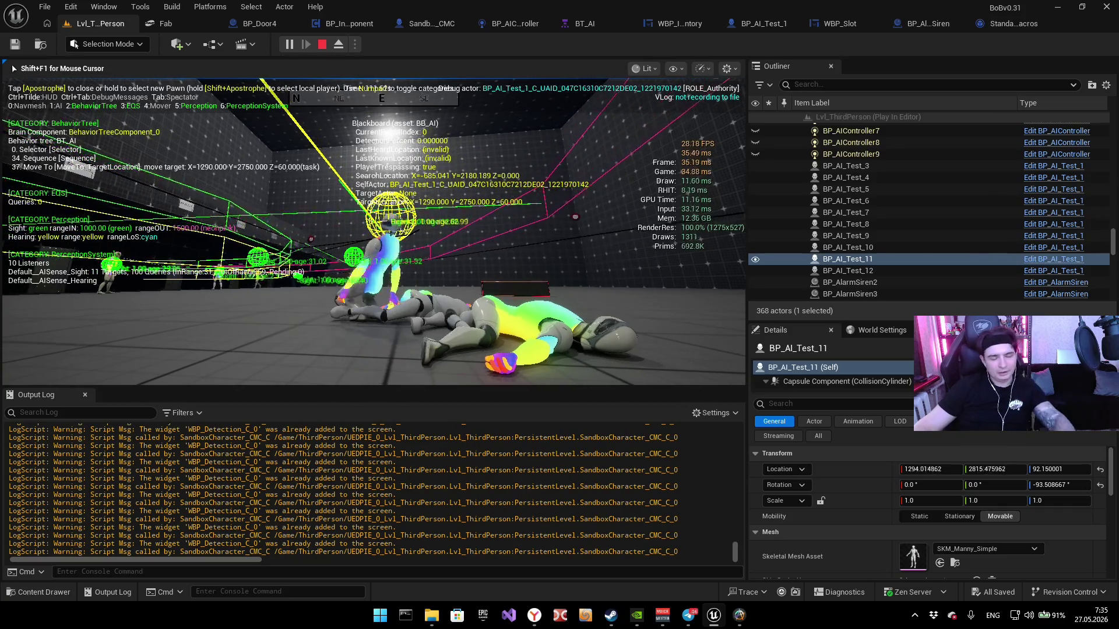
# Step: Stop the Lvl_ThirdPerson play session with Esc
pyautogui.press('Escape')
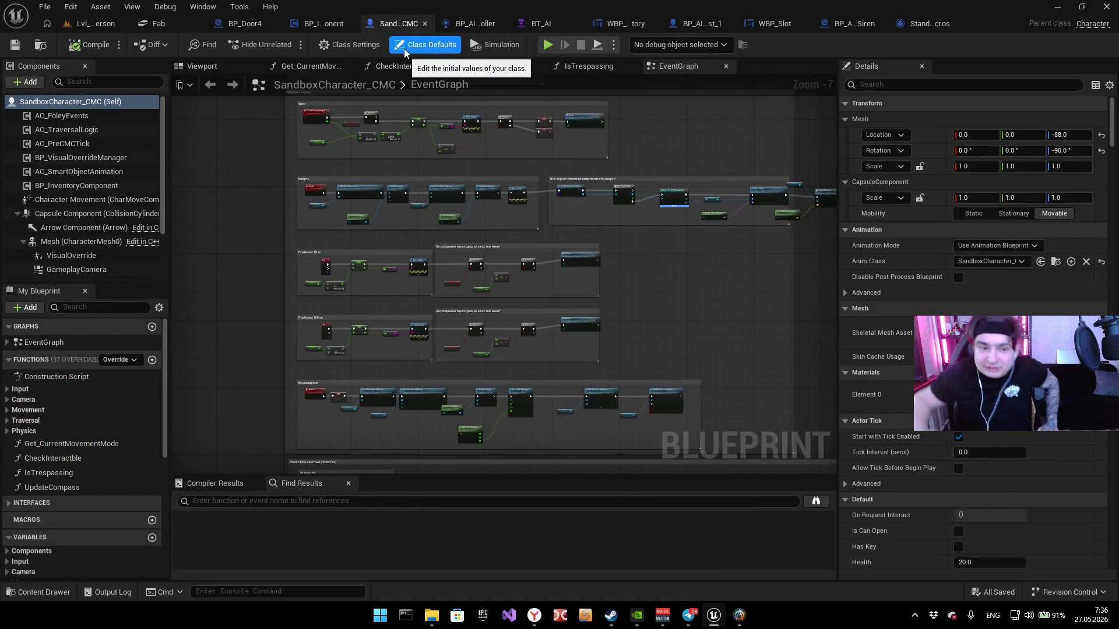
# Step: Survey the Stealth Kill node groups and widen the Активация comment box to the right
pyautogui.scroll(-4, 434, 145)
pyautogui.scroll(5, 447, 194)
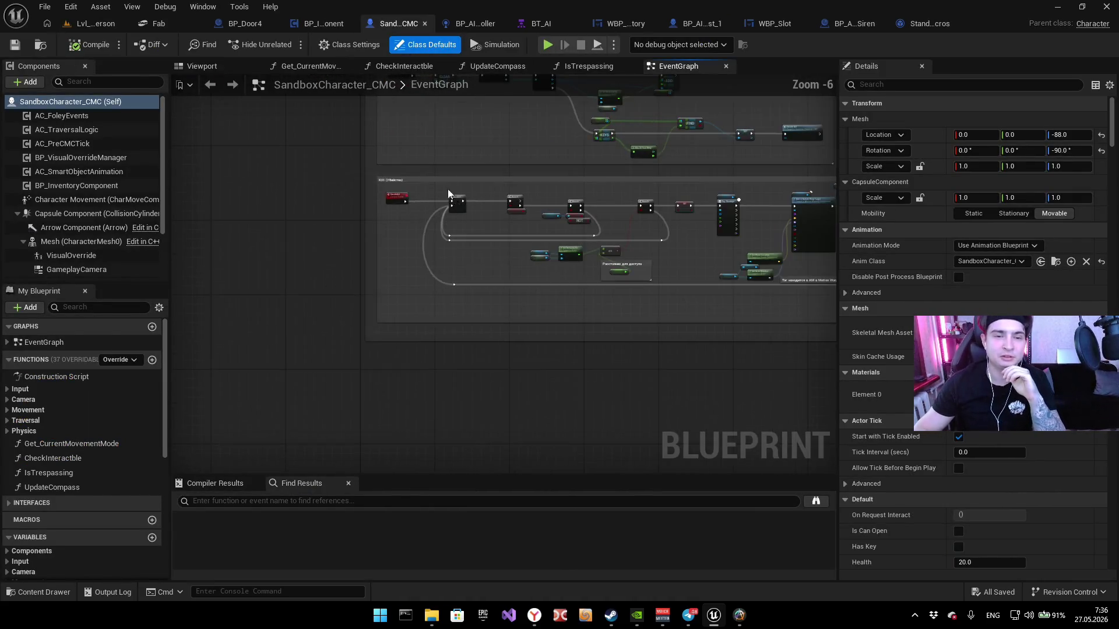
pyautogui.scroll(5, 351, 317)
pyautogui.moveTo(352, 225)
pyautogui.mouseDown()
pyautogui.moveTo(249, 372)
pyautogui.moveTo(394, 351)
pyautogui.moveTo(375, 375)
pyautogui.moveTo(361, 432)
pyautogui.mouseUp()
pyautogui.moveTo(333, 416); pyautogui.dragTo(268, 288)
pyautogui.scroll(-4, 345, 305)
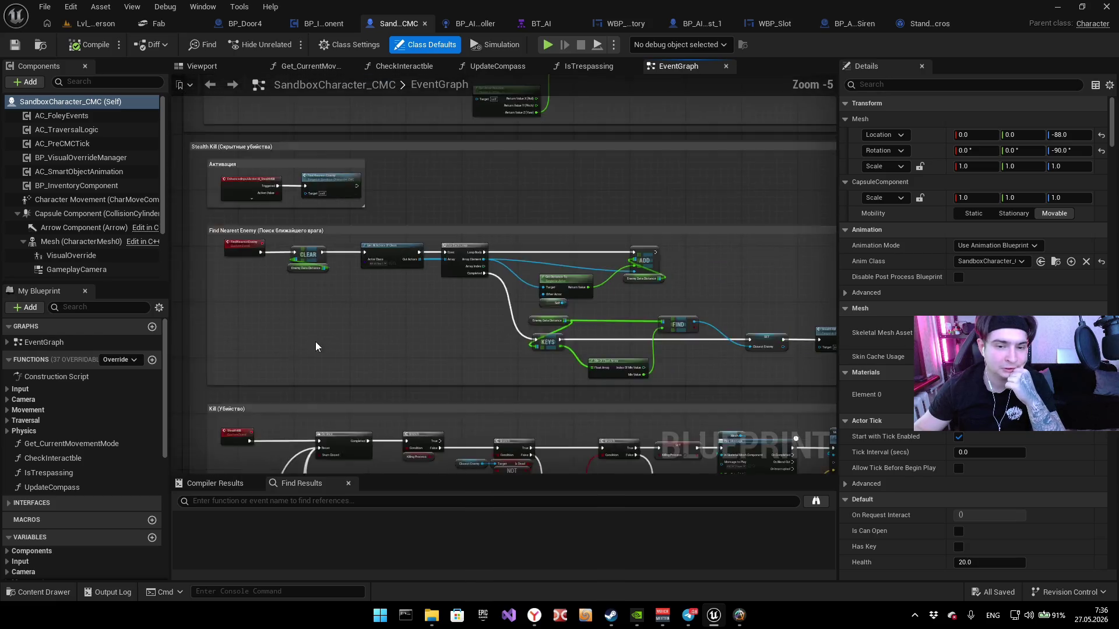
pyautogui.moveTo(316, 341); pyautogui.dragTo(268, 201)
pyautogui.scroll(3, 341, 281)
pyautogui.moveTo(341, 282); pyautogui.dragTo(274, 229)
pyautogui.moveTo(360, 180)
pyautogui.mouseDown()
pyautogui.moveTo(315, 240)
pyautogui.moveTo(375, 350)
pyautogui.moveTo(450, 434)
pyautogui.moveTo(417, 420)
pyautogui.moveTo(399, 437)
pyautogui.mouseUp()
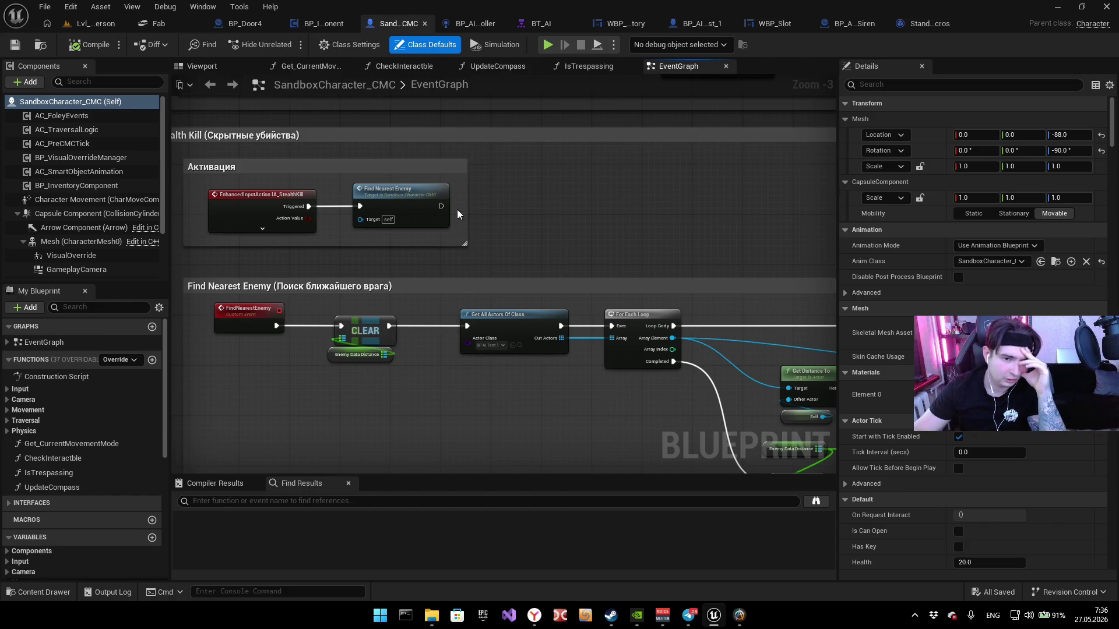
pyautogui.scroll(3, 369, 243)
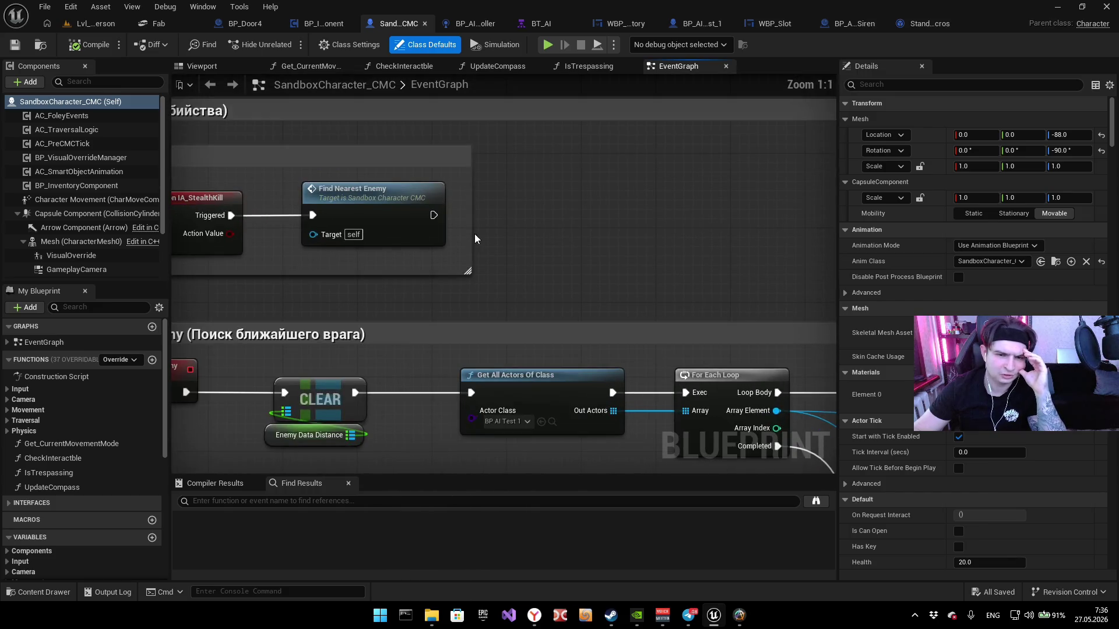
pyautogui.moveTo(493, 234); pyautogui.dragTo(758, 259)
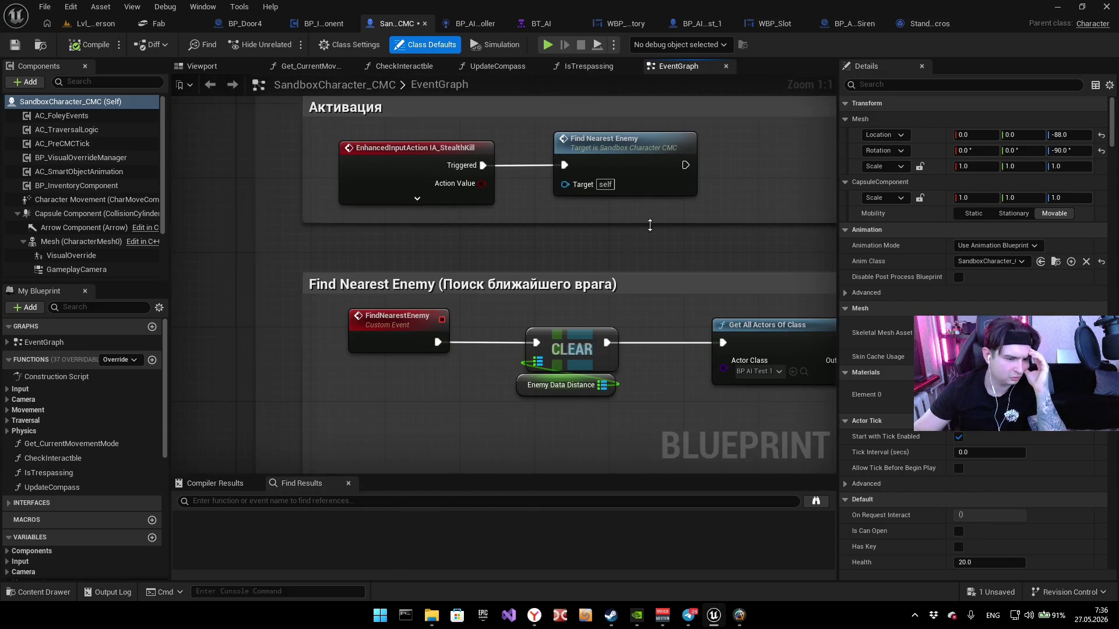
# Step: Return to the Stealth Kill block and search the node list for 'get is dead'
pyautogui.scroll(-2, 479, 314)
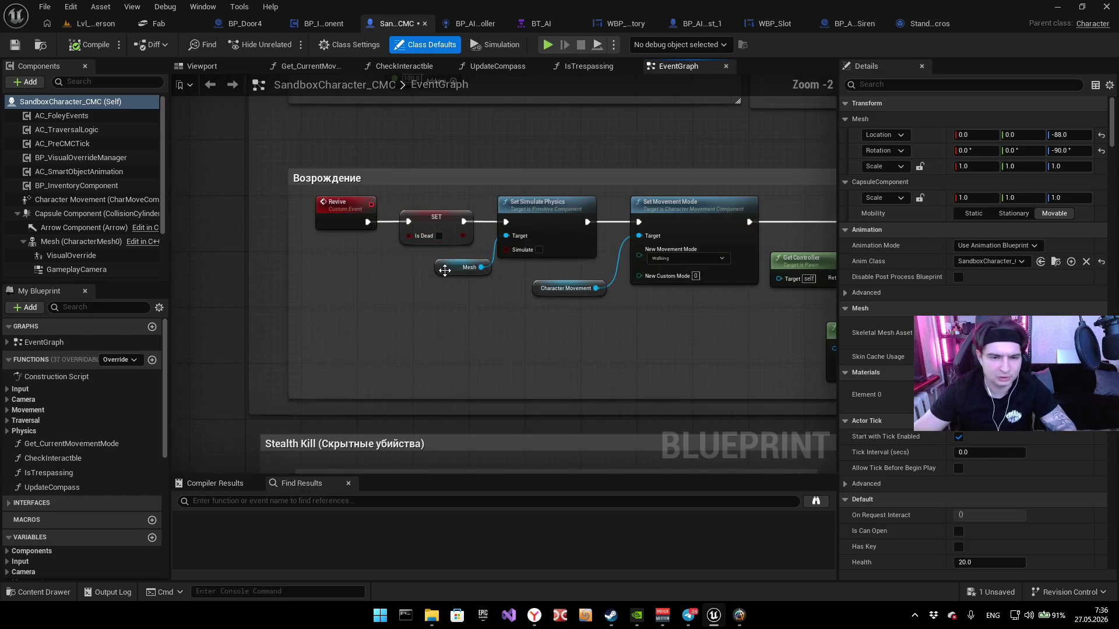
pyautogui.moveTo(261, 330)
pyautogui.mouseDown()
pyautogui.moveTo(299, 271)
pyautogui.moveTo(492, 285)
pyautogui.mouseUp()
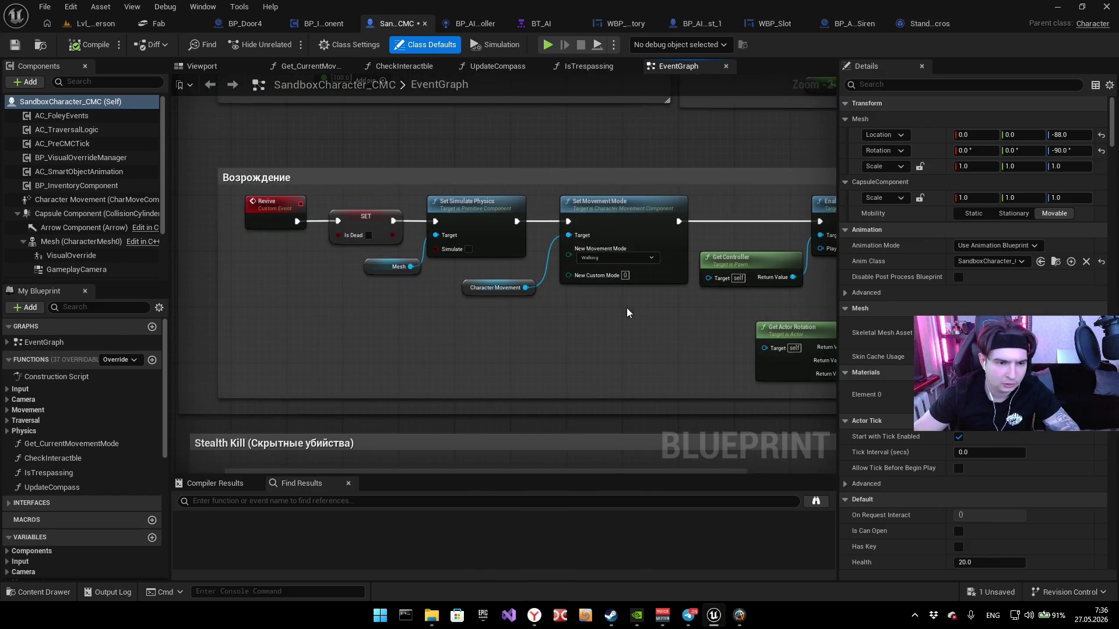
pyautogui.scroll(-2, 411, 333)
pyautogui.moveTo(479, 431); pyautogui.dragTo(457, 247)
pyautogui.scroll(4, 457, 247)
pyautogui.rightClick(704, 326)
pyautogui.write('g')
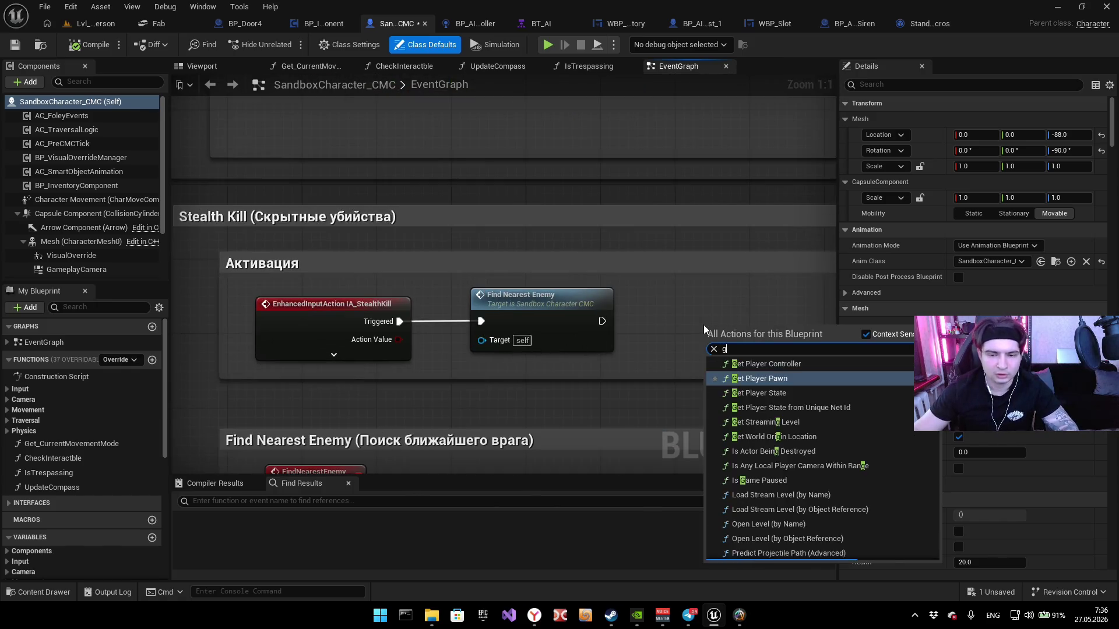
pyautogui.write('et is dead')
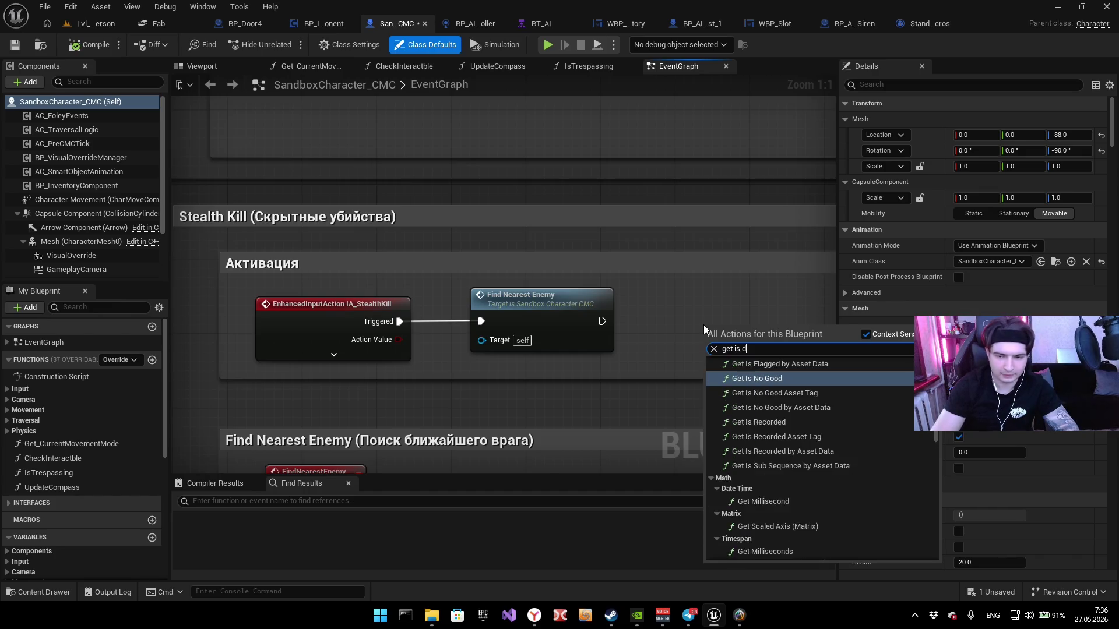
# Step: Add an Is Dead getter and a Branch node, wiring Is Dead into the Branch condition
pyautogui.click(801, 380)
pyautogui.moveTo(627, 431); pyautogui.dragTo(504, 413)
pyautogui.moveTo(643, 317); pyautogui.dragTo(709, 313)
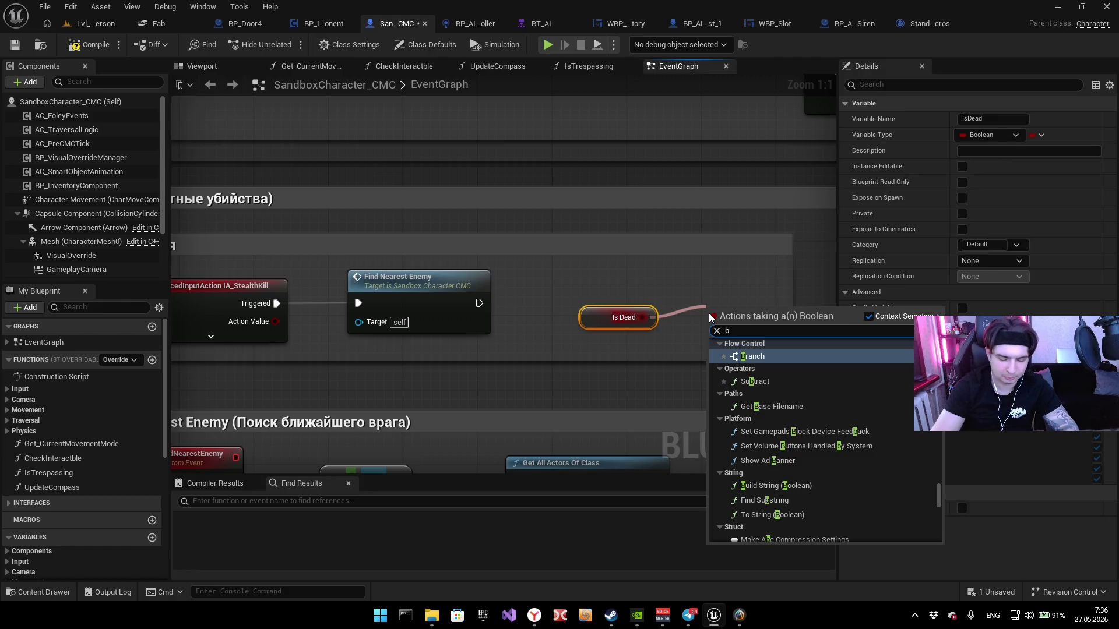
pyautogui.press('Escape')
pyautogui.rightClick(711, 292)
pyautogui.write('branch')
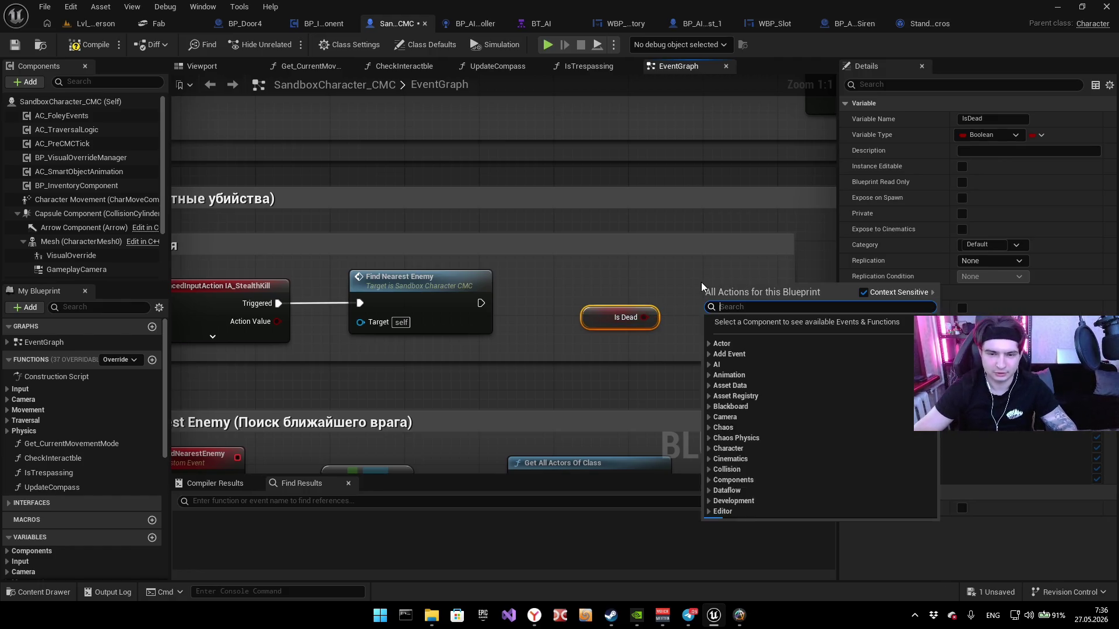
pyautogui.press('Return')
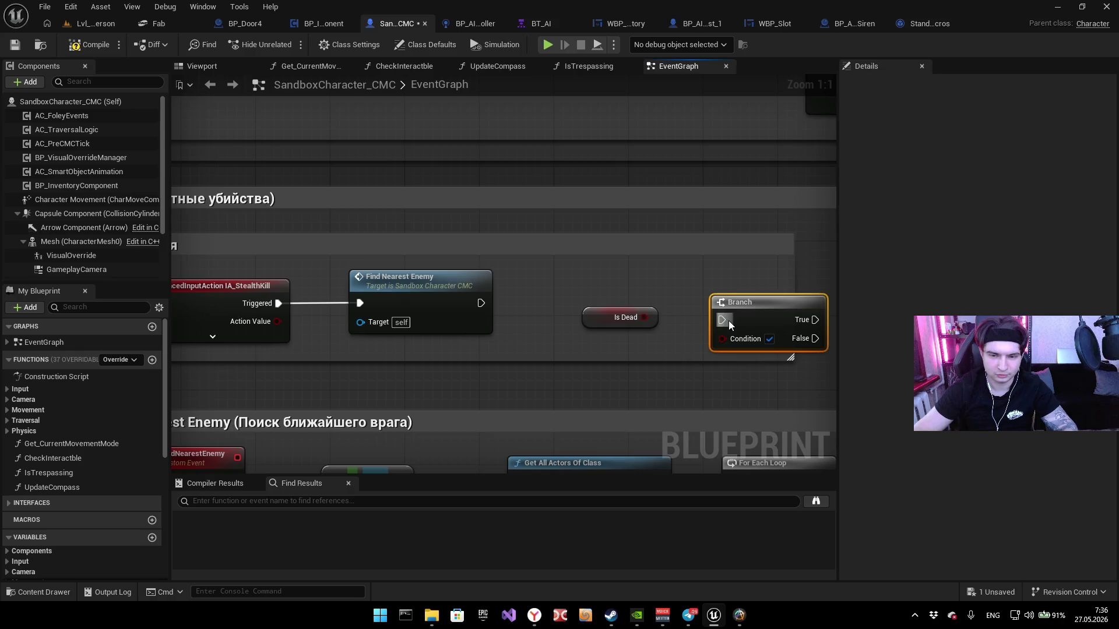
pyautogui.moveTo(663, 327)
pyautogui.mouseDown()
pyautogui.moveTo(722, 339)
pyautogui.moveTo(715, 288)
pyautogui.mouseUp()
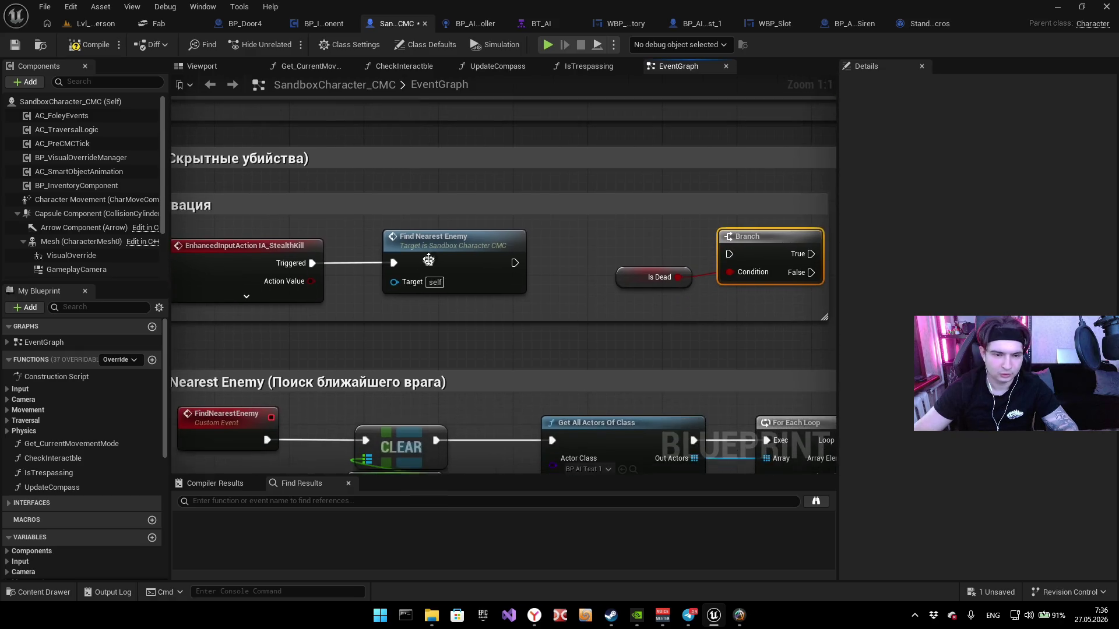
# Step: Arrange the Branch and Is Dead nodes beside IA_StealthKill, moving Find Nearest Enemy aside
pyautogui.moveTo(469, 246); pyautogui.dragTo(597, 246)
pyautogui.moveTo(676, 299)
pyautogui.mouseDown()
pyautogui.moveTo(756, 257)
pyautogui.moveTo(450, 251)
pyautogui.mouseUp()
pyautogui.moveTo(573, 249); pyautogui.dragTo(647, 250)
pyautogui.moveTo(366, 292)
pyautogui.mouseDown()
pyautogui.moveTo(446, 311)
pyautogui.moveTo(469, 335)
pyautogui.mouseUp()
pyautogui.keyDown('ctrl'); pyautogui.click(443, 282); pyautogui.keyUp('ctrl')
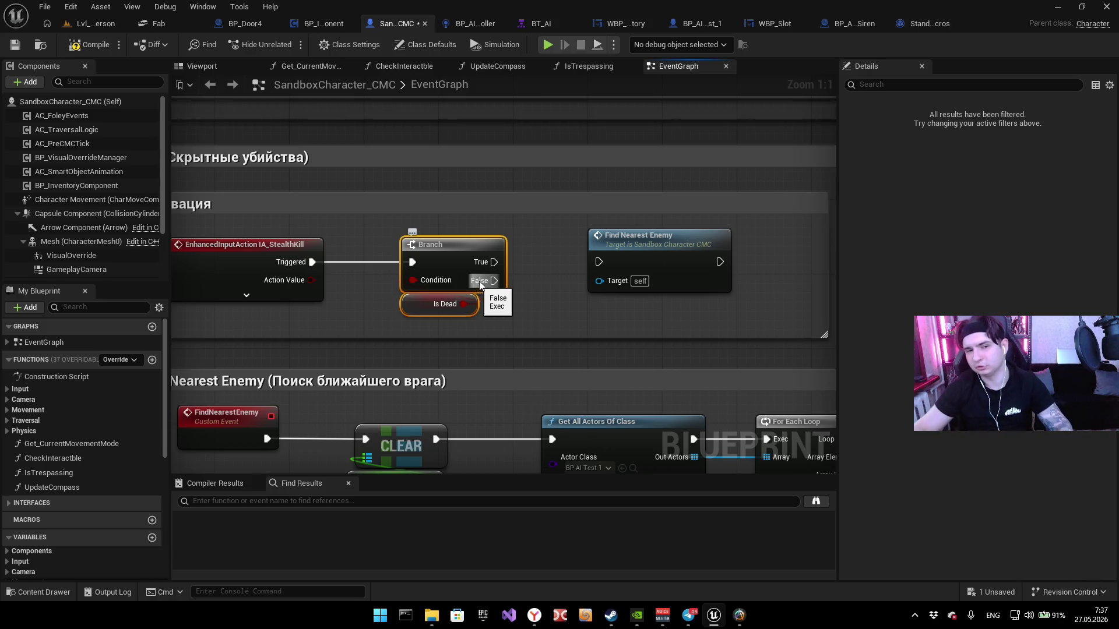
# Step: Connect the Branch's False output to Find Nearest Enemy and compile the blueprint
pyautogui.moveTo(530, 296); pyautogui.dragTo(454, 310)
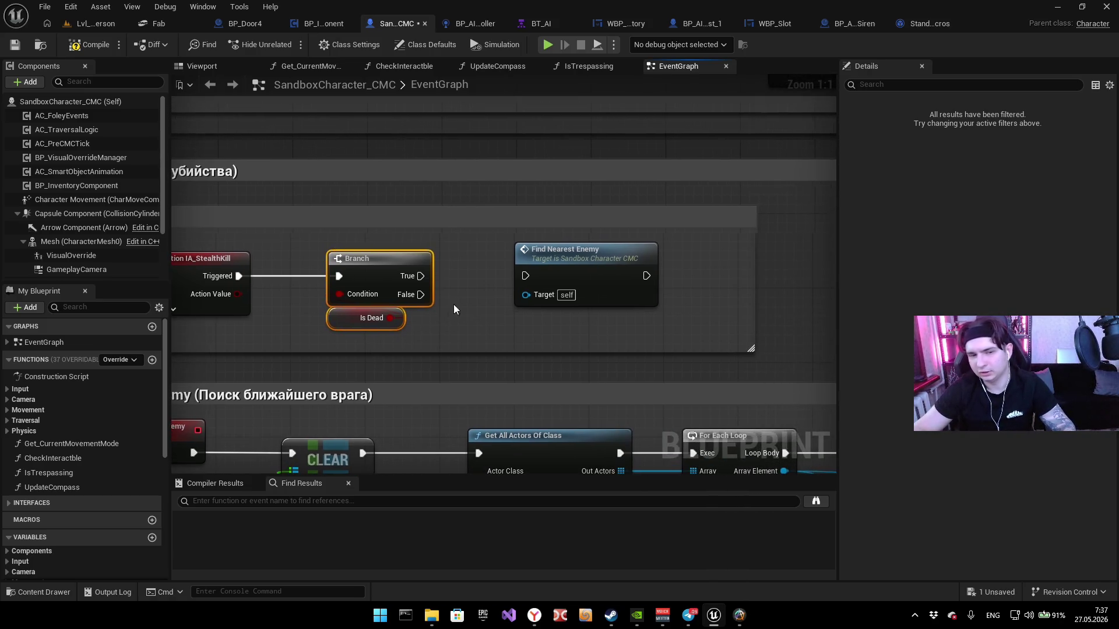
pyautogui.moveTo(414, 274)
pyautogui.mouseDown()
pyautogui.moveTo(532, 275)
pyautogui.moveTo(414, 243)
pyautogui.mouseUp()
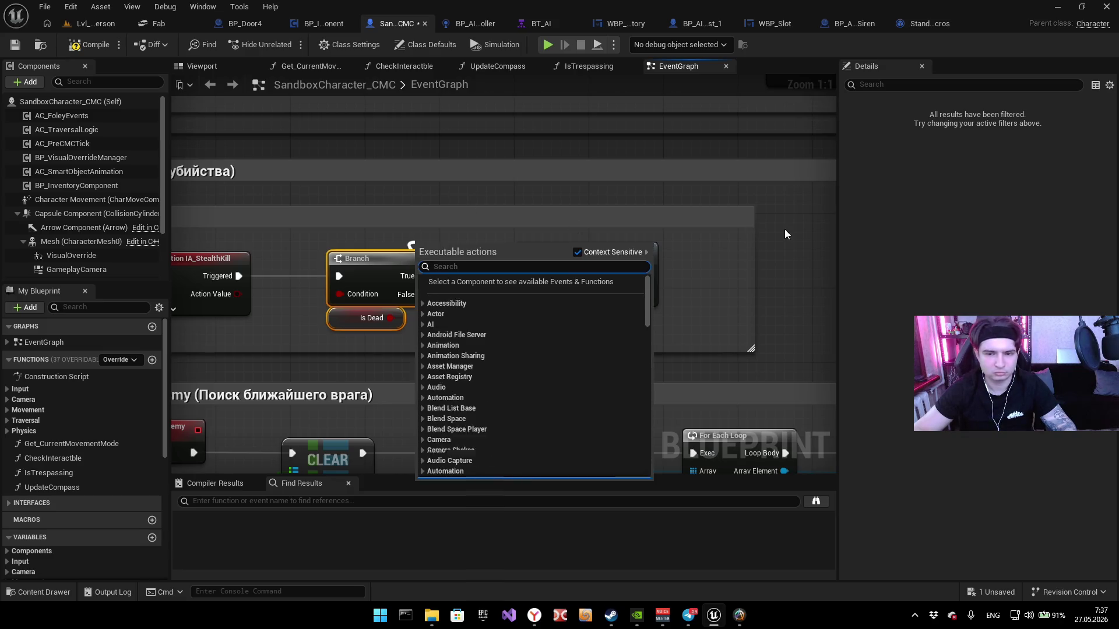
pyautogui.click(435, 312)
pyautogui.moveTo(420, 294)
pyautogui.mouseDown()
pyautogui.moveTo(564, 260)
pyautogui.moveTo(562, 277)
pyautogui.moveTo(610, 303)
pyautogui.mouseUp()
pyautogui.click(230, 300)
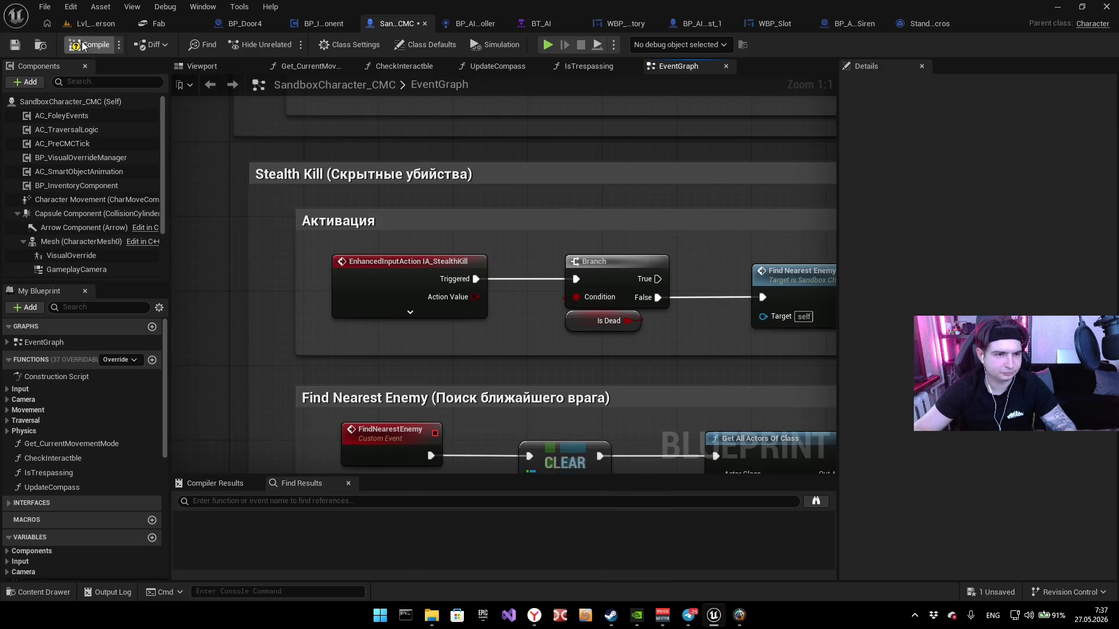
pyautogui.moveTo(585, 326); pyautogui.dragTo(413, 330)
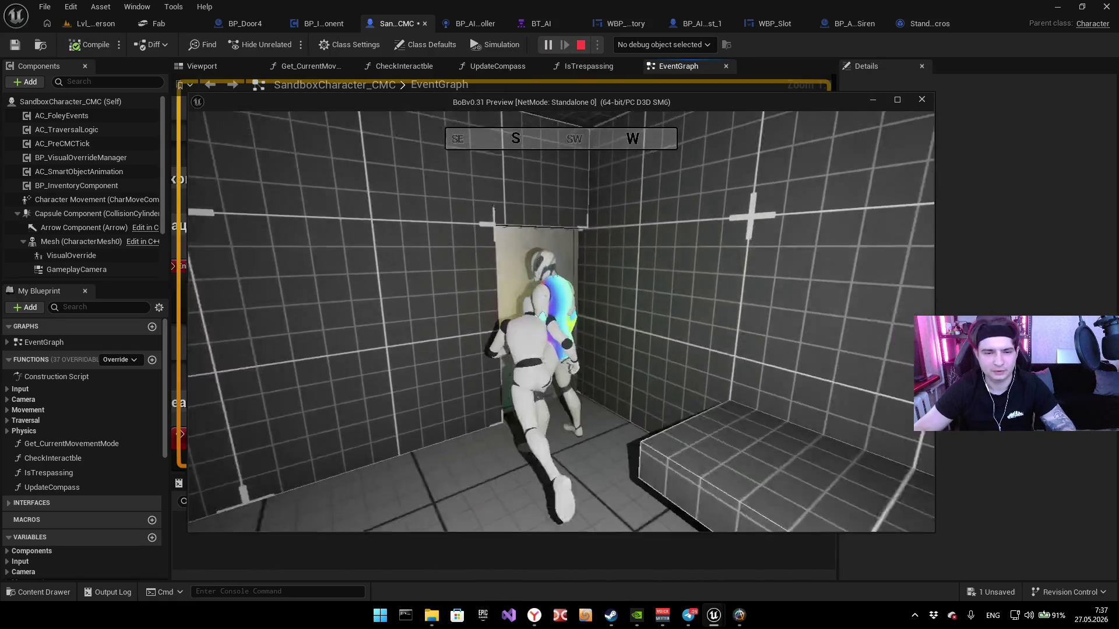
pyautogui.press('w')
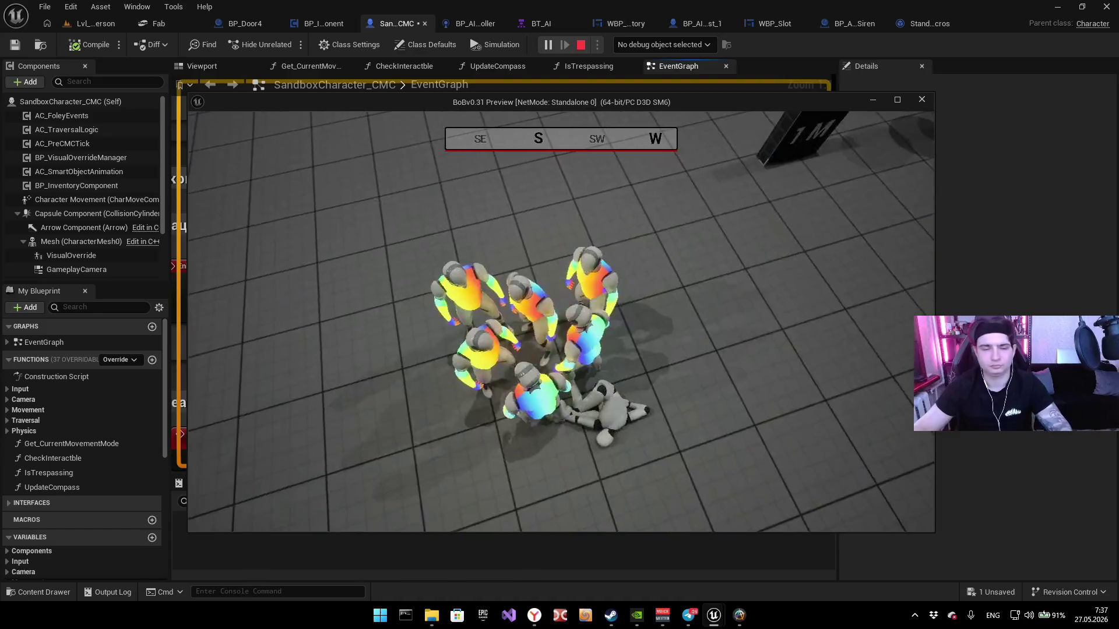
pyautogui.press('Escape')
pyautogui.scroll(-6, 581, 309)
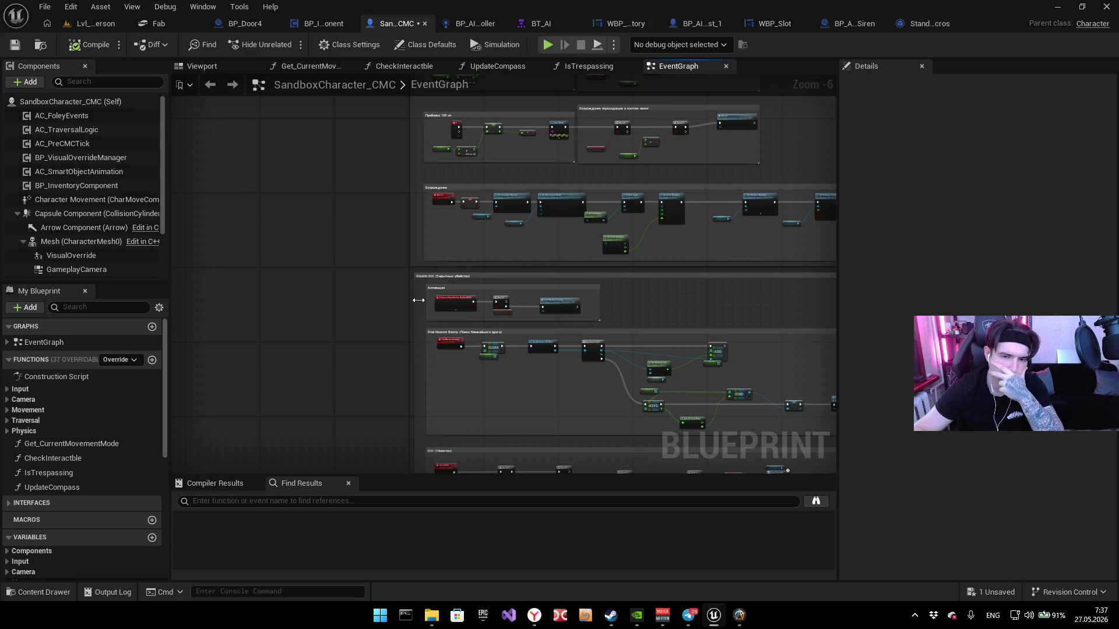
# Step: Wire Play Montage's On Interrupted pin to the Do Once node's Reset input
pyautogui.moveTo(418, 300); pyautogui.dragTo(289, 274)
pyautogui.moveTo(355, 347); pyautogui.dragTo(357, 298)
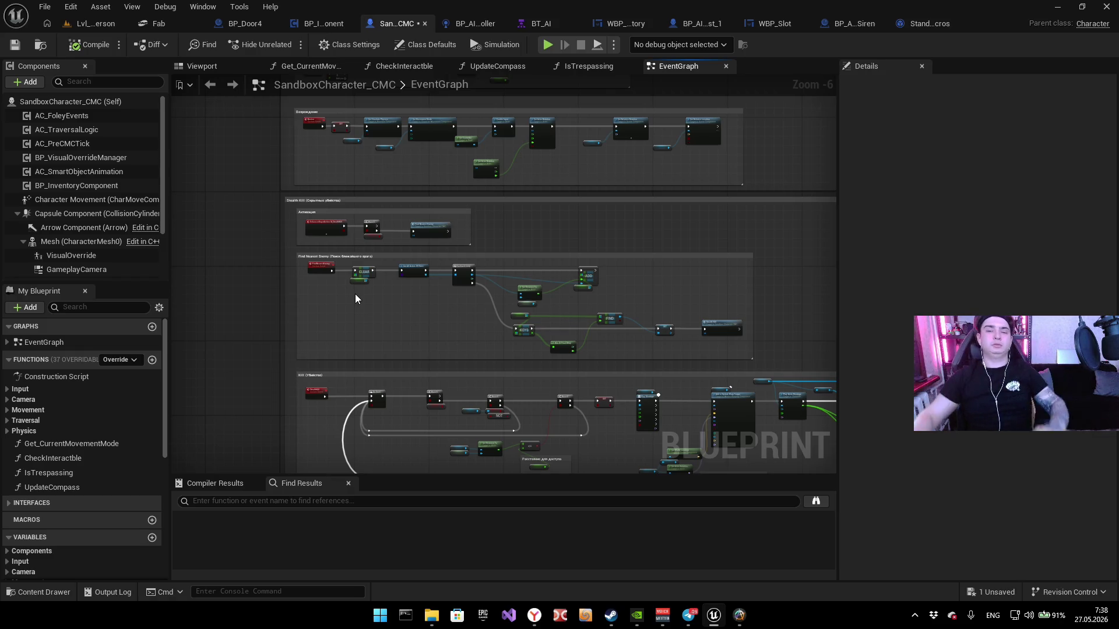
pyautogui.scroll(7, 513, 235)
pyautogui.scroll(-5, 414, 146)
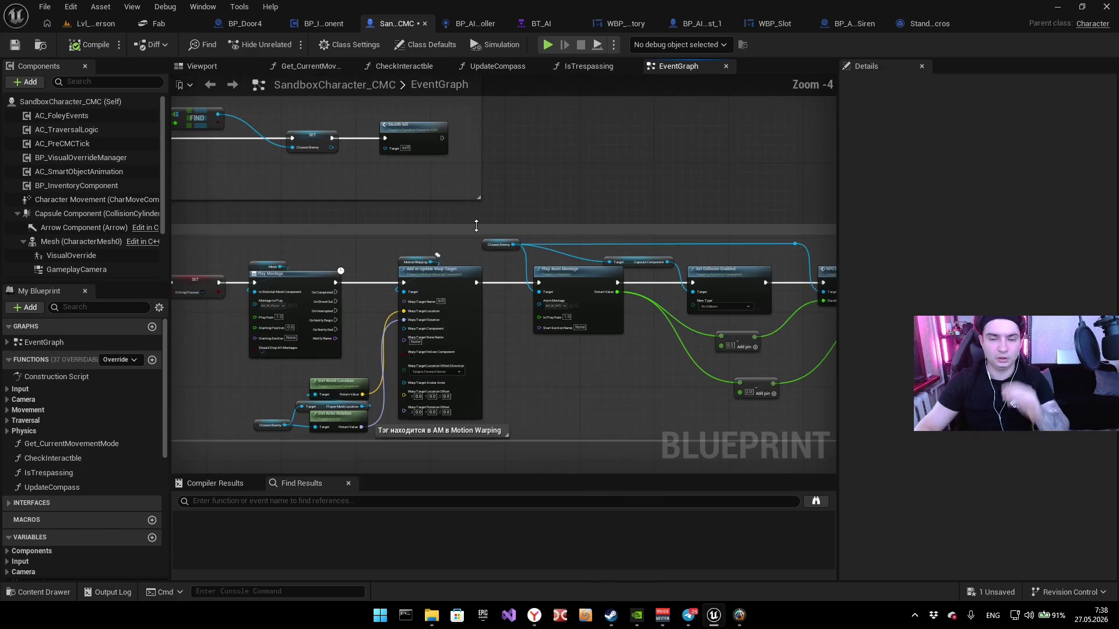
pyautogui.scroll(5, 513, 178)
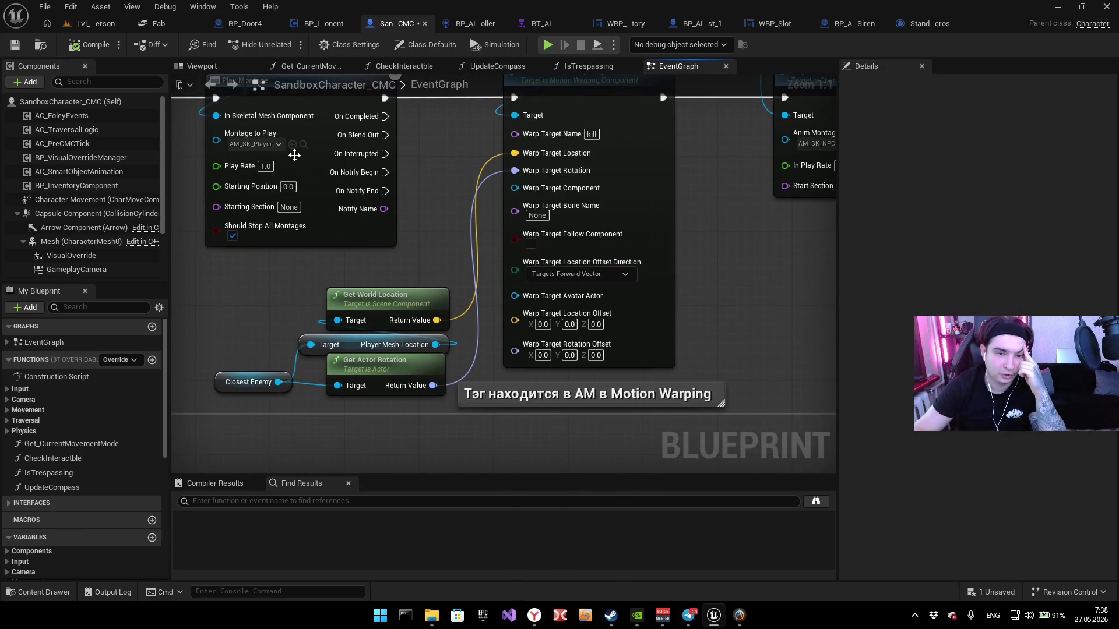
pyautogui.moveTo(295, 154); pyautogui.dragTo(444, 222)
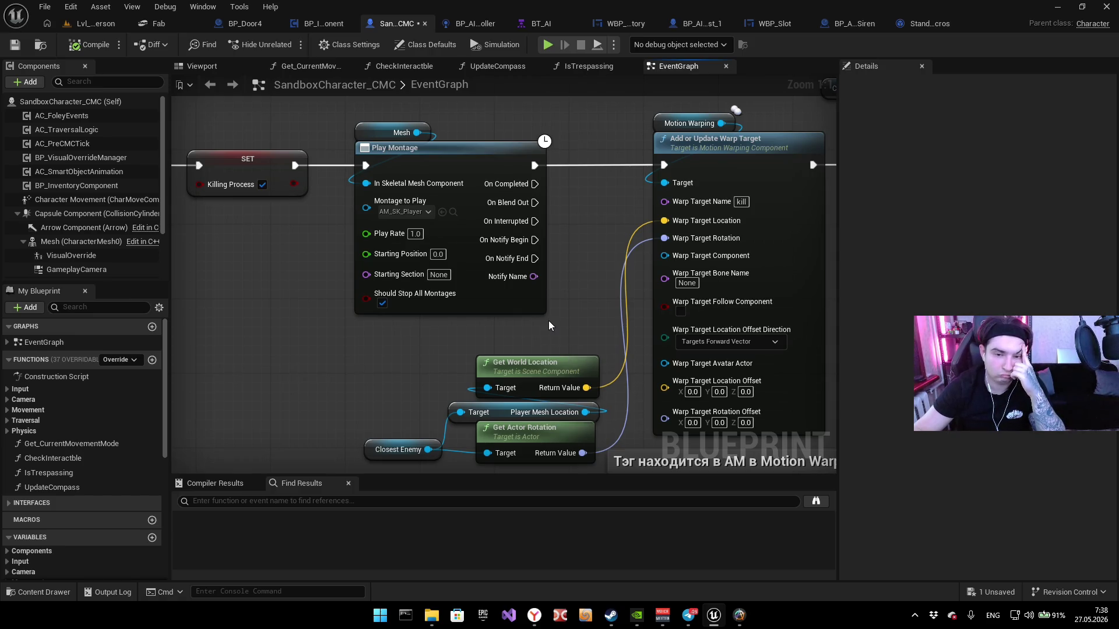
pyautogui.scroll(-5, 318, 256)
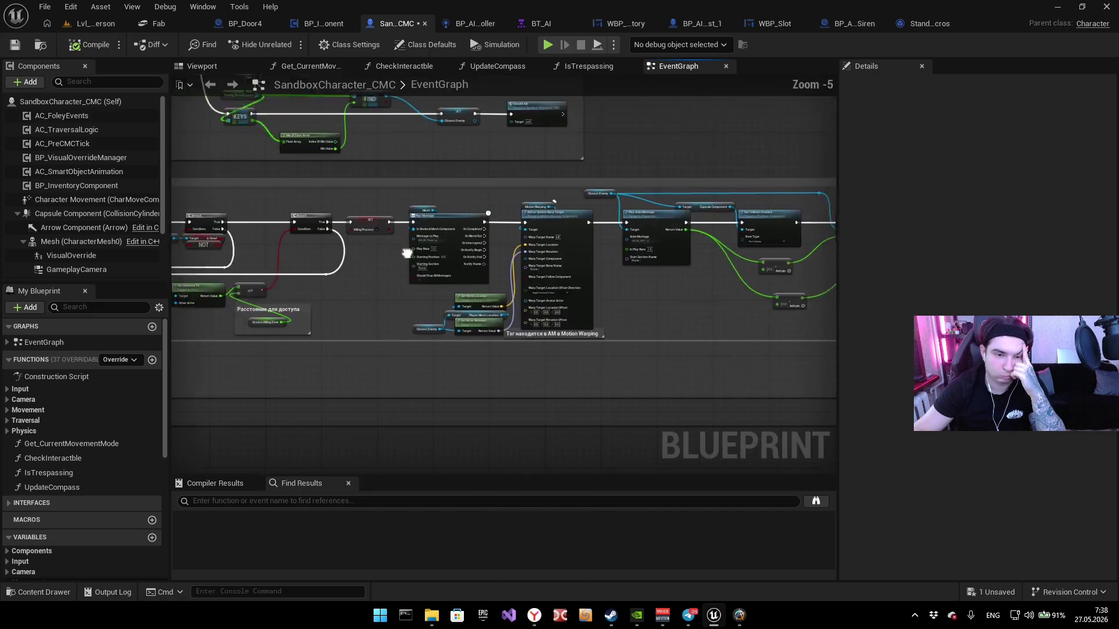
pyautogui.moveTo(318, 256); pyautogui.dragTo(649, 243)
pyautogui.scroll(4, 617, 233)
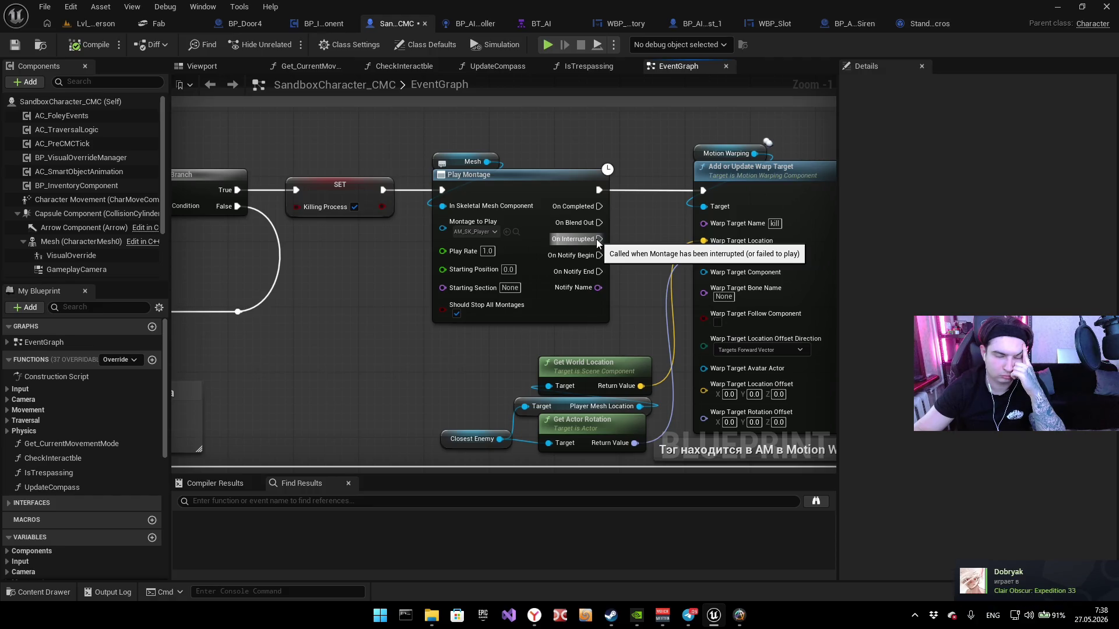
pyautogui.scroll(-1, 433, 247)
pyautogui.moveTo(631, 226)
pyautogui.mouseDown()
pyautogui.moveTo(86, 319)
pyautogui.moveTo(340, 182)
pyautogui.mouseUp()
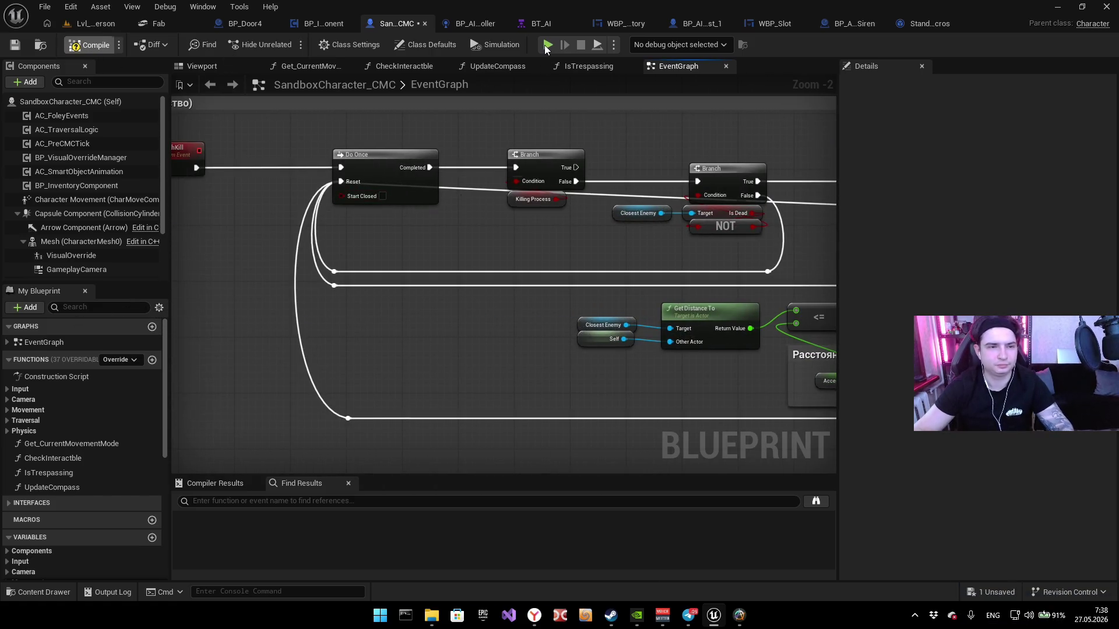
# Step: Compile SandboxCharacter_CMC, play-test with the AI gameplay debugger showing, then stop the session
pyautogui.click(546, 45)
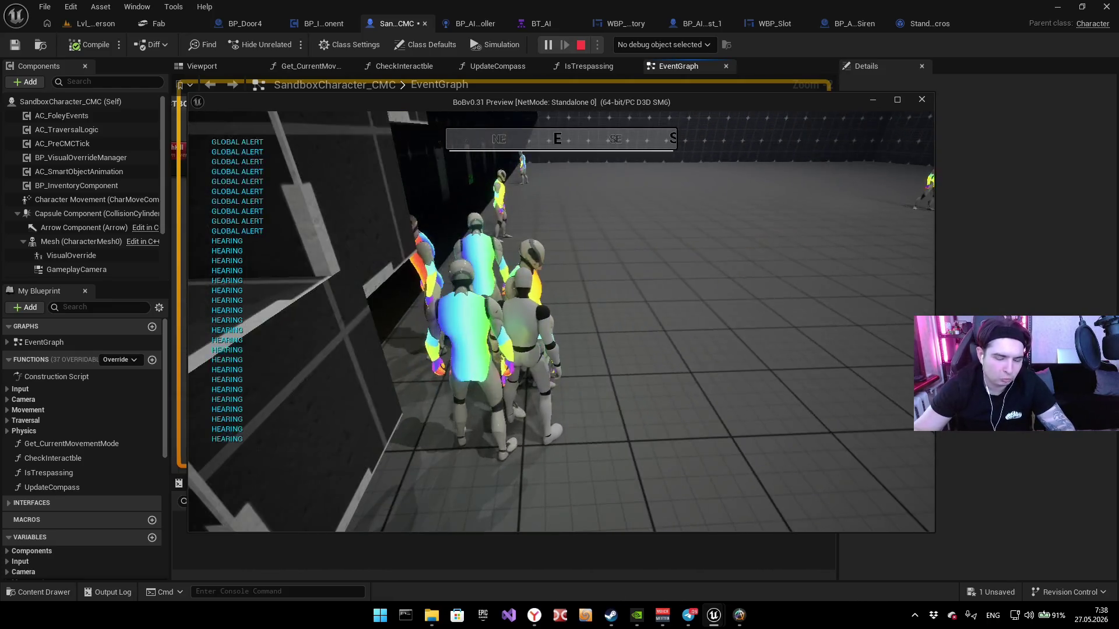
pyautogui.press("'")
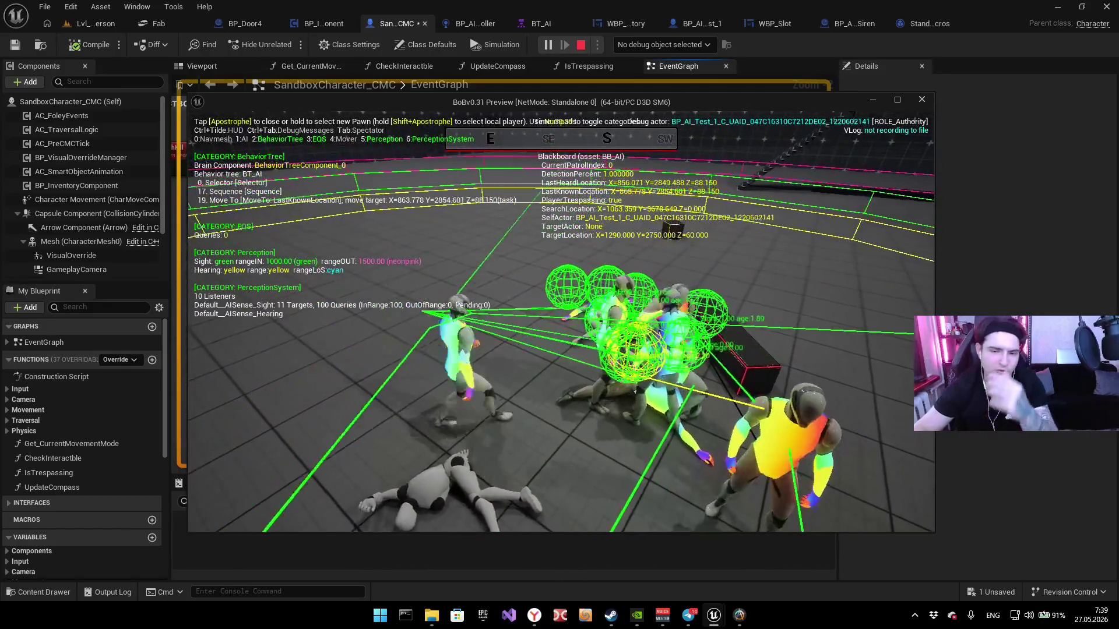
pyautogui.press('Escape')
pyautogui.scroll(-6, 581, 279)
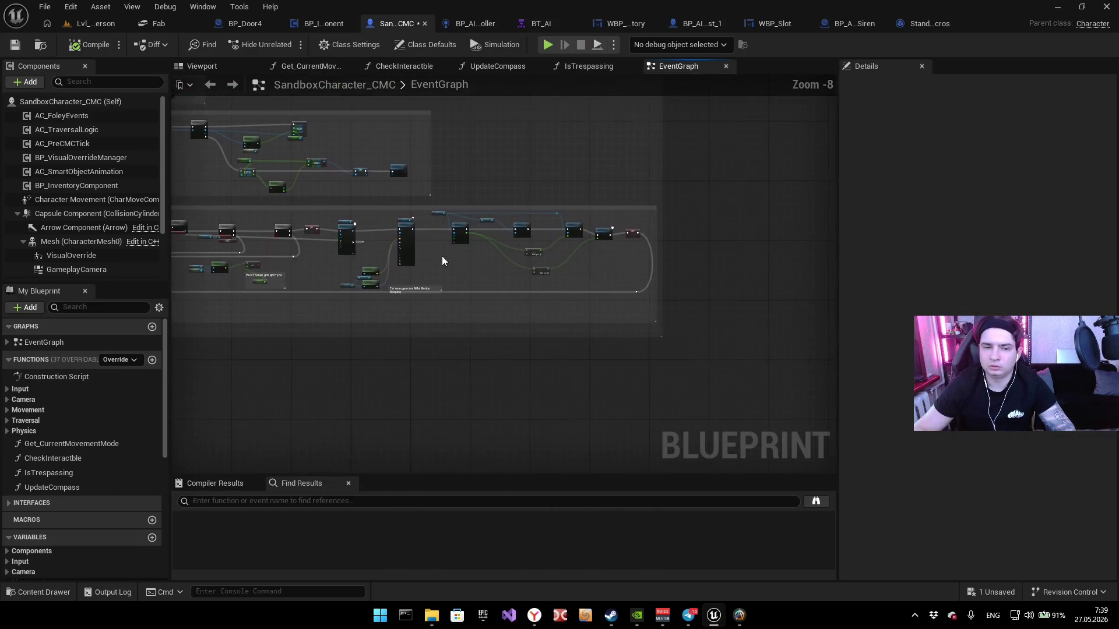
pyautogui.scroll(7, 442, 260)
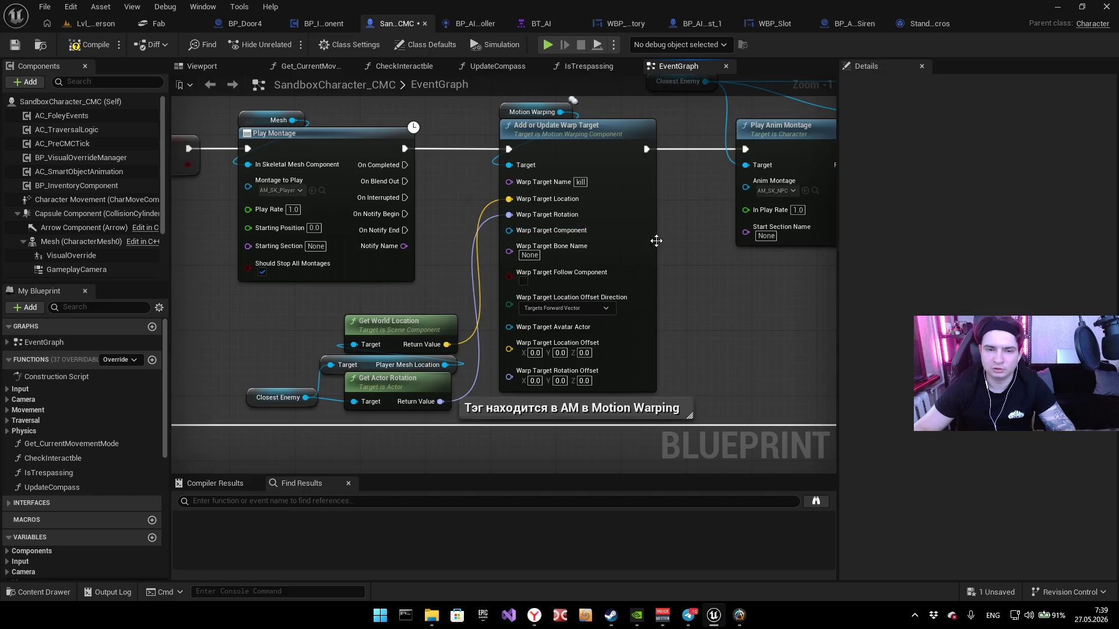
pyautogui.moveTo(656, 240); pyautogui.dragTo(652, 215)
pyautogui.click(586, 169)
pyautogui.moveTo(364, 369); pyautogui.dragTo(585, 383)
pyautogui.moveTo(710, 338)
pyautogui.mouseDown()
pyautogui.moveTo(475, 334)
pyautogui.moveTo(572, 310)
pyautogui.mouseUp()
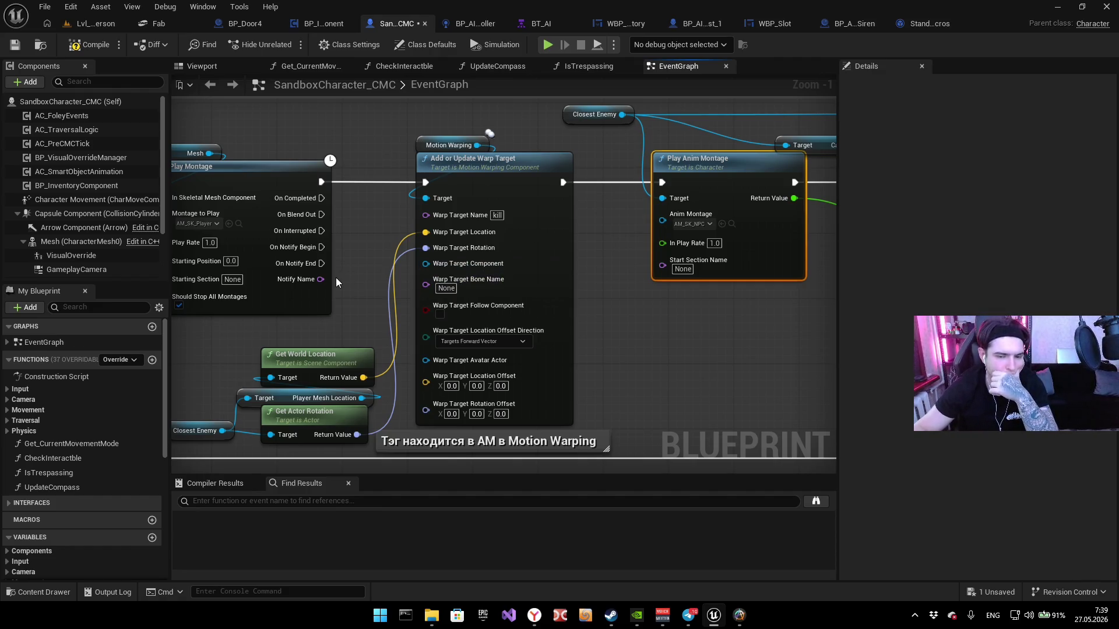
pyautogui.moveTo(334, 278); pyautogui.dragTo(507, 274)
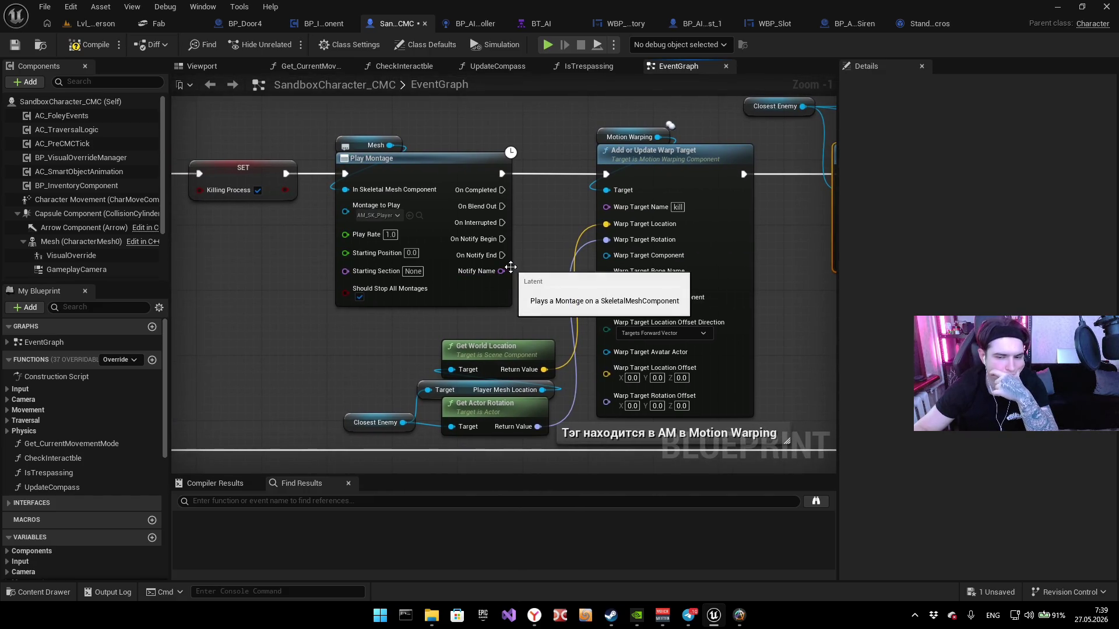
pyautogui.moveTo(338, 257); pyautogui.dragTo(306, 298)
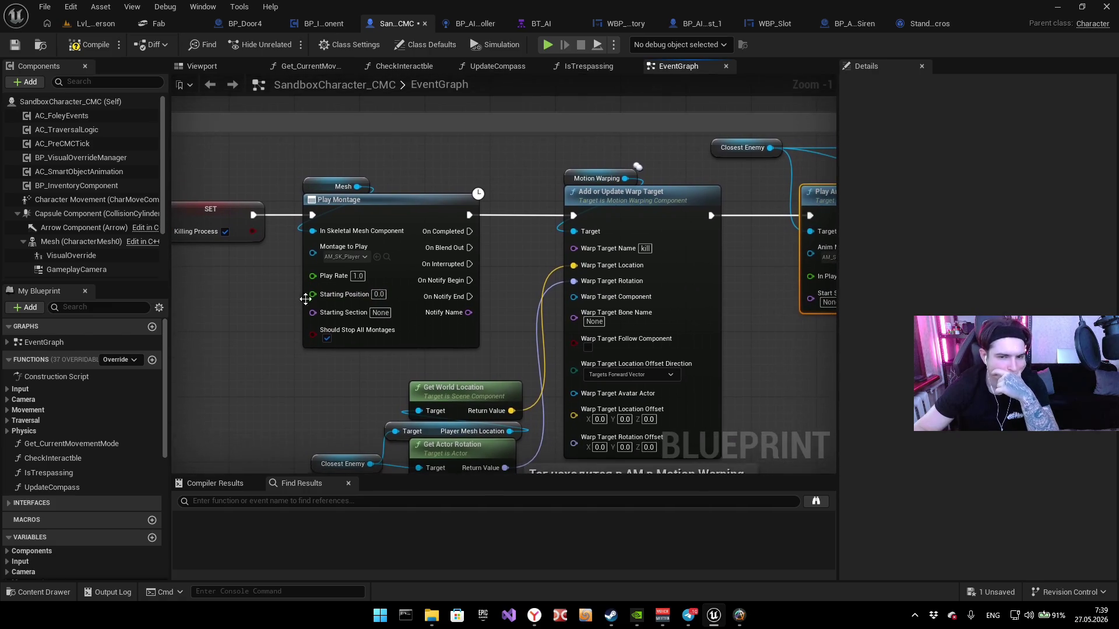
pyautogui.moveTo(491, 384)
pyautogui.mouseDown()
pyautogui.moveTo(500, 295)
pyautogui.moveTo(355, 319)
pyautogui.moveTo(420, 319)
pyautogui.moveTo(342, 342)
pyautogui.mouseUp()
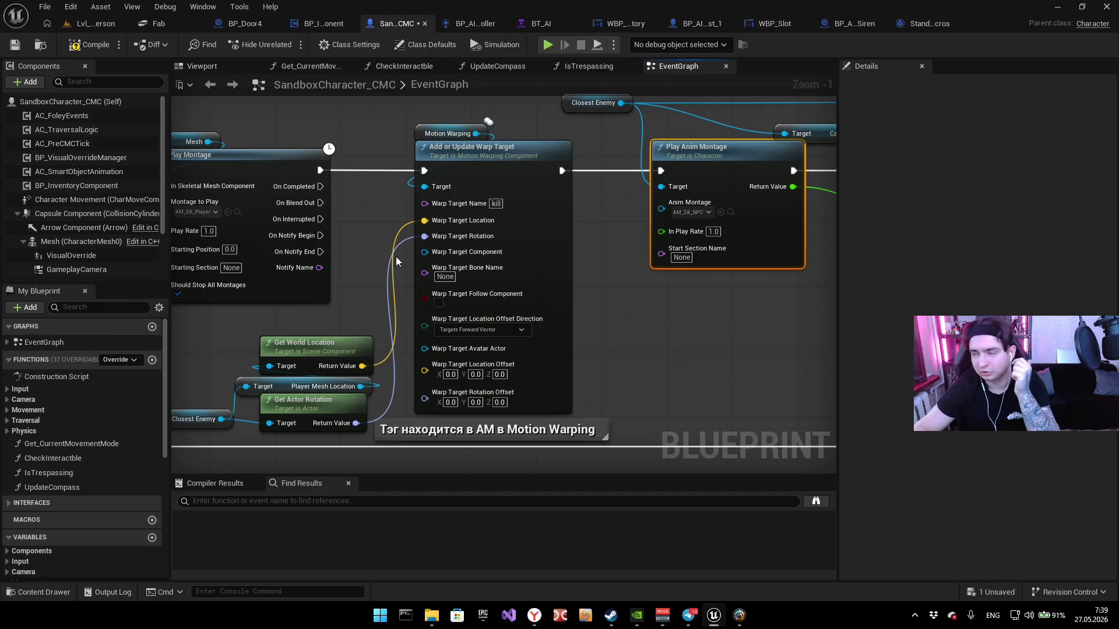
pyautogui.click(89, 45)
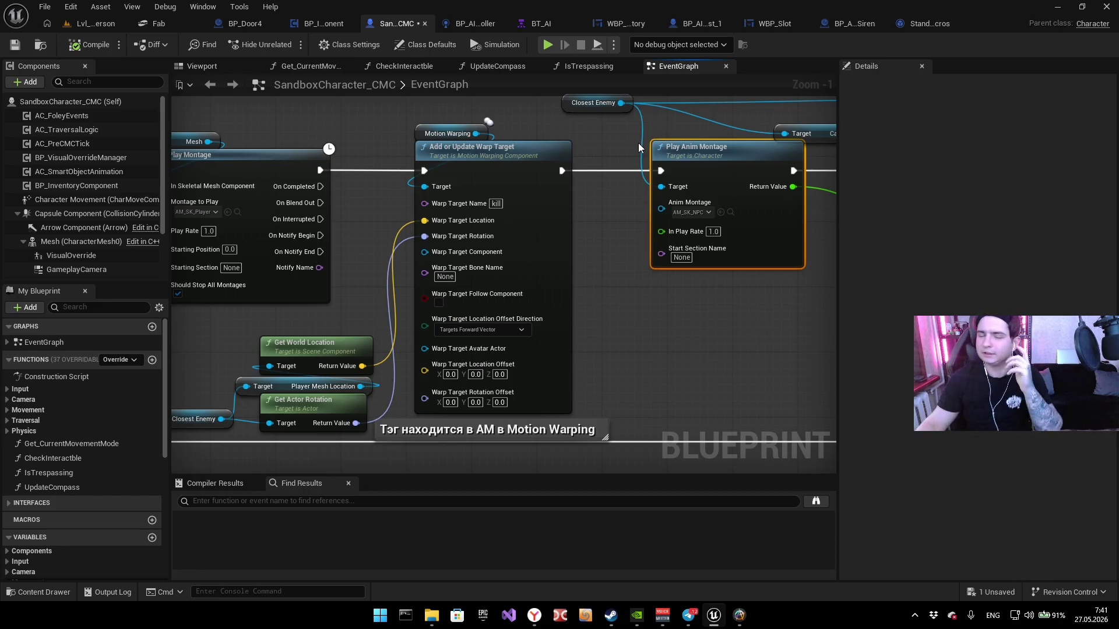
# Step: Open the File menu for the save options
pyautogui.click(45, 7)
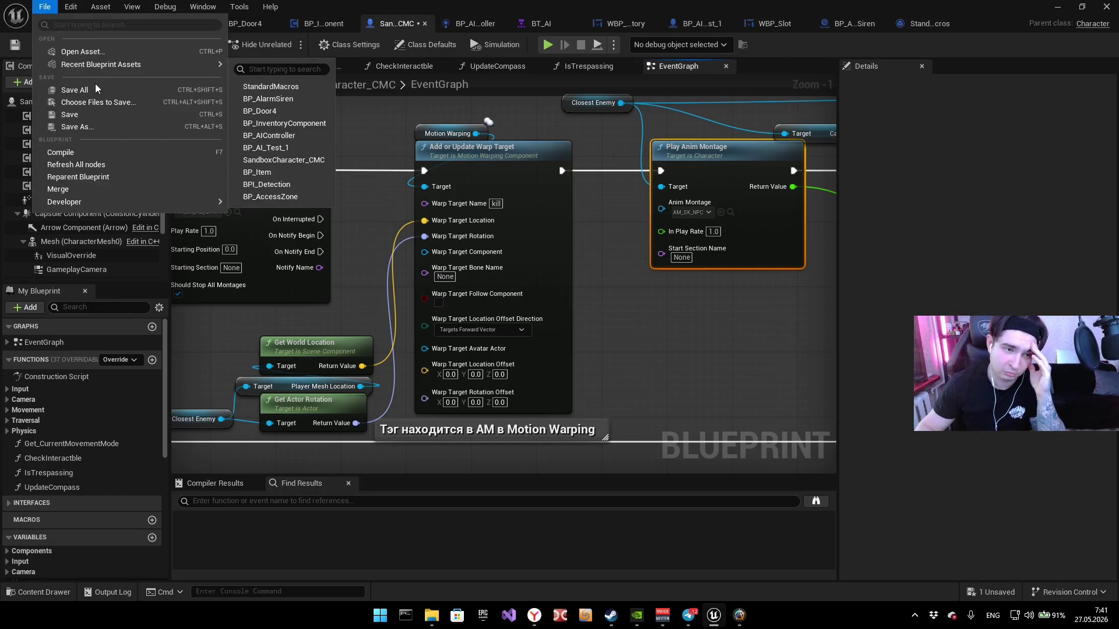
# Step: Save all modified assets, switch the keyboard layout to Russian, and refocus the editor
pyautogui.click(75, 90)
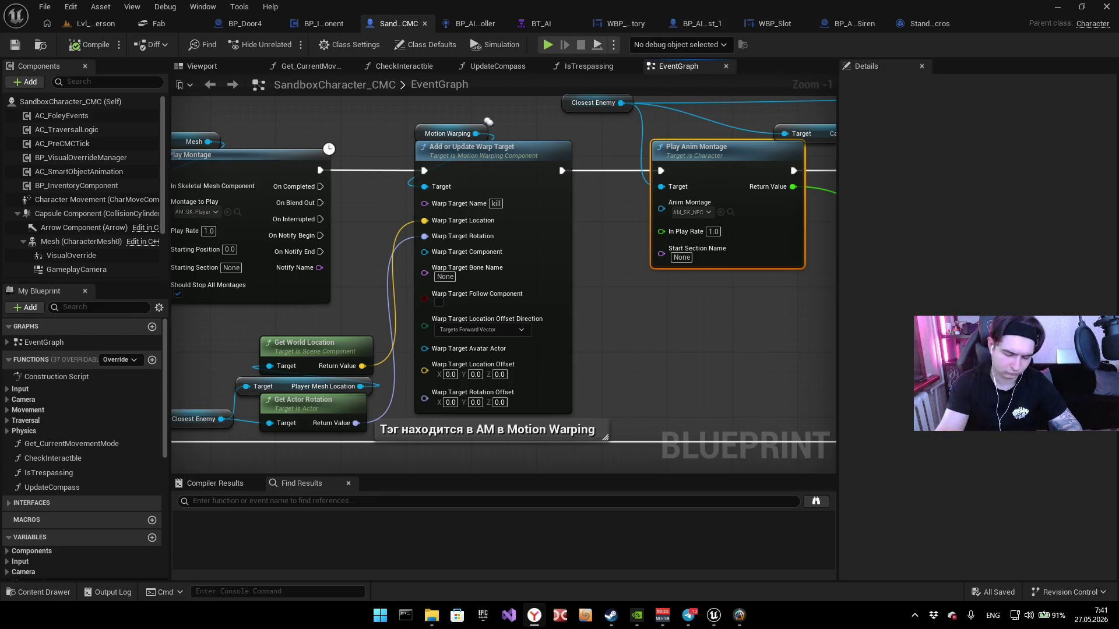
pyautogui.hotkey('alt', 'shift')
pyautogui.hotkey('alt', 'shift')
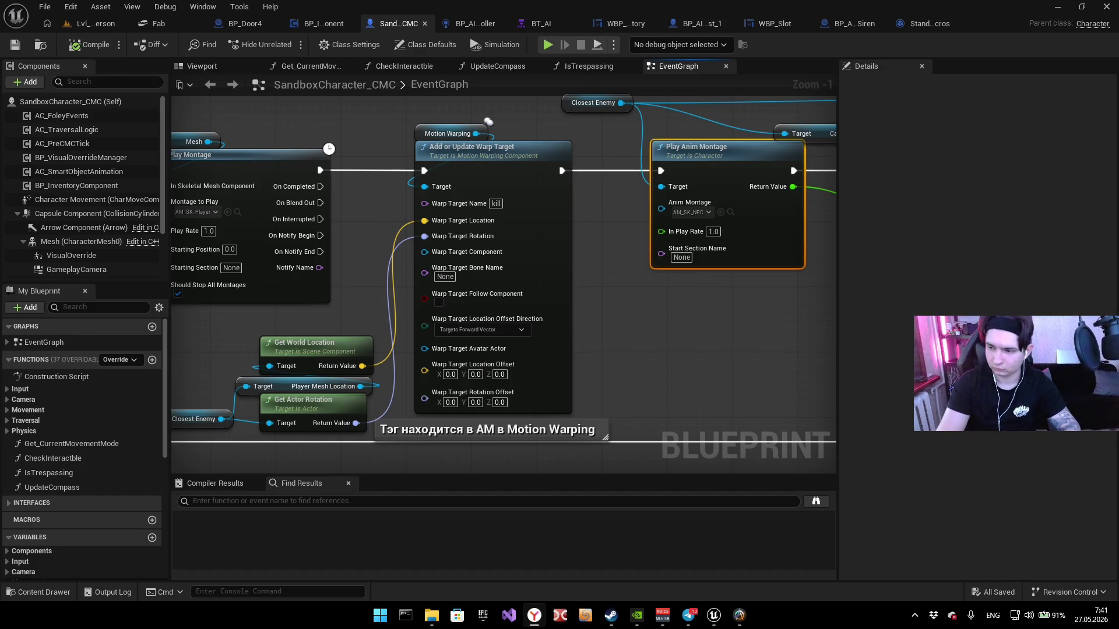
pyautogui.hotkey('alt', 'shift')
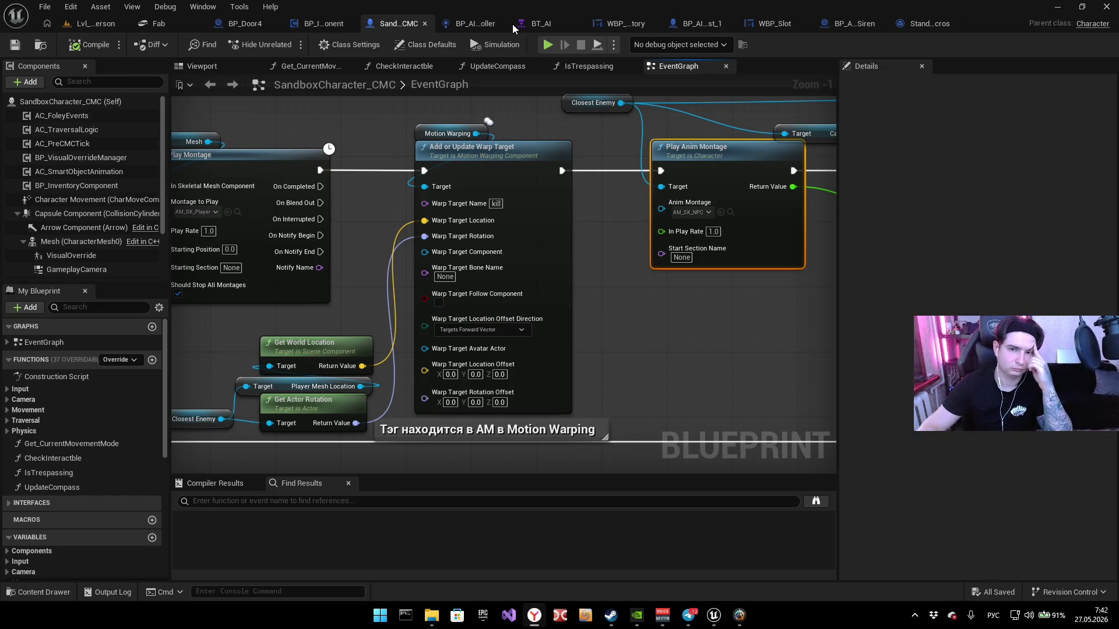
pyautogui.click(471, 24)
# Step: Show the BP_AIController event graph, then return to the Lvl_ThirdPerson level editor
pyautogui.click(471, 23)
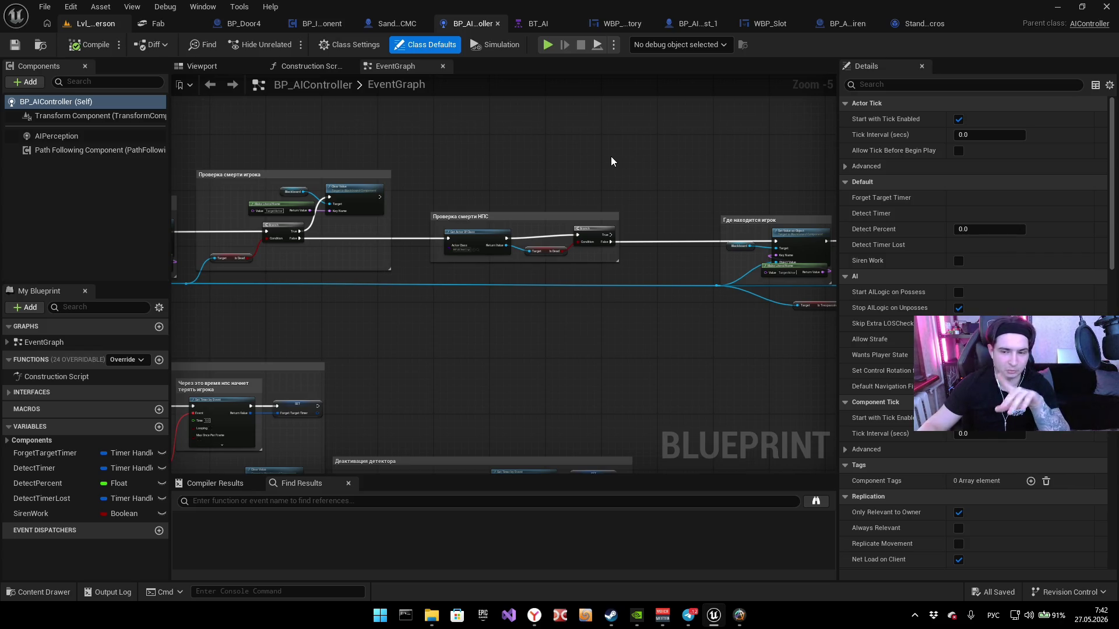
pyautogui.click(107, 22)
# Step: Check the LevelBlock12 wall, BP_InventoryComponent, BP_Door4 and the level, then open WBP_Slot
pyautogui.rightClick(300, 204)
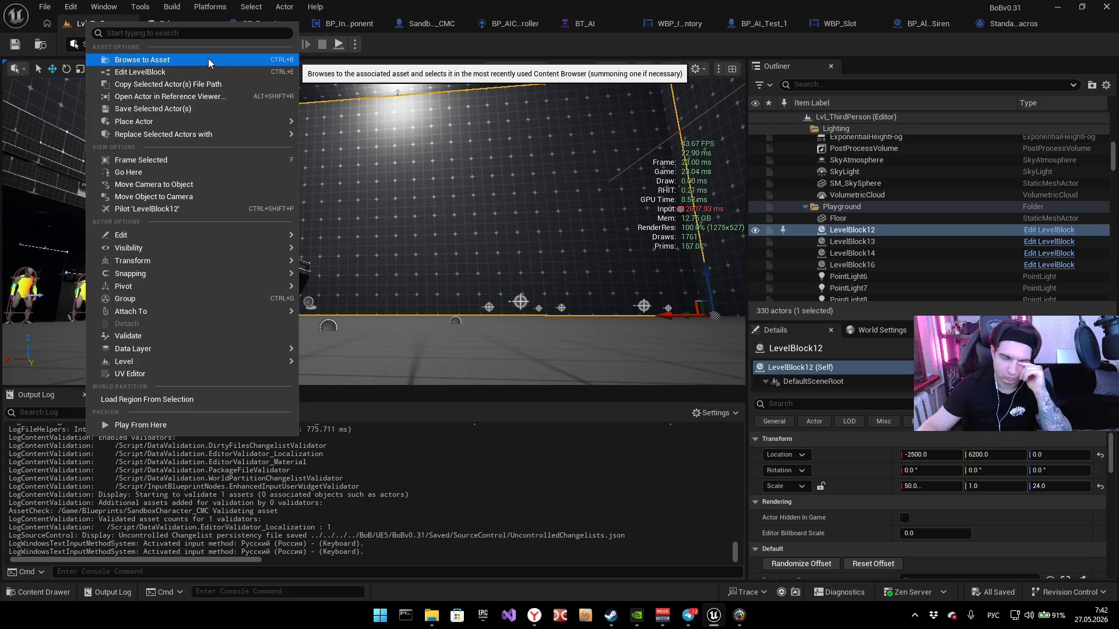
pyautogui.click(357, 27)
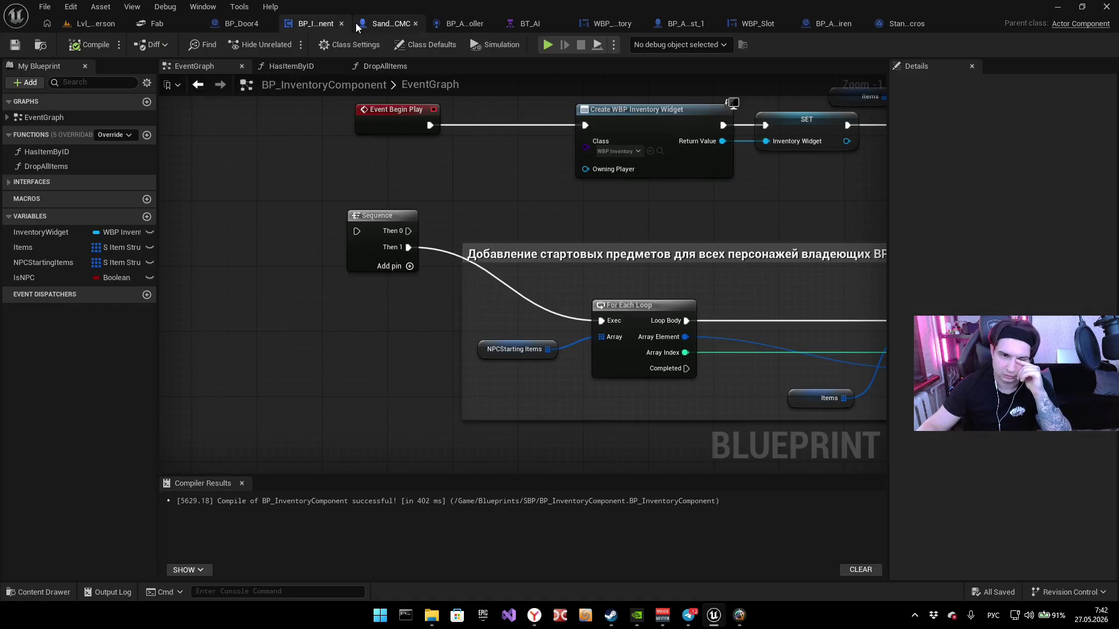
pyautogui.click(224, 25)
pyautogui.click(284, 26)
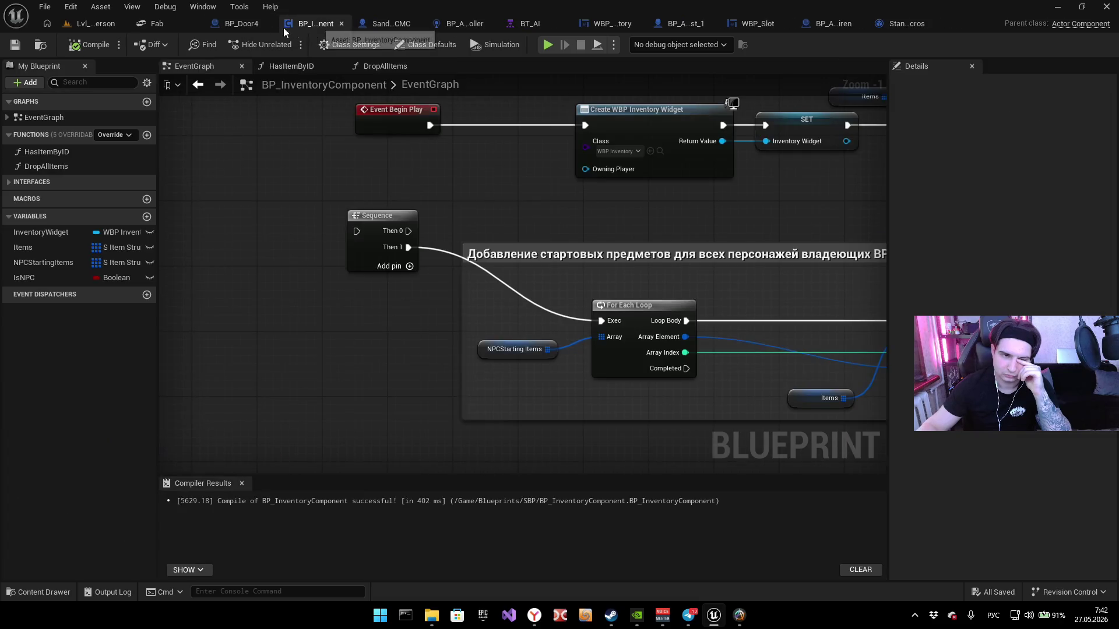
pyautogui.click(88, 26)
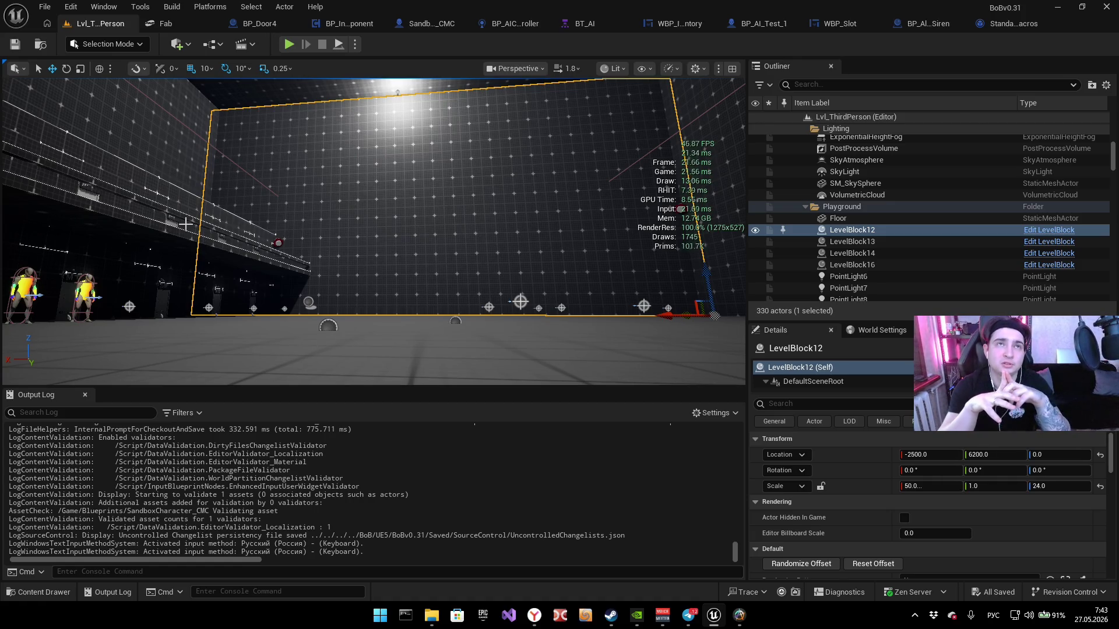
pyautogui.click(822, 24)
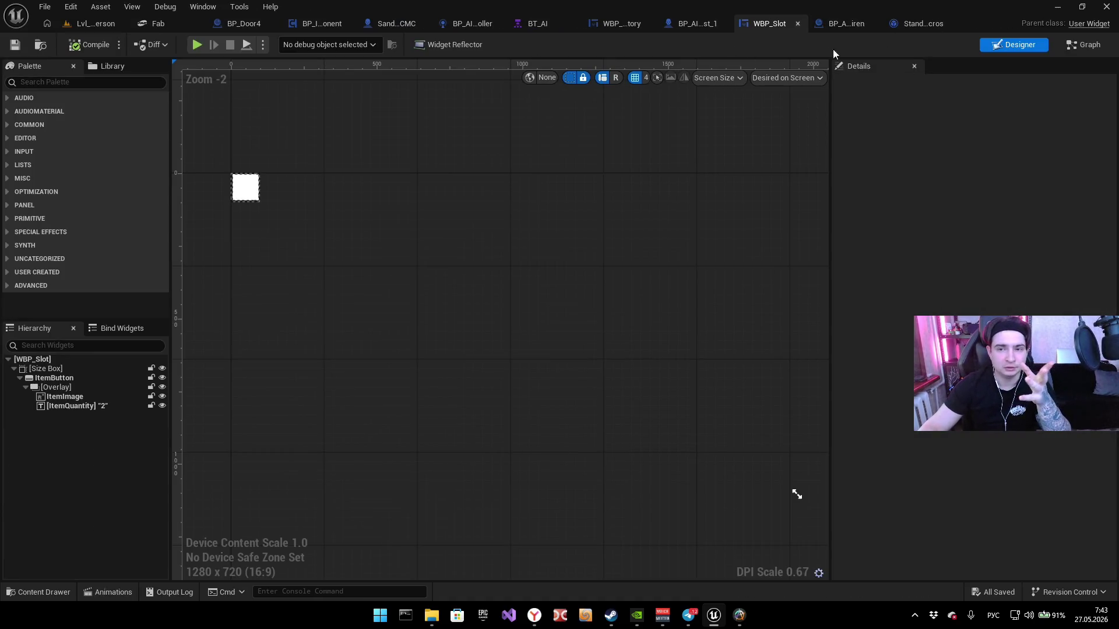
# Step: Open WBP_Inventory's Designer and select its Overlay widget in the hierarchy
pyautogui.click(613, 24)
pyautogui.click(1017, 45)
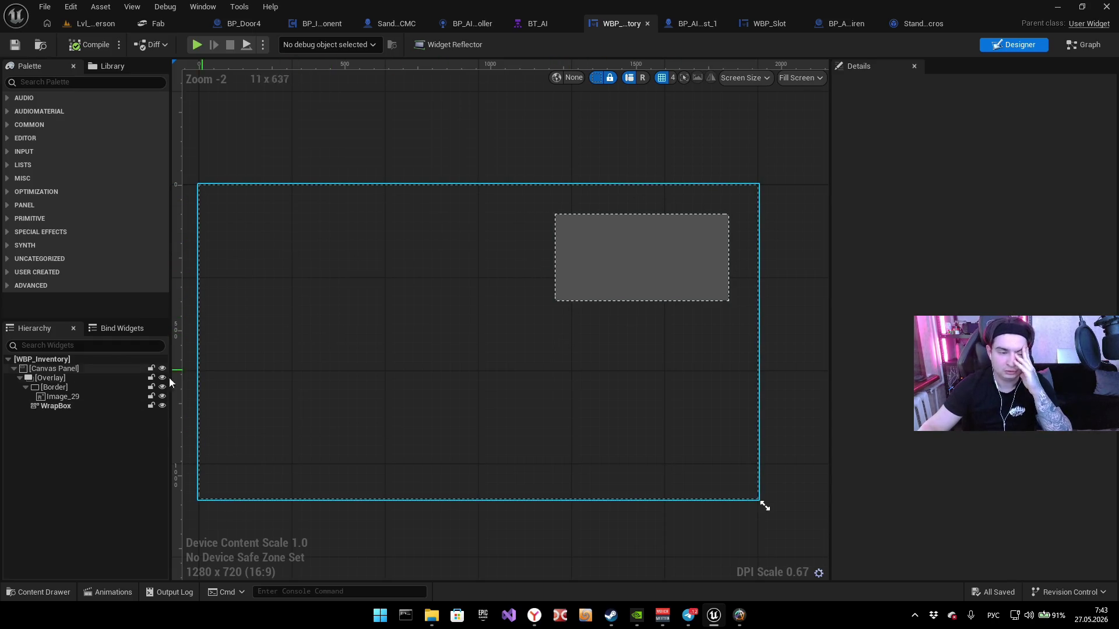
pyautogui.click(54, 369)
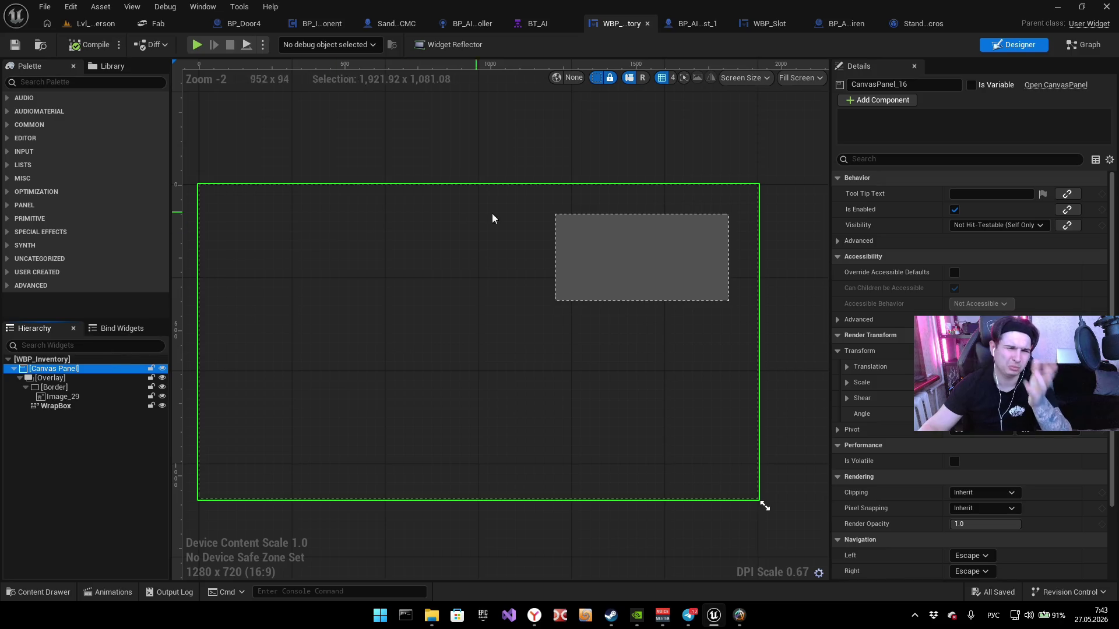
pyautogui.click(61, 359)
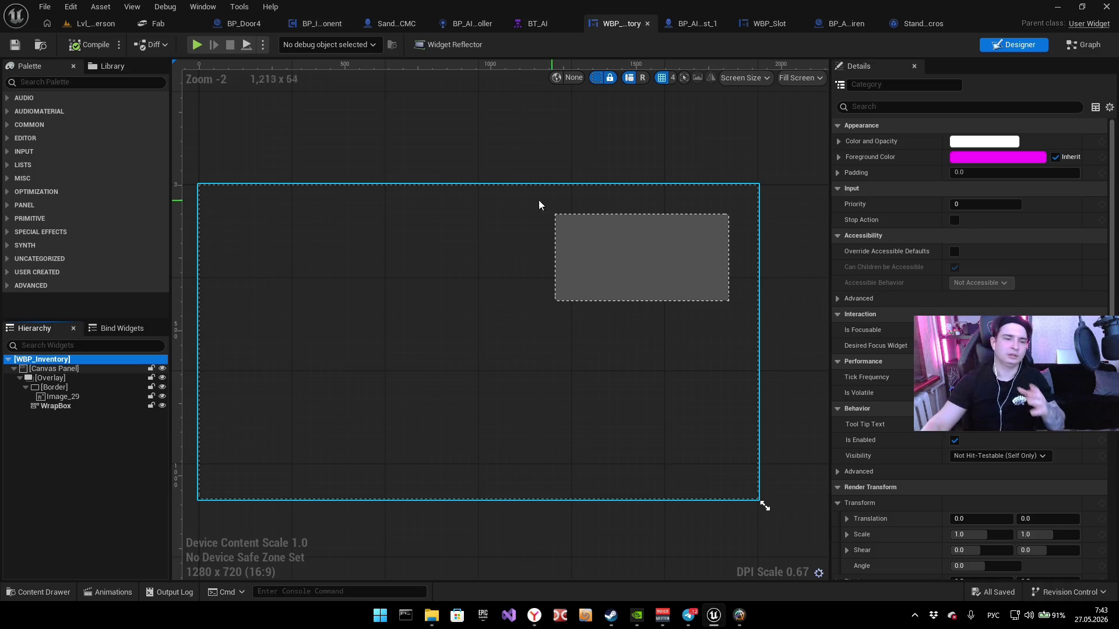
pyautogui.click(68, 369)
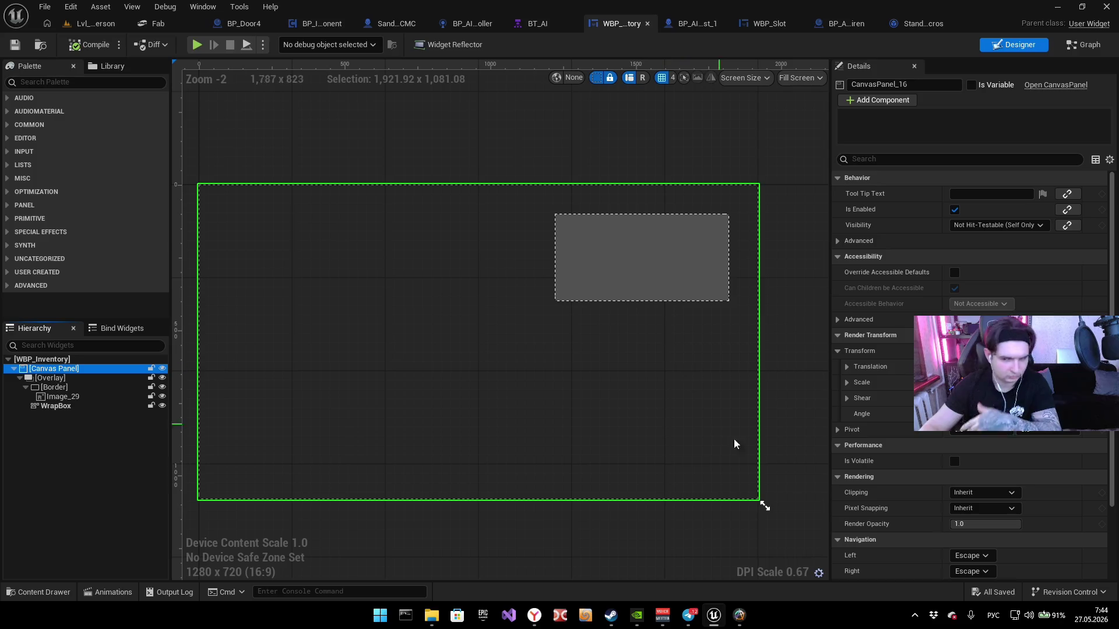
pyautogui.click(74, 379)
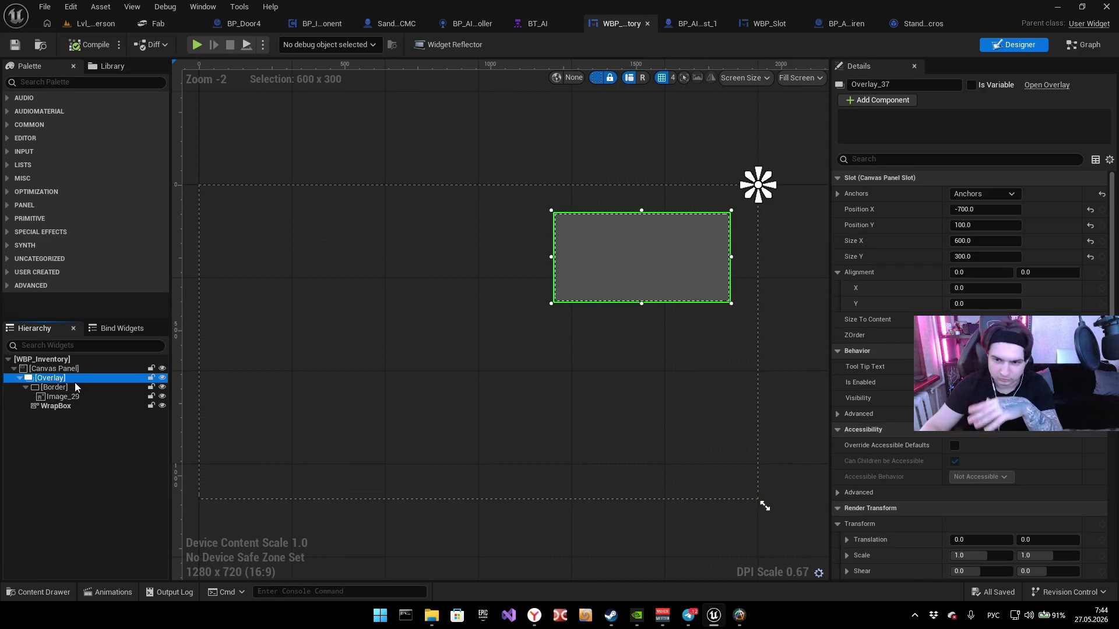
# Step: Set the Overlay's Position X to -700
pyautogui.moveTo(979, 210)
pyautogui.mouseDown()
pyautogui.moveTo(939, 210)
pyautogui.moveTo(983, 209)
pyautogui.mouseUp()
pyautogui.click(983, 209)
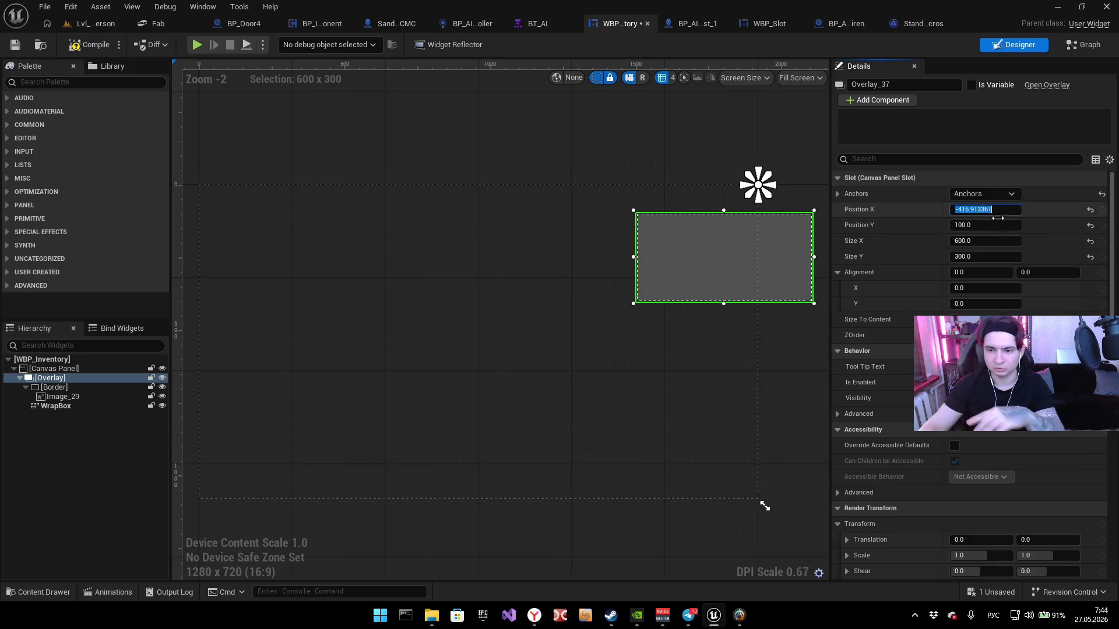
pyautogui.write('-700')
pyautogui.press('Return')
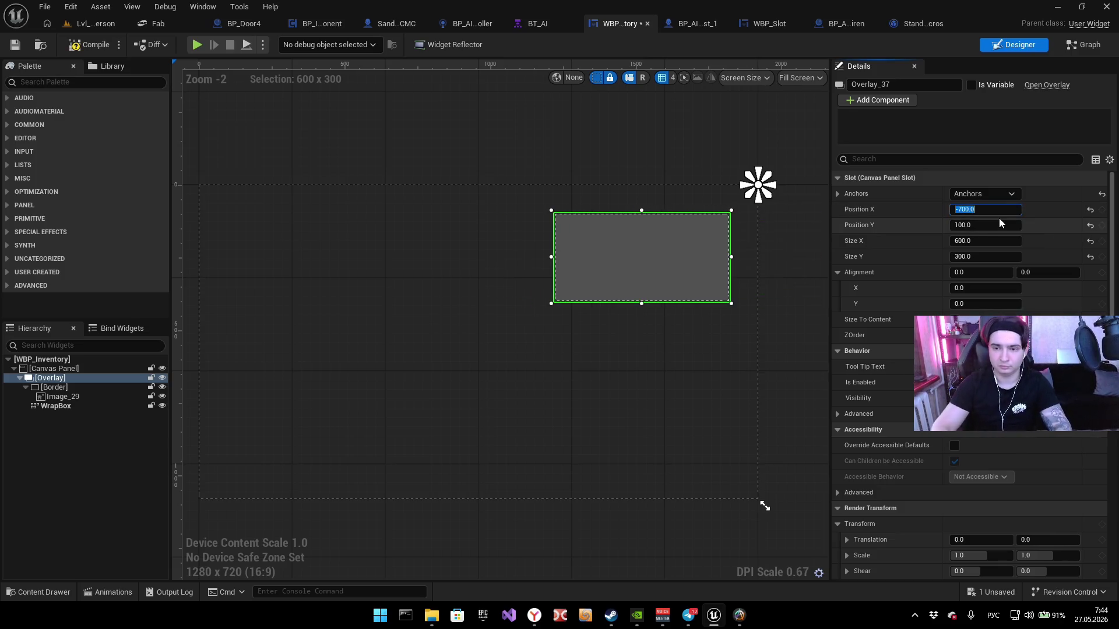
pyautogui.moveTo(522, 155); pyautogui.dragTo(482, 193)
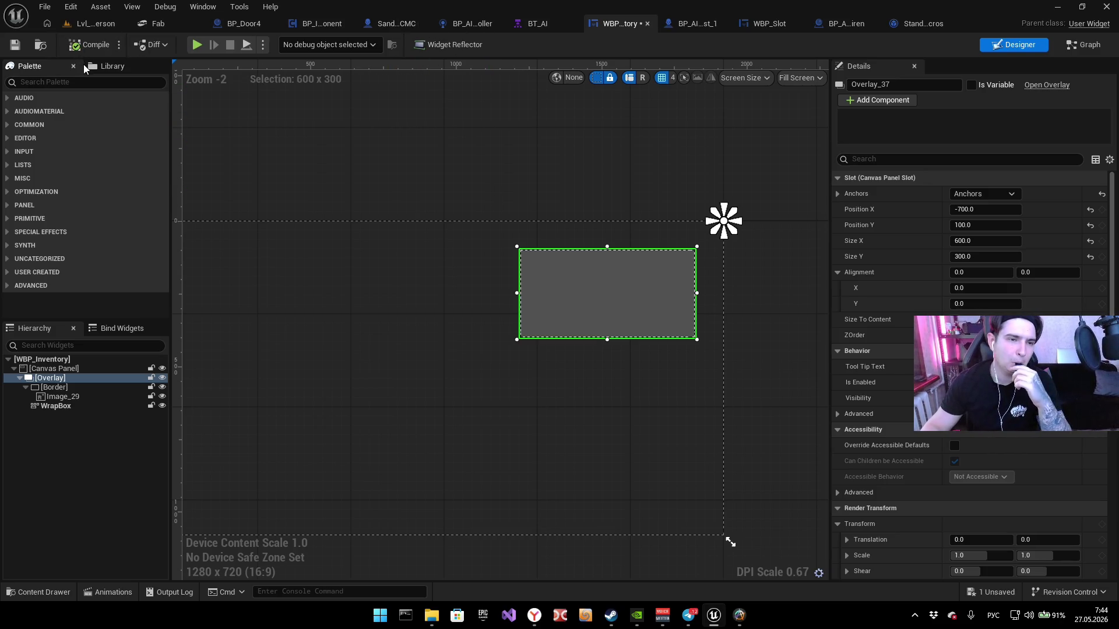
# Step: Locate the Drop All Items nodes in SandboxCharacter_CMC's EventGraph
pyautogui.click(222, 25)
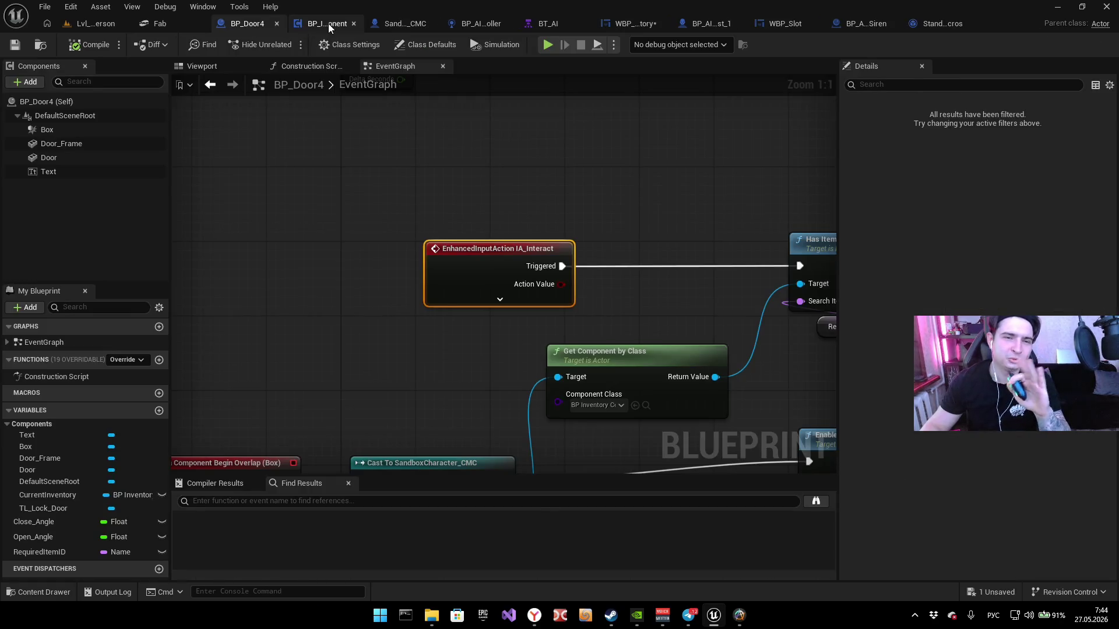
pyautogui.click(327, 23)
pyautogui.scroll(-4, 524, 223)
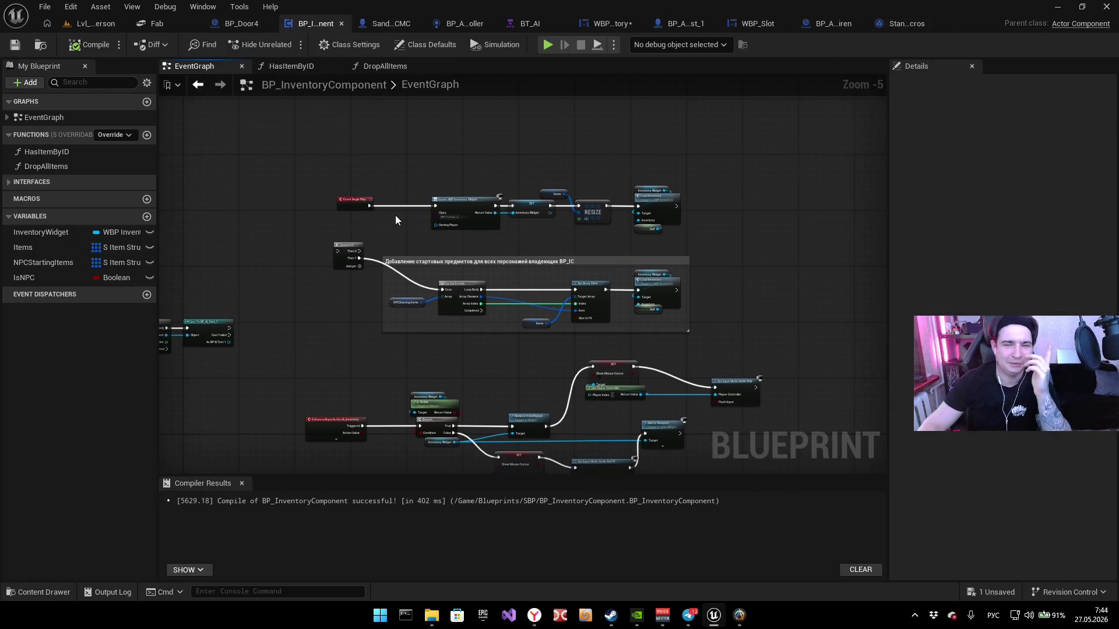
pyautogui.click(387, 23)
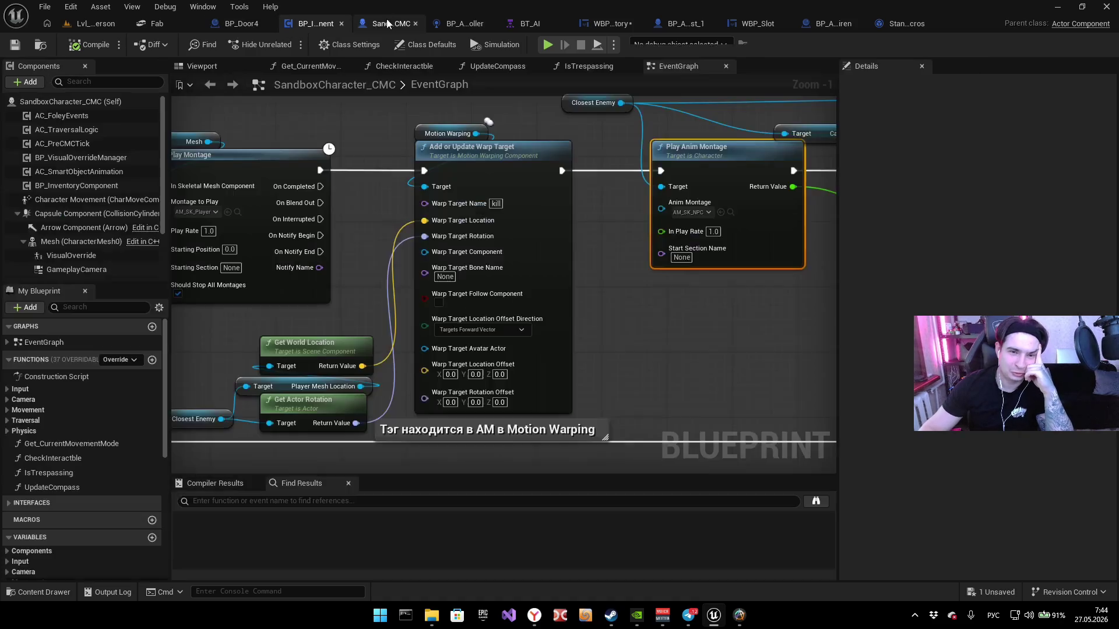
pyautogui.scroll(-1, 469, 178)
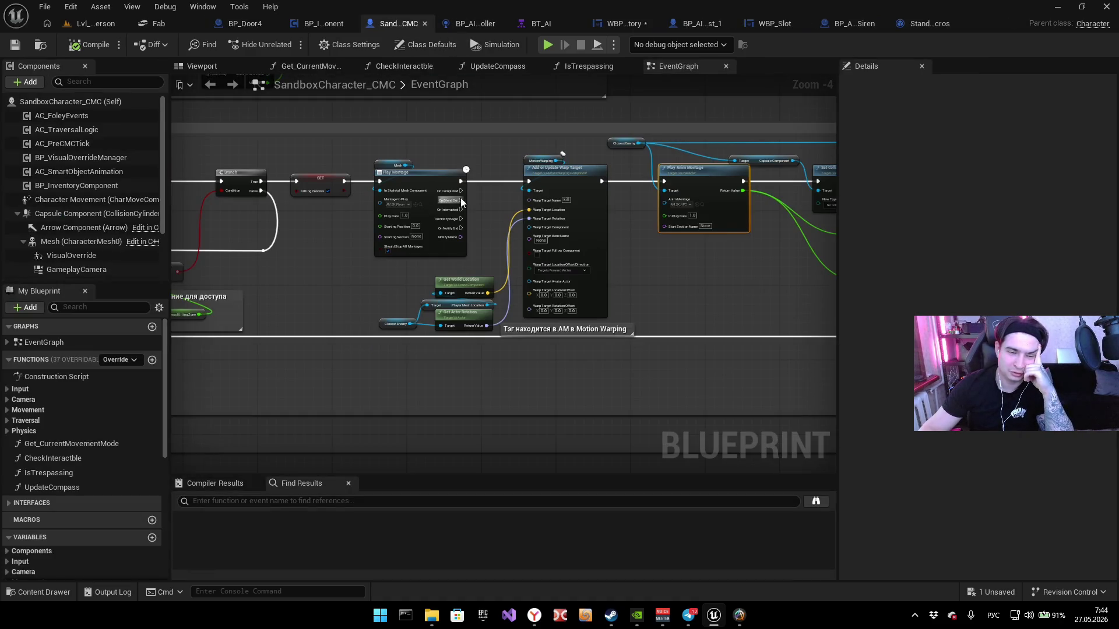
pyautogui.scroll(-4, 452, 201)
pyautogui.moveTo(360, 260)
pyautogui.mouseDown()
pyautogui.moveTo(349, 304)
pyautogui.moveTo(419, 429)
pyautogui.mouseUp()
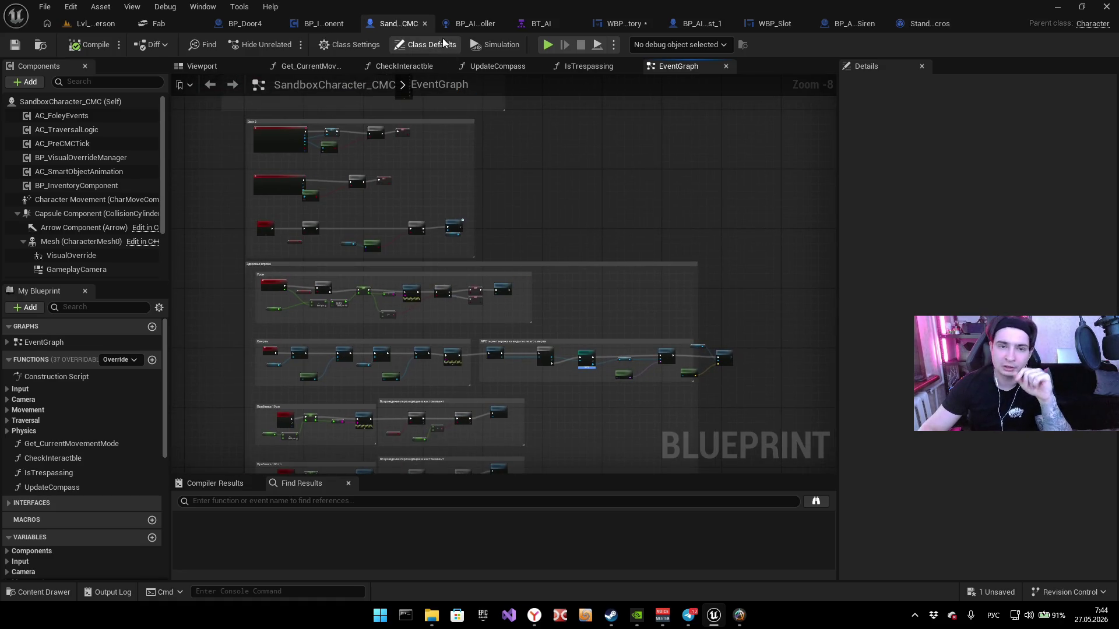
pyautogui.moveTo(512, 211); pyautogui.dragTo(495, 387)
pyautogui.moveTo(508, 284)
pyautogui.mouseDown()
pyautogui.moveTo(540, 304)
pyautogui.moveTo(390, 396)
pyautogui.mouseUp()
pyautogui.scroll(6, 490, 333)
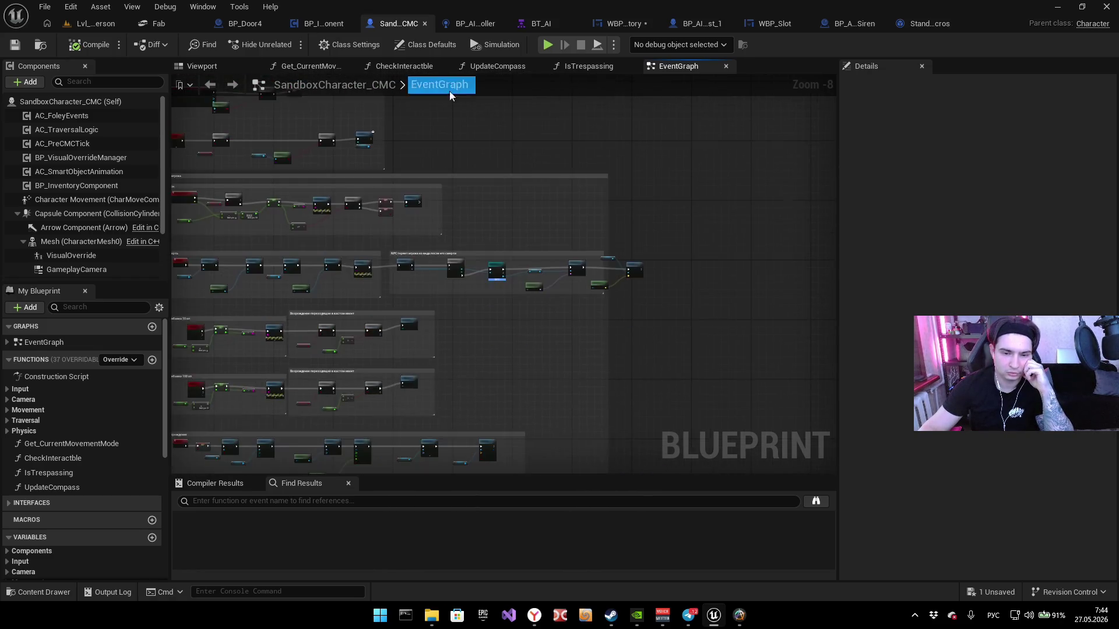
pyautogui.moveTo(702, 291); pyautogui.dragTo(454, 343)
# Step: Group the three item-drop nodes under a 'Выпадение предметов игрока после смерти' comment, then open BP_AI_Test_1
pyautogui.moveTo(445, 402)
pyautogui.mouseDown()
pyautogui.moveTo(537, 292)
pyautogui.moveTo(531, 269)
pyautogui.moveTo(680, 264)
pyautogui.mouseUp()
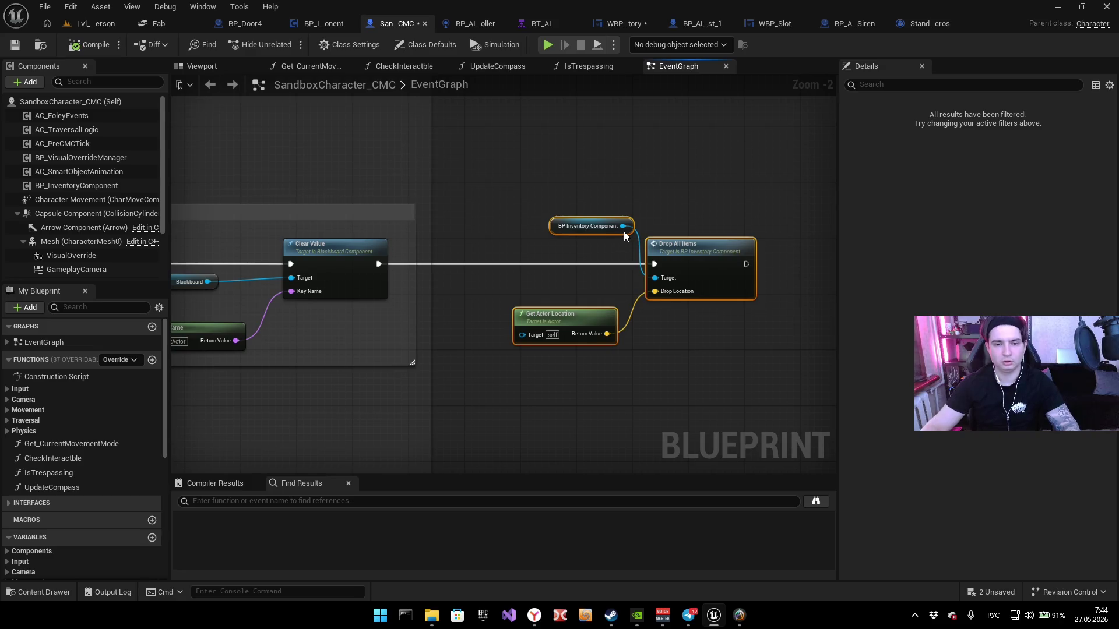
pyautogui.write('cВы')
pyautogui.write('адение предме')
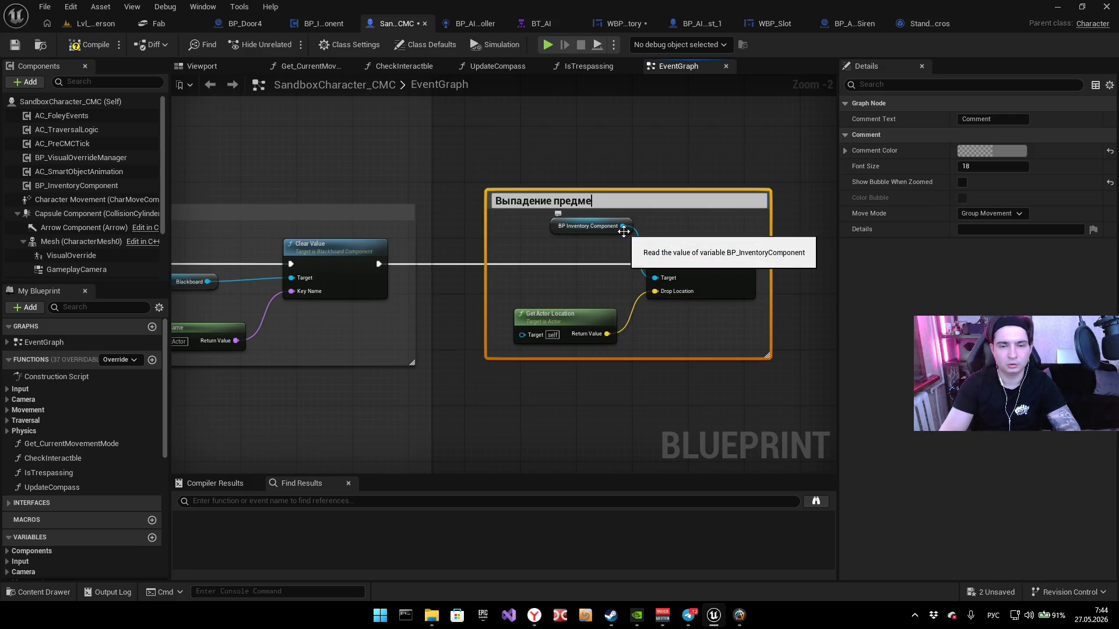
pyautogui.write('игрока после смерти')
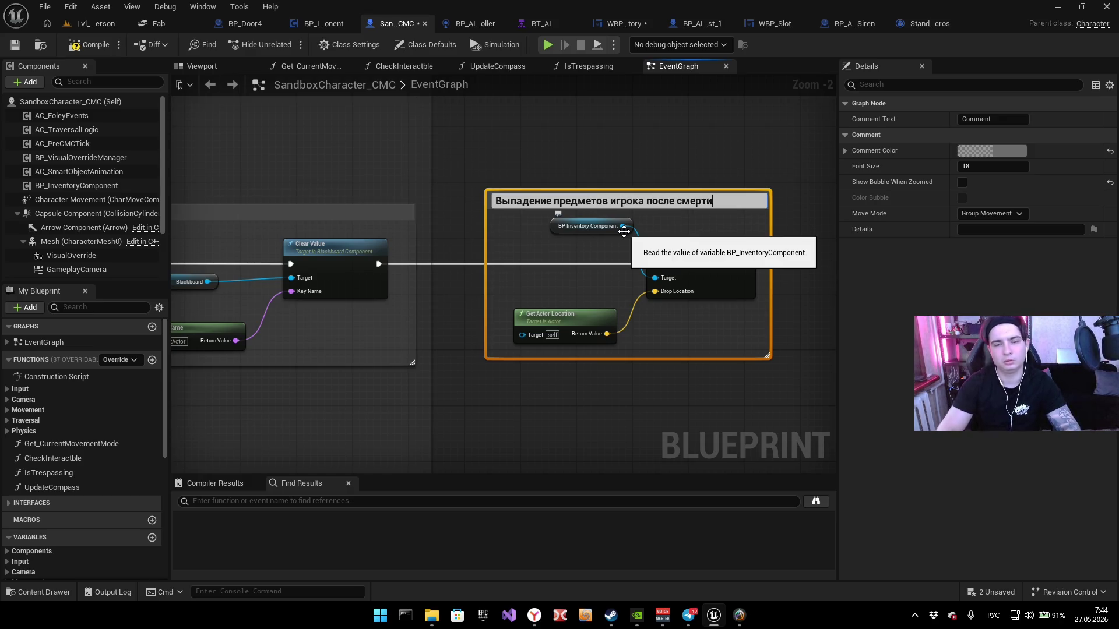
pyautogui.press('Return')
pyautogui.click(600, 224)
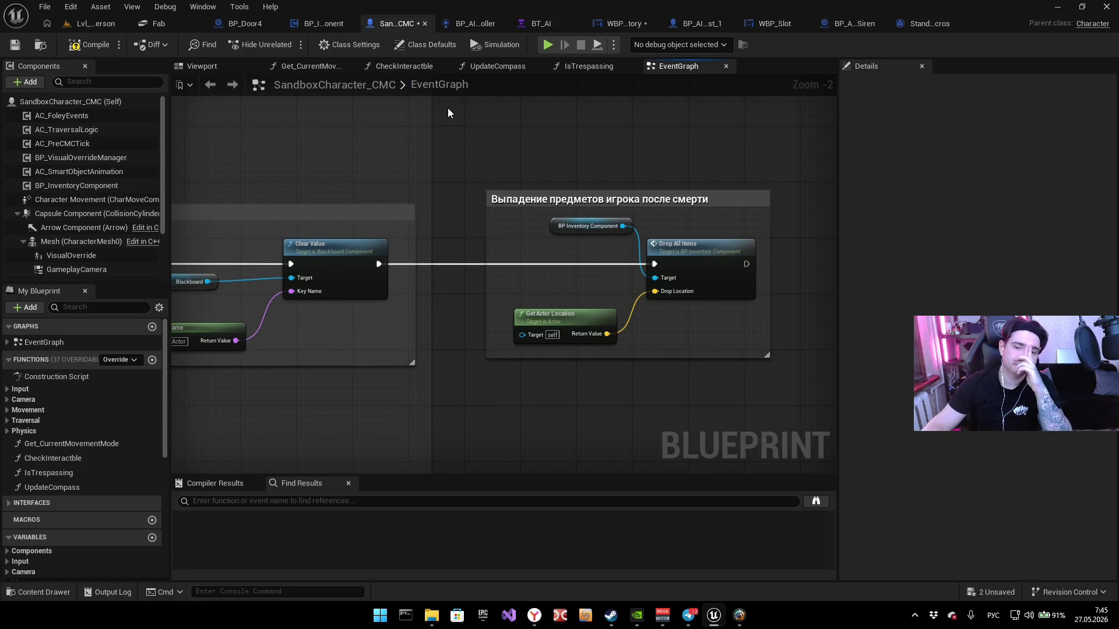
pyautogui.moveTo(696, 23); pyautogui.dragTo(475, 23)
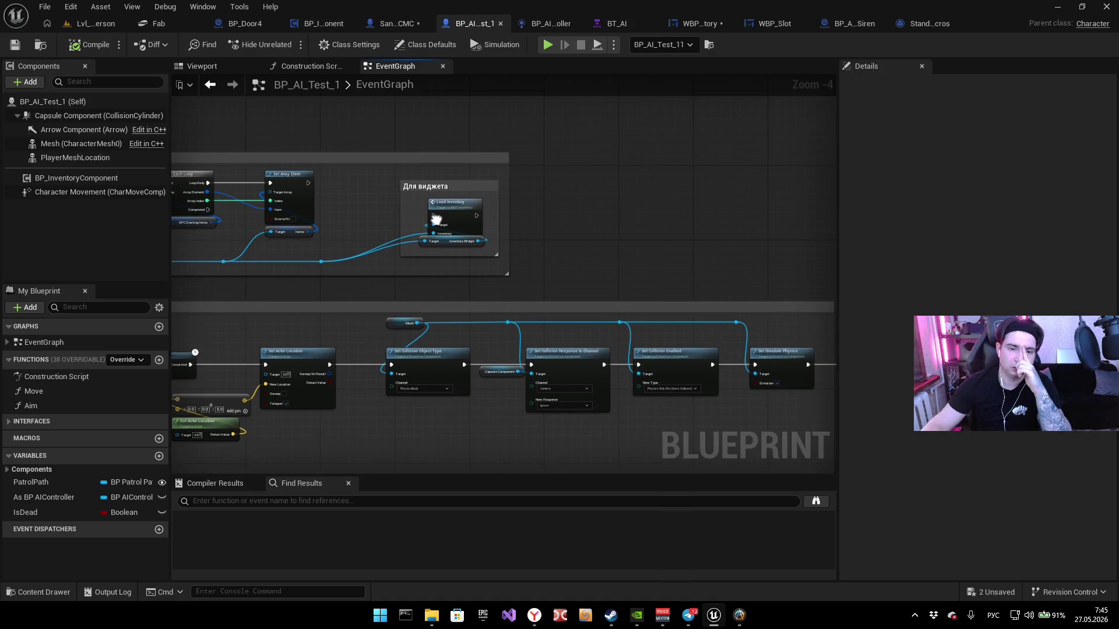
# Step: Group the NPC's item-drop nodes under a comment titled 'Выпадение предметов нпс после смерти'
pyautogui.scroll(-4, 553, 241)
pyautogui.scroll(6, 333, 251)
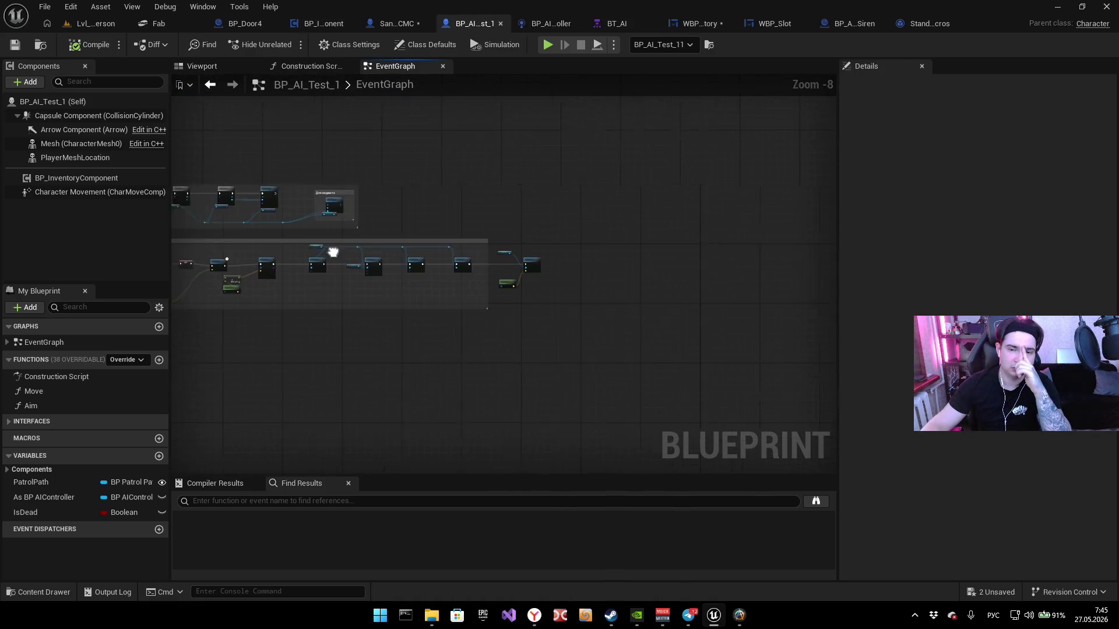
pyautogui.moveTo(362, 190); pyautogui.dragTo(587, 425)
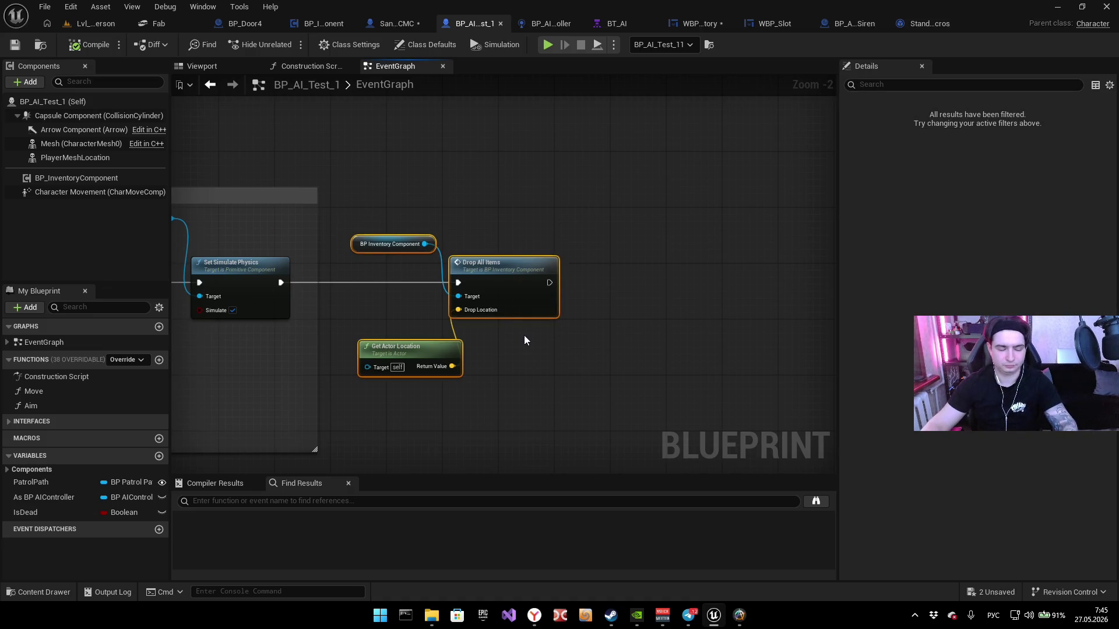
pyautogui.write('cВы')
pyautogui.write('адение предмет')
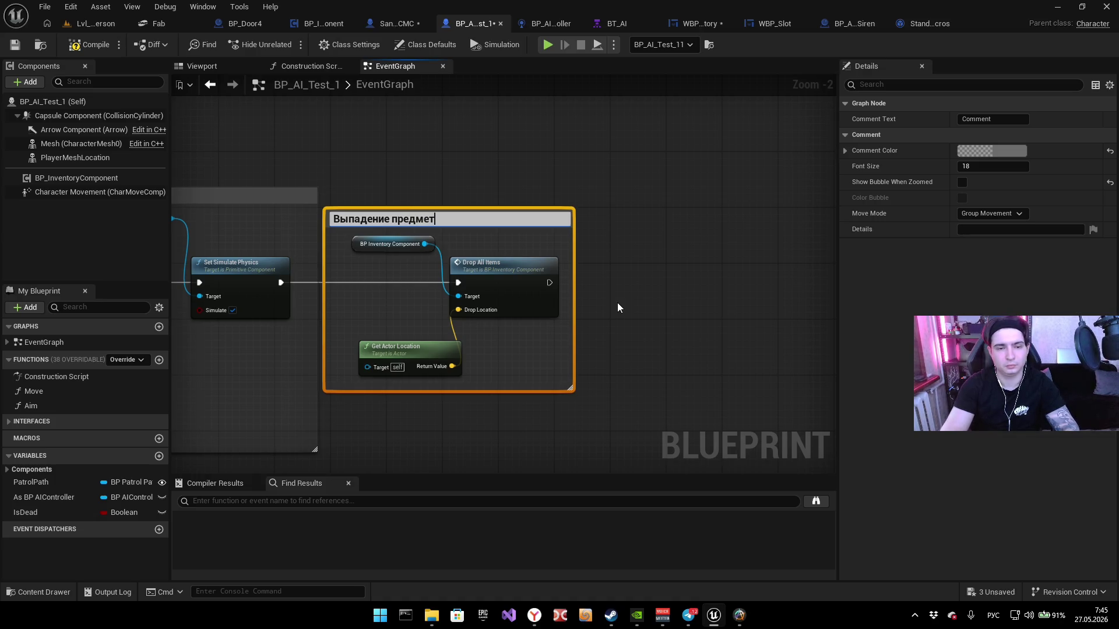
pyautogui.write('ов нпс пос')
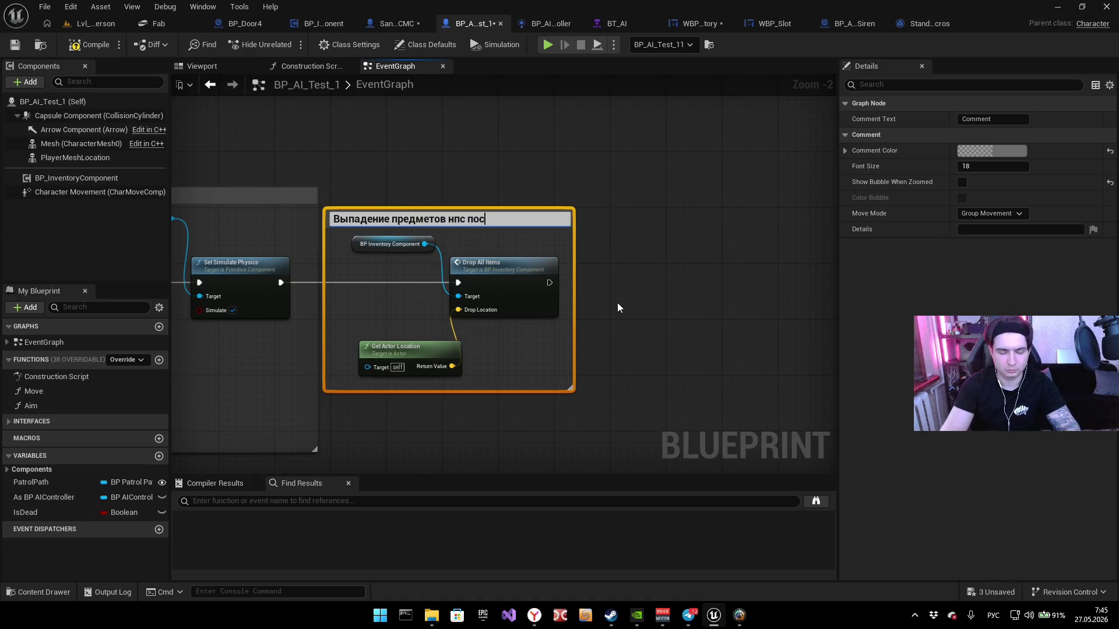
pyautogui.write('ле смерти')
pyautogui.press('Return')
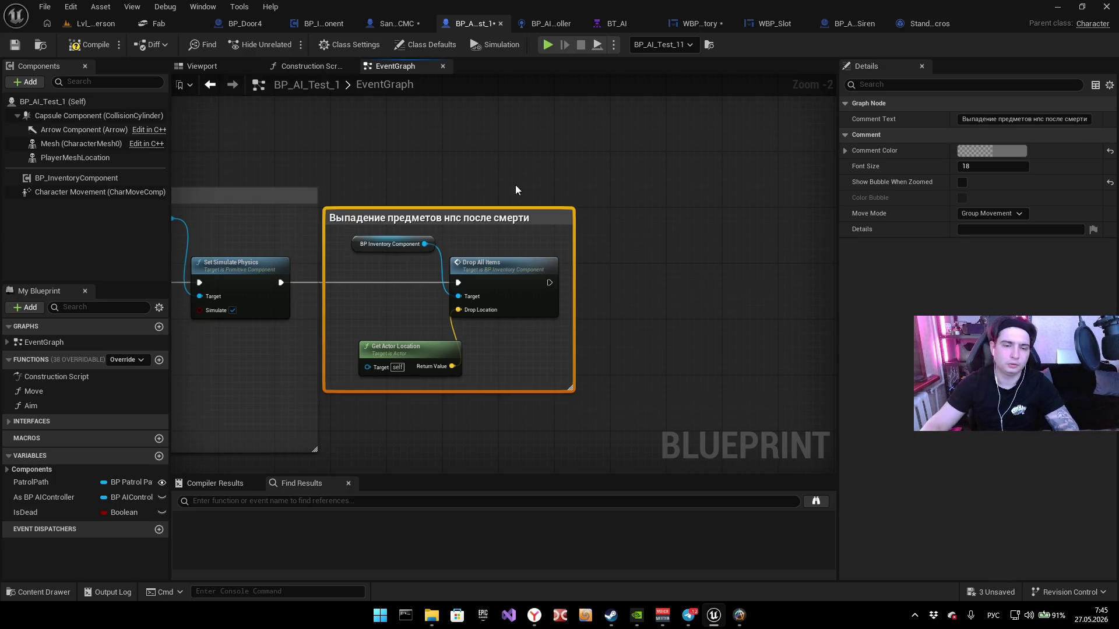
pyautogui.moveTo(489, 217); pyautogui.dragTo(643, 217)
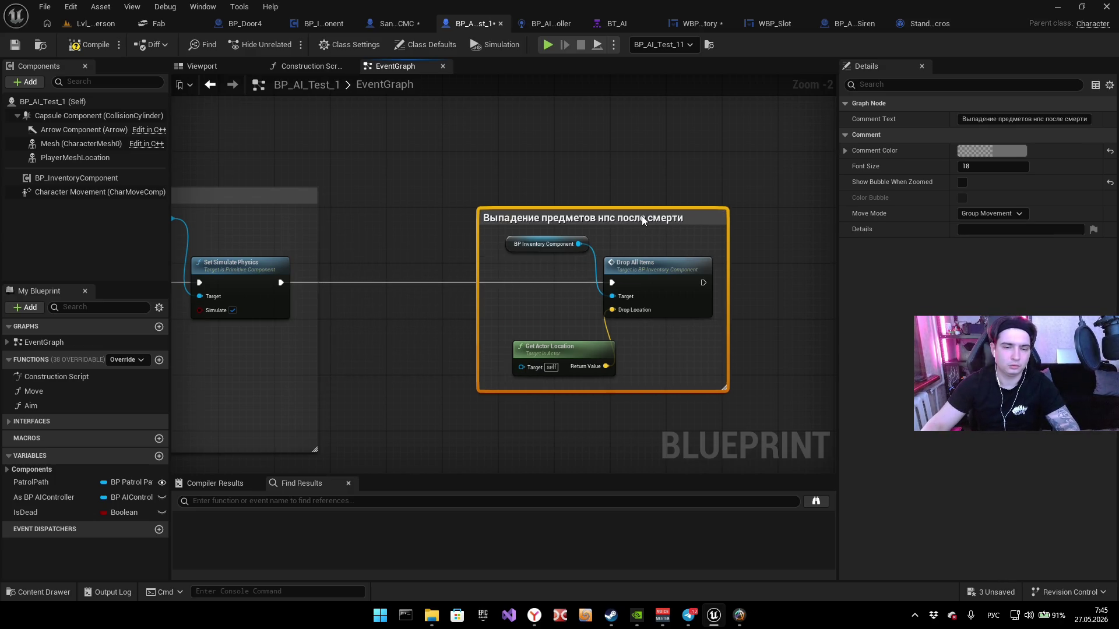
# Step: Disconnect Drop All Items from Set Simulate Physics, compile the blueprint and start a test play
pyautogui.click(378, 284)
pyautogui.keyDown('alt'); pyautogui.click(376, 282); pyautogui.keyUp('alt')
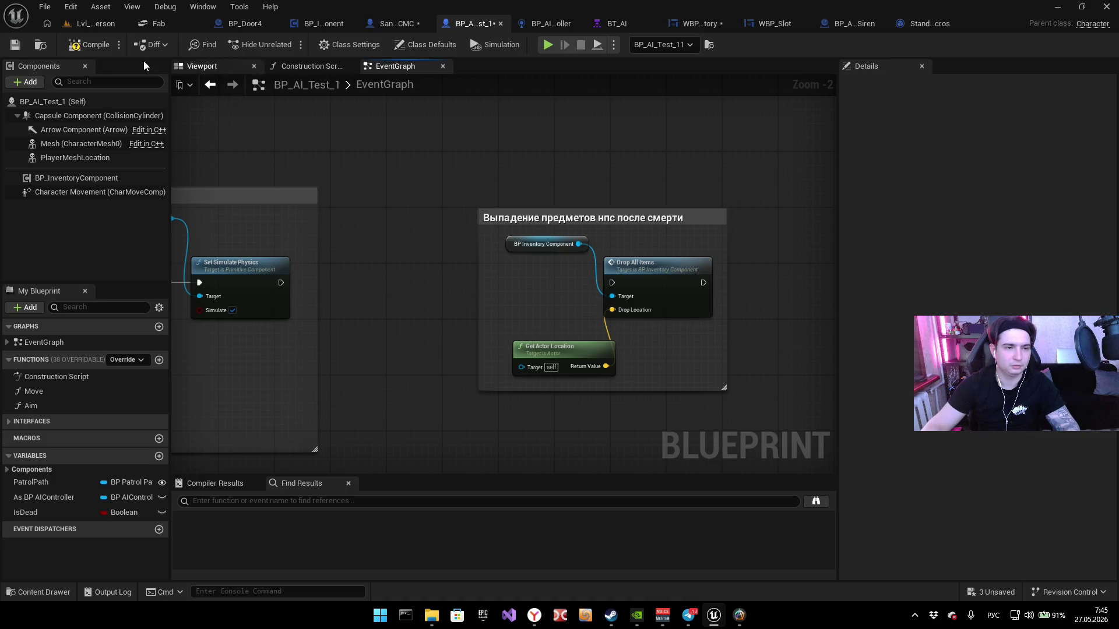
pyautogui.press('F7')
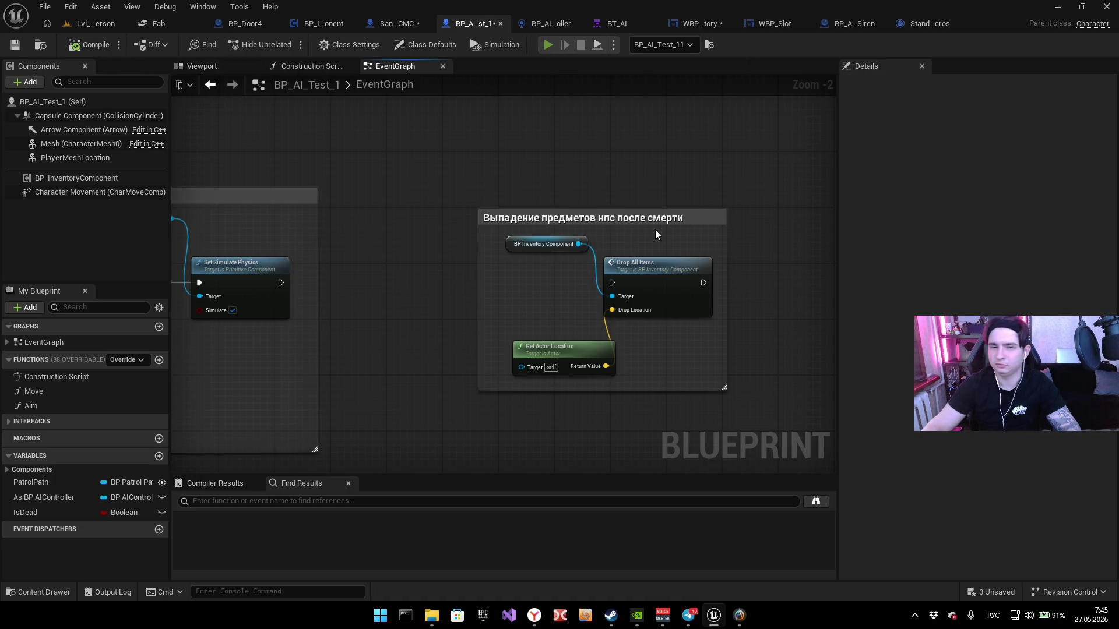
pyautogui.hotkey('alt', 'p')
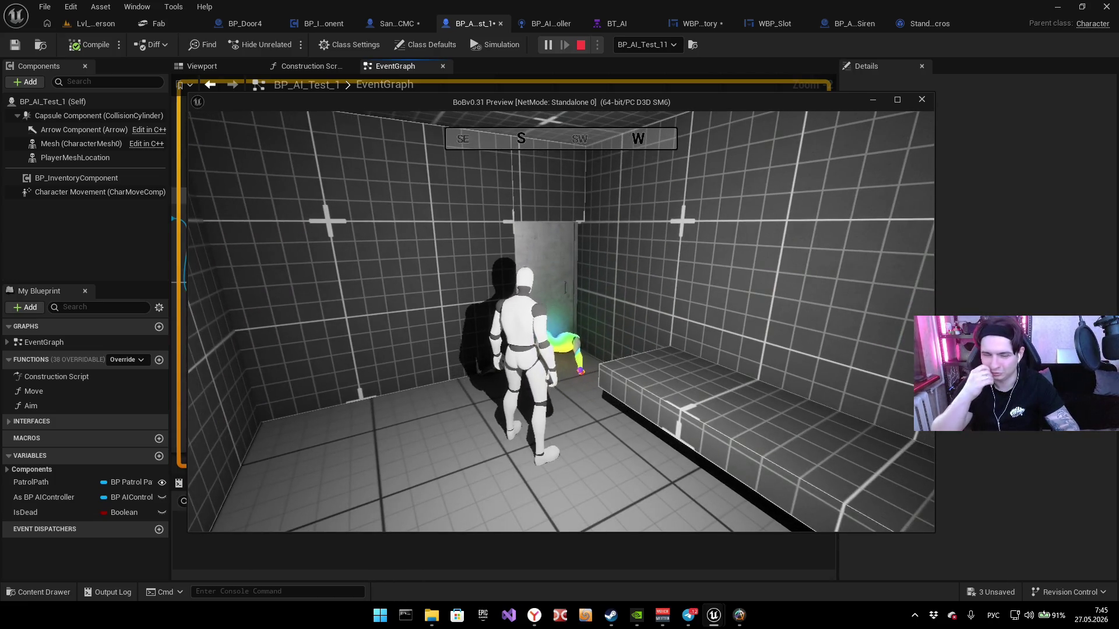
# Step: Stop the test play and briefly check the web browser
pyautogui.press('Escape')
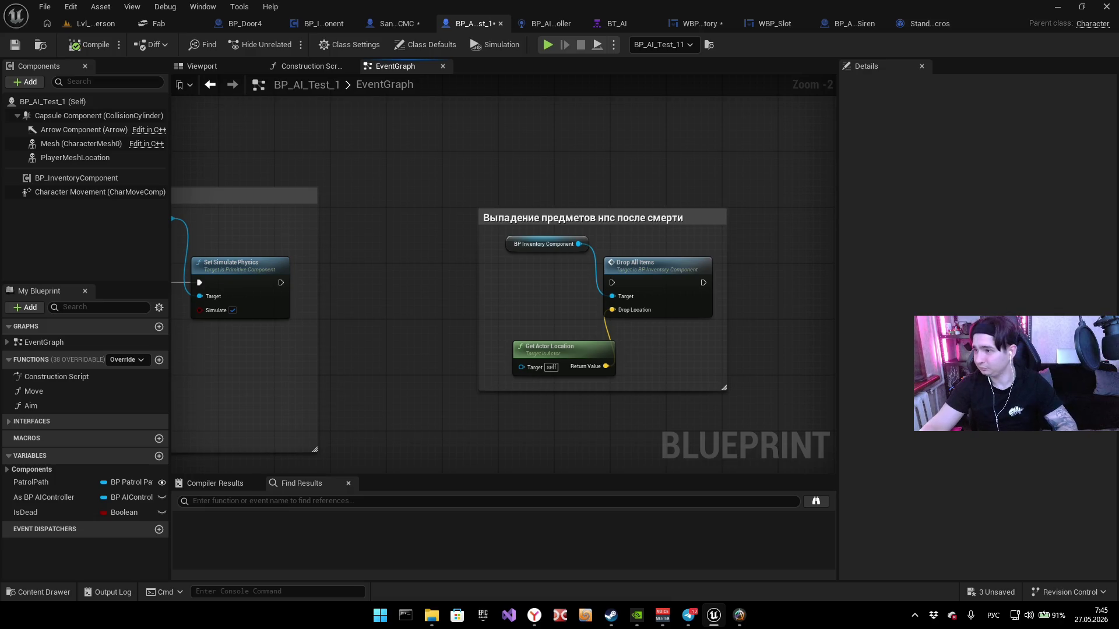
pyautogui.hotkey('alt', 'Tab')
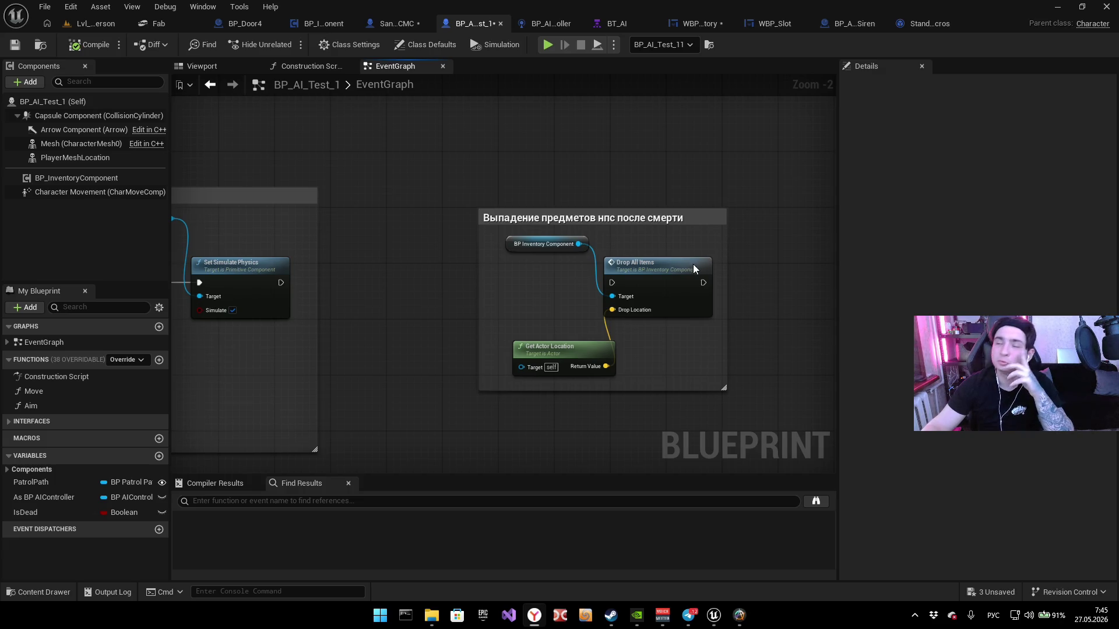
pyautogui.click(442, 251)
# Step: Bring up the BP_Door4 blueprint's event graph
pyautogui.scroll(-1, 615, 257)
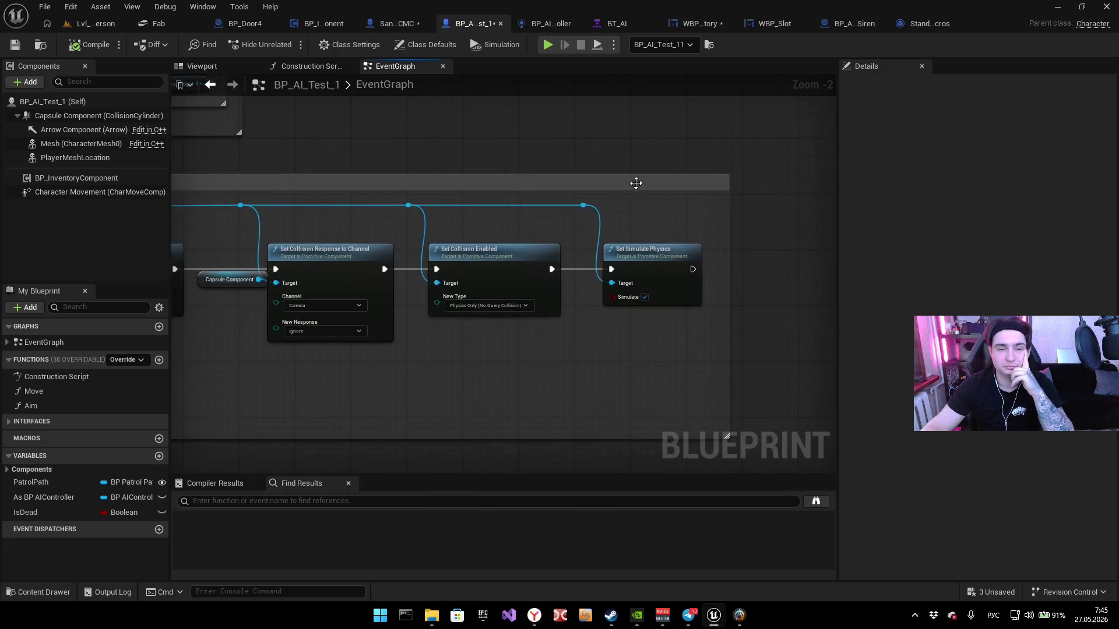
pyautogui.scroll(-2, 452, 200)
pyautogui.scroll(2, 371, 254)
pyautogui.scroll(-1, 408, 245)
pyautogui.scroll(1, 525, 227)
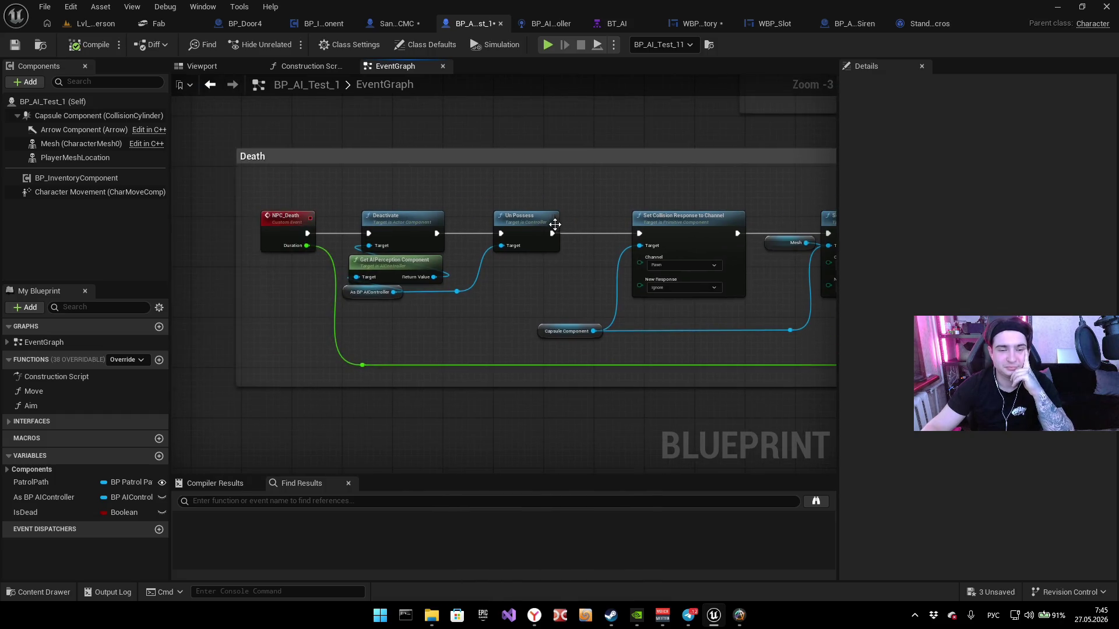
pyautogui.scroll(-1, 442, 134)
pyautogui.scroll(1, 291, 117)
pyautogui.click(242, 25)
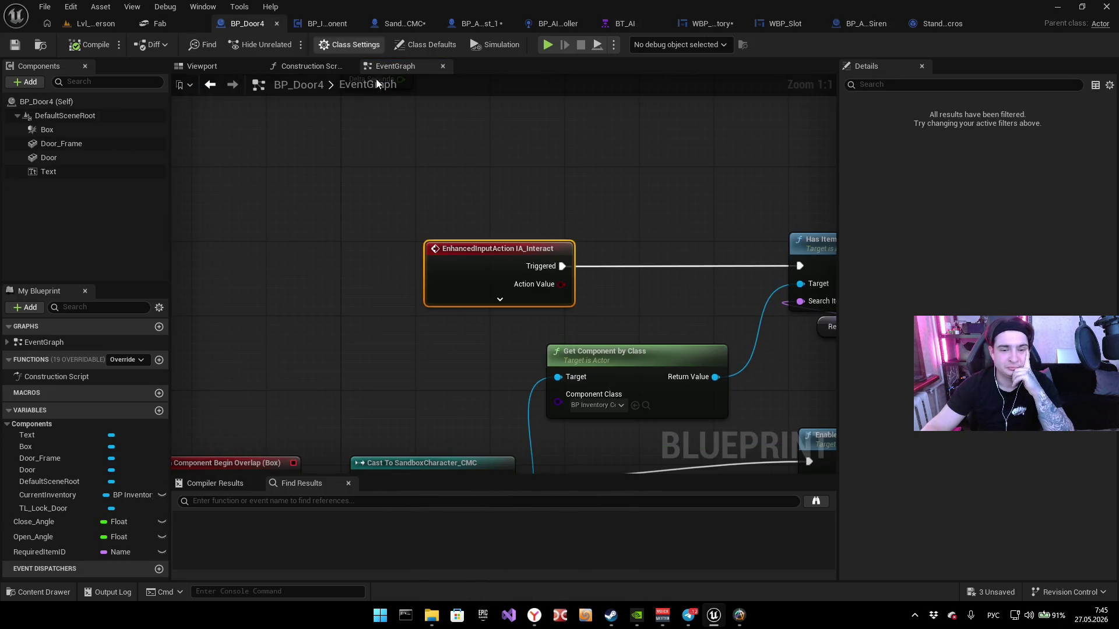
# Step: Nudge BP_Door4's Play Sound nodes slightly to the right
pyautogui.scroll(-5, 361, 192)
pyautogui.scroll(3, 344, 179)
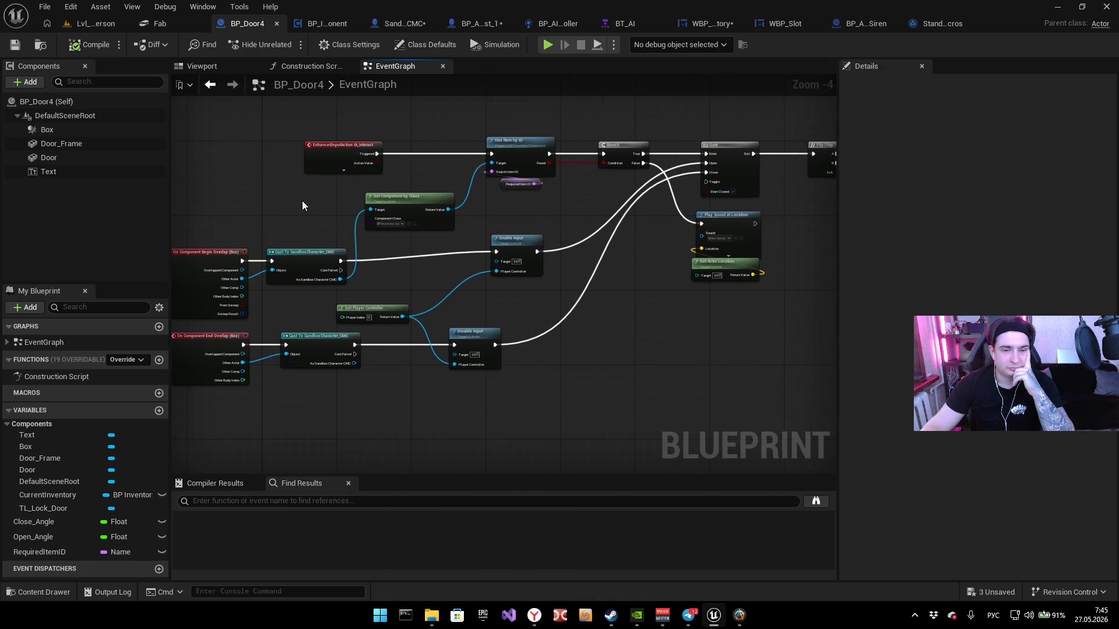
pyautogui.moveTo(533, 380)
pyautogui.mouseDown()
pyautogui.moveTo(598, 228)
pyautogui.moveTo(579, 249)
pyautogui.moveTo(555, 246)
pyautogui.moveTo(565, 232)
pyautogui.moveTo(553, 239)
pyautogui.mouseUp()
pyautogui.click(418, 351)
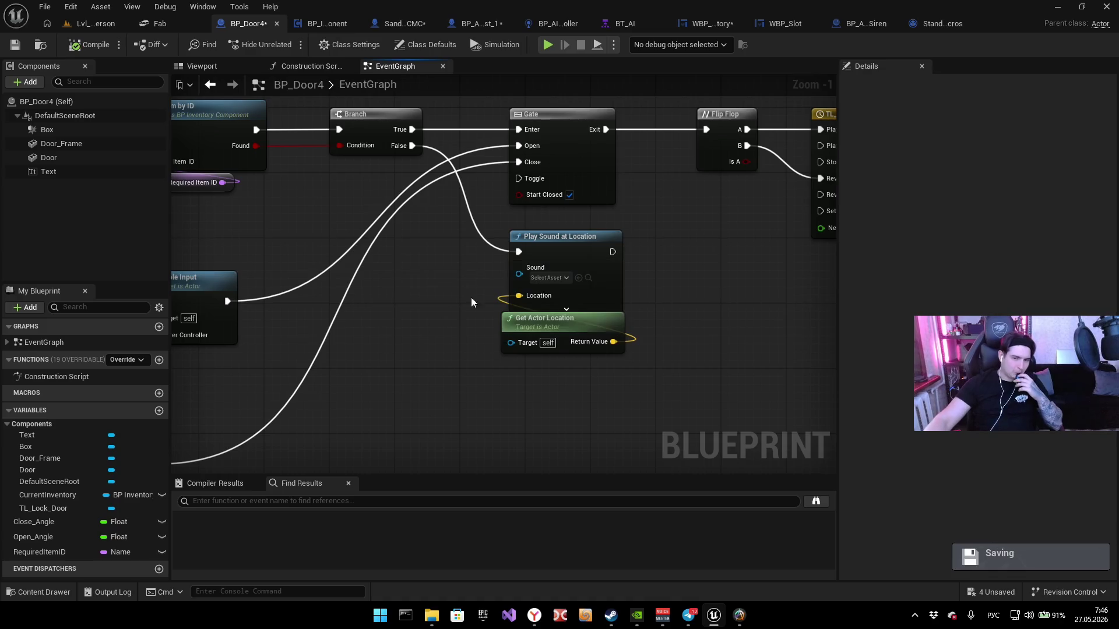
# Step: Review BP_Door4's Gate, Flip Flop, TL_Lock_Door, Lerp and overlap logic, then switch to BP_AI_Test_1
pyautogui.moveTo(432, 324); pyautogui.dragTo(313, 342)
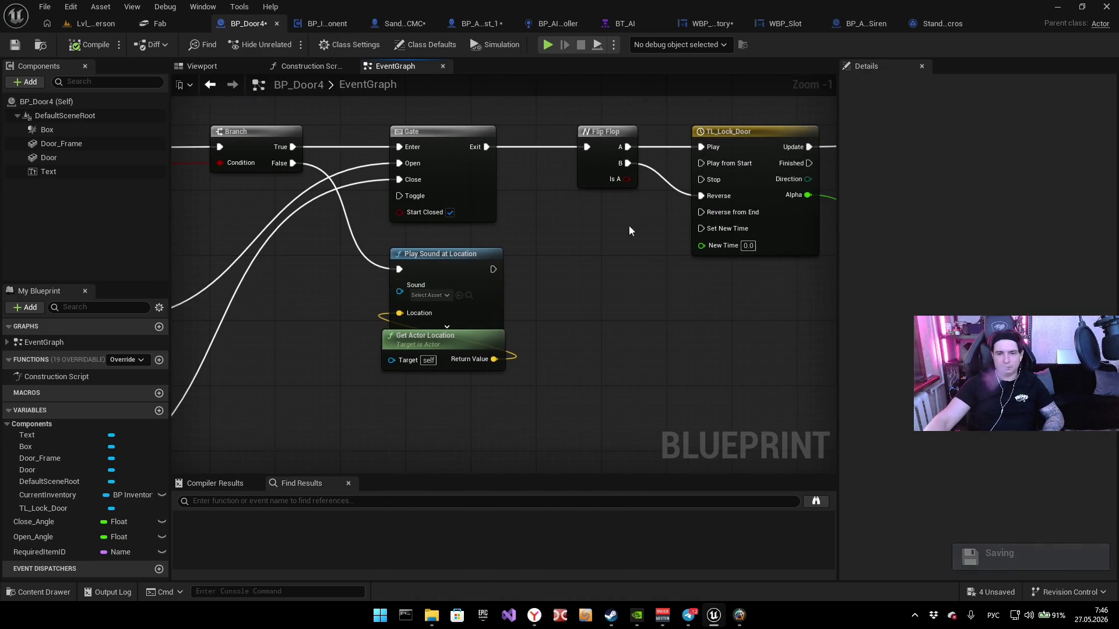
pyautogui.moveTo(627, 230); pyautogui.dragTo(430, 315)
pyautogui.moveTo(532, 338); pyautogui.dragTo(323, 360)
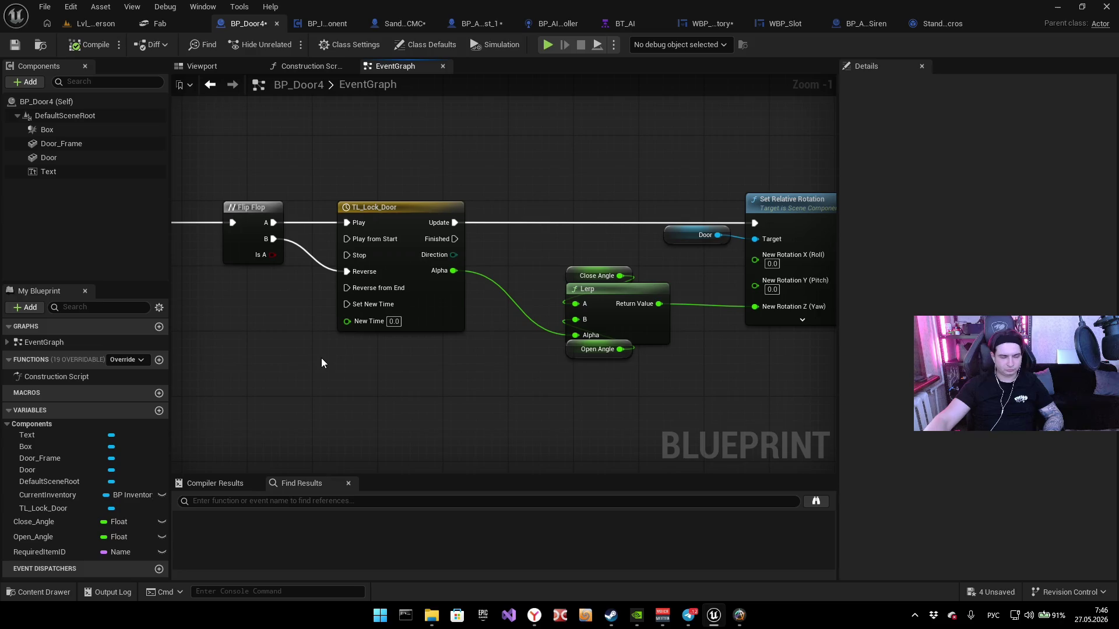
pyautogui.moveTo(369, 367)
pyautogui.mouseDown()
pyautogui.moveTo(317, 379)
pyautogui.moveTo(635, 373)
pyautogui.mouseUp()
pyautogui.moveTo(268, 350); pyautogui.dragTo(550, 313)
pyautogui.moveTo(376, 334); pyautogui.dragTo(549, 302)
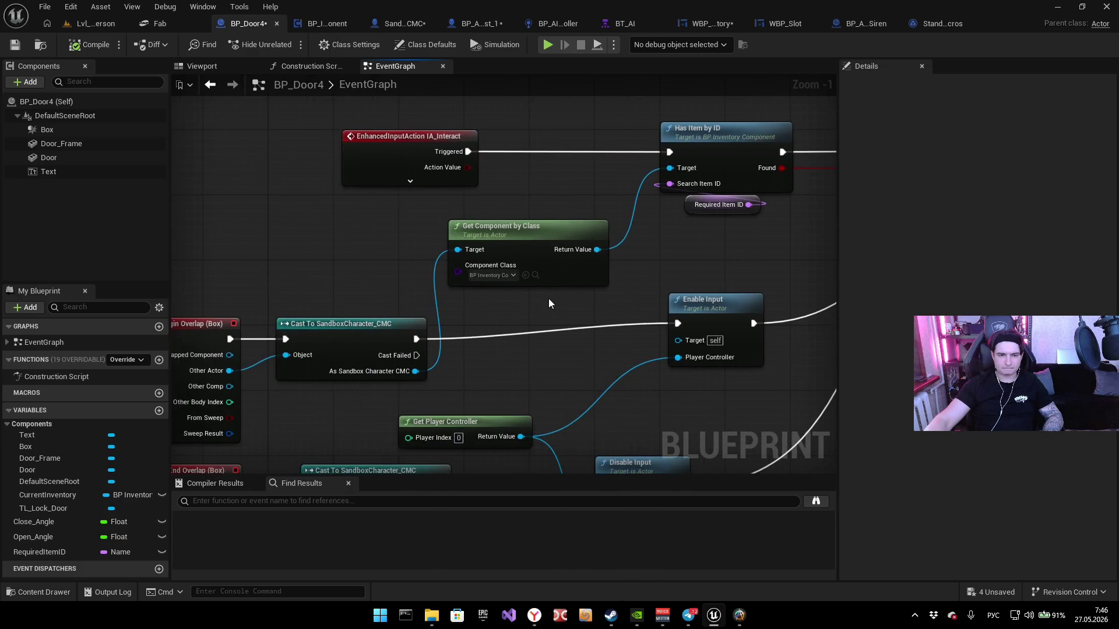
pyautogui.moveTo(492, 325)
pyautogui.mouseDown()
pyautogui.moveTo(561, 283)
pyautogui.moveTo(466, 285)
pyautogui.mouseUp()
pyautogui.scroll(-2, 466, 285)
pyautogui.moveTo(628, 268)
pyautogui.mouseDown()
pyautogui.moveTo(457, 287)
pyautogui.moveTo(479, 302)
pyautogui.moveTo(439, 317)
pyautogui.mouseUp()
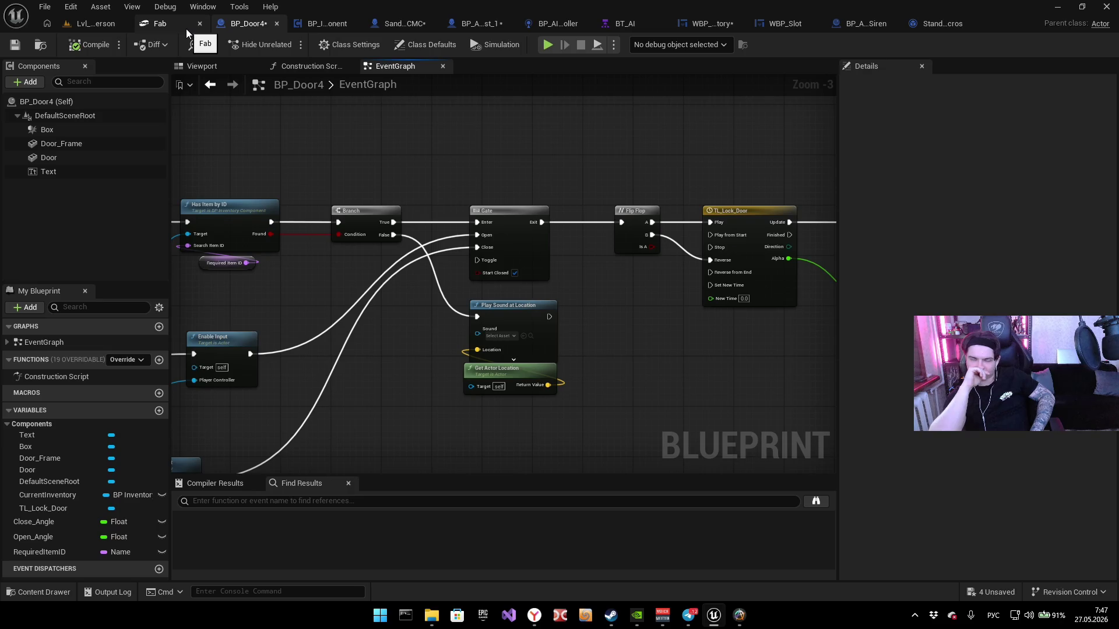
pyautogui.click(481, 26)
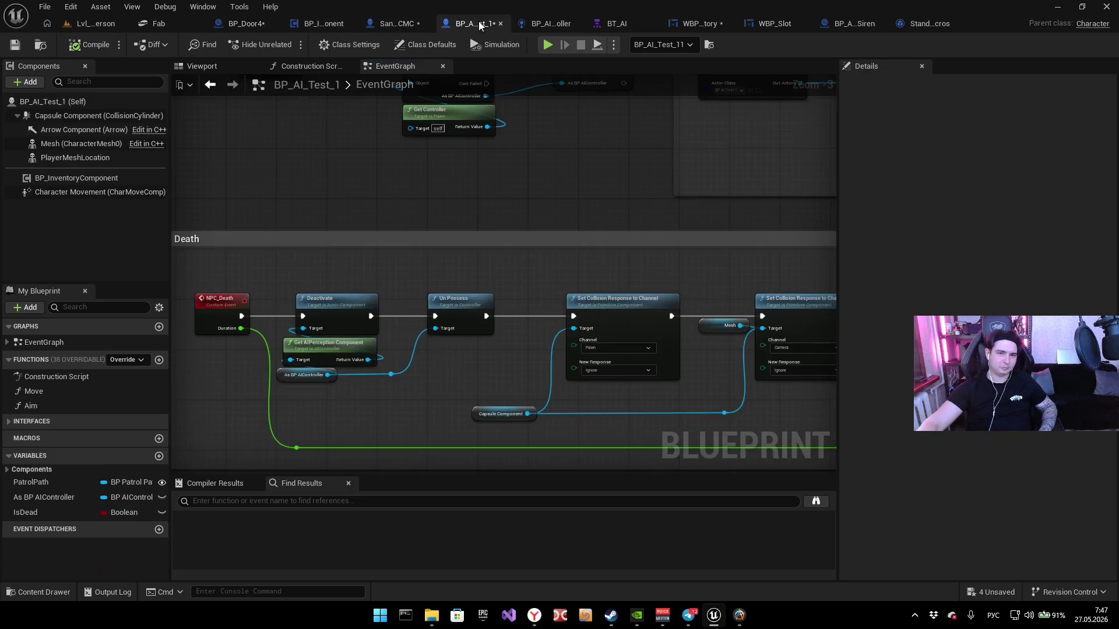
# Step: Copy BP_Door4's Box collision component and select BP_AI_Test_1's Capsule Component
pyautogui.click(257, 27)
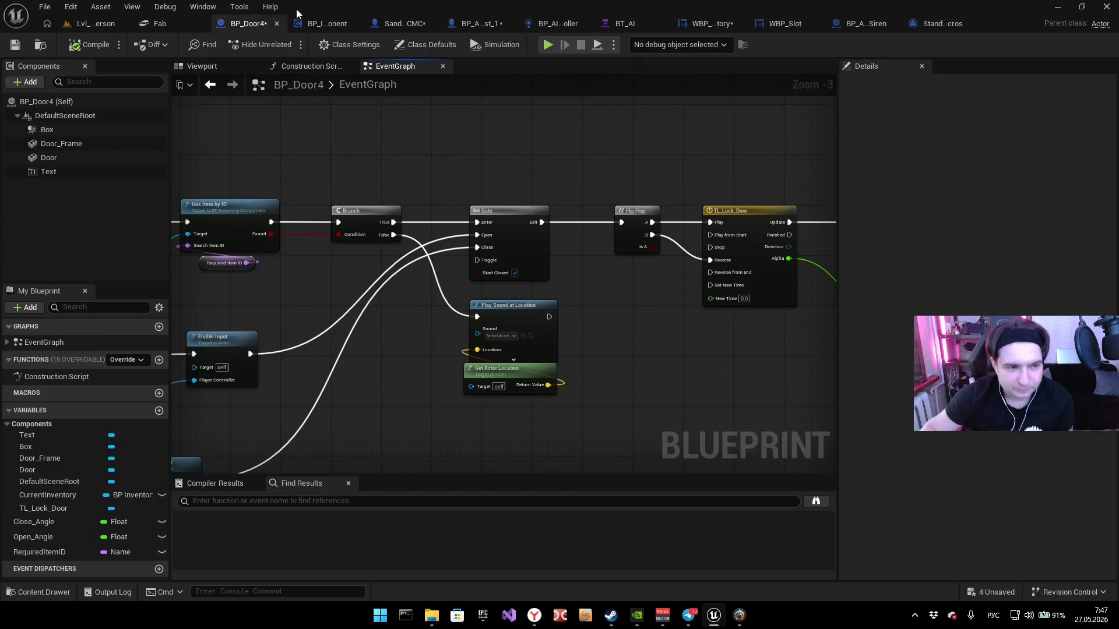
pyautogui.click(108, 130)
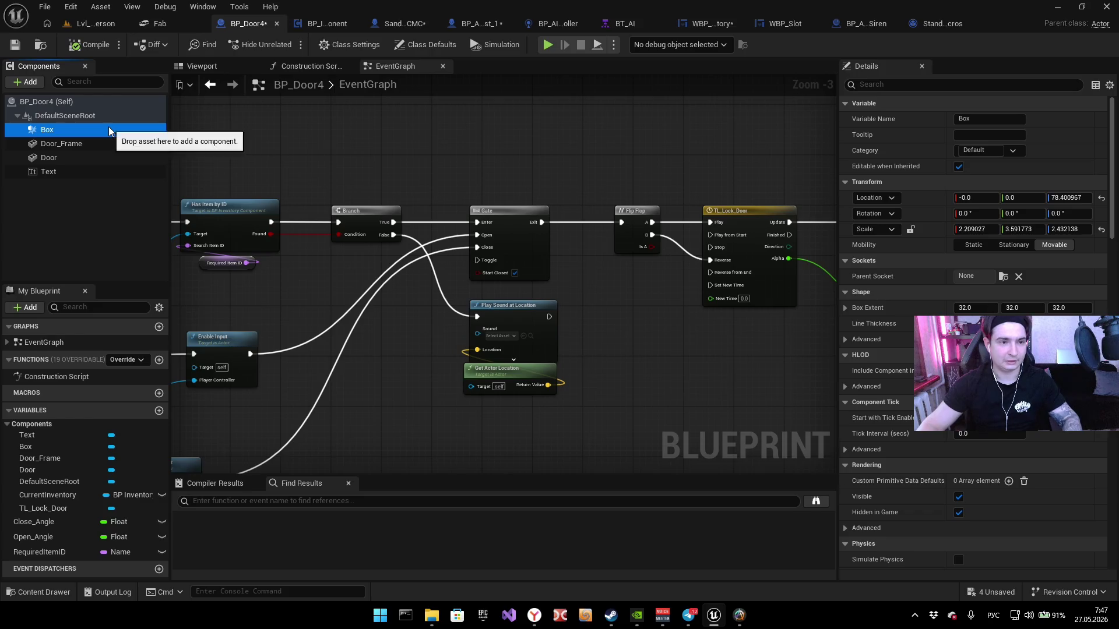
pyautogui.rightClick(109, 130)
pyautogui.click(465, 25)
pyautogui.click(464, 24)
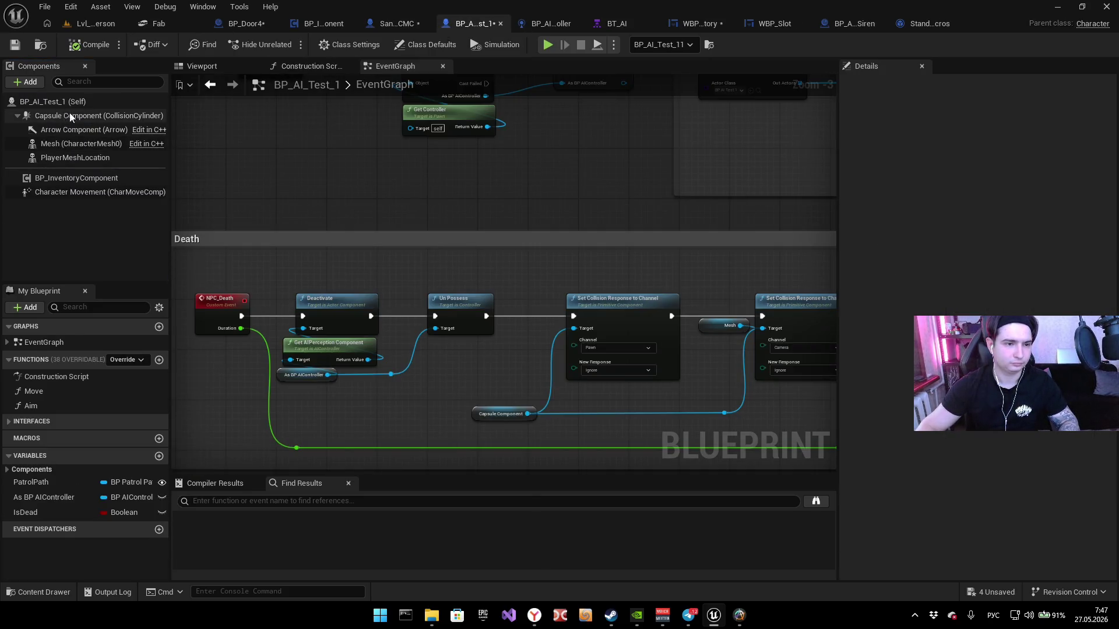
pyautogui.click(69, 115)
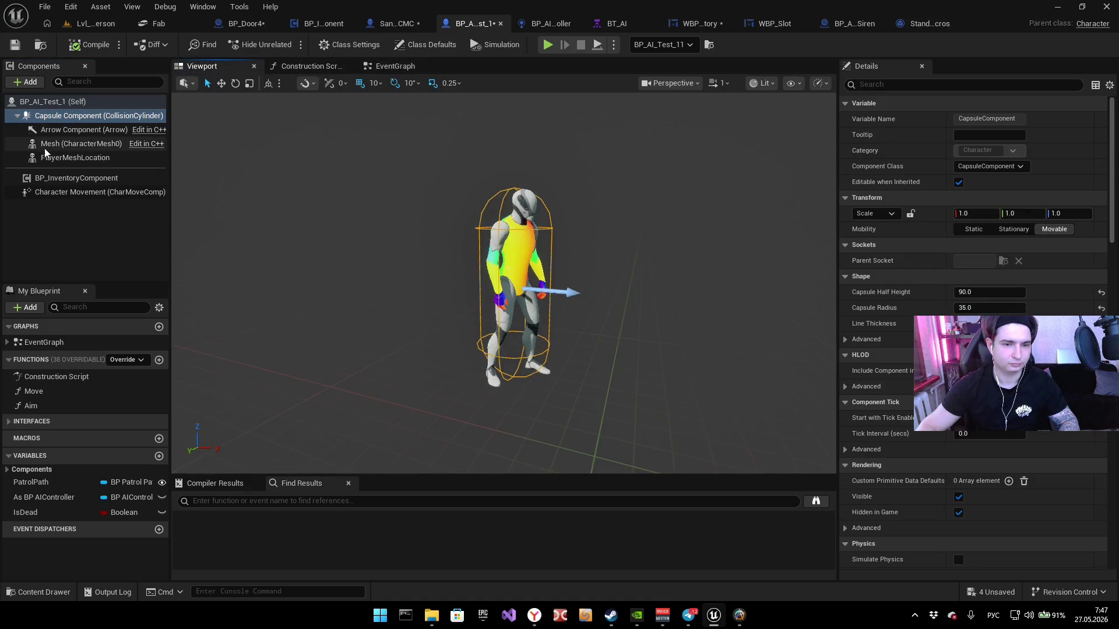
# Step: Paste the Box collision under BP_AI_Test_1's Capsule Component and position it around the NPC
pyautogui.hotkey('ctrl', 'v')
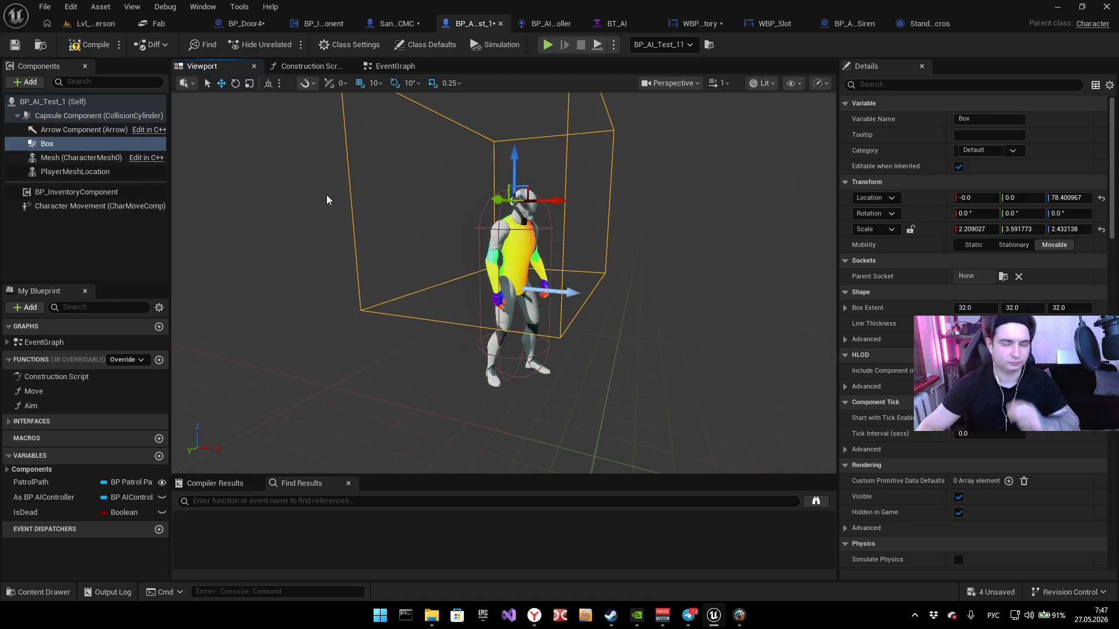
pyautogui.moveTo(556, 186); pyautogui.dragTo(495, 192)
pyautogui.moveTo(417, 245)
pyautogui.mouseDown()
pyautogui.moveTo(415, 289)
pyautogui.moveTo(370, 294)
pyautogui.mouseUp()
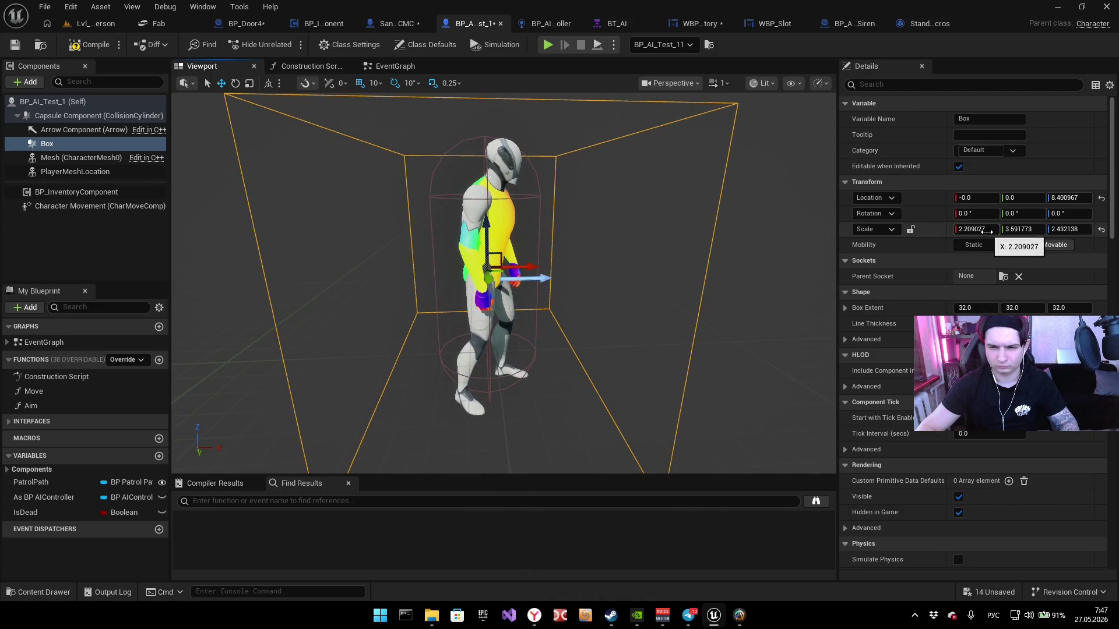
# Step: Scale the Box to 3.0 on X, Y and Z and reset its location offset to zero
pyautogui.click(986, 231)
pyautogui.write('3')
pyautogui.press('Tab')
pyautogui.write('3')
pyautogui.press('Tab')
pyautogui.write('3')
pyautogui.press('Return')
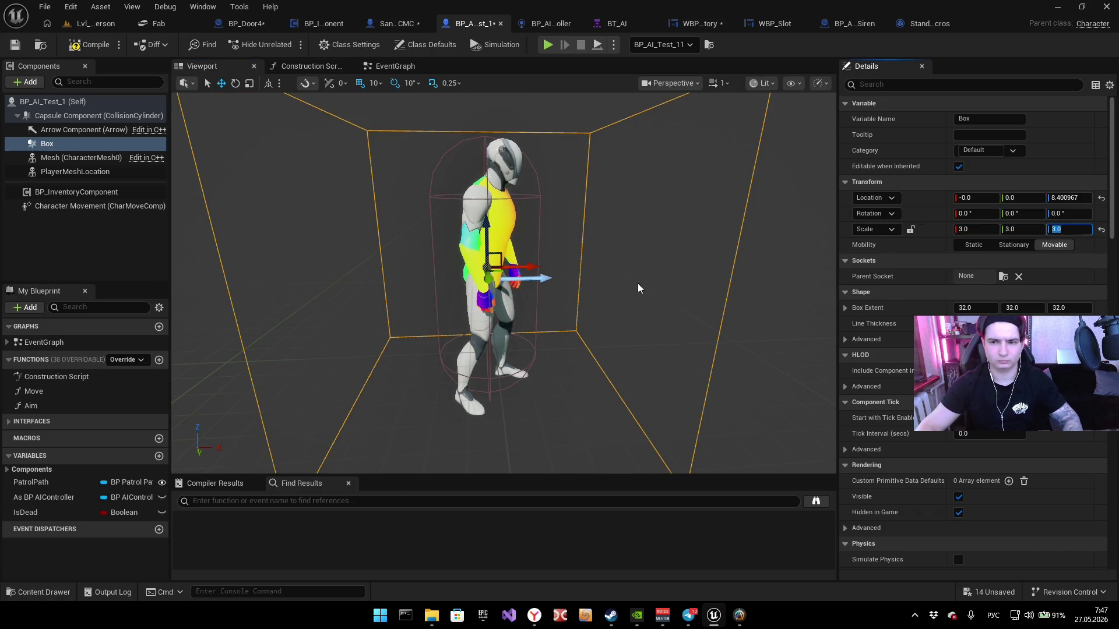
pyautogui.click(1101, 198)
pyautogui.moveTo(614, 238)
pyautogui.mouseDown()
pyautogui.moveTo(647, 238)
pyautogui.moveTo(656, 271)
pyautogui.moveTo(634, 231)
pyautogui.mouseUp()
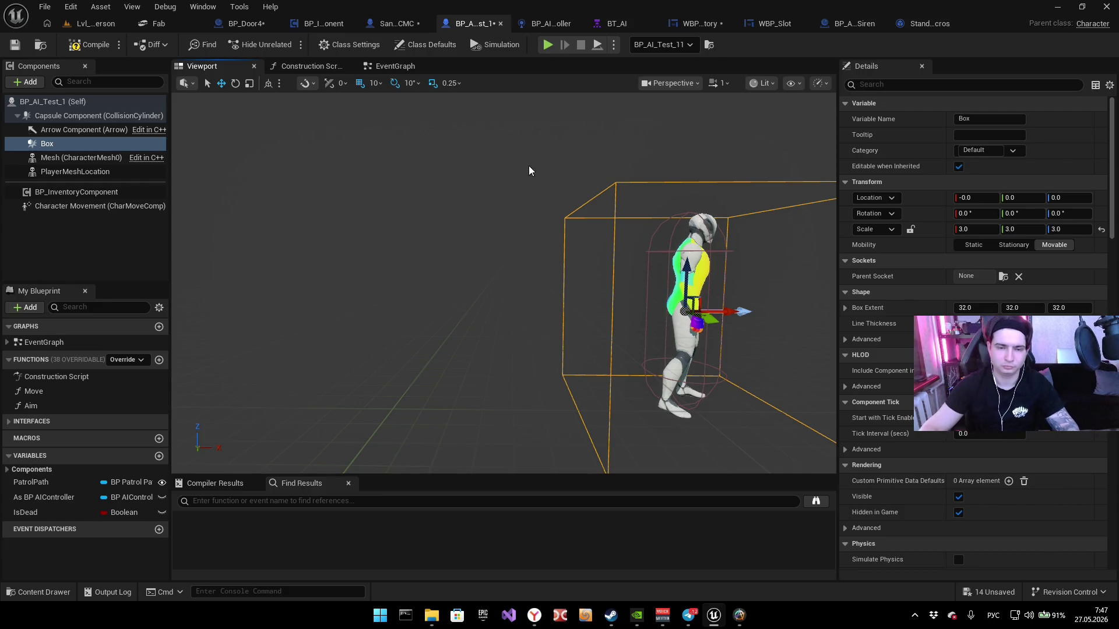
pyautogui.moveTo(495, 185)
pyautogui.mouseDown()
pyautogui.moveTo(495, 169)
pyautogui.moveTo(512, 169)
pyautogui.moveTo(513, 192)
pyautogui.moveTo(439, 193)
pyautogui.moveTo(446, 244)
pyautogui.moveTo(432, 248)
pyautogui.moveTo(491, 185)
pyautogui.moveTo(405, 209)
pyautogui.moveTo(464, 206)
pyautogui.mouseUp()
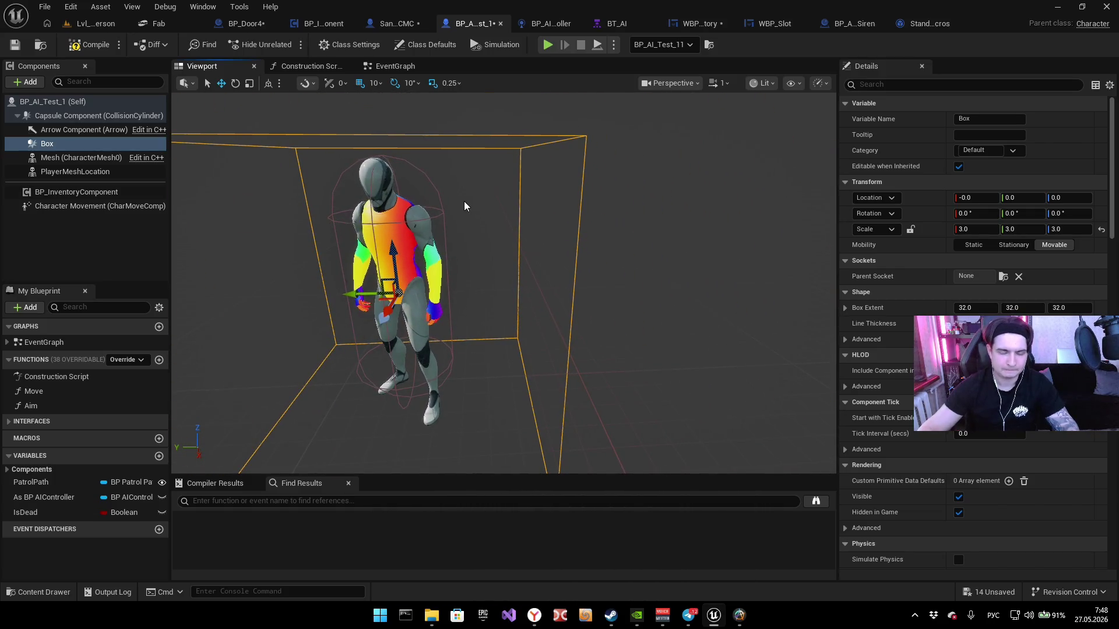
pyautogui.scroll(-10, 959, 457)
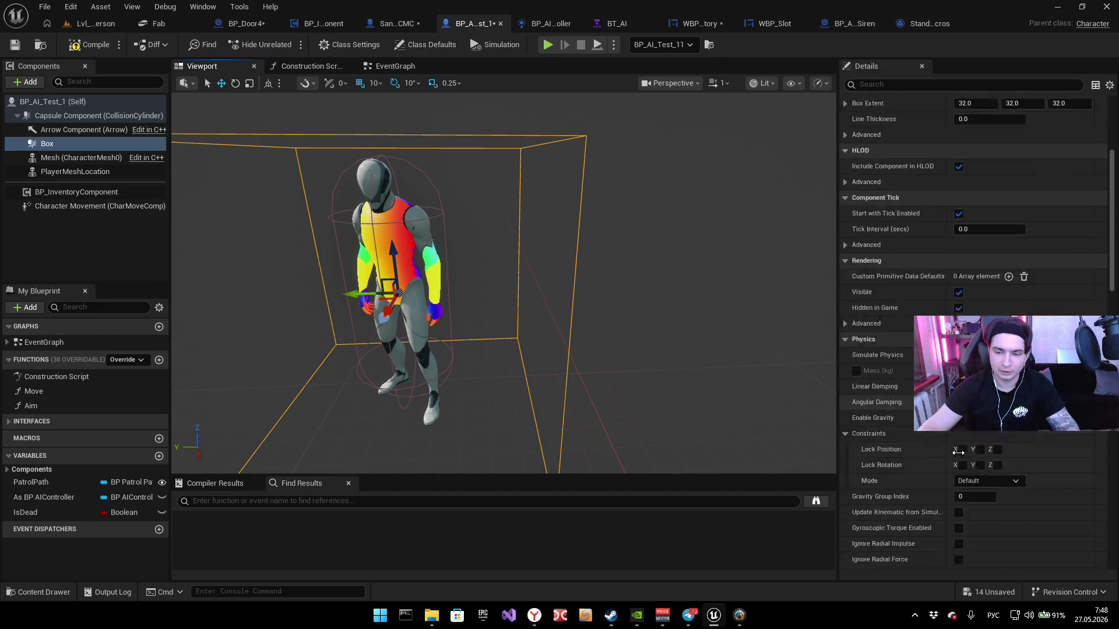
# Step: Create the Box's On Component Begin Overlap and End Overlap events, then switch to BP_Door4
pyautogui.scroll(-15, 959, 456)
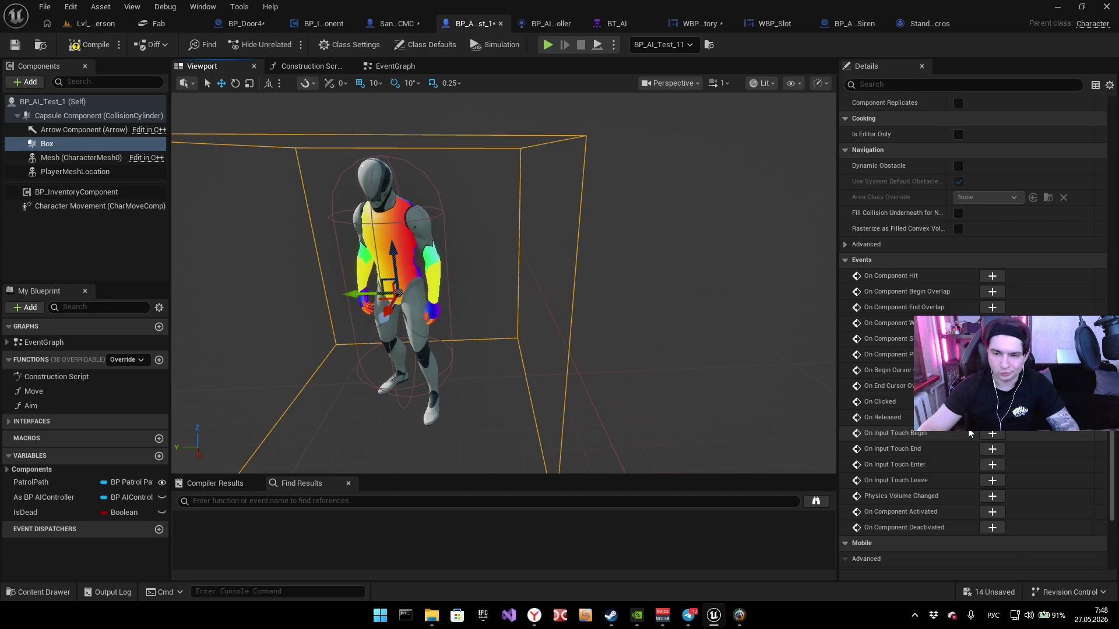
pyautogui.click(992, 291)
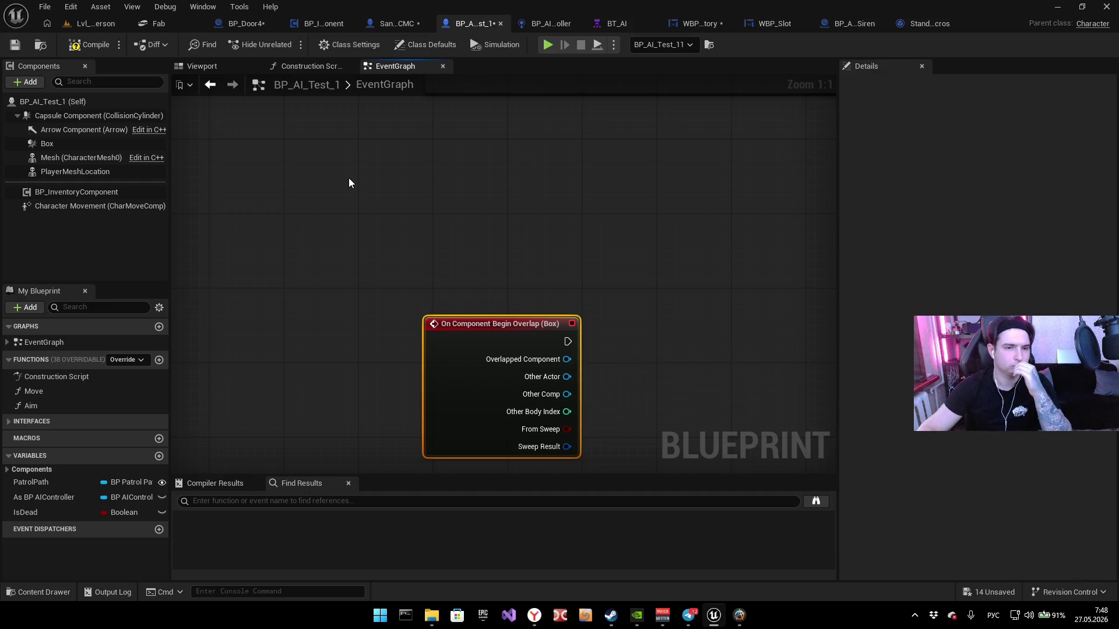
pyautogui.click(76, 142)
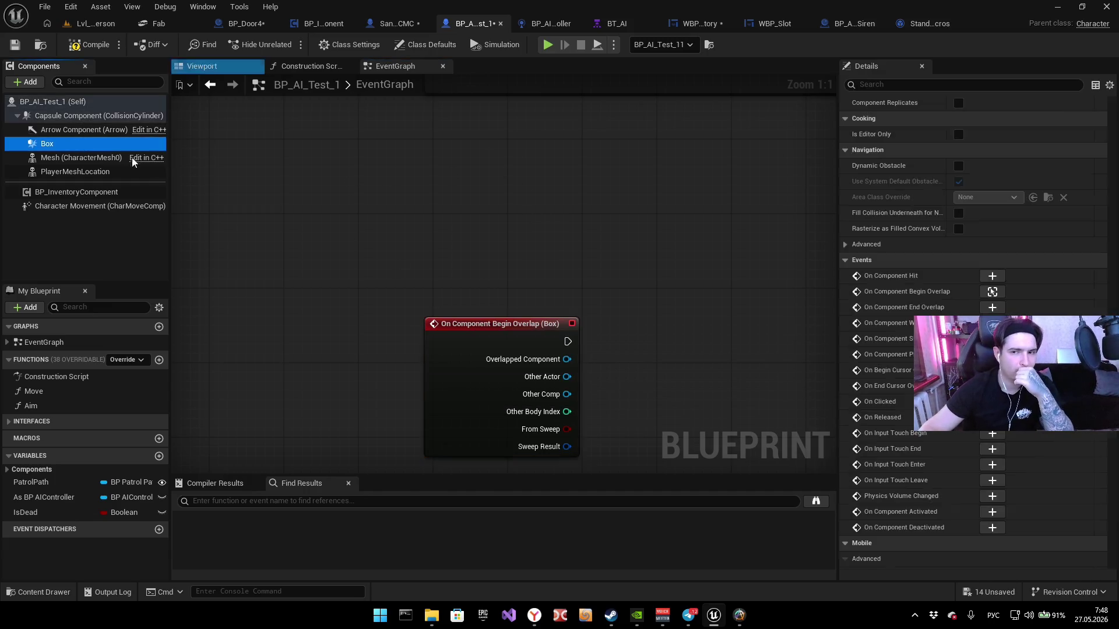
pyautogui.scroll(-5, 984, 211)
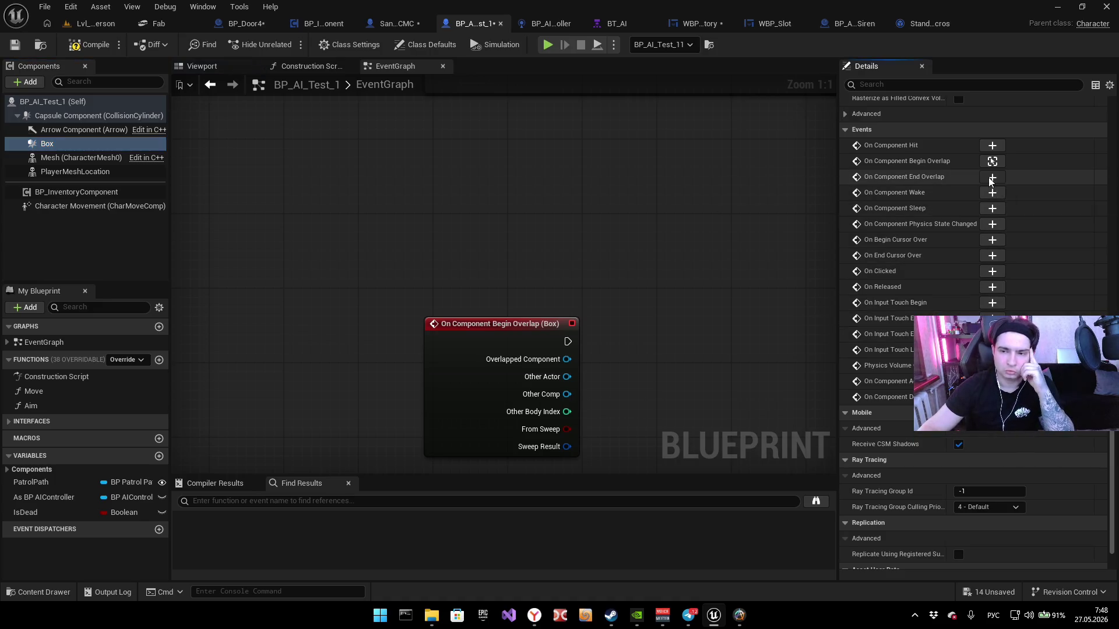
pyautogui.click(992, 177)
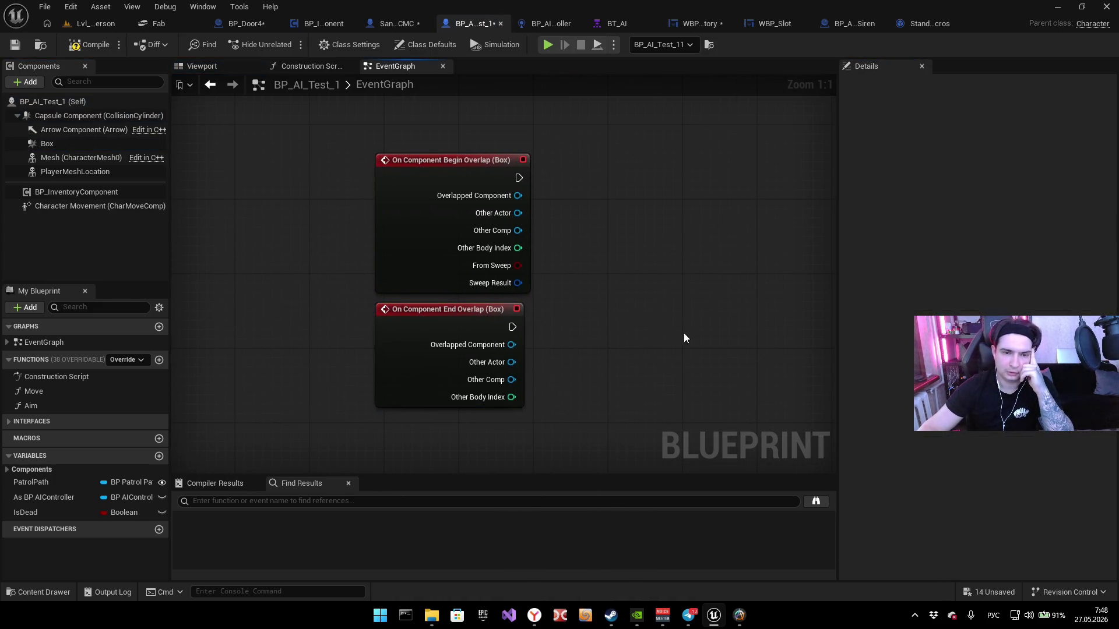
pyautogui.click(246, 23)
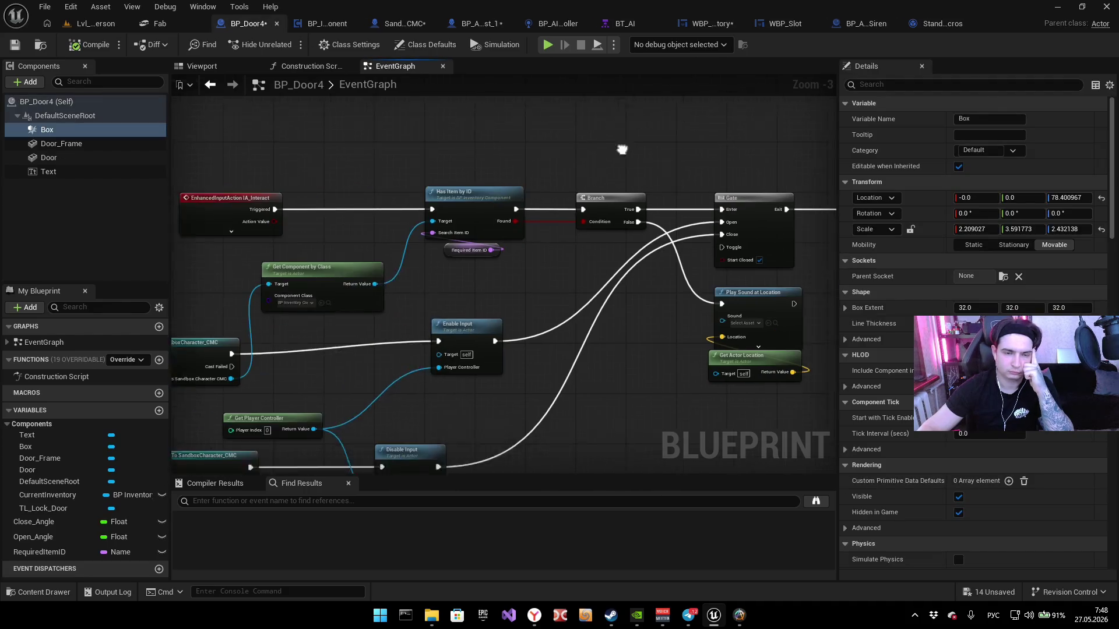
pyautogui.moveTo(622, 150); pyautogui.dragTo(776, 125)
pyautogui.moveTo(368, 172)
pyautogui.mouseDown()
pyautogui.moveTo(512, 181)
pyautogui.moveTo(502, 195)
pyautogui.moveTo(484, 162)
pyautogui.mouseUp()
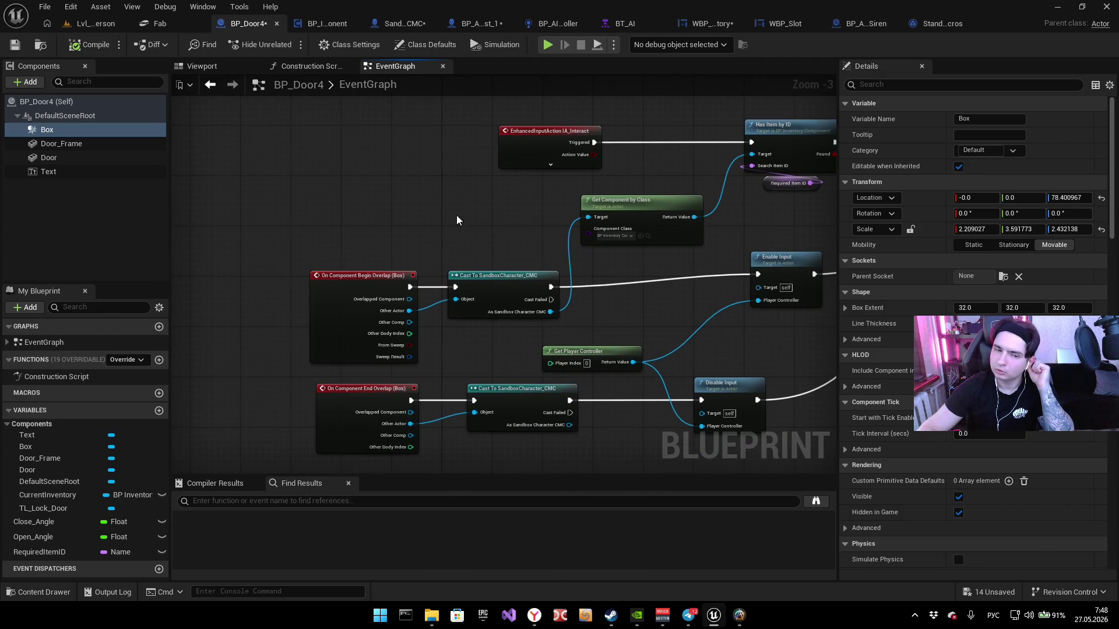
pyautogui.moveTo(496, 211); pyautogui.dragTo(513, 172)
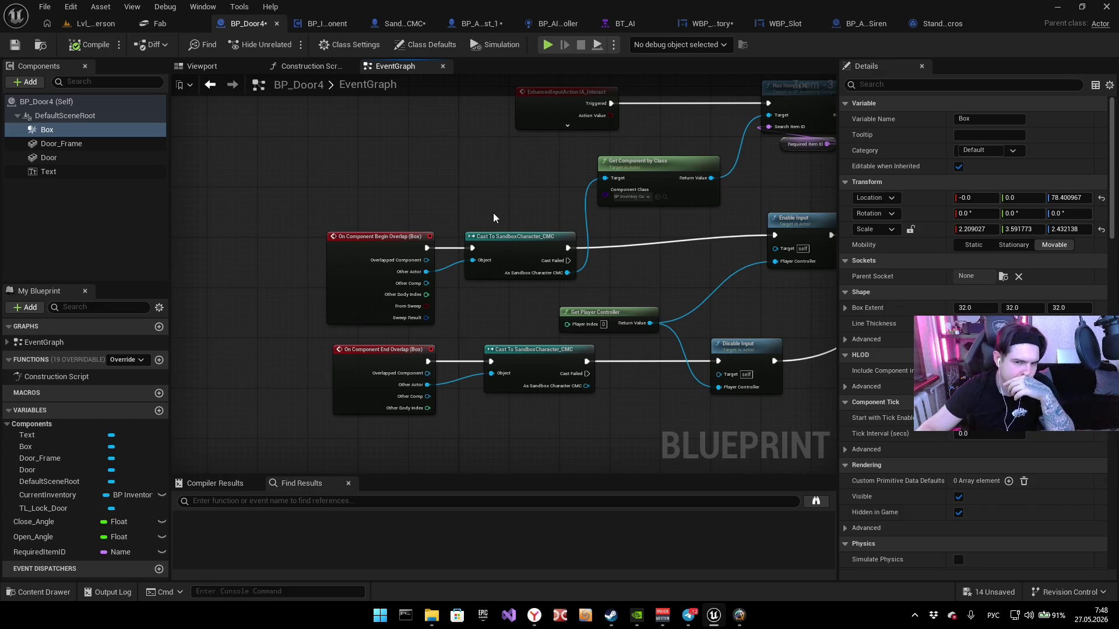
pyautogui.moveTo(494, 218)
pyautogui.mouseDown()
pyautogui.moveTo(325, 276)
pyautogui.moveTo(348, 288)
pyautogui.mouseUp()
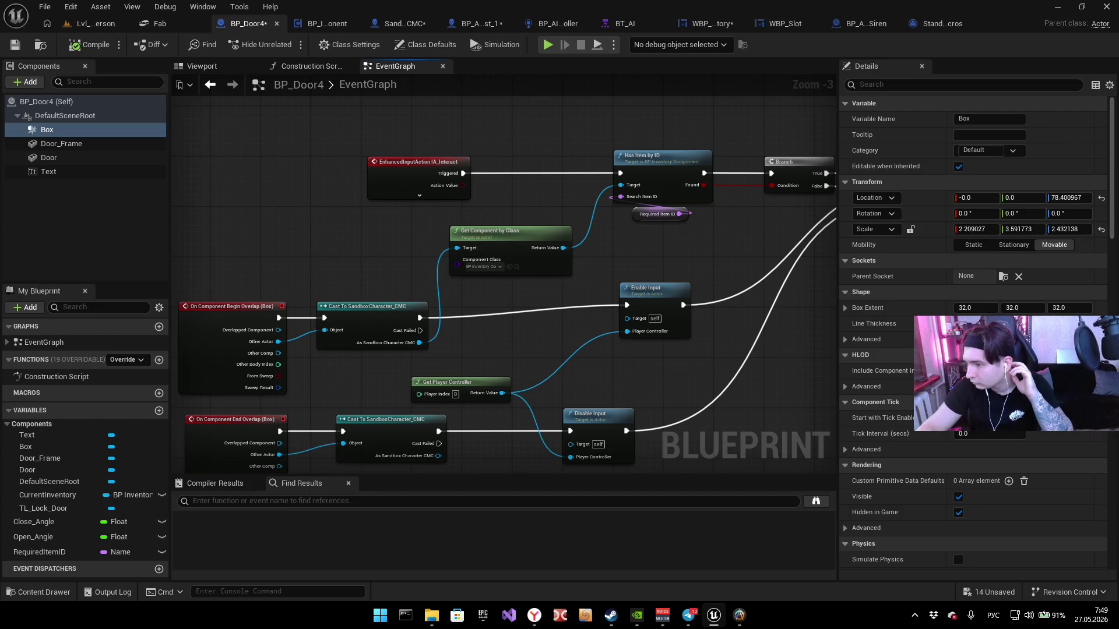
pyautogui.hotkey('alt', 'Tab')
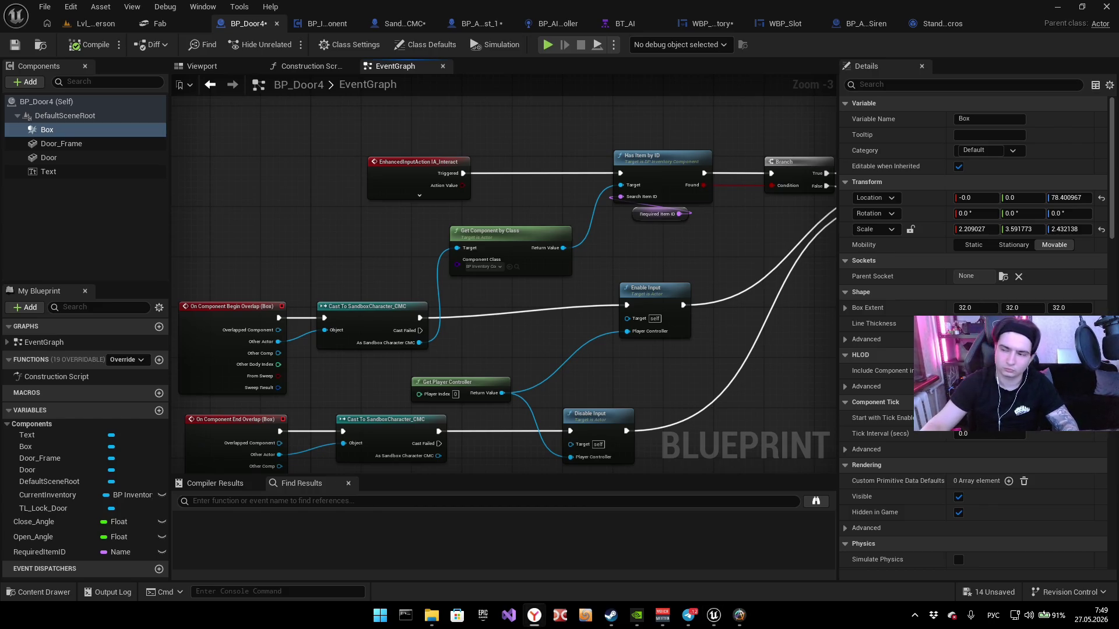
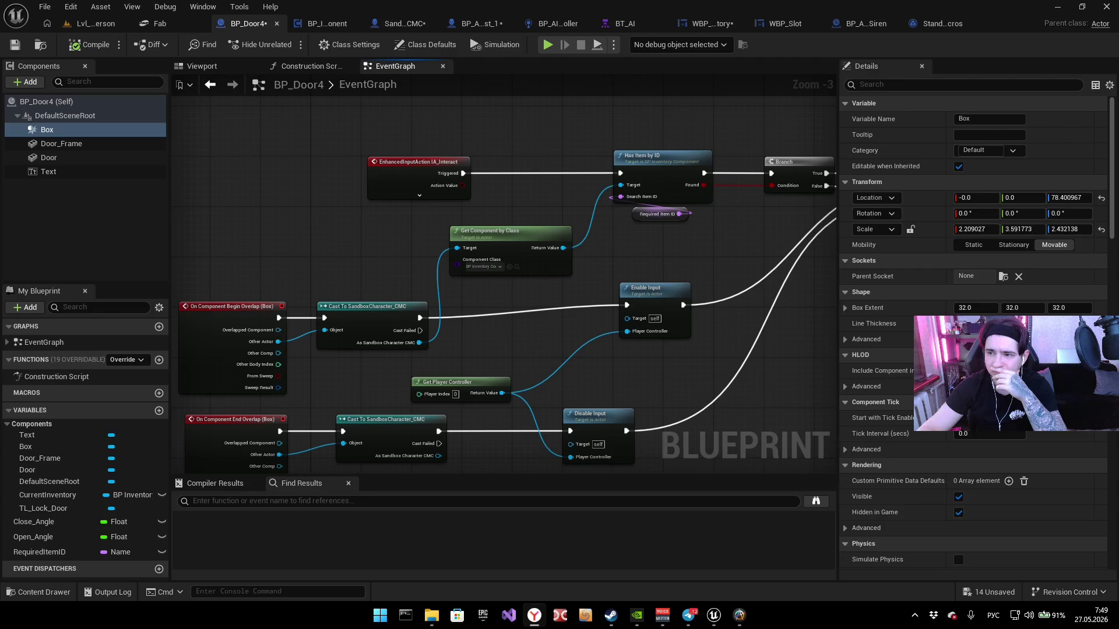
# Step: Switch from the Unreal Editor's BP_Door4 graph to the browser playing the YouTube video
pyautogui.hotkey('alt', 'Tab')
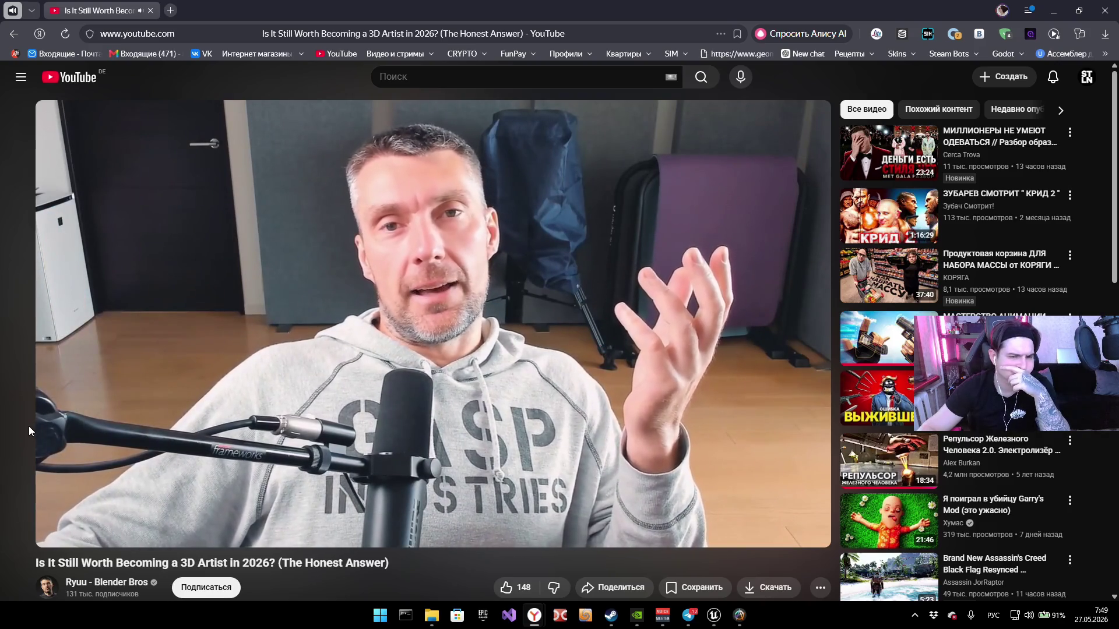
# Step: Set the 3D-artist YouTube video's playback speed to 2x
pyautogui.click(620, 36)
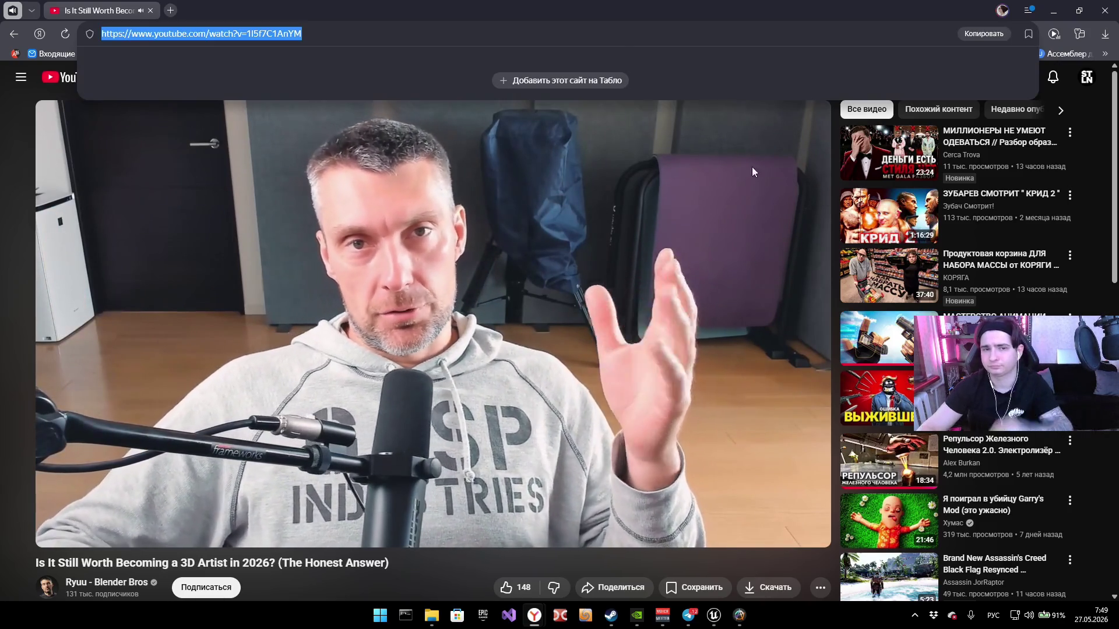
pyautogui.click(456, 572)
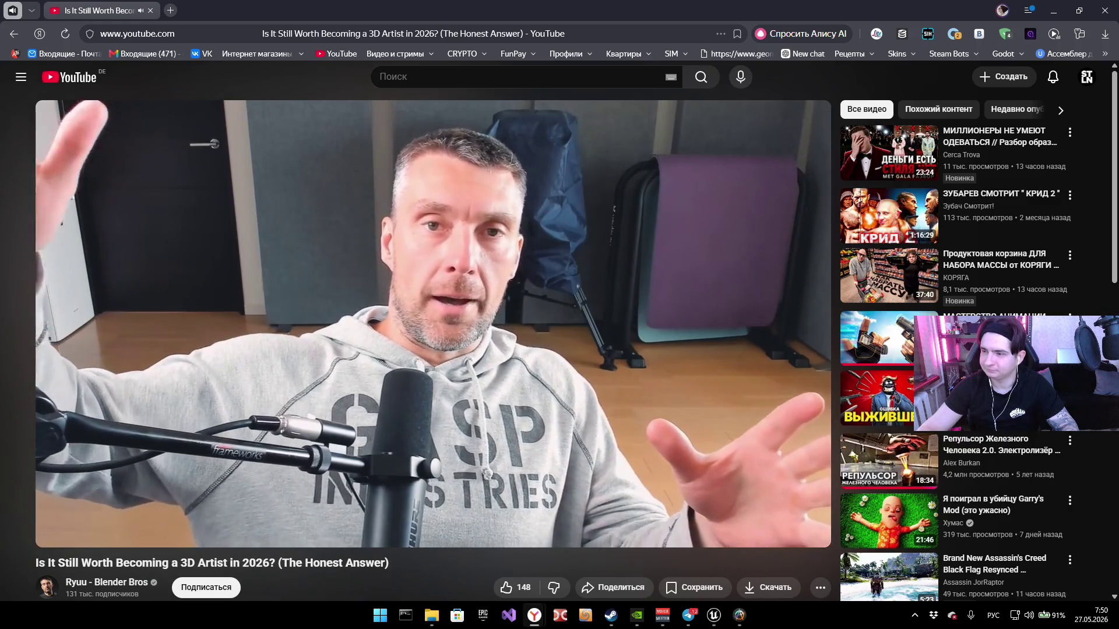
pyautogui.moveTo(286, 283)
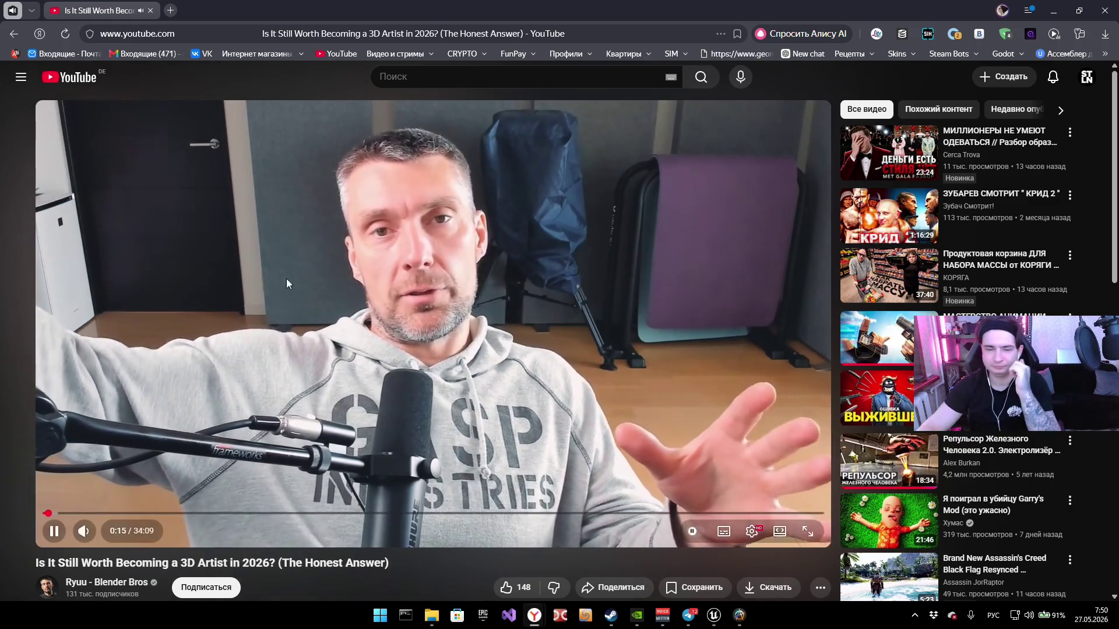
pyautogui.click(751, 532)
pyautogui.click(742, 462)
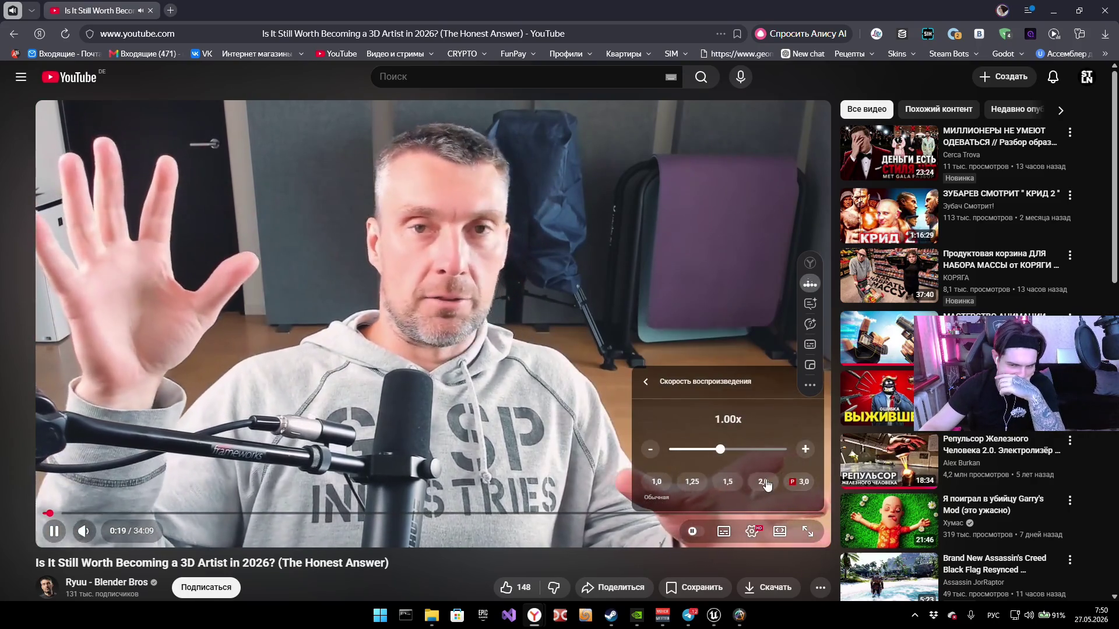
pyautogui.click(763, 482)
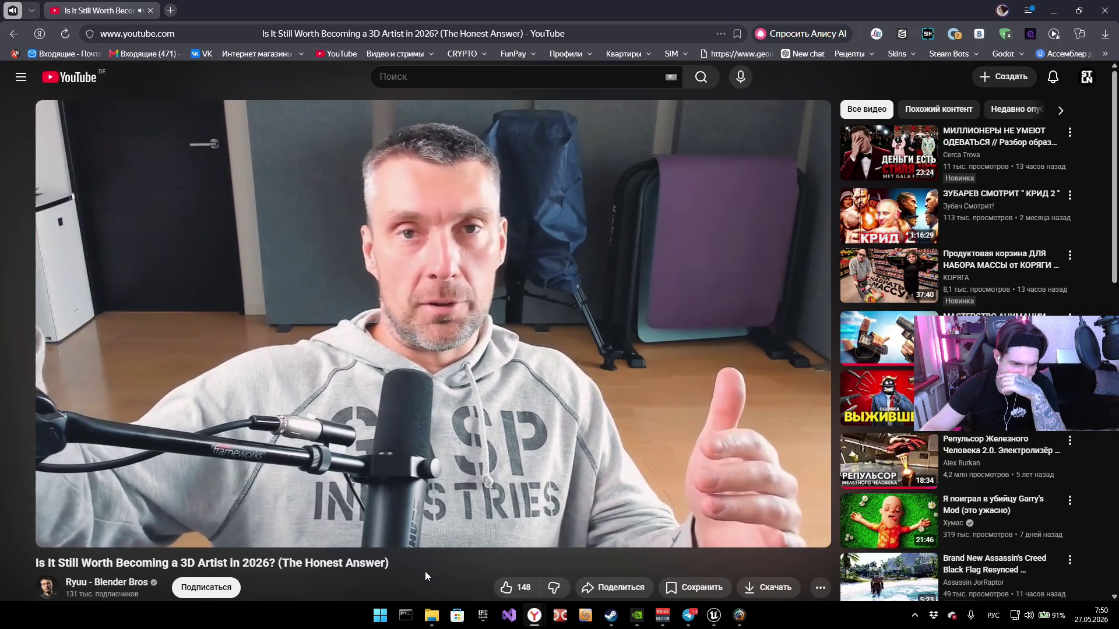
# Step: Expand the full video description, then return to the Unreal Editor
pyautogui.scroll(-2, 421, 569)
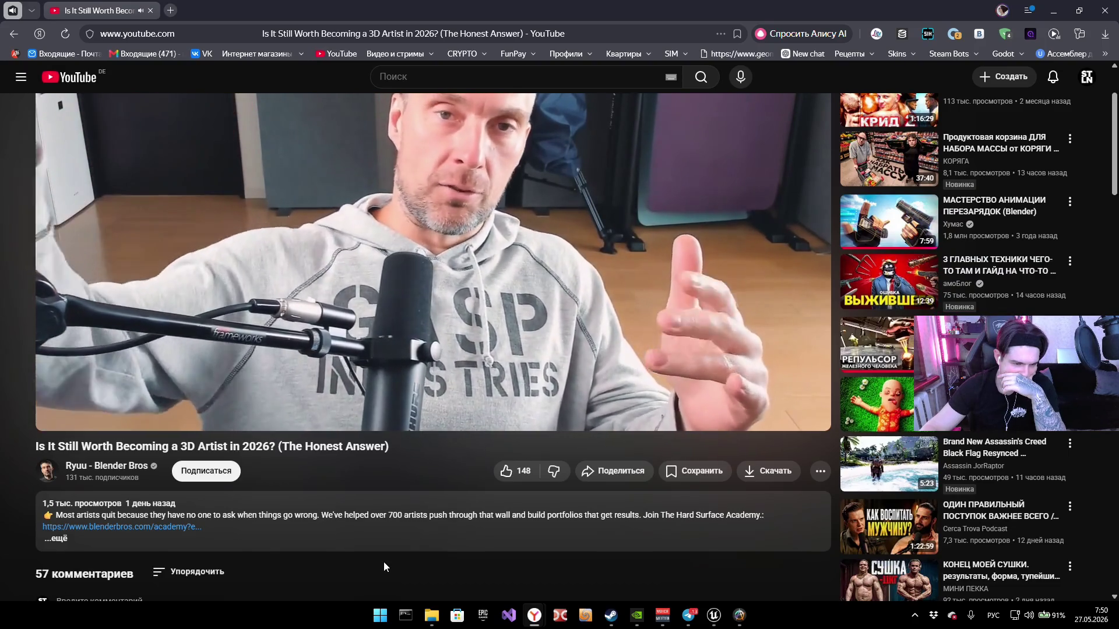
pyautogui.click(56, 538)
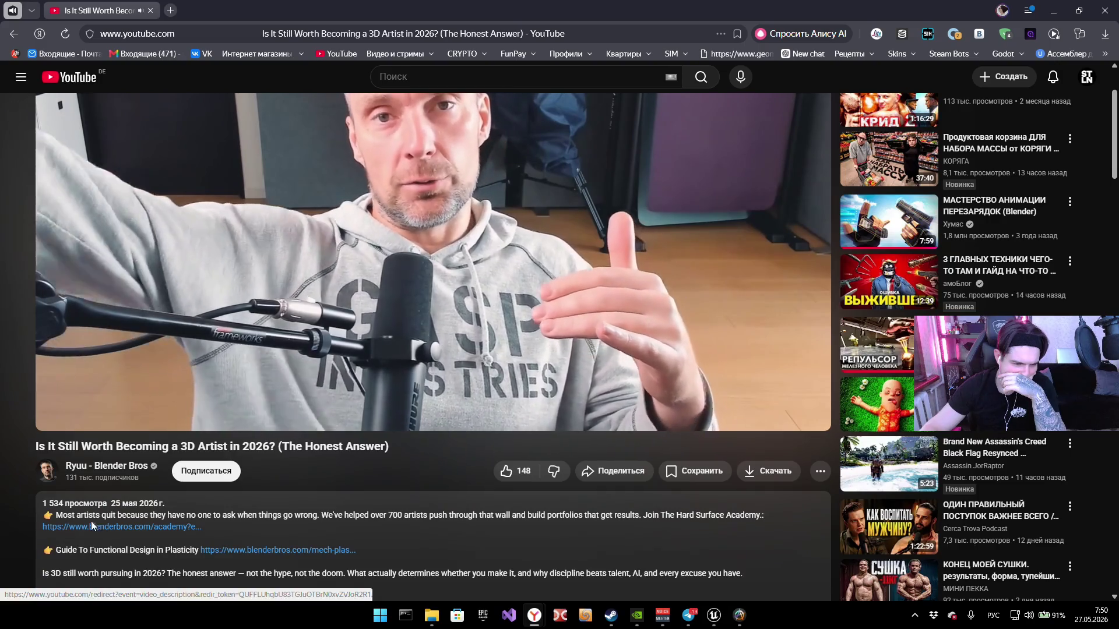
pyautogui.scroll(2, 144, 527)
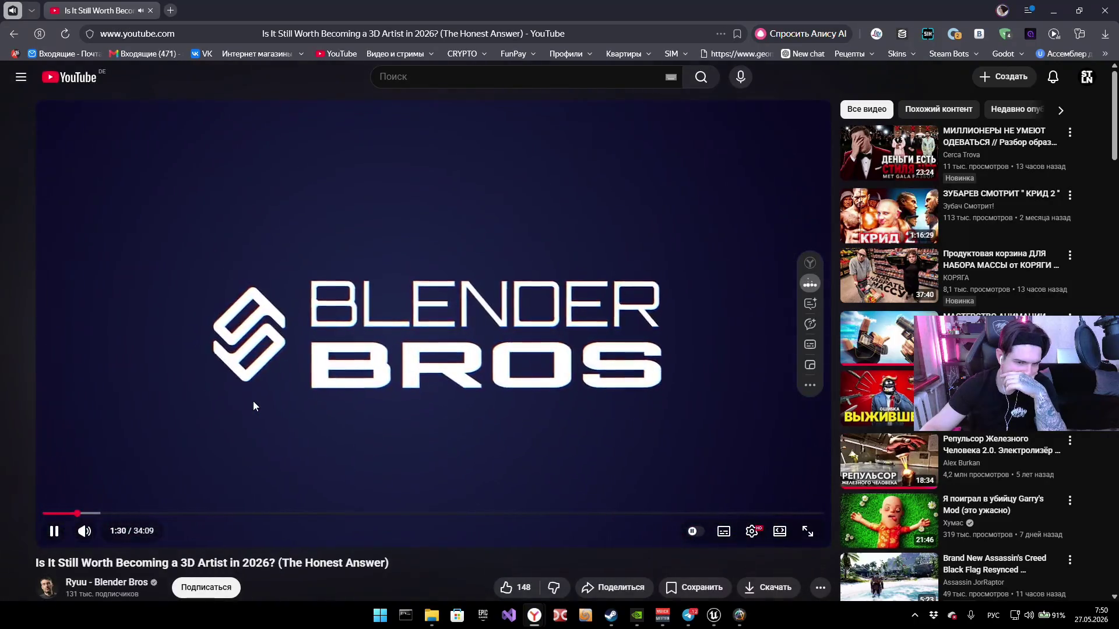
pyautogui.hotkey('alt', 'Tab')
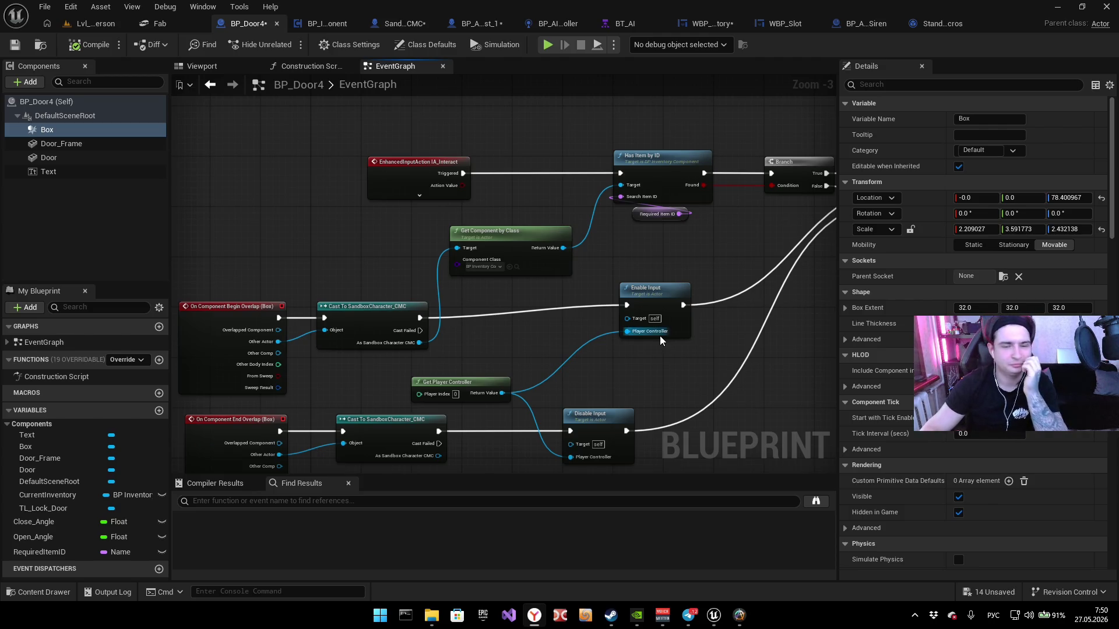
# Step: Lower the Enable Input node in BP_Door4 and paste IA_Interact above BP_AI_Test_1's Begin Overlap
pyautogui.moveTo(642, 249)
pyautogui.mouseDown()
pyautogui.moveTo(598, 254)
pyautogui.moveTo(618, 241)
pyautogui.mouseUp()
pyautogui.moveTo(535, 275)
pyautogui.mouseDown()
pyautogui.moveTo(606, 250)
pyautogui.moveTo(536, 309)
pyautogui.mouseUp()
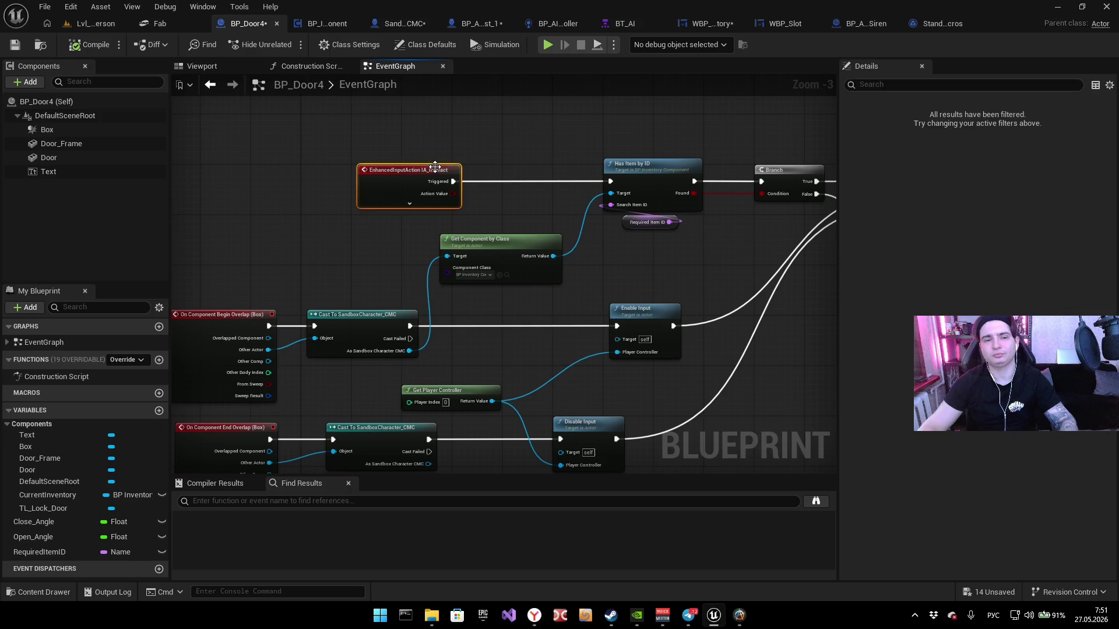
pyautogui.click(318, 24)
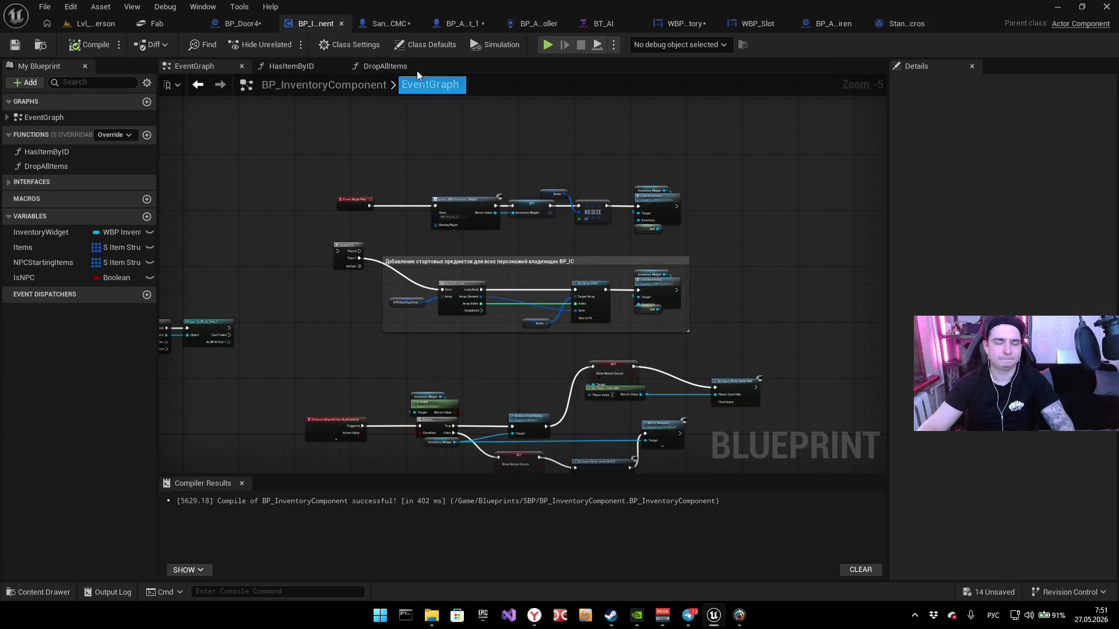
pyautogui.click(397, 23)
pyautogui.click(463, 24)
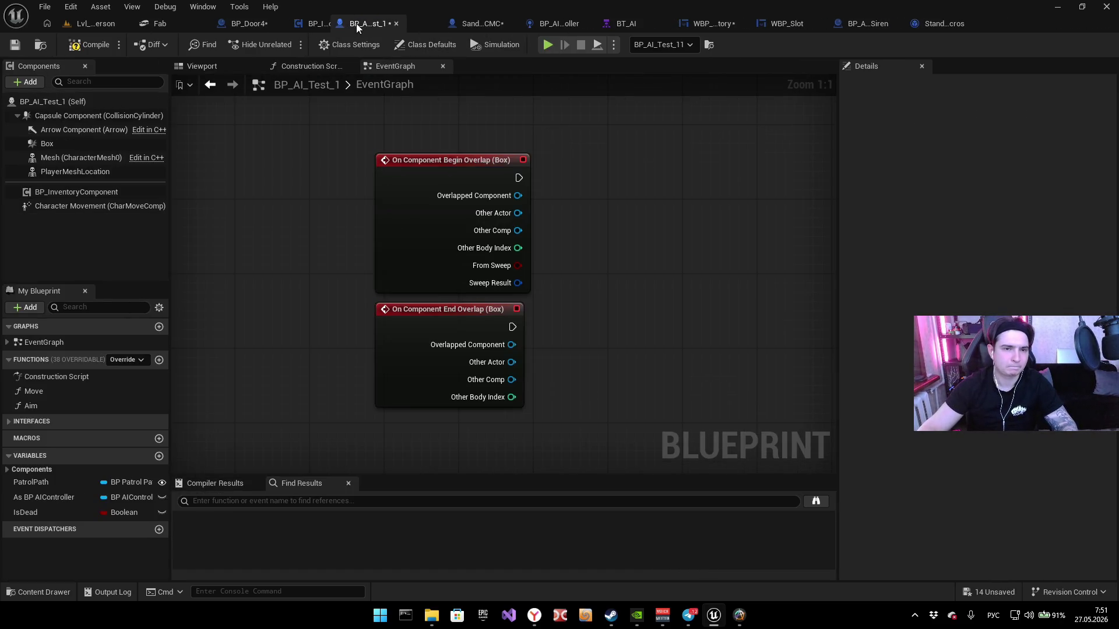
pyautogui.moveTo(493, 149)
pyautogui.mouseDown()
pyautogui.moveTo(468, 256)
pyautogui.moveTo(425, 252)
pyautogui.moveTo(440, 252)
pyautogui.mouseUp()
pyautogui.hotkey('ctrl', 'v')
# Step: Center the view on the IA_Interact and overlap nodes, then go back to BP_Door4
pyautogui.scroll(-5, 470, 429)
pyautogui.moveTo(470, 429)
pyautogui.mouseDown()
pyautogui.moveTo(470, 449)
pyautogui.moveTo(468, 361)
pyautogui.mouseUp()
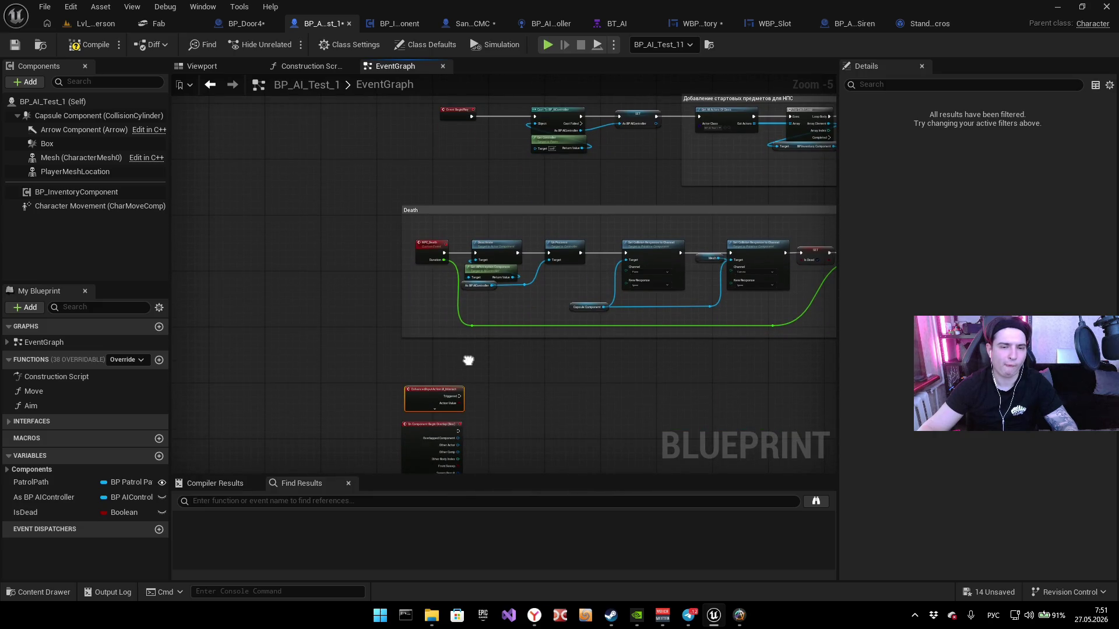
pyautogui.moveTo(464, 372); pyautogui.dragTo(466, 290)
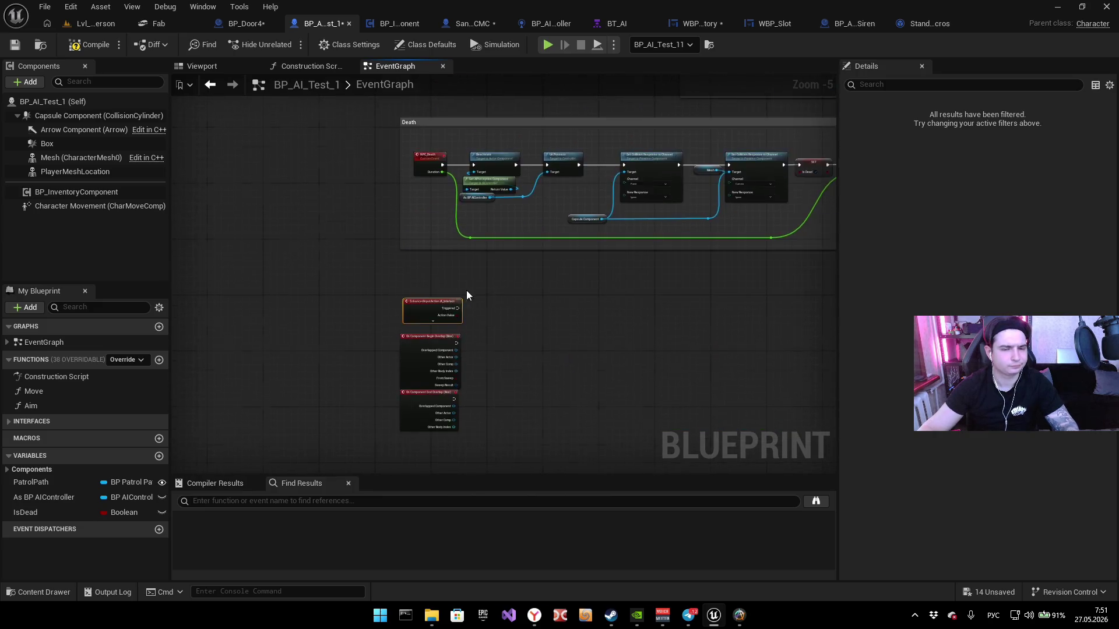
pyautogui.scroll(4, 473, 343)
pyautogui.moveTo(474, 343); pyautogui.dragTo(514, 307)
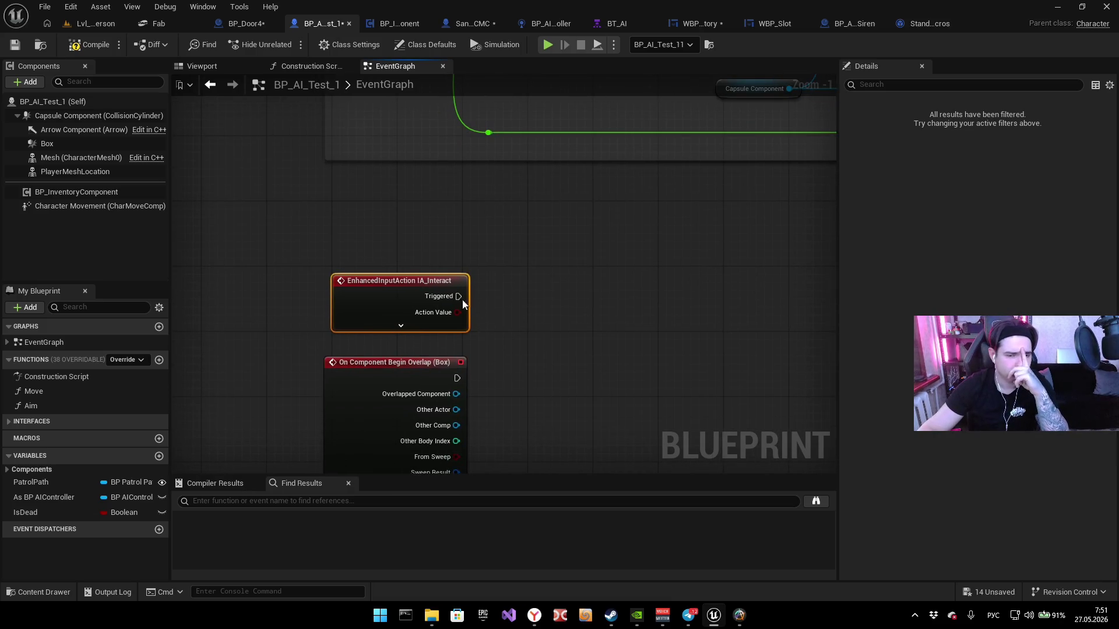
pyautogui.click(254, 28)
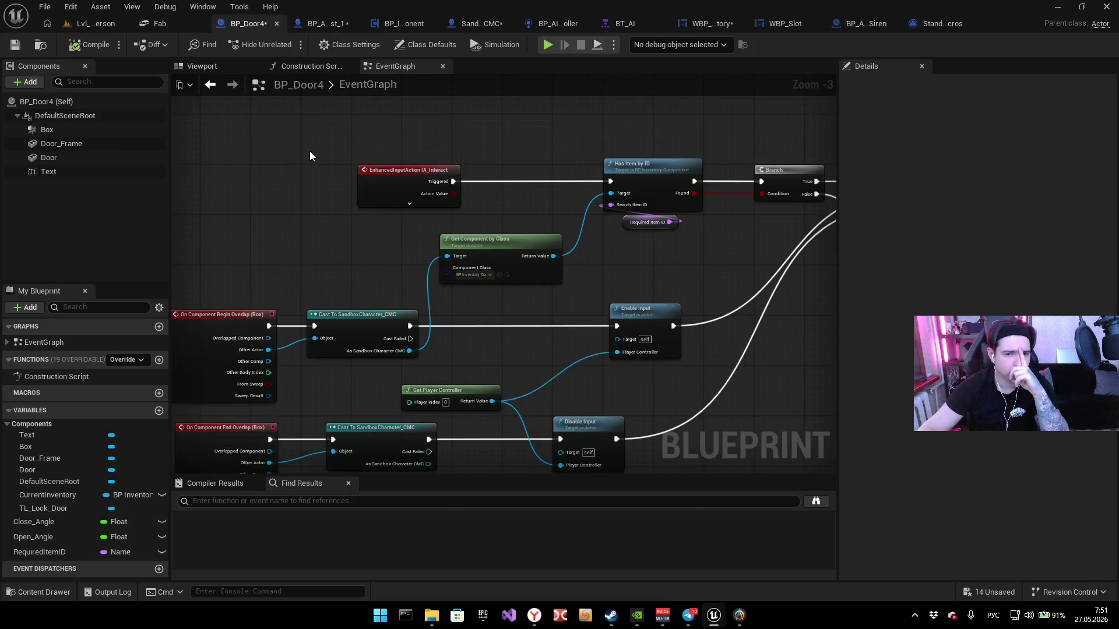
pyautogui.click(388, 88)
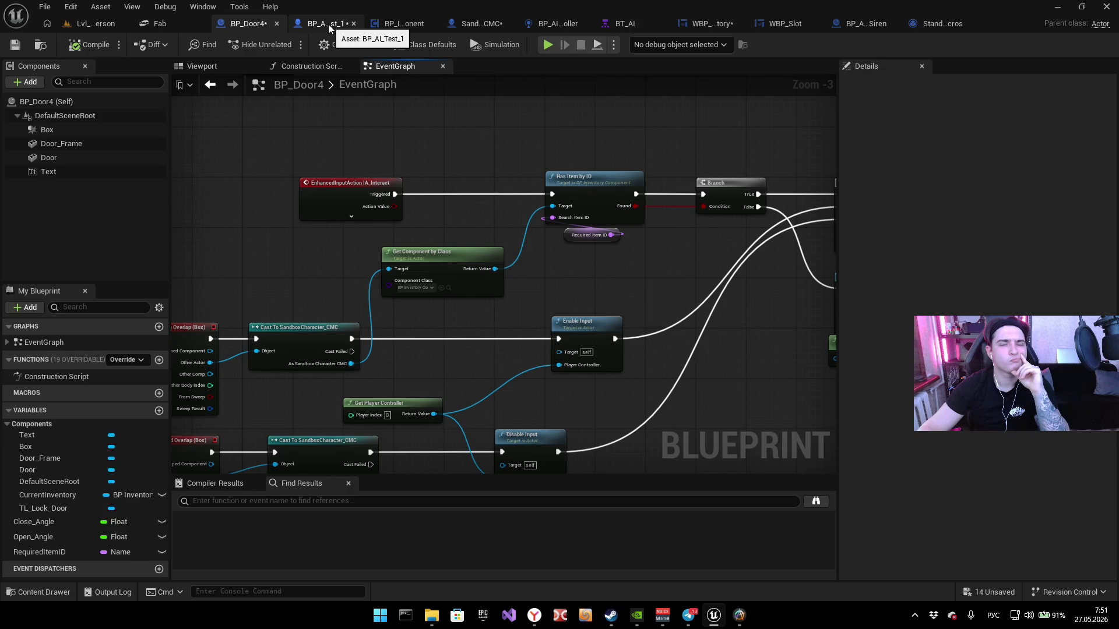
pyautogui.click(329, 26)
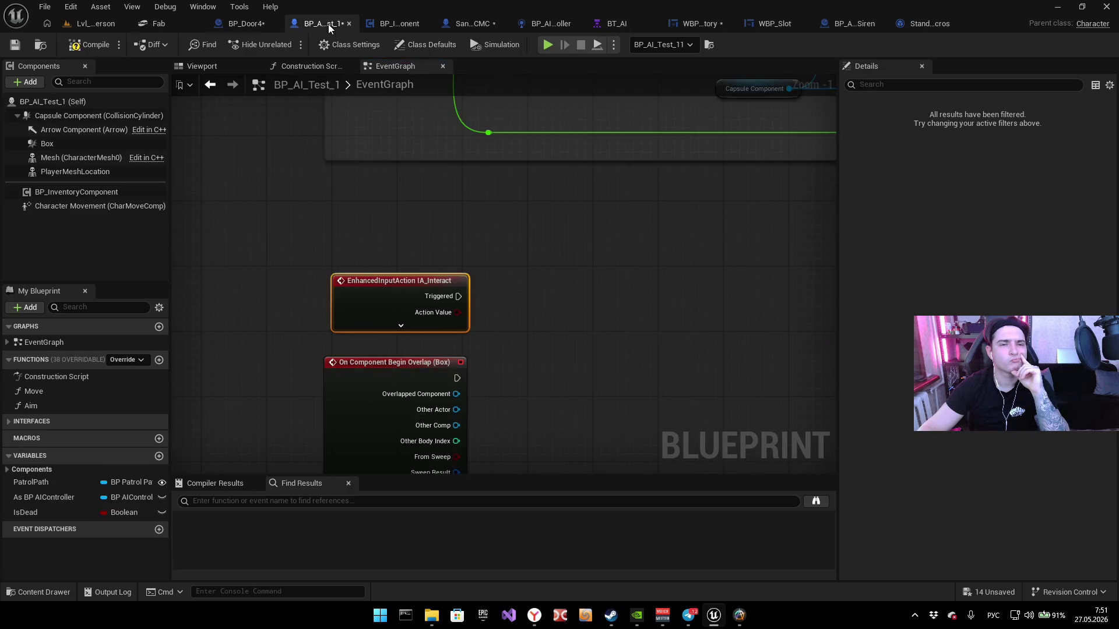
pyautogui.click(246, 25)
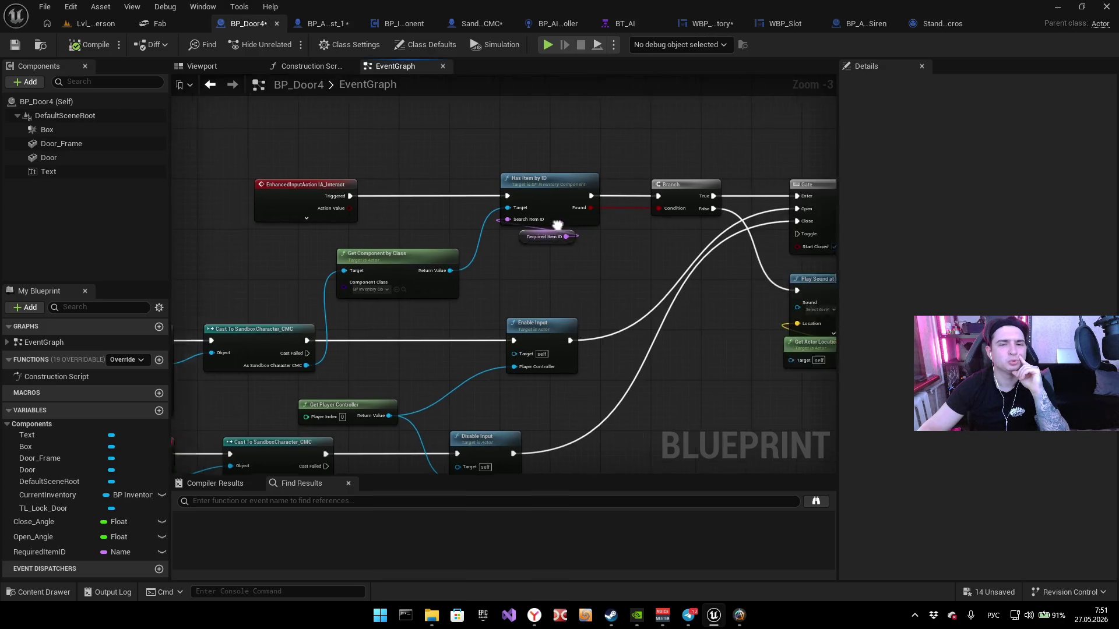
pyautogui.moveTo(325, 319); pyautogui.dragTo(296, 298)
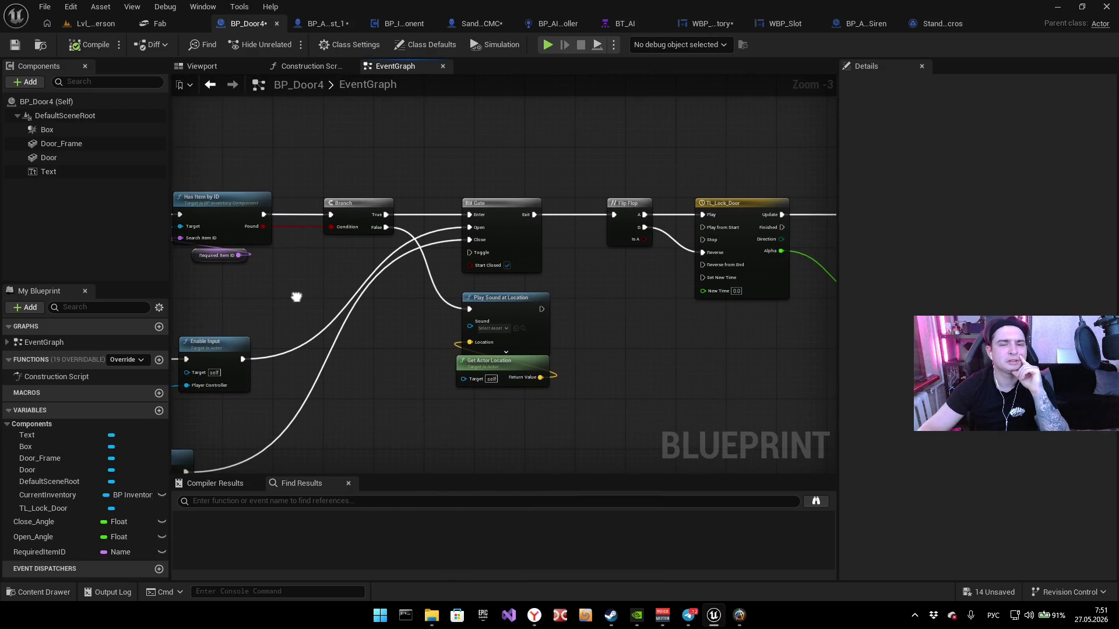
pyautogui.click(322, 24)
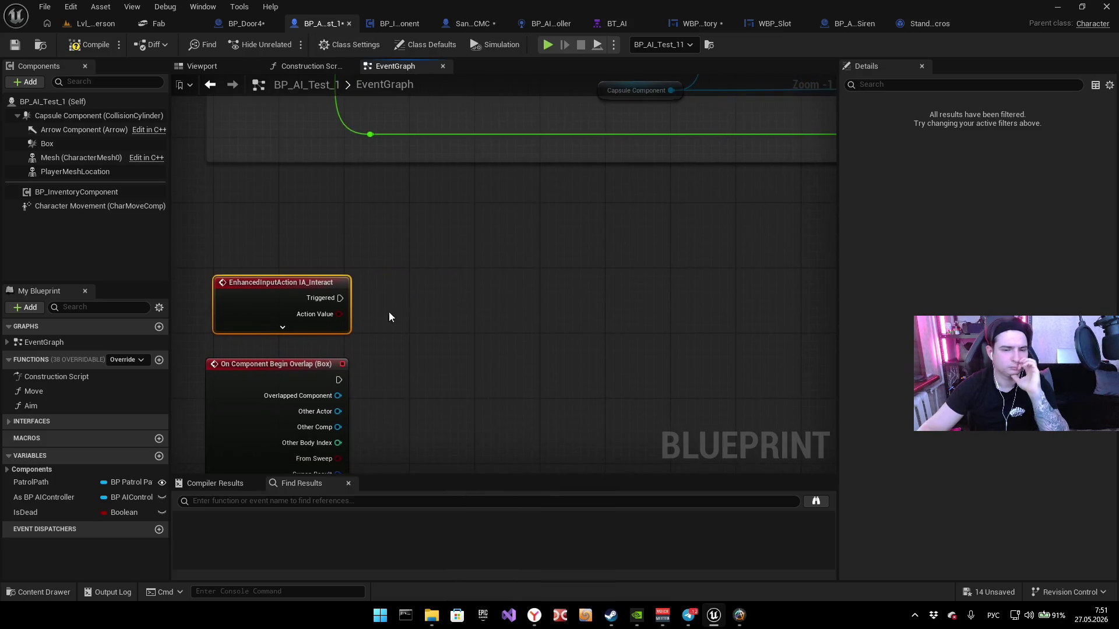
pyautogui.click(246, 24)
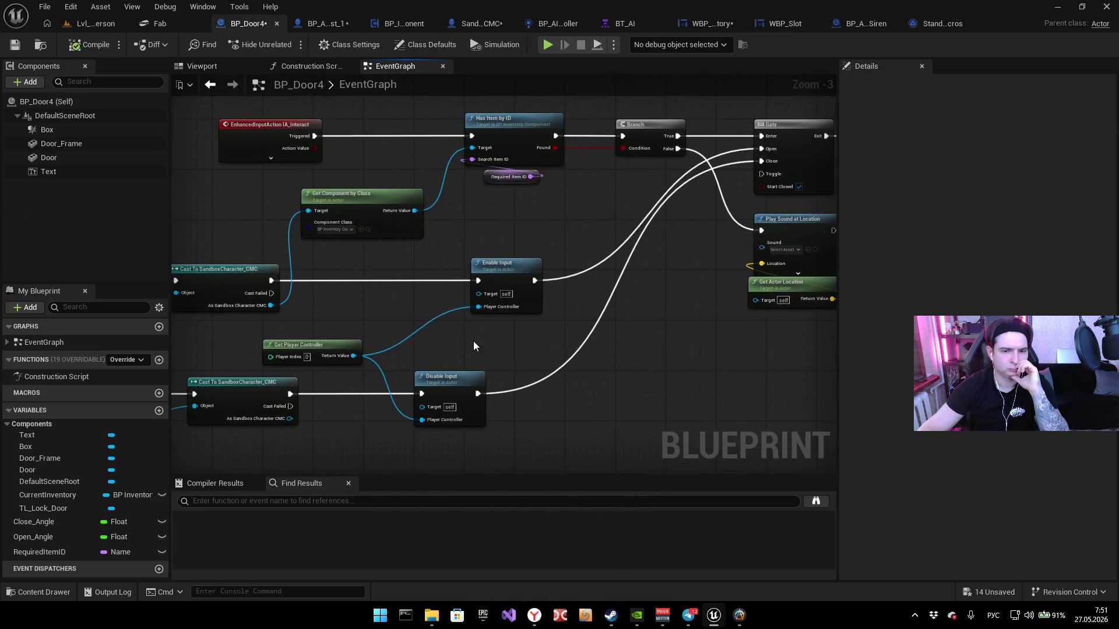
pyautogui.moveTo(340, 284); pyautogui.dragTo(473, 341)
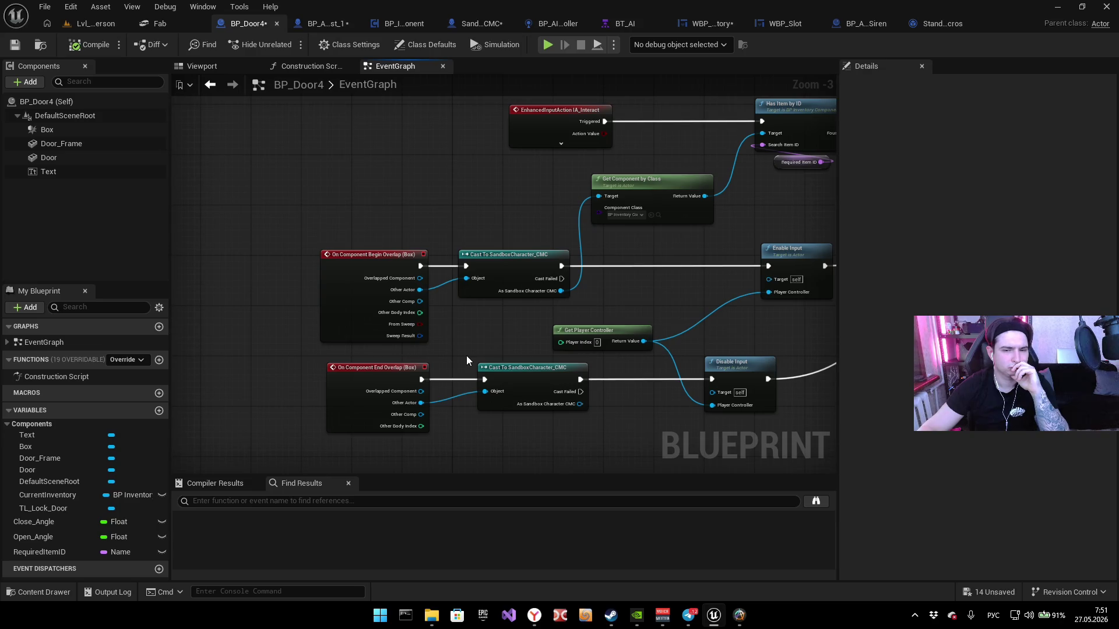
pyautogui.moveTo(736, 227)
pyautogui.mouseDown()
pyautogui.moveTo(625, 251)
pyautogui.moveTo(589, 242)
pyautogui.mouseUp()
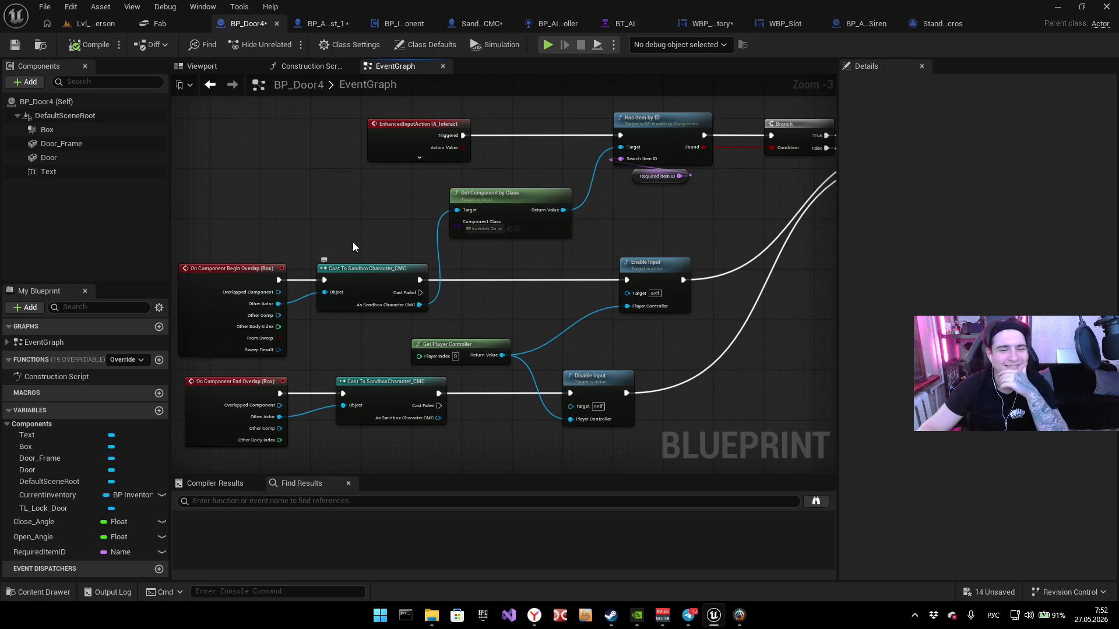
pyautogui.moveTo(352, 242); pyautogui.dragTo(408, 233)
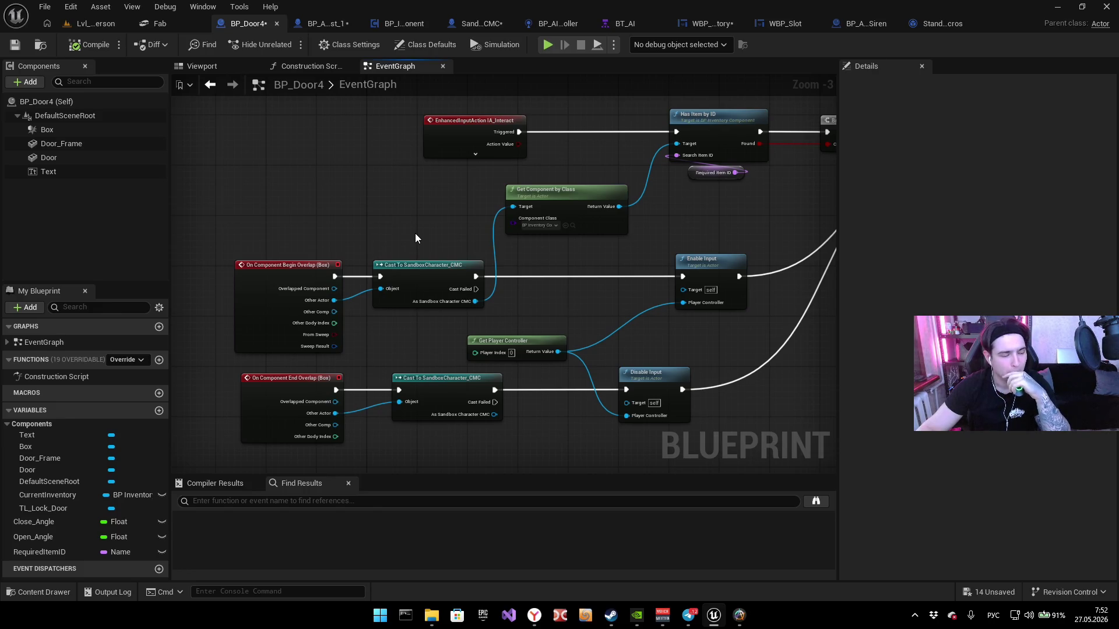
pyautogui.moveTo(424, 232); pyautogui.dragTo(458, 209)
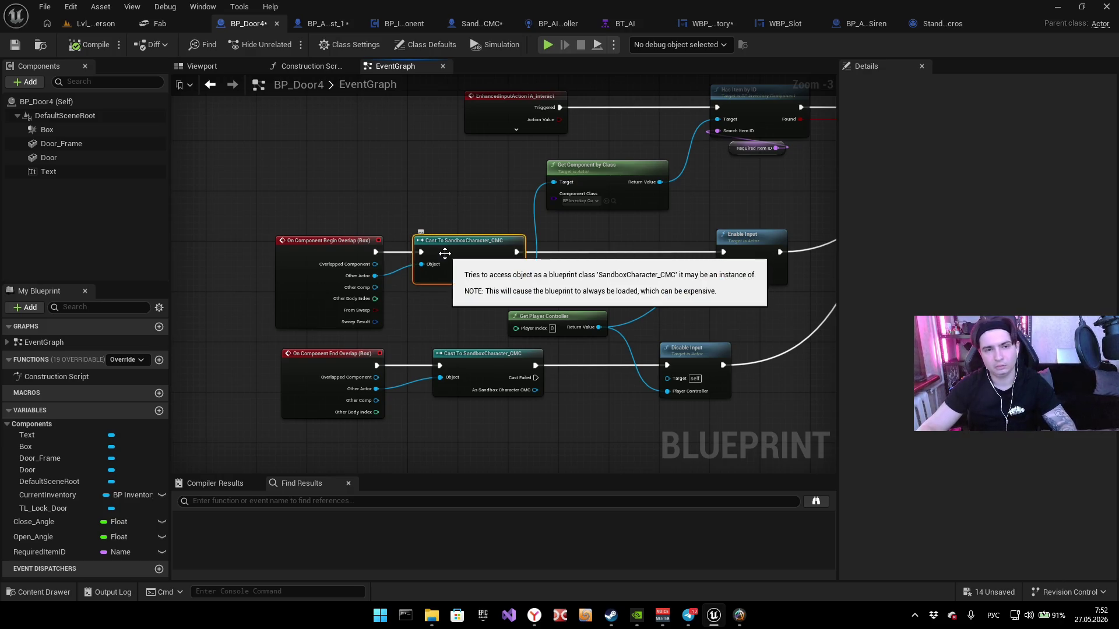
pyautogui.click(333, 25)
pyautogui.hotkey('ctrl', 'v')
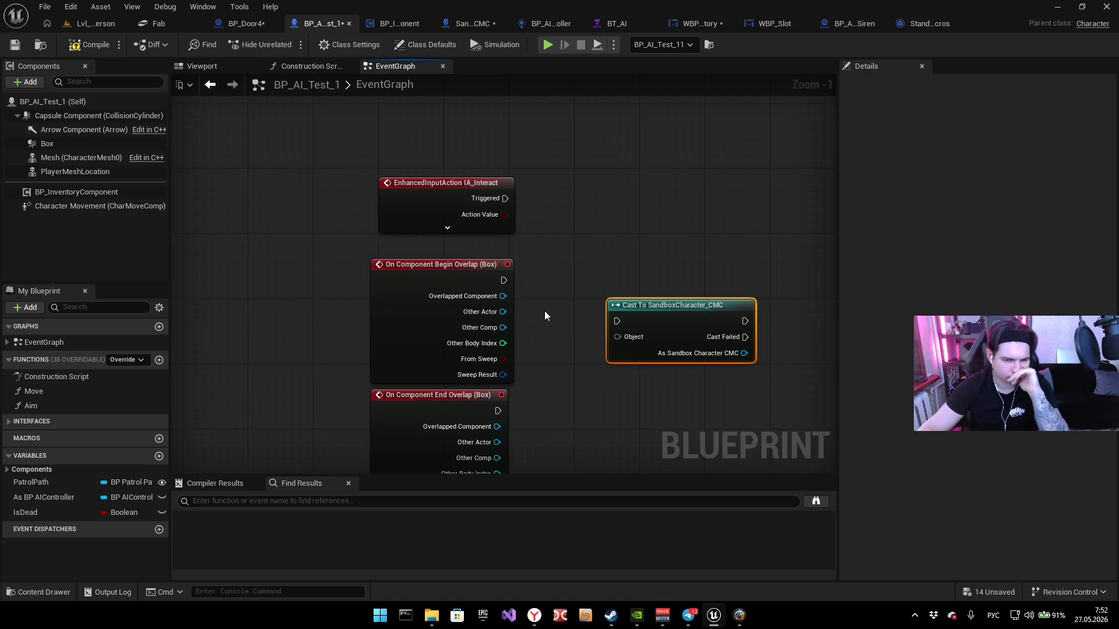
pyautogui.click(255, 24)
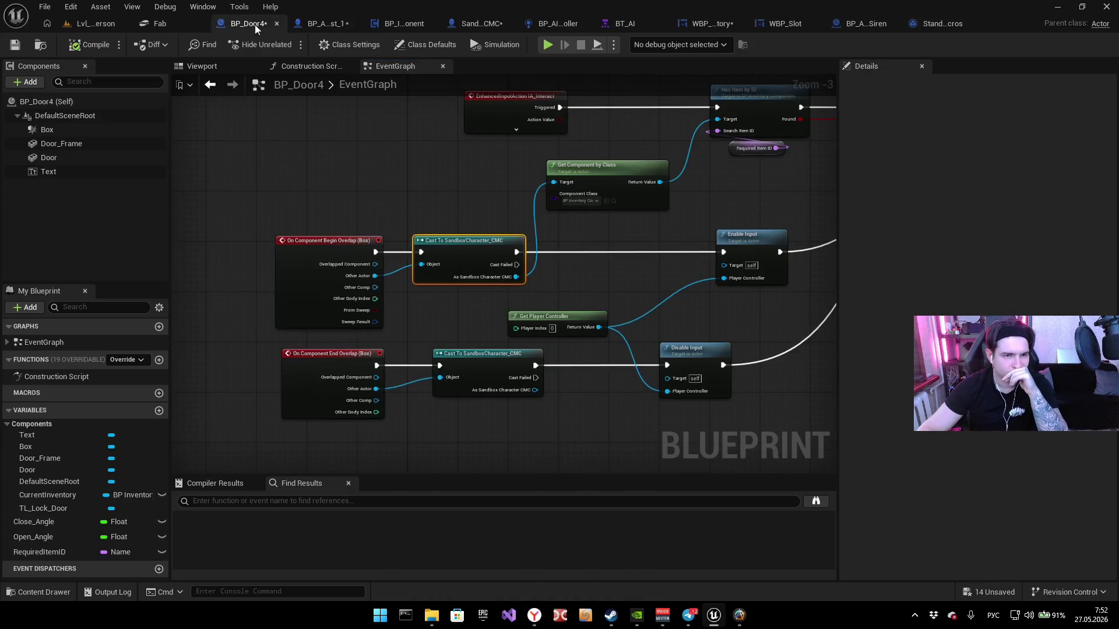
pyautogui.moveTo(394, 83); pyautogui.dragTo(243, 331)
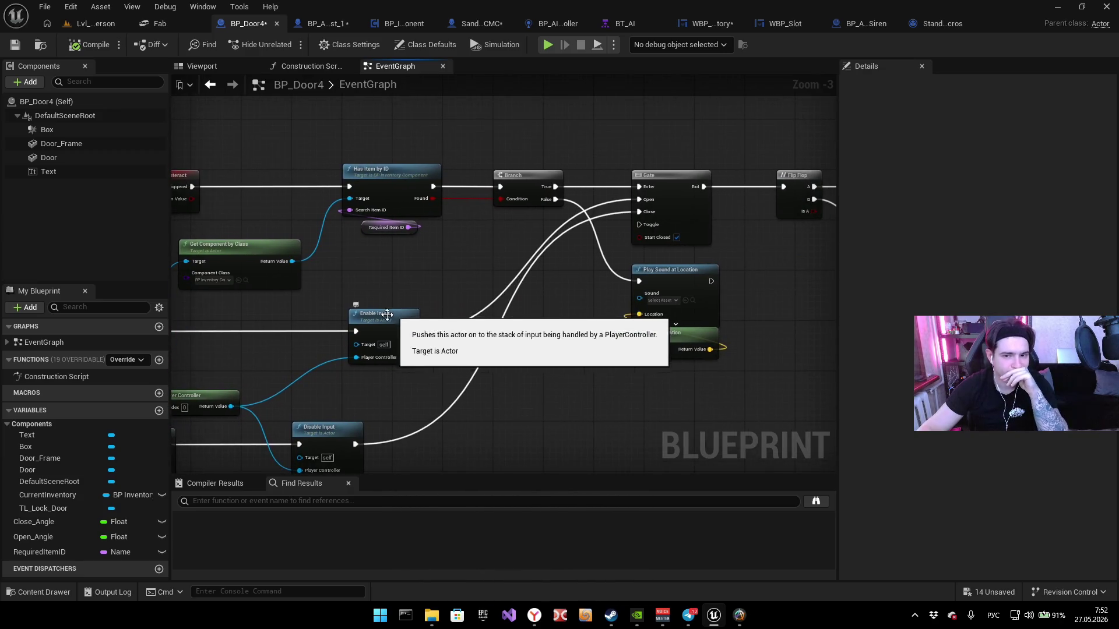
pyautogui.moveTo(521, 316); pyautogui.dragTo(425, 293)
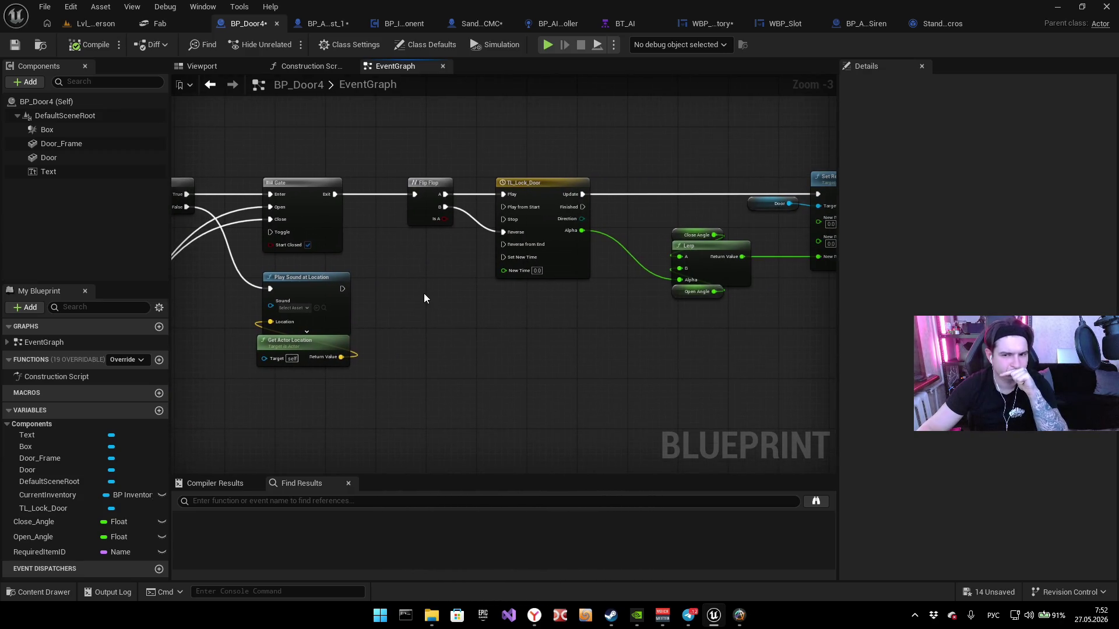
pyautogui.click(323, 24)
# Step: Search 'add to v' to place an Add to Viewport node in BP_AI_Test_1's graph
pyautogui.rightClick(611, 318)
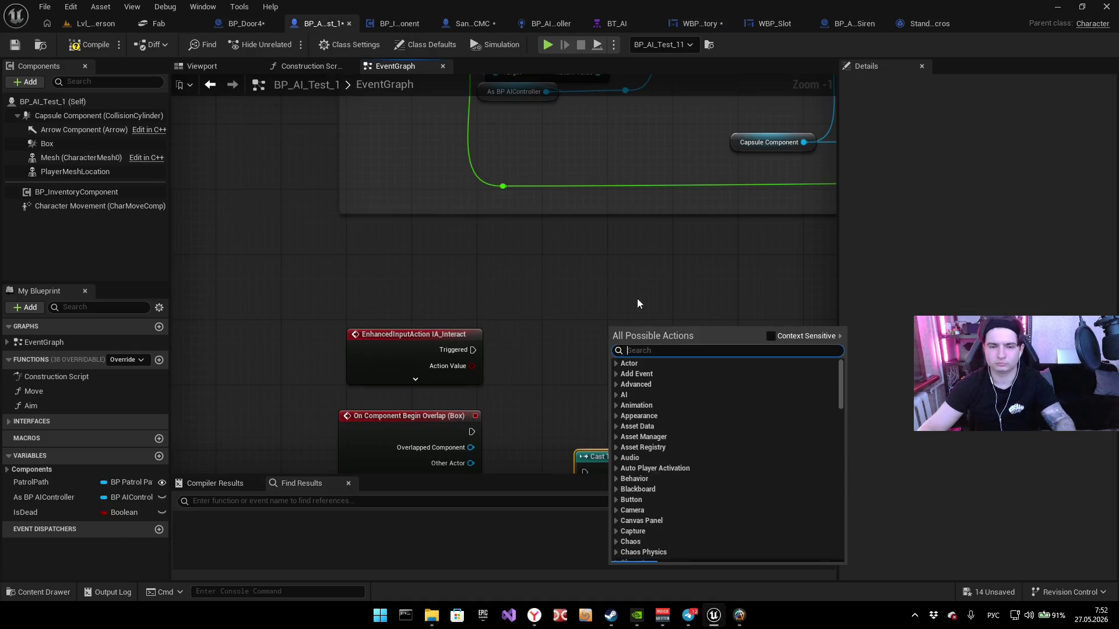
pyautogui.write('фв')
pyautogui.hotkey('alt', 'shift')
pyautogui.press('BackSpace')
pyautogui.write('add to v')
pyautogui.press('Return')
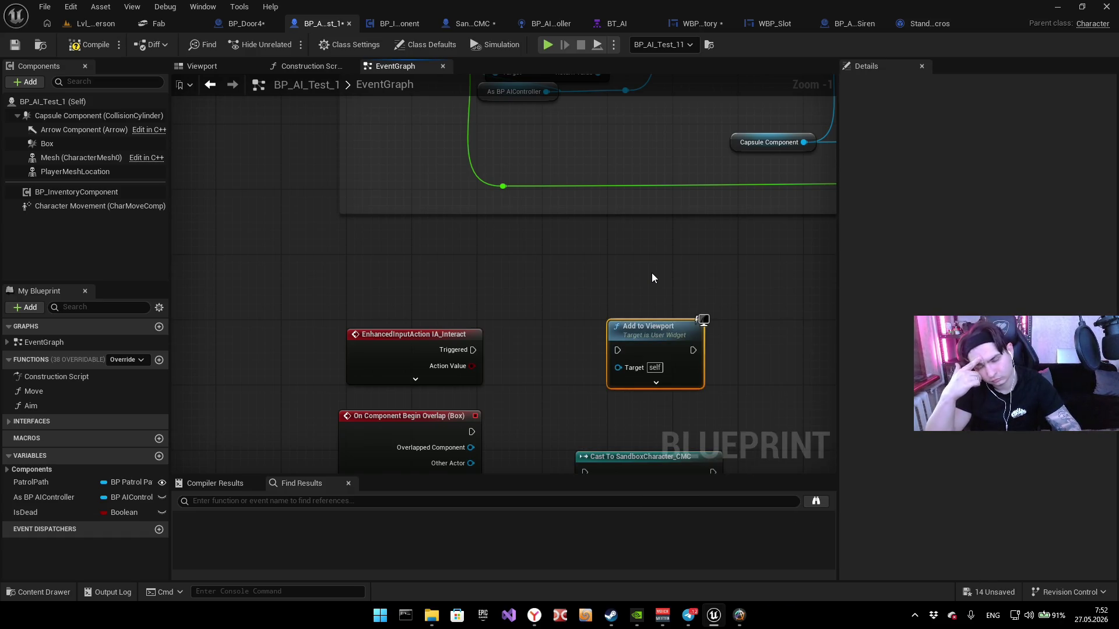
# Step: Position the Add to Viewport node right of the overlap events, then move on to SandboxCharacter_CMC
pyautogui.moveTo(651, 273)
pyautogui.mouseDown()
pyautogui.moveTo(519, 173)
pyautogui.moveTo(459, 174)
pyautogui.mouseUp()
pyautogui.moveTo(548, 216); pyautogui.dragTo(798, 216)
pyautogui.click(716, 287)
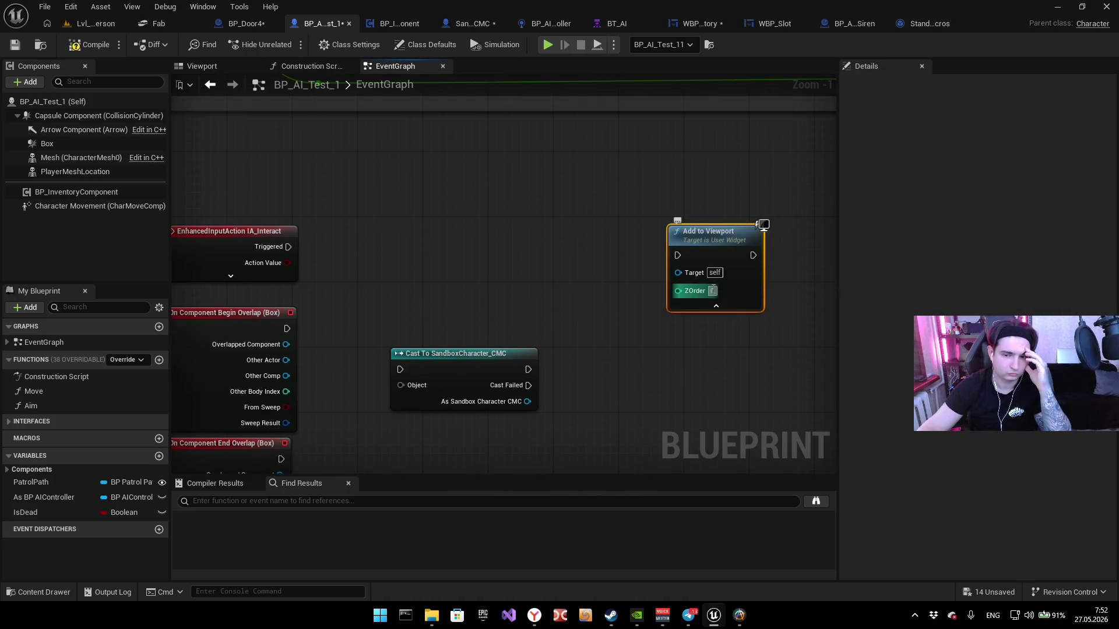
pyautogui.click(699, 308)
pyautogui.moveTo(585, 247); pyautogui.dragTo(540, 244)
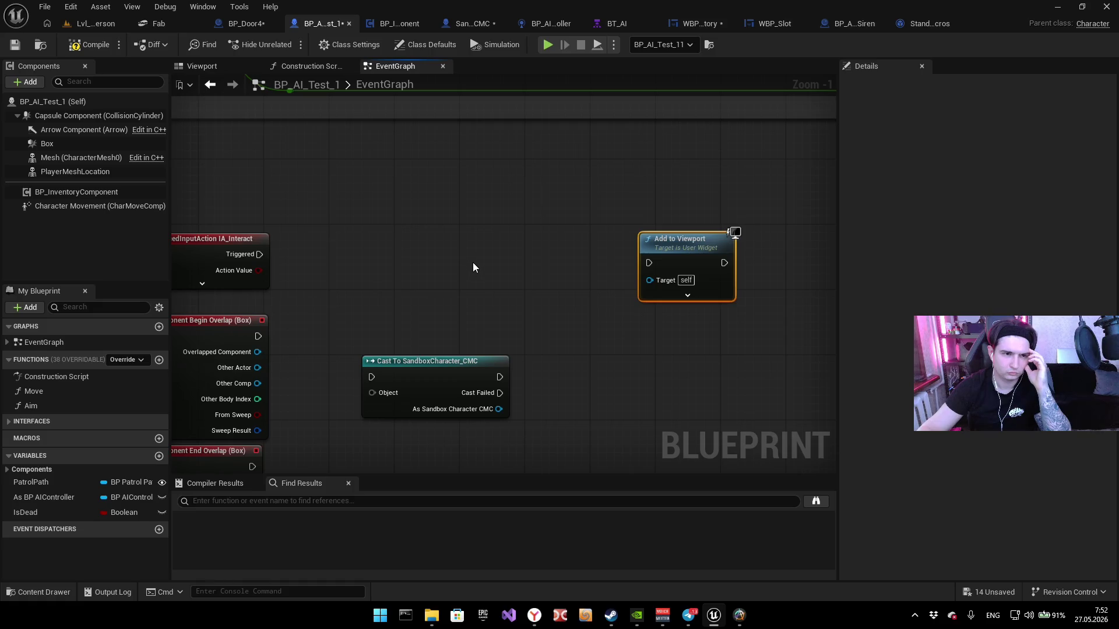
pyautogui.click(392, 24)
pyautogui.click(463, 24)
pyautogui.scroll(-3, 479, 172)
pyautogui.scroll(2, 433, 259)
pyautogui.scroll(-2, 708, 313)
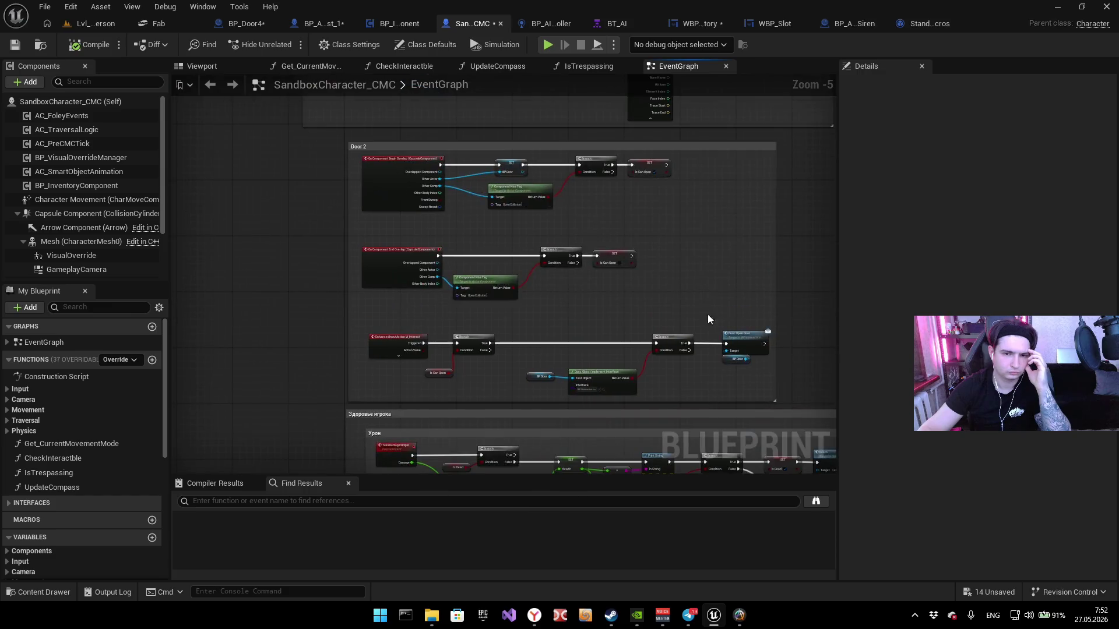
pyautogui.scroll(2, 623, 352)
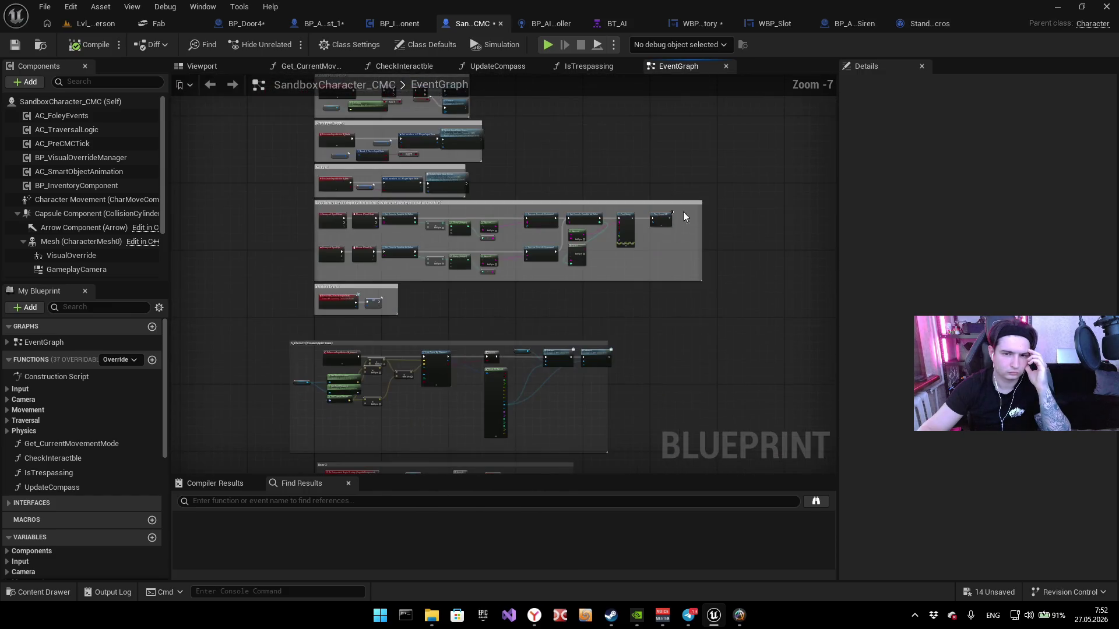
pyautogui.scroll(2, 487, 333)
pyautogui.scroll(-5, 652, 404)
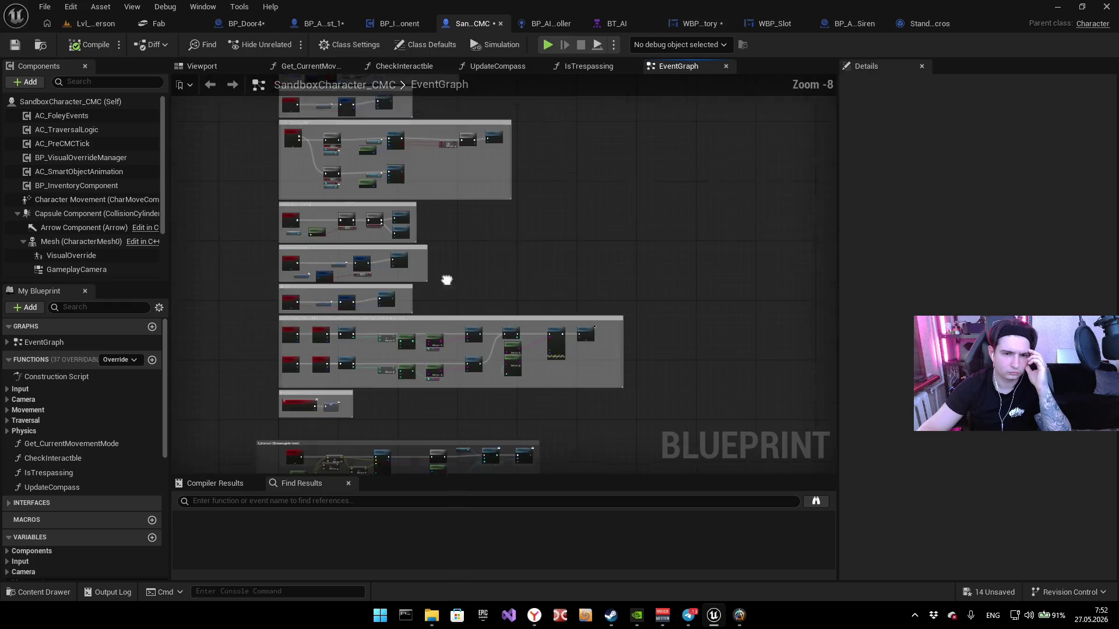
pyautogui.scroll(5, 541, 285)
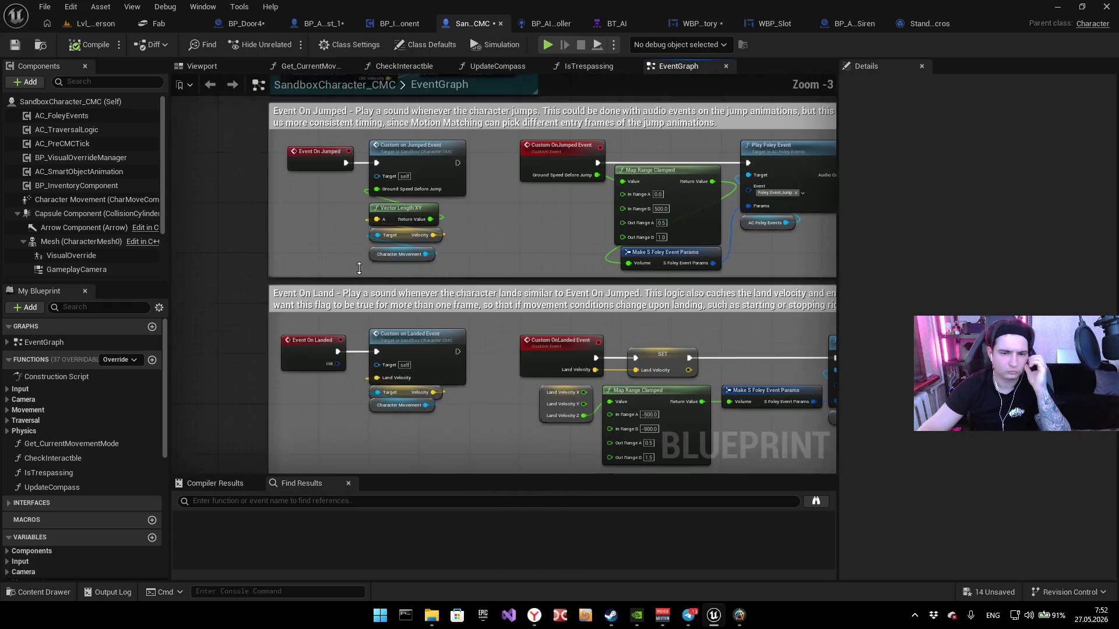
pyautogui.scroll(-4, 349, 274)
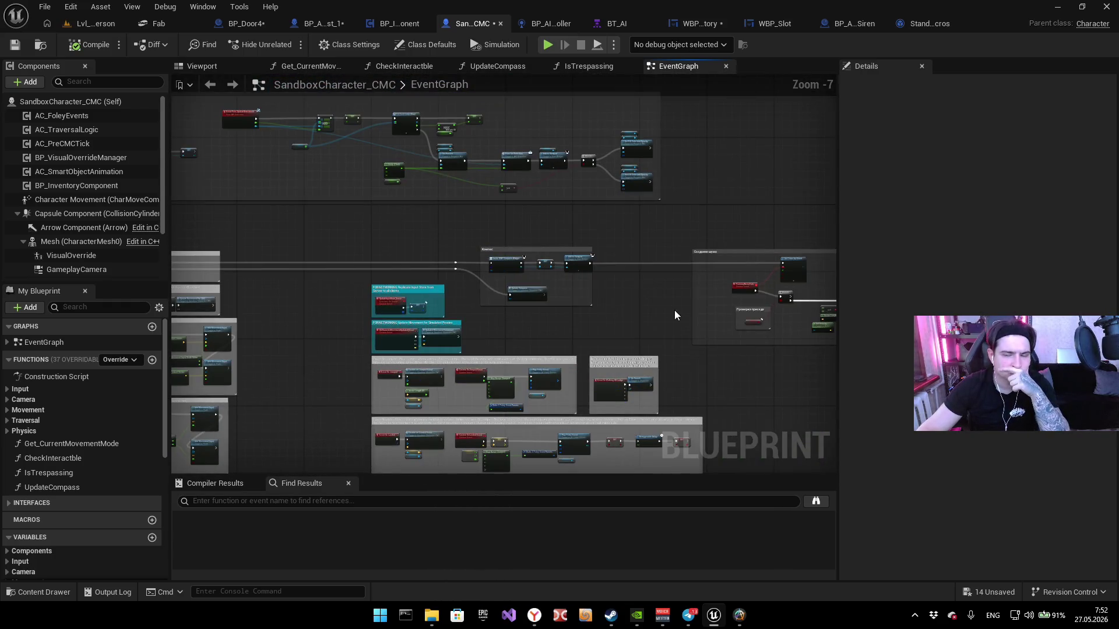
pyautogui.scroll(4, 444, 325)
pyautogui.moveTo(386, 383)
pyautogui.mouseDown()
pyautogui.moveTo(490, 377)
pyautogui.moveTo(490, 365)
pyautogui.moveTo(404, 344)
pyautogui.moveTo(619, 365)
pyautogui.mouseUp()
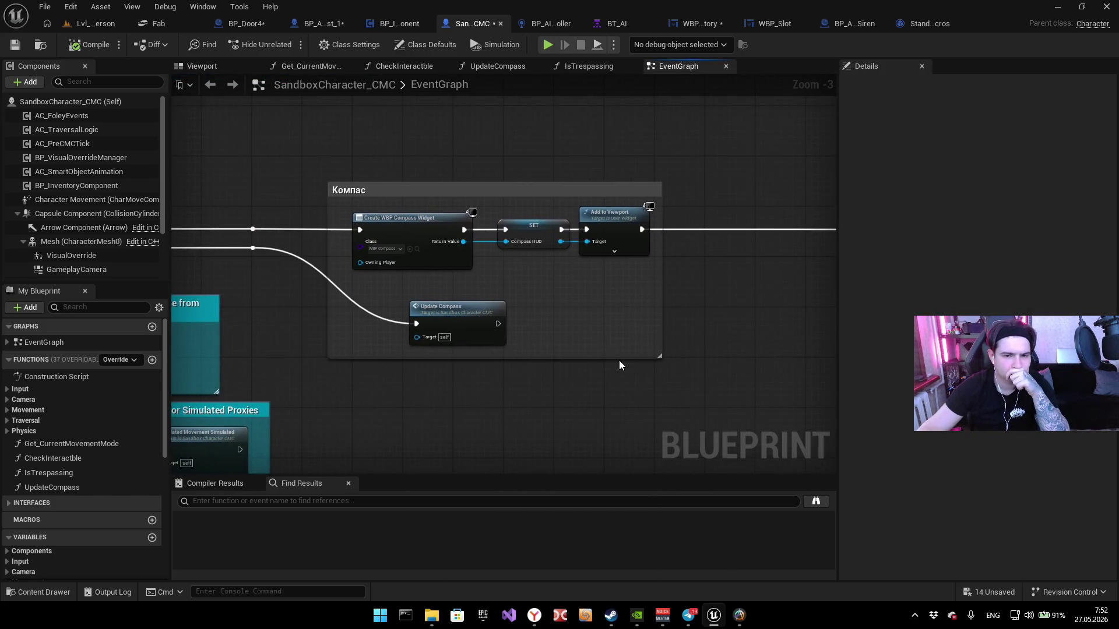
pyautogui.moveTo(424, 370); pyautogui.dragTo(543, 377)
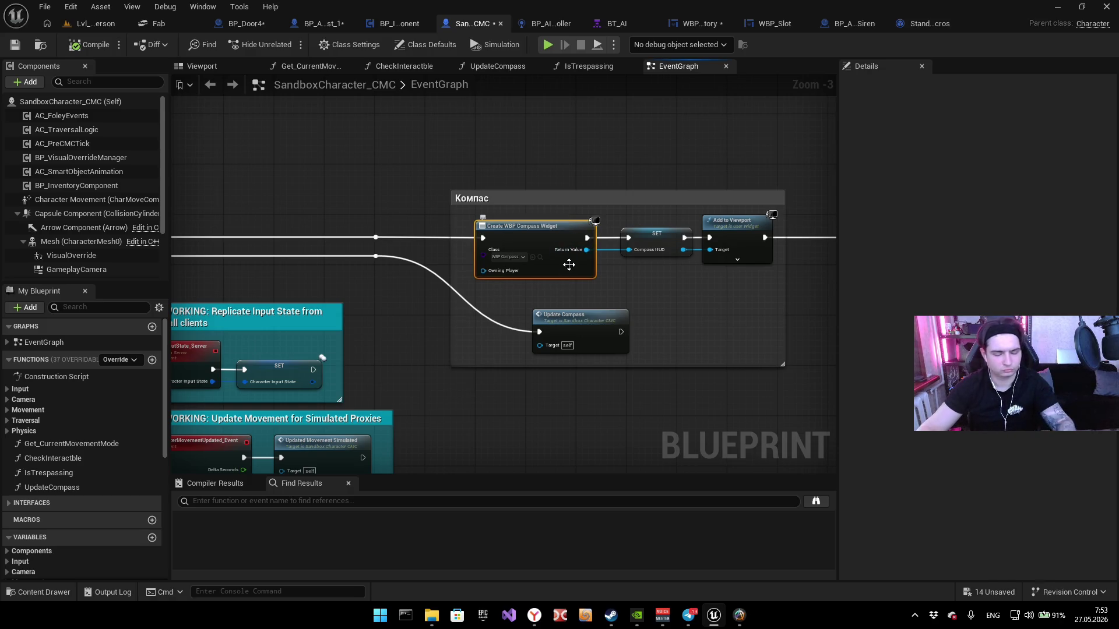
pyautogui.click(652, 423)
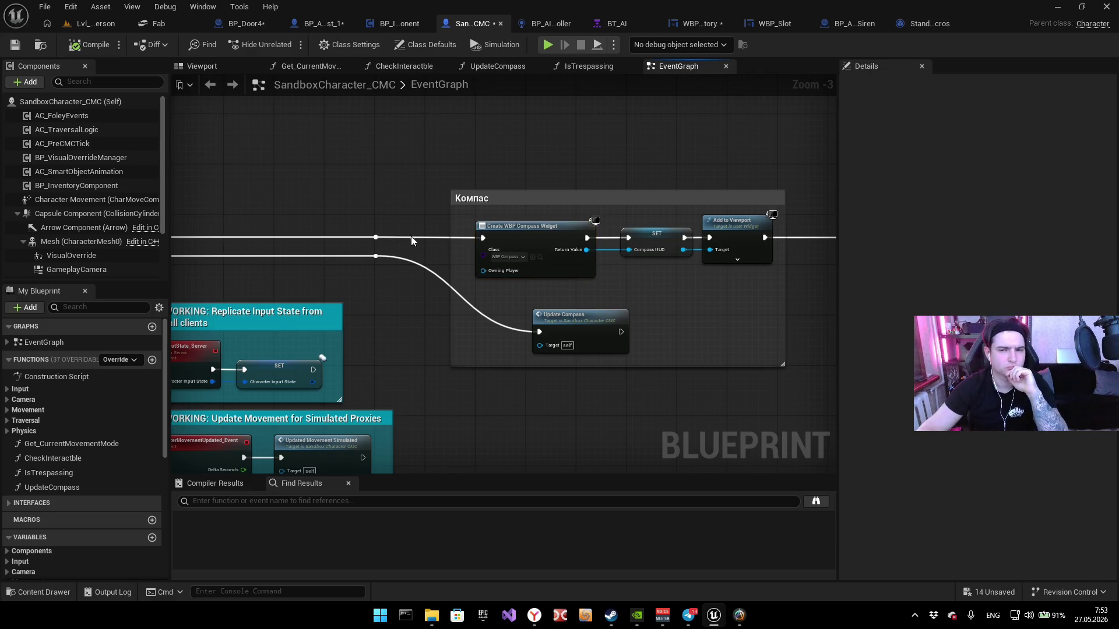
pyautogui.click(246, 22)
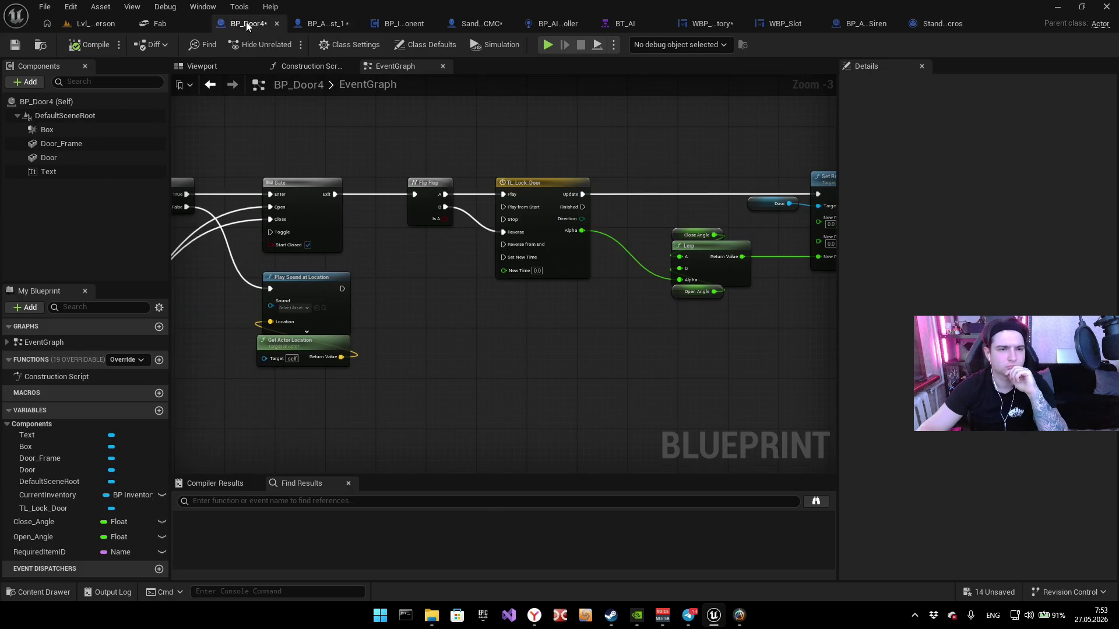
pyautogui.click(477, 26)
pyautogui.click(383, 26)
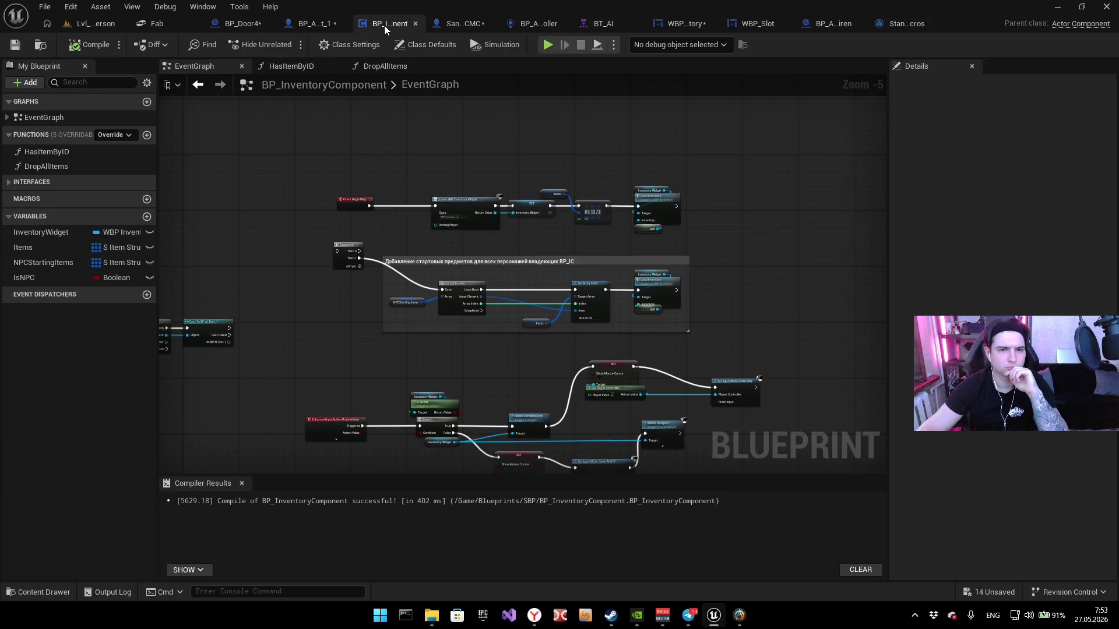
pyautogui.click(318, 23)
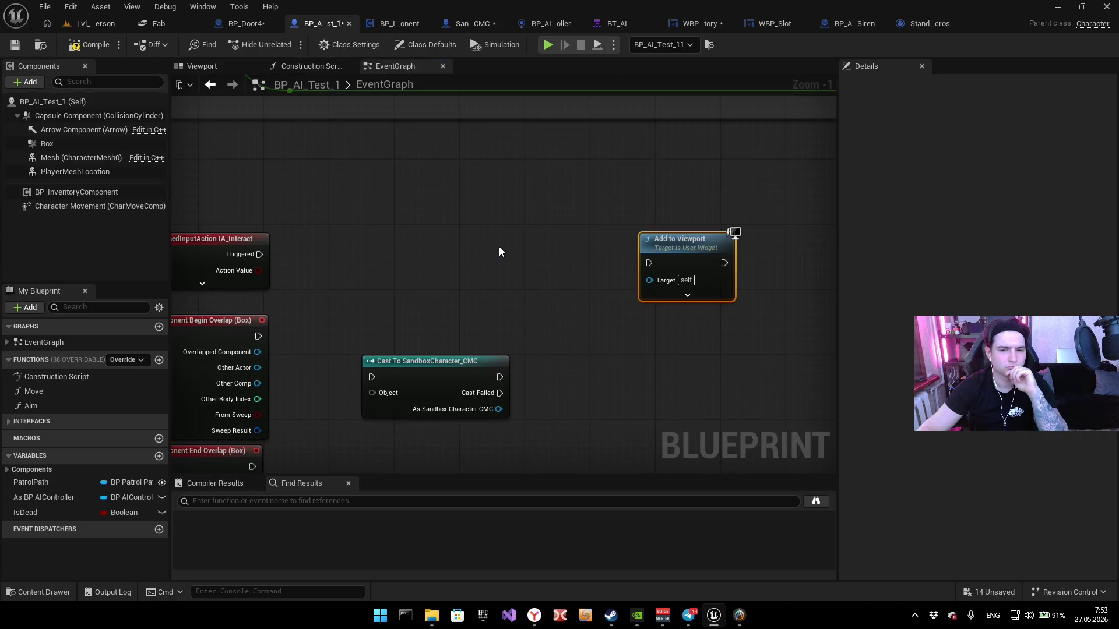
# Step: Paste the Create Widget node beside Add to Viewport and wire its Return Value into it
pyautogui.hotkey('ctrl', 'v')
pyautogui.moveTo(630, 256); pyautogui.dragTo(519, 244)
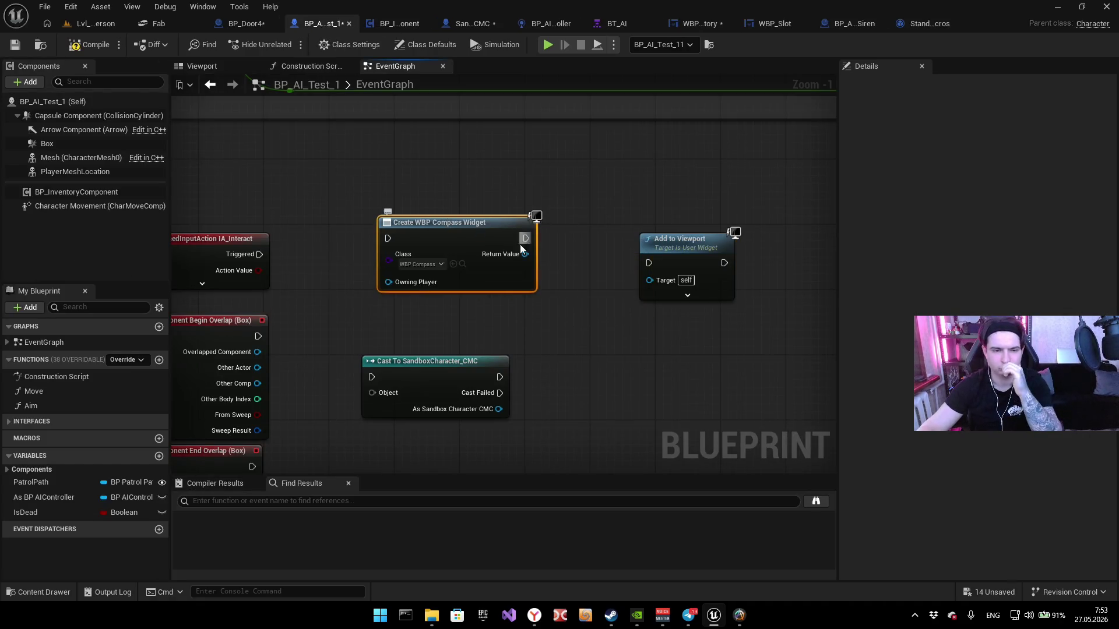
pyautogui.click(442, 265)
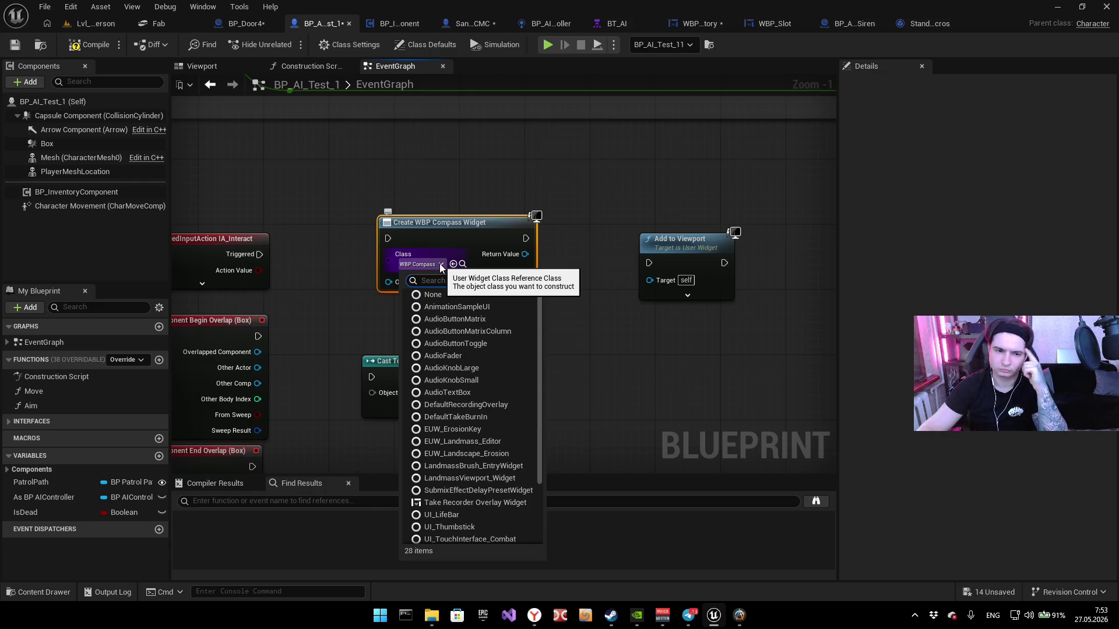
pyautogui.click(553, 186)
pyautogui.moveTo(677, 236); pyautogui.dragTo(791, 211)
pyautogui.moveTo(481, 222)
pyautogui.mouseDown()
pyautogui.moveTo(305, 206)
pyautogui.moveTo(474, 216)
pyautogui.moveTo(482, 199)
pyautogui.moveTo(484, 221)
pyautogui.mouseUp()
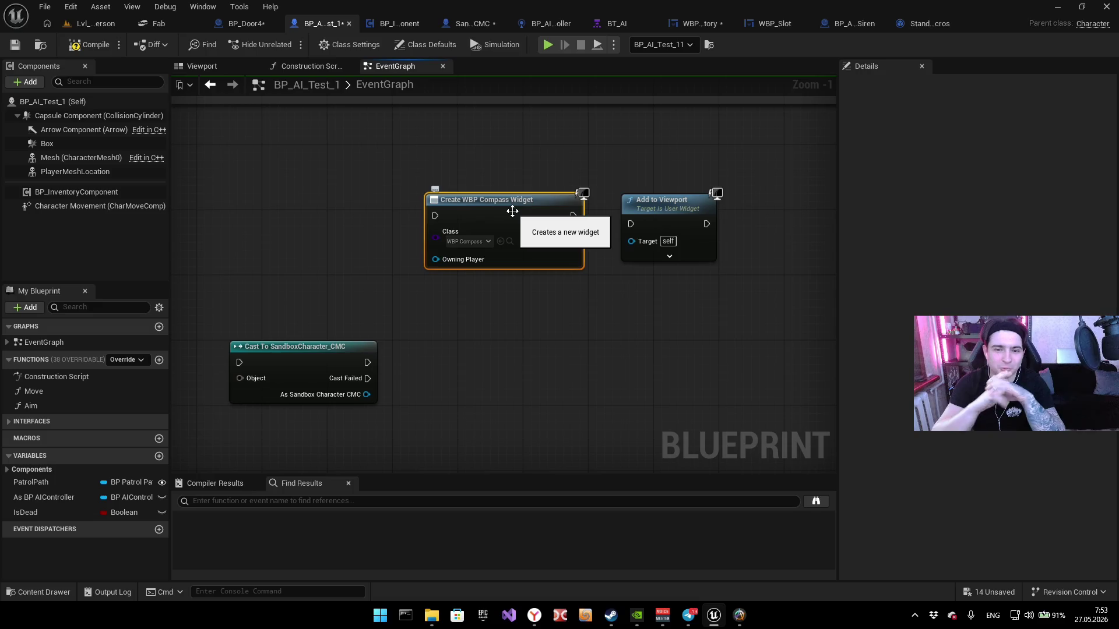
pyautogui.moveTo(441, 177); pyautogui.dragTo(404, 185)
pyautogui.moveTo(492, 198)
pyautogui.mouseDown()
pyautogui.moveTo(541, 207)
pyautogui.moveTo(552, 223)
pyautogui.mouseUp()
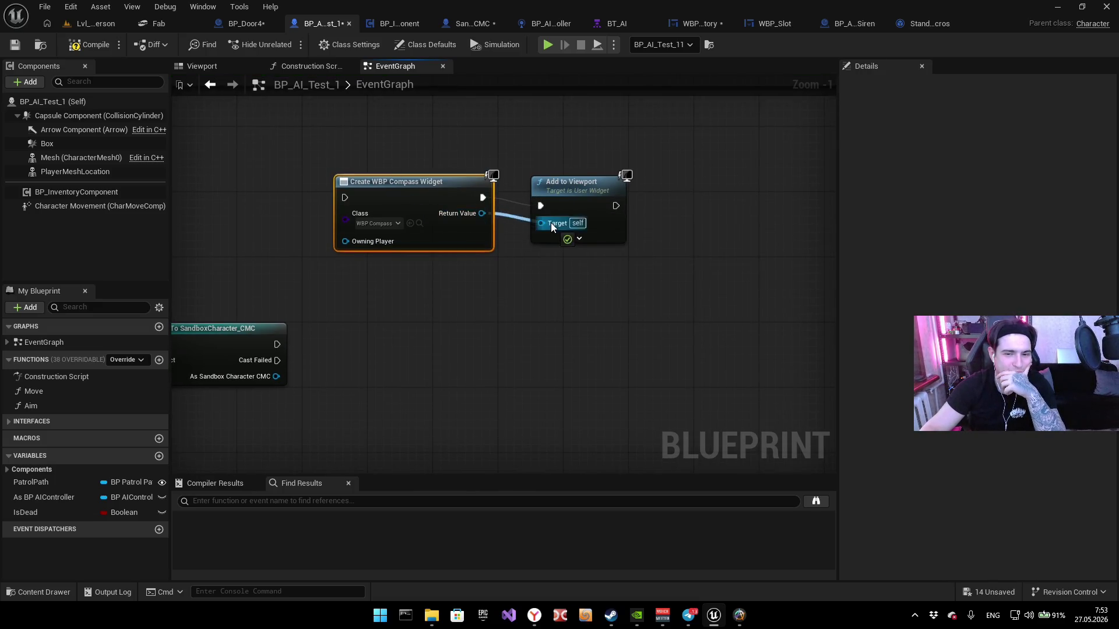
# Step: Set the Create Widget class to WBP_Inventory, then open BP_InventoryComponent
pyautogui.moveTo(195, 159); pyautogui.dragTo(372, 183)
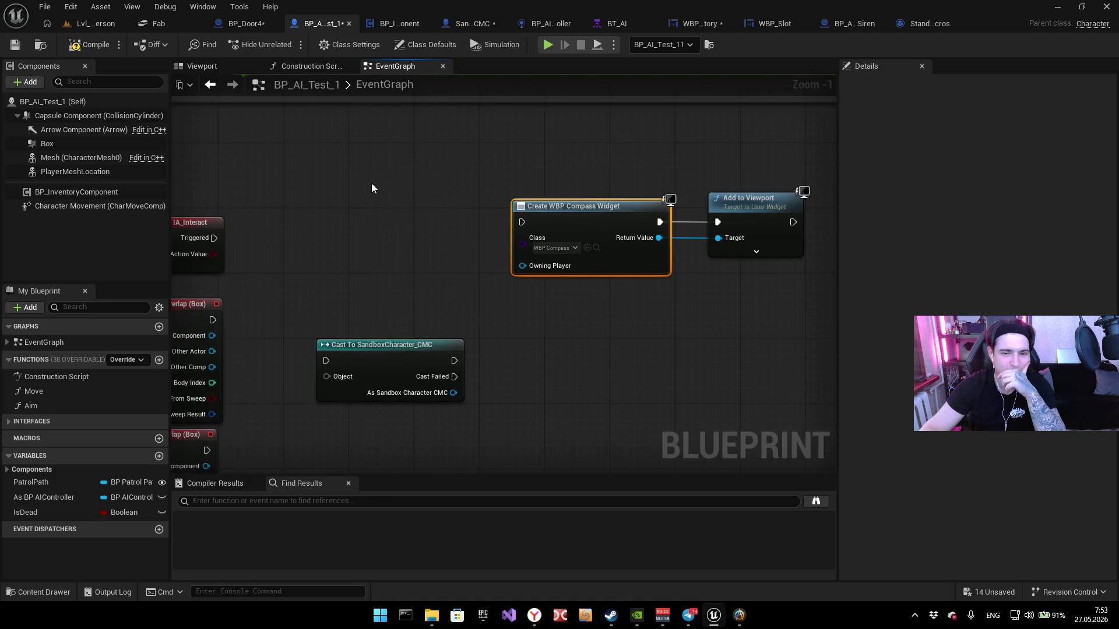
pyautogui.click(538, 247)
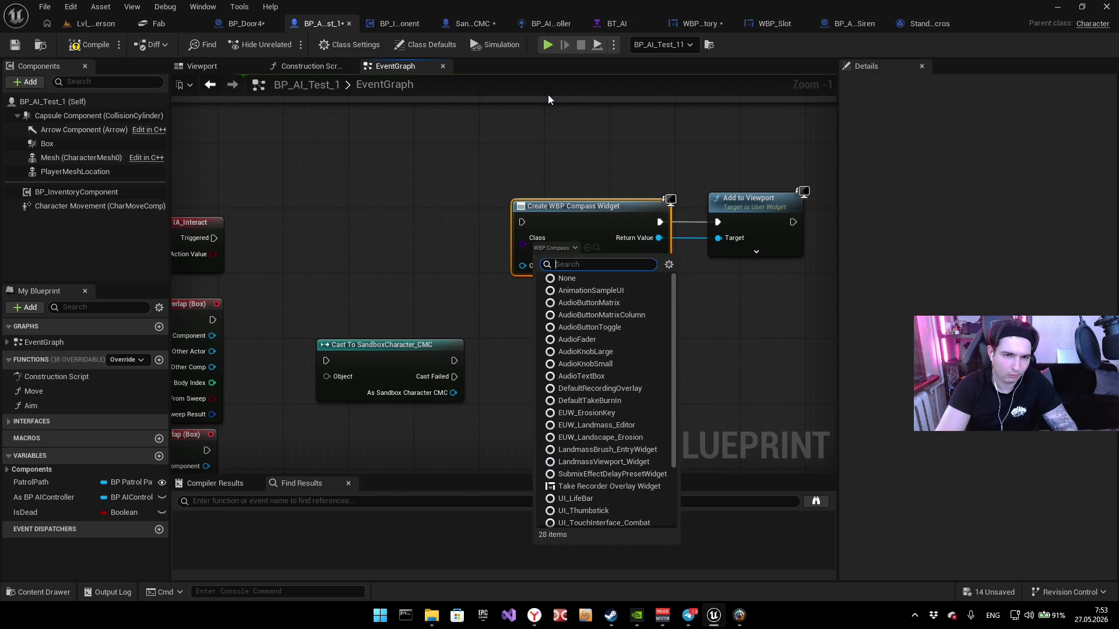
pyautogui.write('bp')
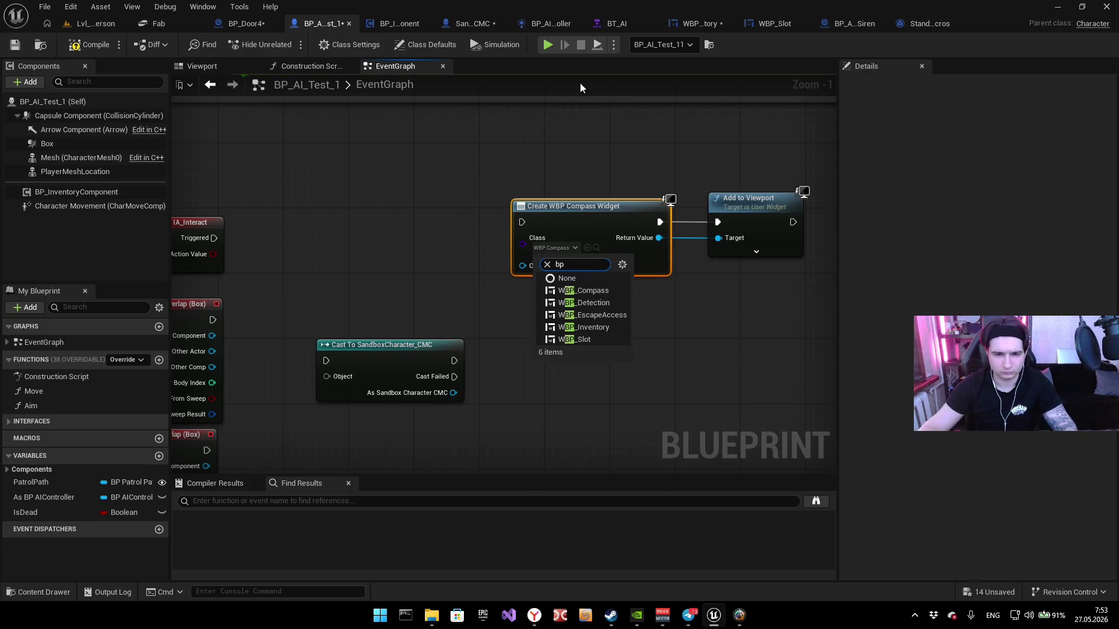
pyautogui.click(595, 327)
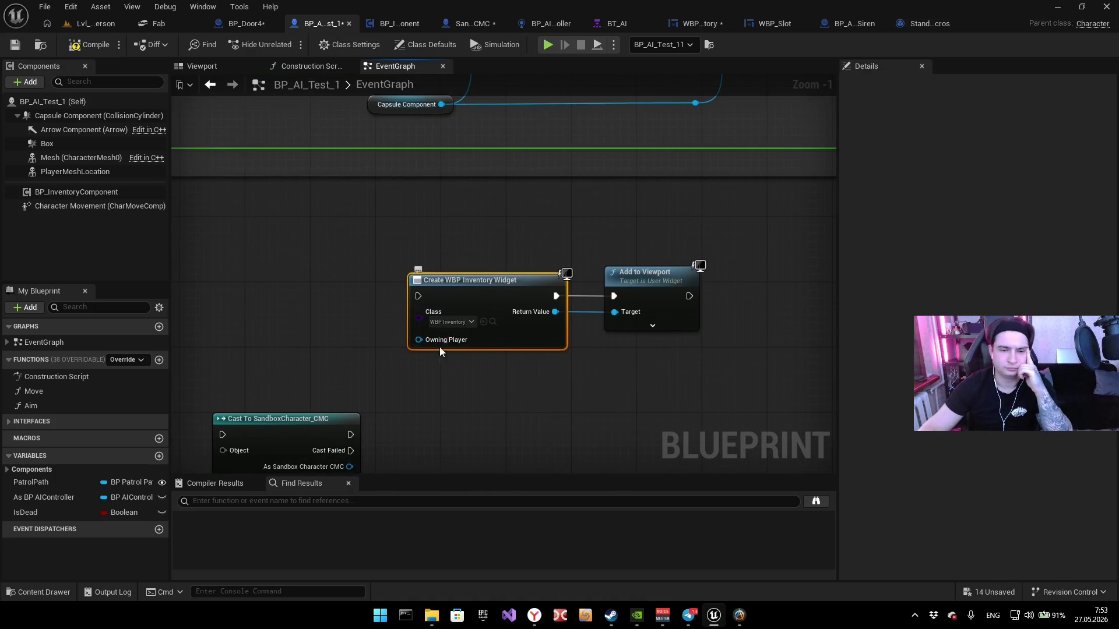
pyautogui.click(389, 23)
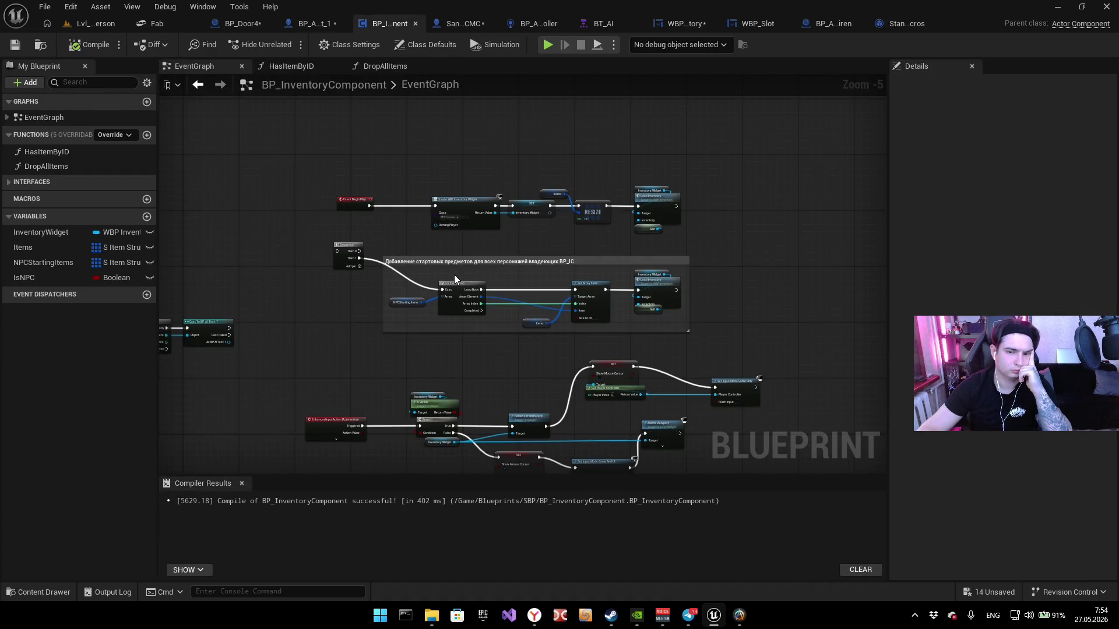
pyautogui.click(243, 22)
pyautogui.scroll(-3, 291, 166)
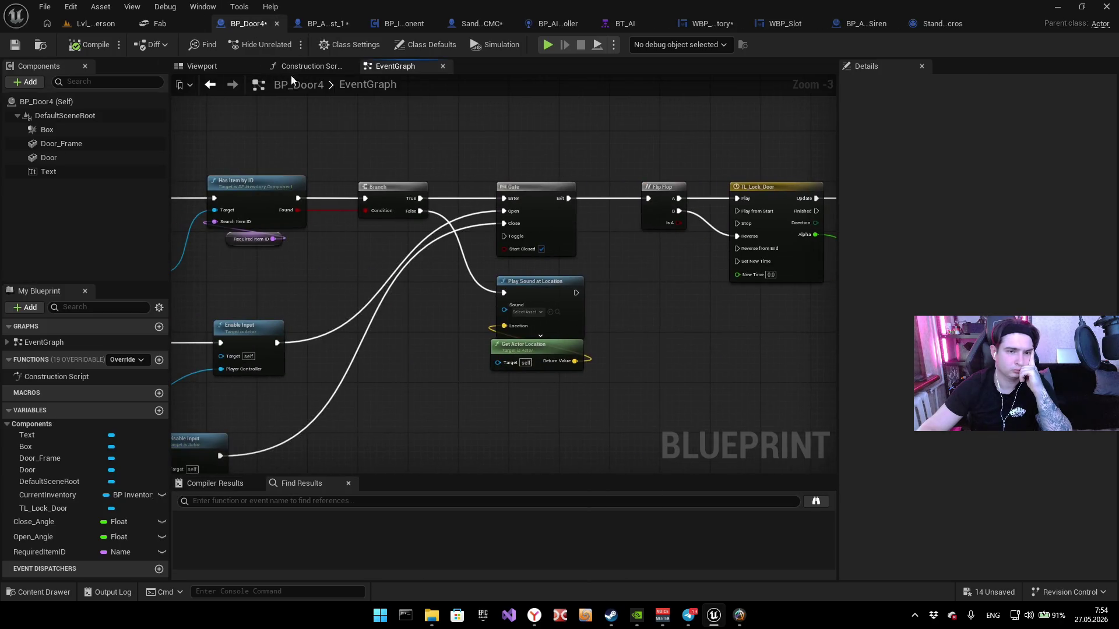
pyautogui.moveTo(290, 166)
pyautogui.mouseDown()
pyautogui.moveTo(439, 225)
pyautogui.moveTo(434, 407)
pyautogui.mouseUp()
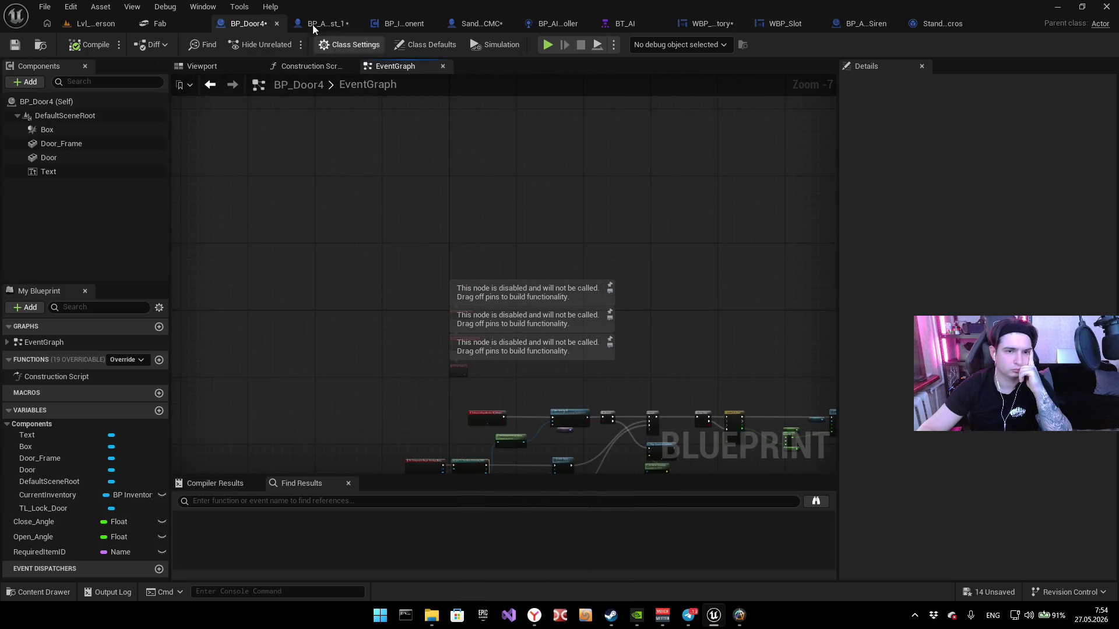
pyautogui.click(408, 24)
pyautogui.click(457, 24)
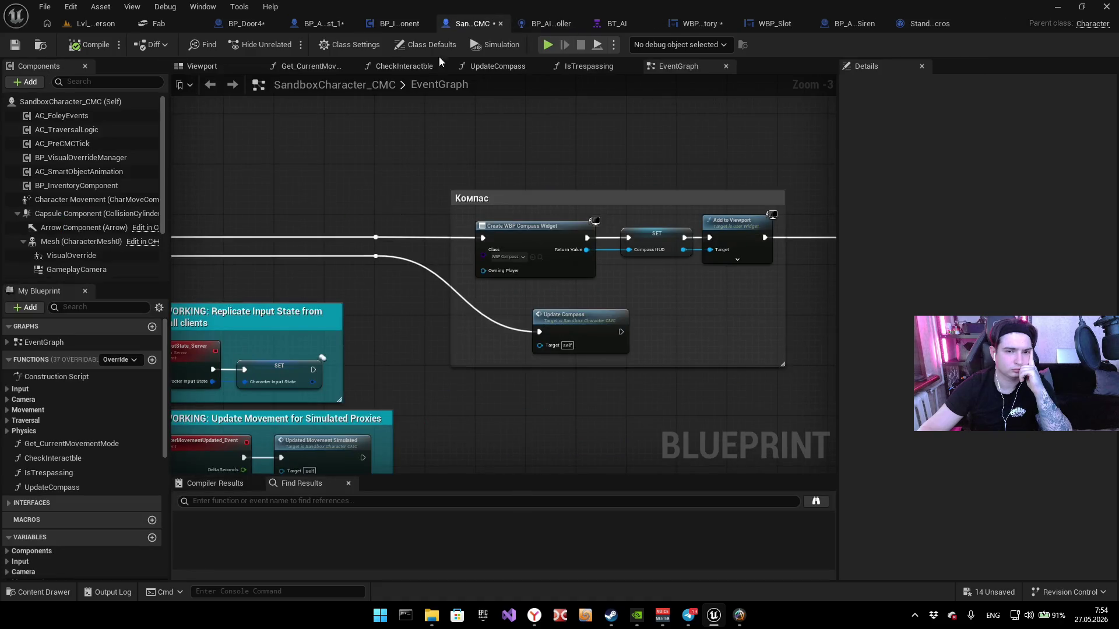
pyautogui.scroll(5, 362, 174)
pyautogui.moveTo(362, 173); pyautogui.dragTo(450, 330)
pyautogui.scroll(-3, 451, 330)
pyautogui.scroll(3, 267, 238)
pyautogui.moveTo(266, 237)
pyautogui.mouseDown()
pyautogui.moveTo(545, 260)
pyautogui.moveTo(563, 422)
pyautogui.mouseUp()
pyautogui.scroll(-5, 540, 383)
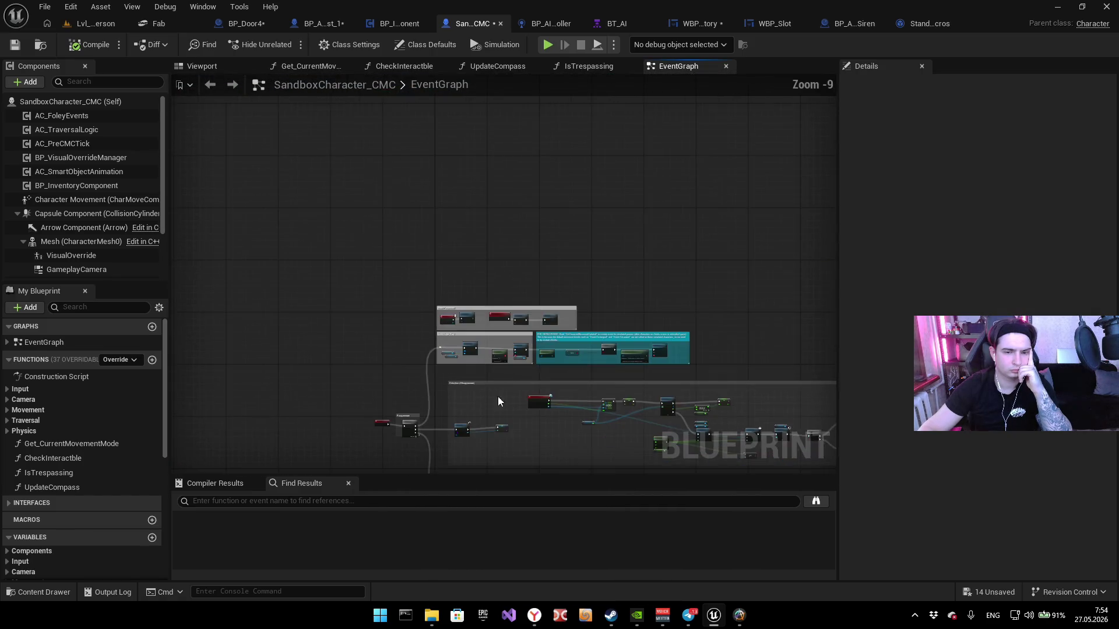
pyautogui.scroll(3, 533, 284)
pyautogui.scroll(-2, 533, 284)
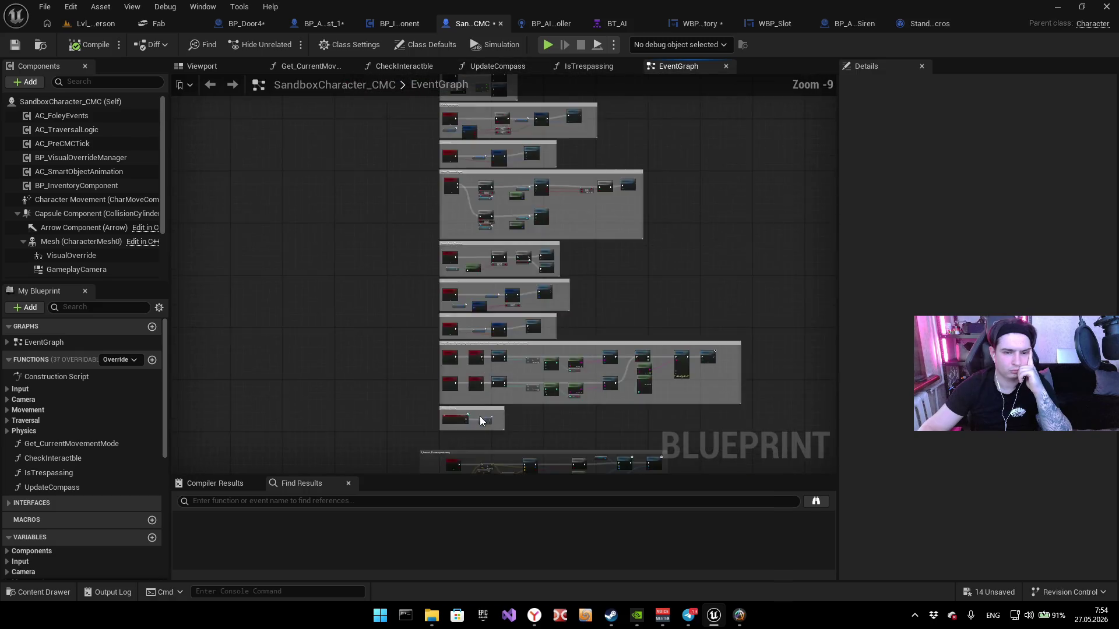
pyautogui.moveTo(533, 284); pyautogui.dragTo(477, 191)
pyautogui.scroll(2, 476, 192)
pyautogui.moveTo(438, 306); pyautogui.dragTo(370, 155)
pyautogui.moveTo(362, 443)
pyautogui.mouseDown()
pyautogui.moveTo(342, 176)
pyautogui.moveTo(321, 148)
pyautogui.moveTo(344, 140)
pyautogui.moveTo(352, 119)
pyautogui.mouseUp()
pyautogui.moveTo(351, 245); pyautogui.dragTo(351, 129)
pyautogui.moveTo(334, 246); pyautogui.dragTo(329, 58)
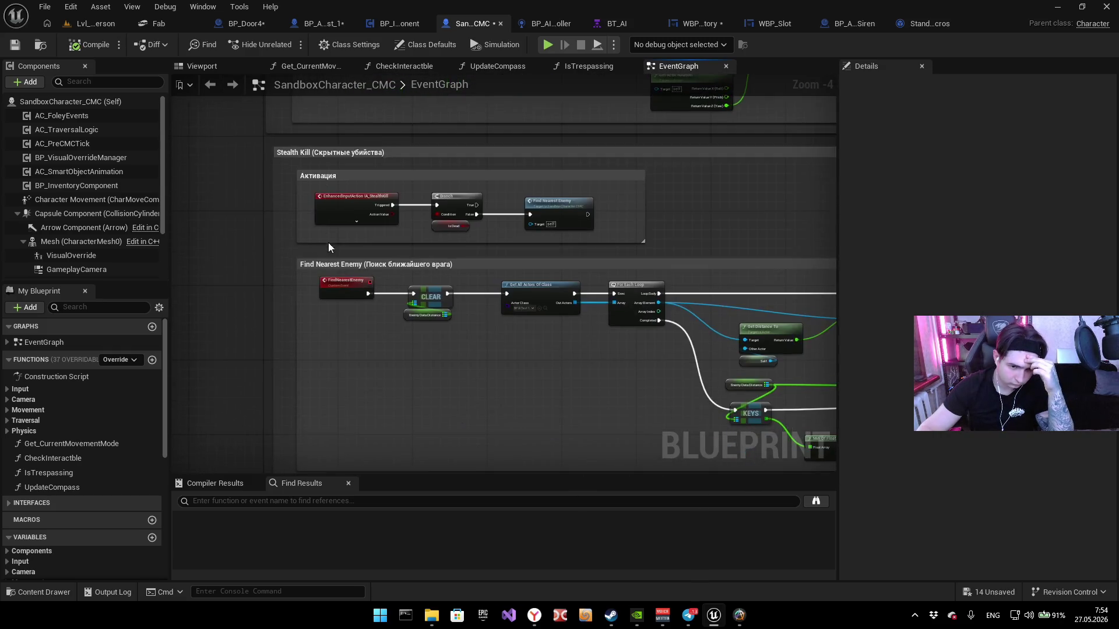
pyautogui.scroll(-4, 447, 233)
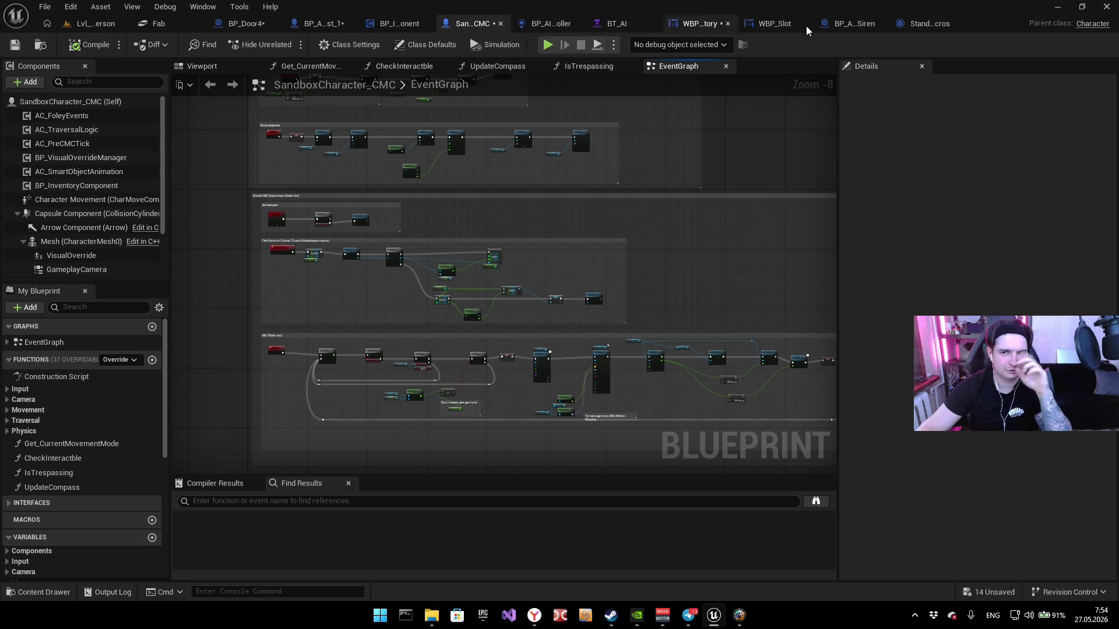
pyautogui.click(693, 26)
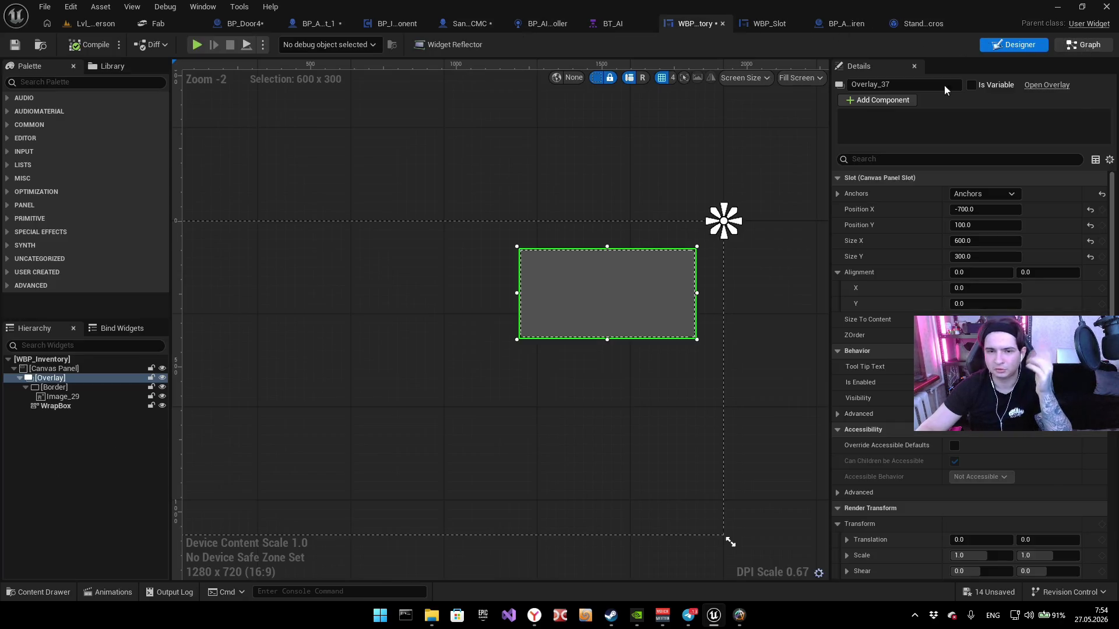
# Step: Inspect WBP_Inventory's graph and WBP_Slot's Pre Construct item-struct logic, then return to the level editor
pyautogui.click(1091, 46)
pyautogui.click(1017, 45)
pyautogui.click(757, 22)
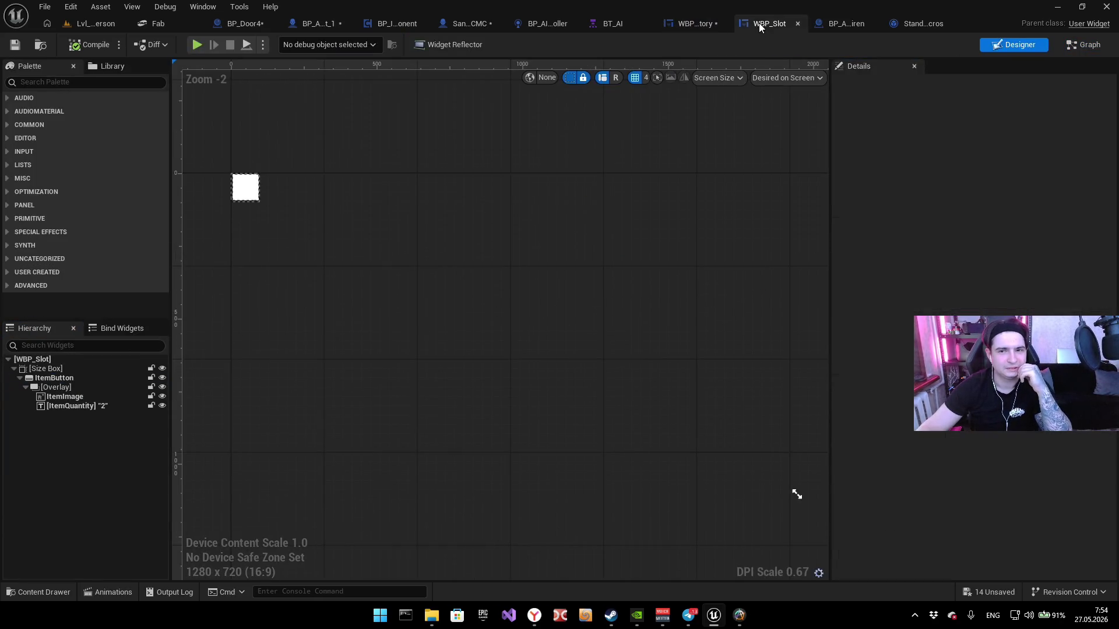
pyautogui.click(1072, 45)
pyautogui.scroll(-4, 492, 223)
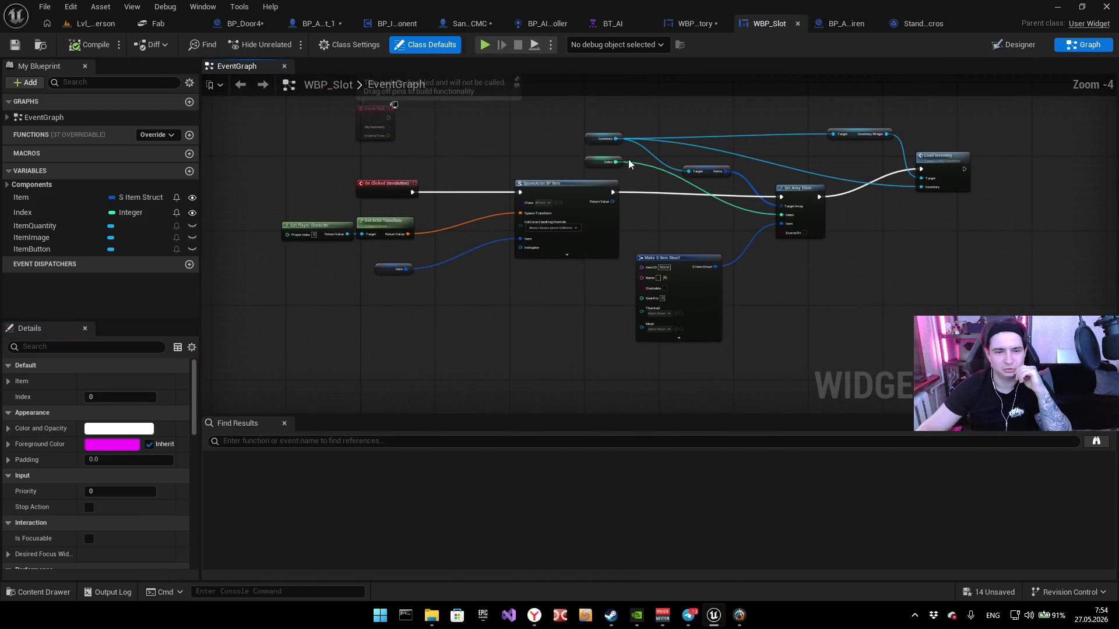
pyautogui.scroll(3, 444, 218)
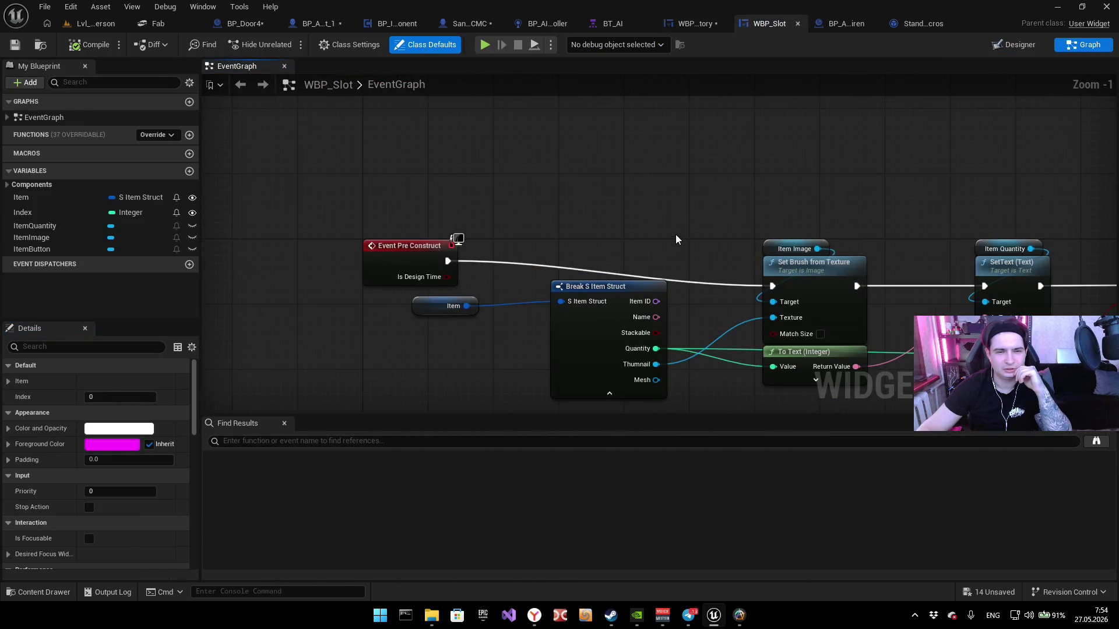
pyautogui.moveTo(463, 177); pyautogui.dragTo(215, 159)
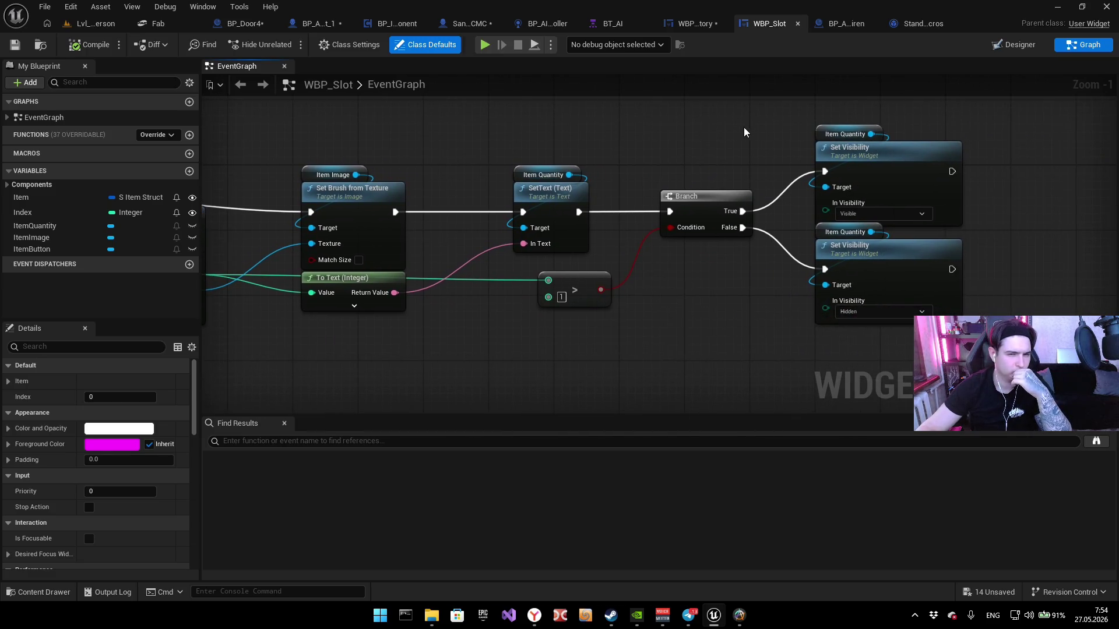
pyautogui.moveTo(364, 146); pyautogui.dragTo(718, 126)
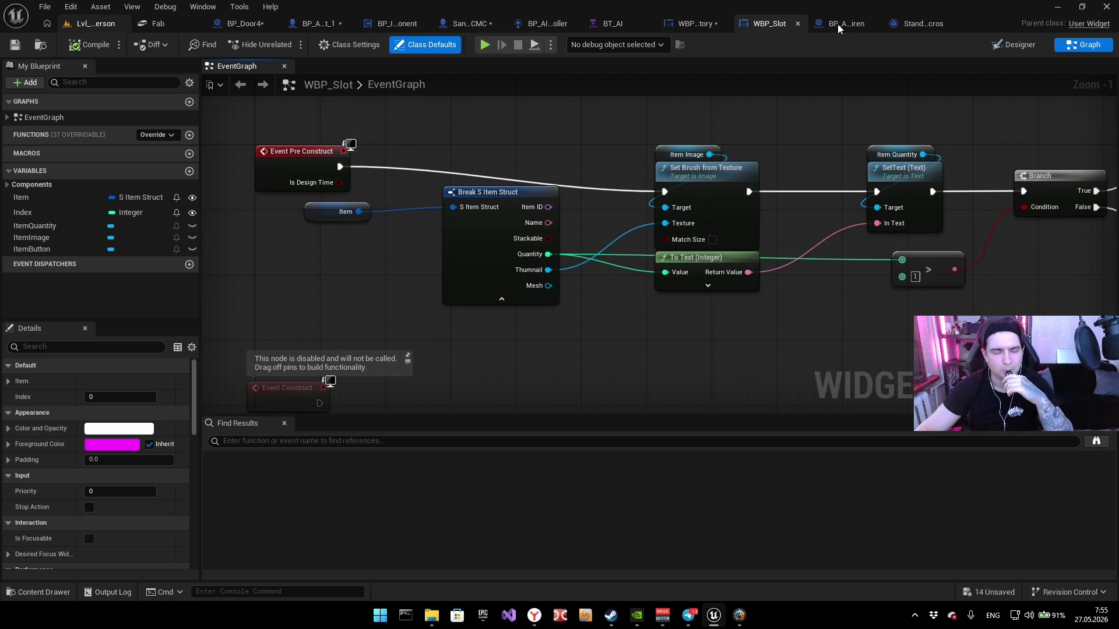
pyautogui.hotkey('ctrl', 'Tab')
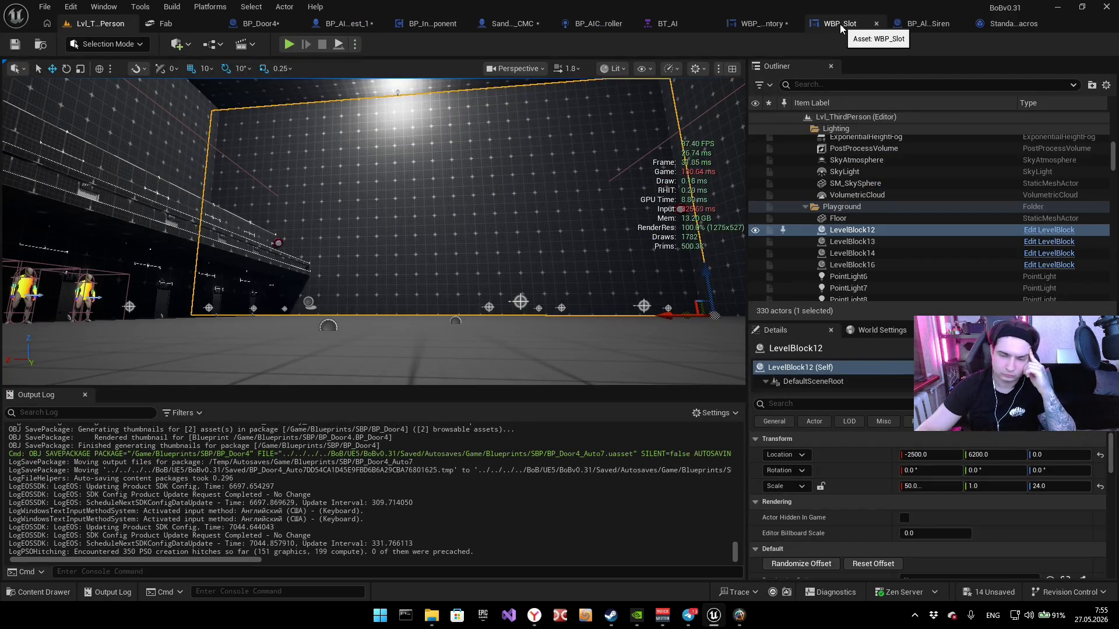
# Step: Open the Content Drawer on the Blueprints folder, then go back up to the Content root
pyautogui.hotkey('ctrl', 'space')
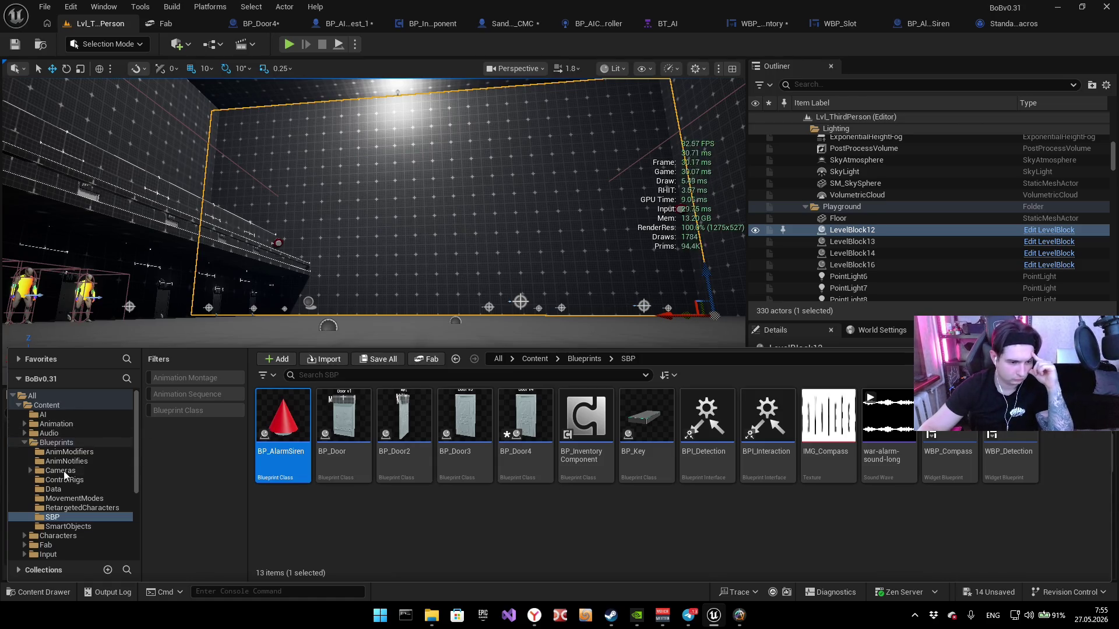
pyautogui.scroll(-3, 72, 491)
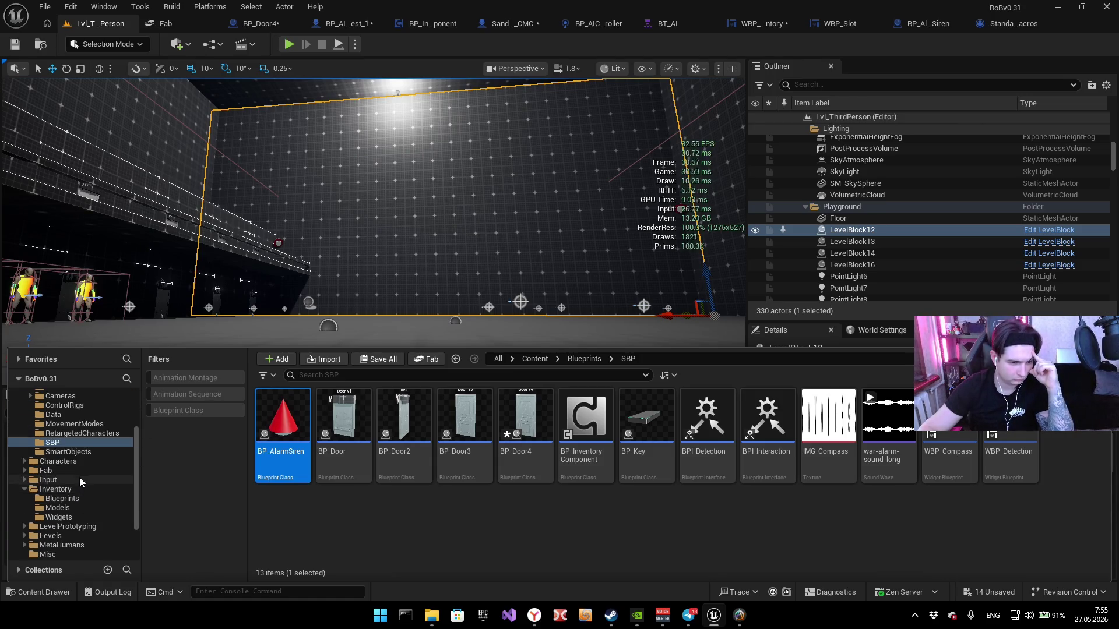
pyautogui.scroll(2, 73, 437)
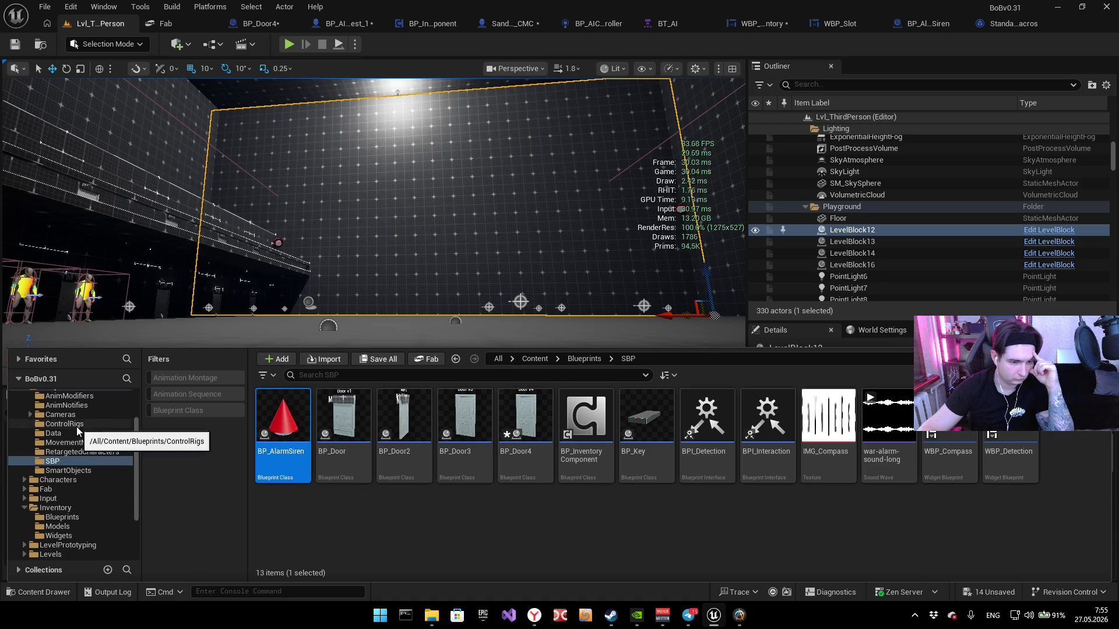
pyautogui.click(67, 405)
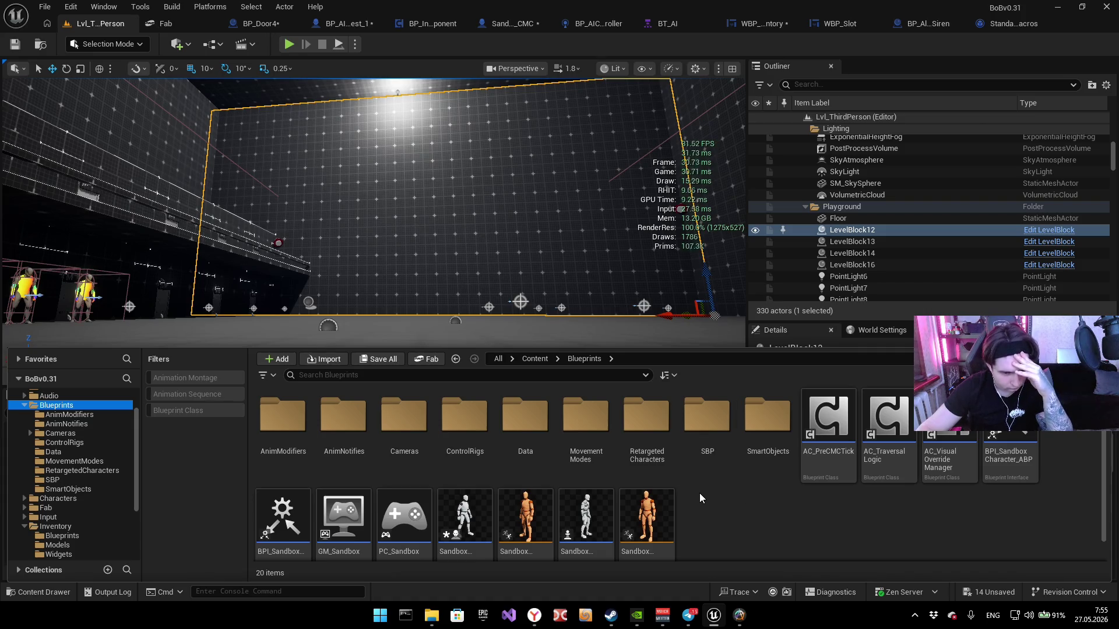
pyautogui.scroll(-1, 684, 489)
pyautogui.click(390, 375)
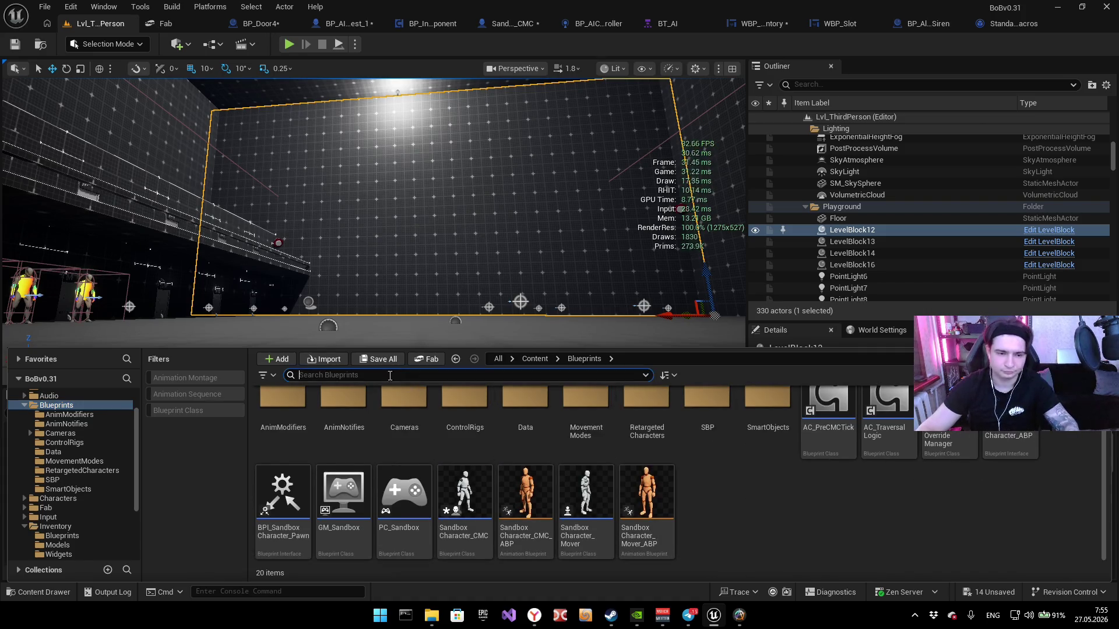
pyautogui.hotkey('alt', 'Left')
# Step: Search Content for 'ia' and reveal the IA_Dash file in Explorer
pyautogui.write('ia')
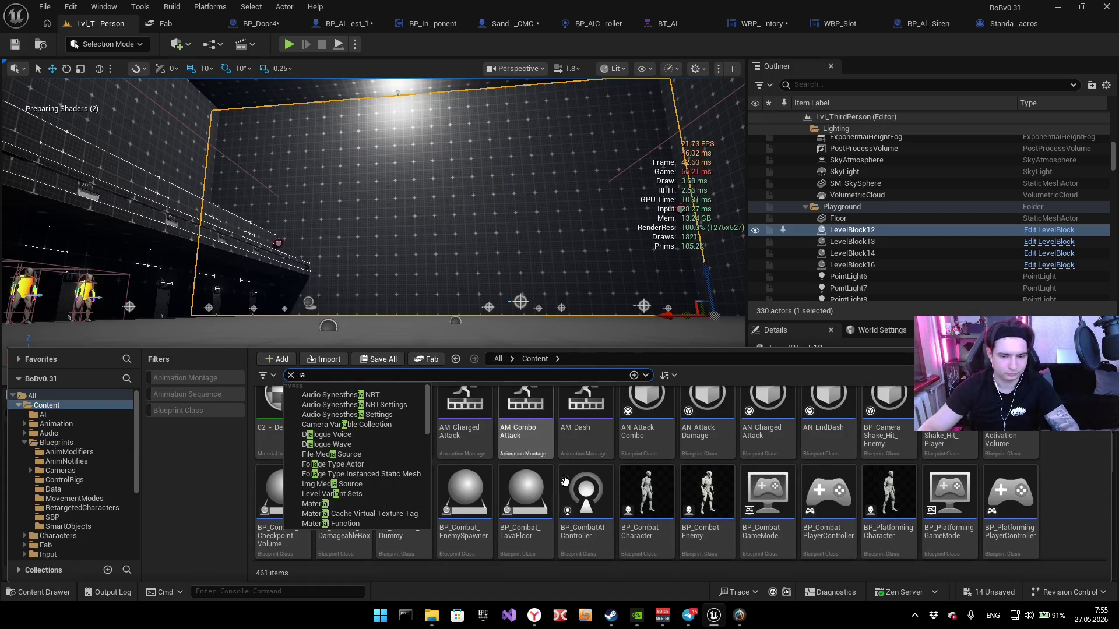
pyautogui.click(1087, 453)
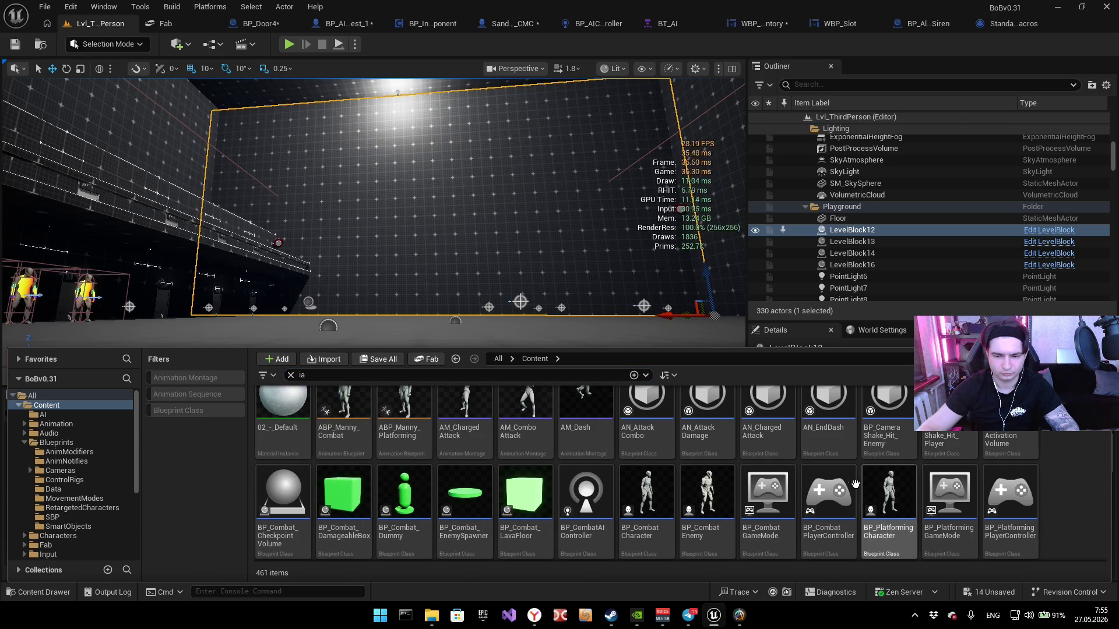
pyautogui.scroll(-2, 855, 485)
pyautogui.scroll(1, 1040, 460)
pyautogui.scroll(-4, 899, 466)
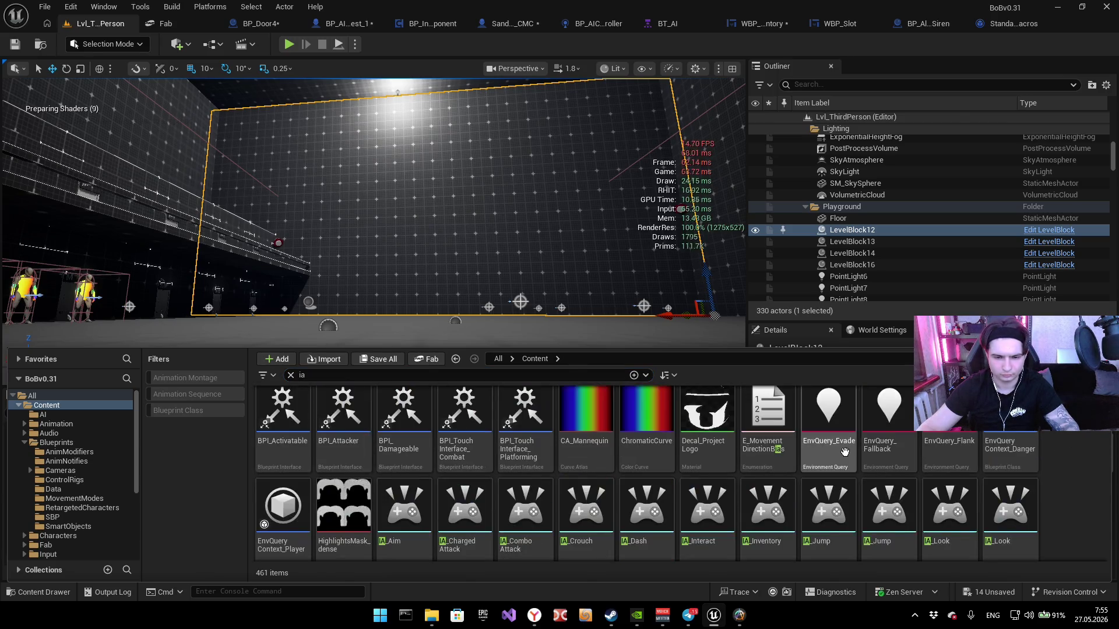
pyautogui.rightClick(647, 451)
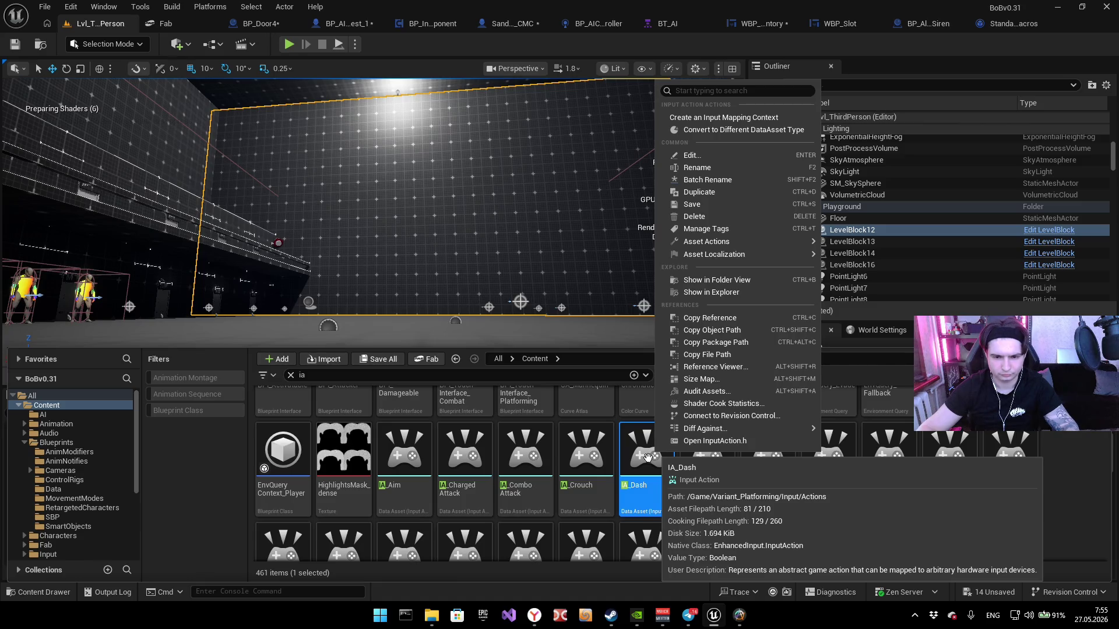
pyautogui.click(740, 291)
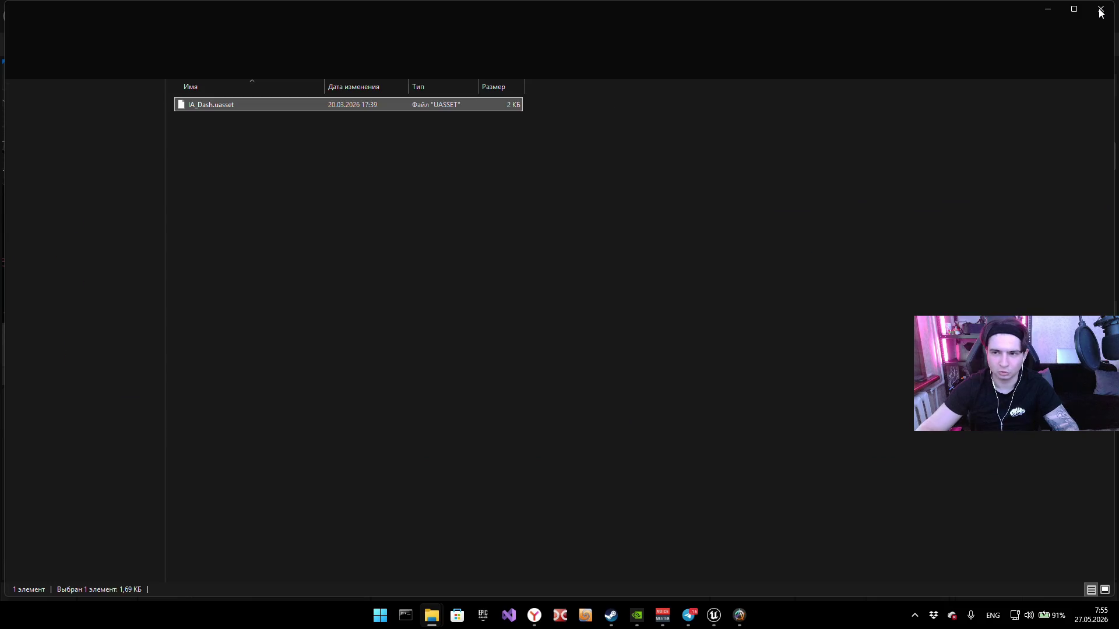
pyautogui.hotkey('alt', 'Tab')
# Step: Show IA_Dash in its content folder, then navigate back up to the Content root
pyautogui.rightClick(647, 460)
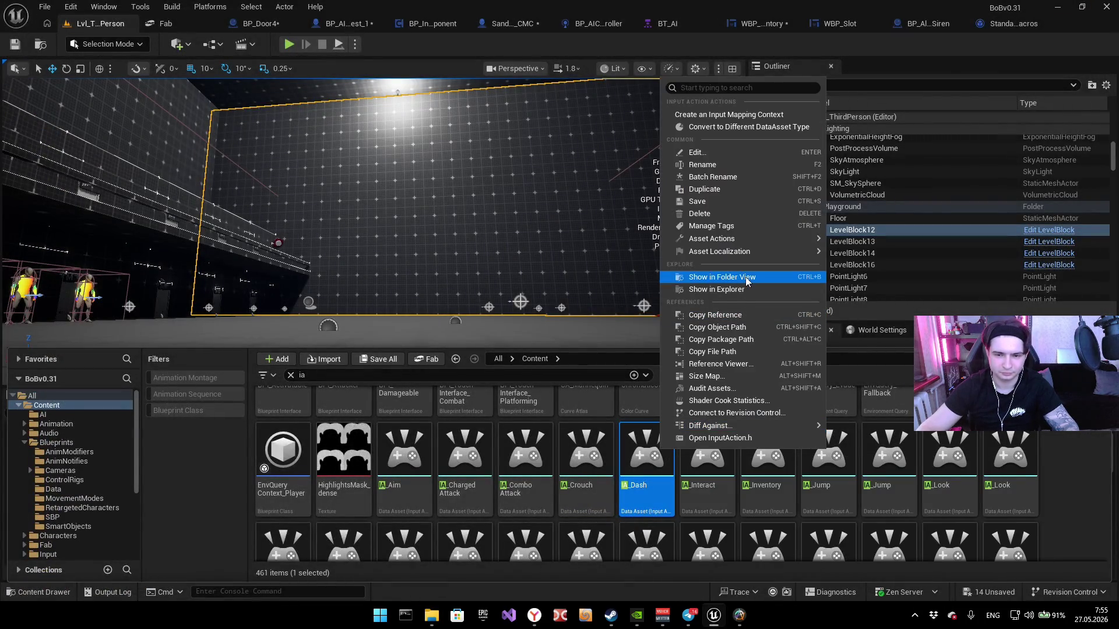
pyautogui.click(746, 279)
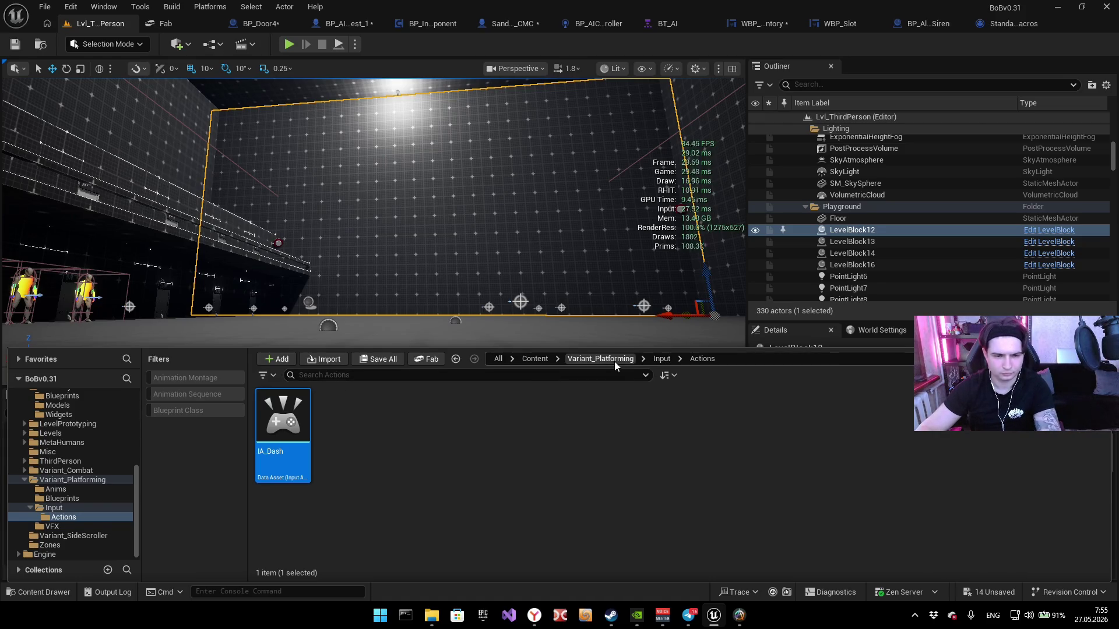
pyautogui.click(600, 359)
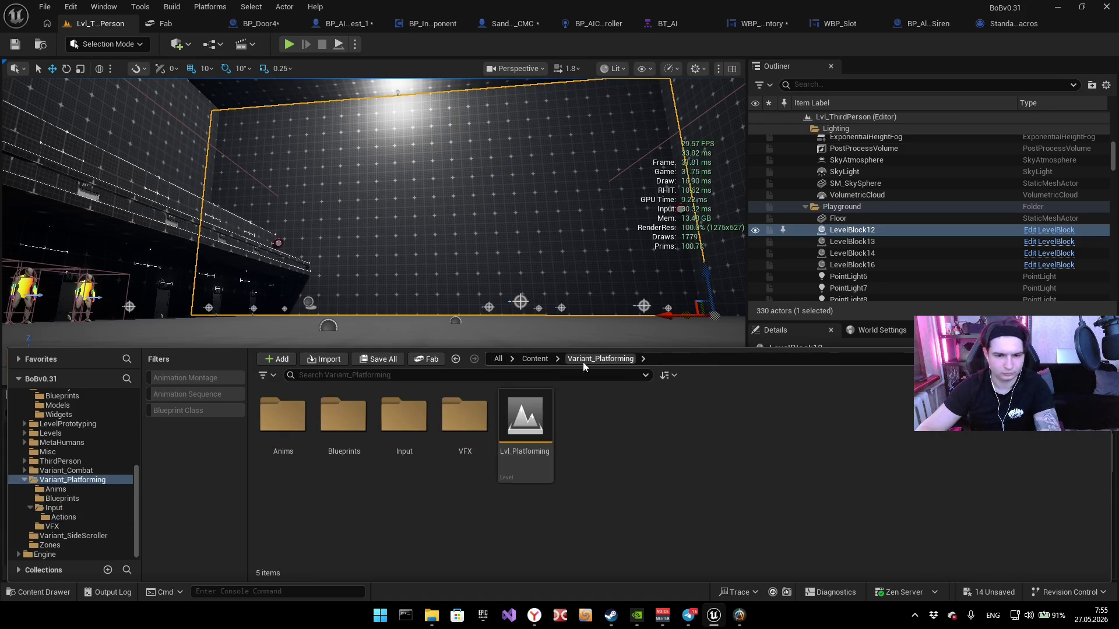
pyautogui.click(534, 359)
# Step: Search 'ia' again, show IA_StealthKill in the Input folder, and open IA_Inventory
pyautogui.click(467, 376)
pyautogui.write('ia')
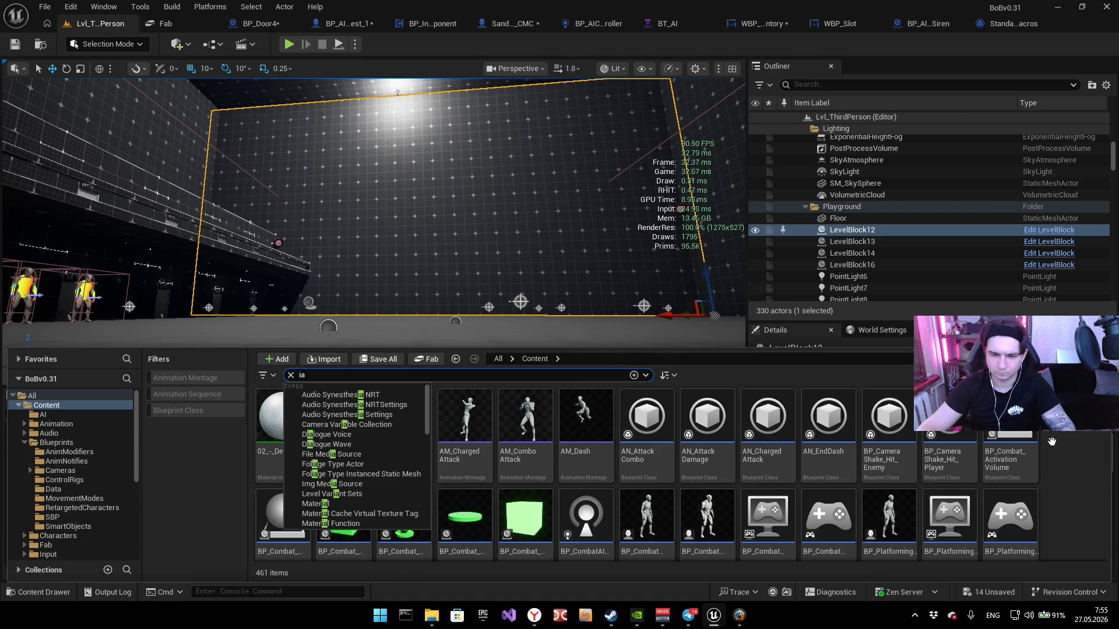
pyautogui.click(1092, 439)
pyautogui.scroll(-5, 723, 437)
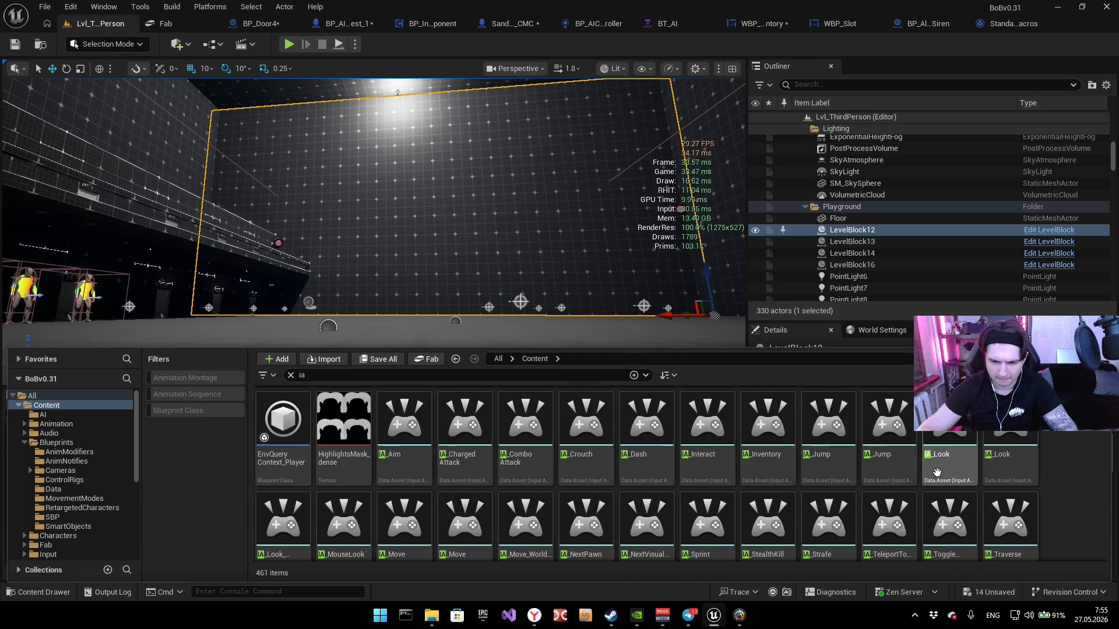
pyautogui.scroll(-1, 420, 483)
pyautogui.scroll(-4, 421, 483)
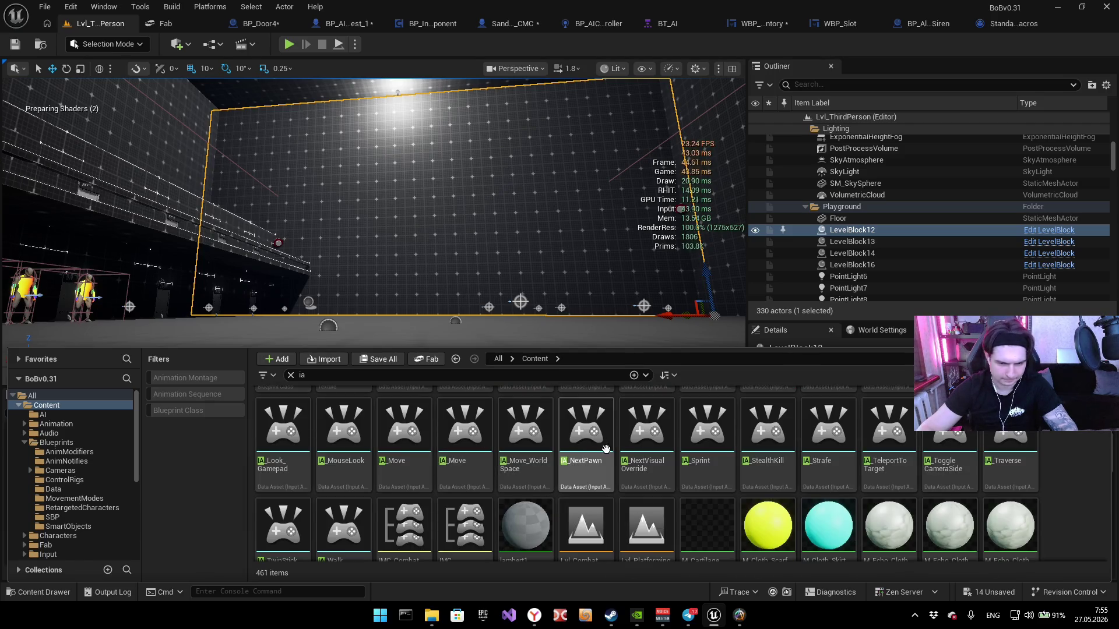
pyautogui.rightClick(765, 455)
pyautogui.click(831, 279)
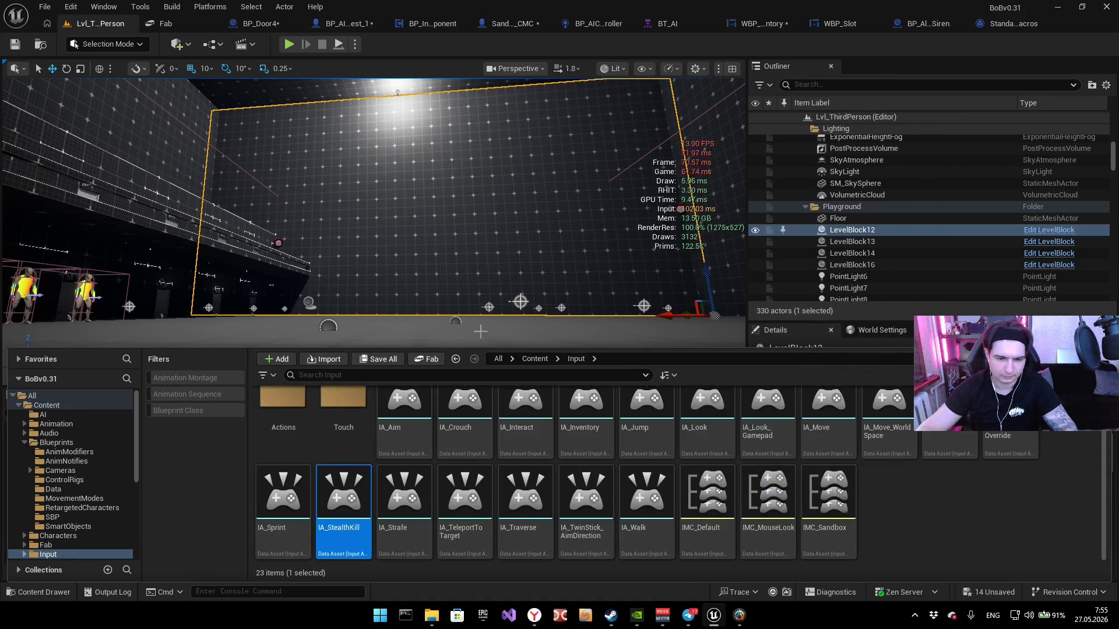
pyautogui.scroll(1, 419, 454)
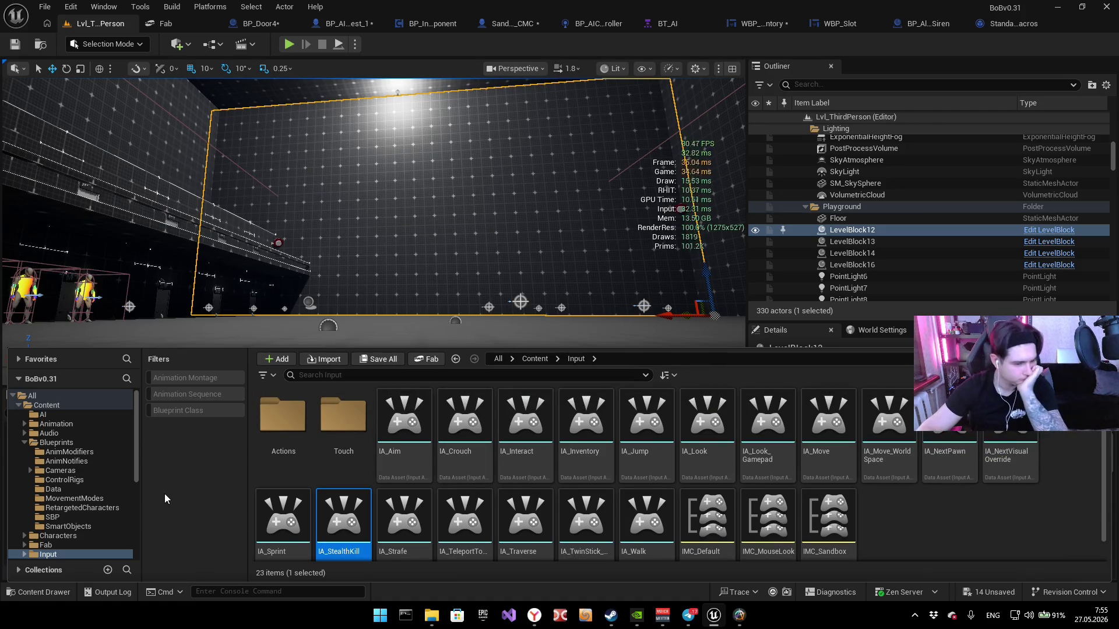
pyautogui.scroll(-1, 407, 471)
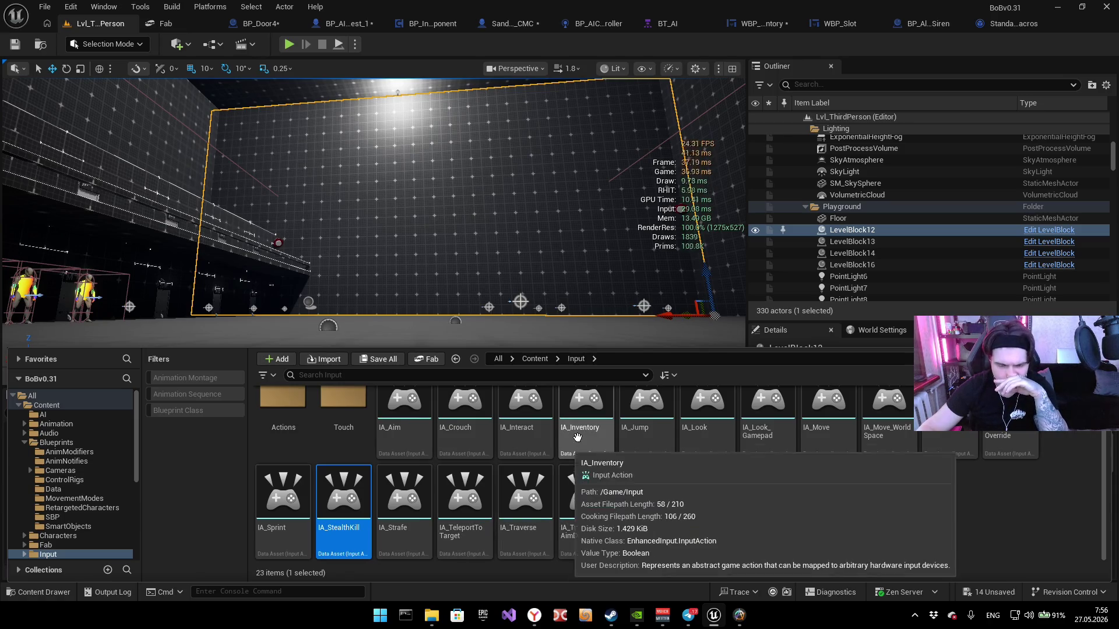
pyautogui.doubleClick(585, 408)
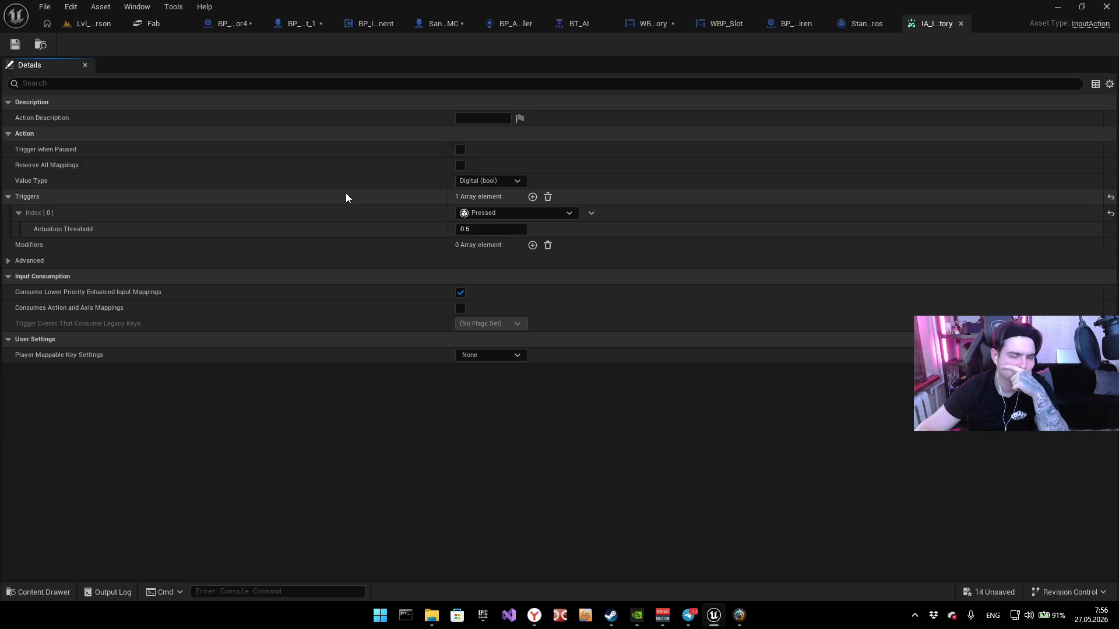
# Step: Close the IA_Inventory editor and ForEachLoop macro view, then inspect the timer and visibility nodes
pyautogui.click(960, 23)
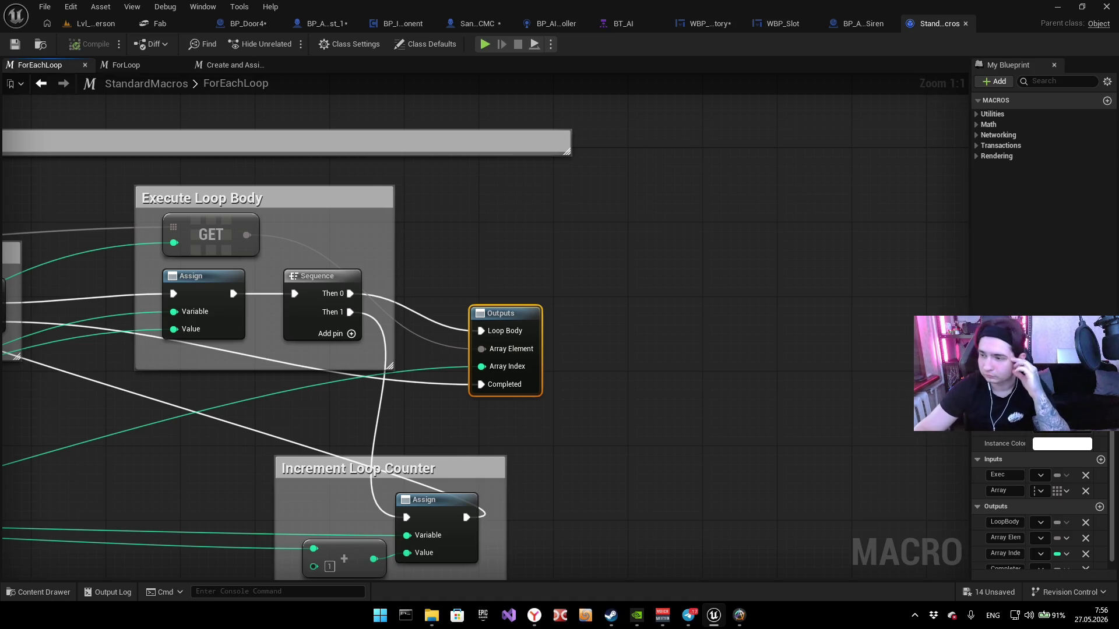
pyautogui.click(964, 24)
pyautogui.scroll(-2, 491, 225)
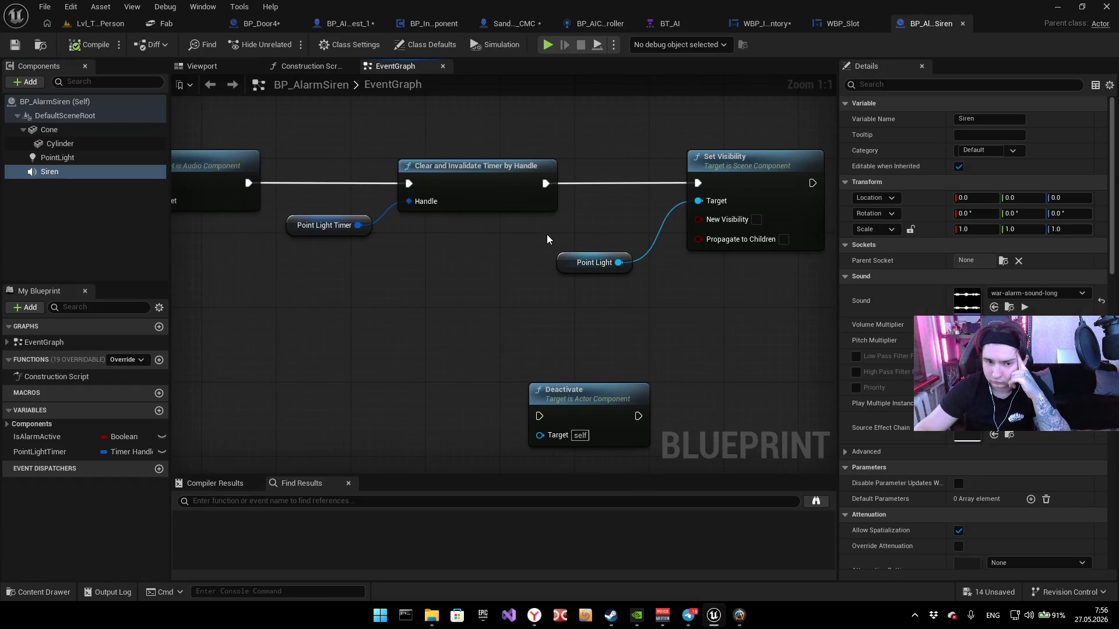
pyautogui.rightClick(568, 214)
pyautogui.press('Escape')
pyautogui.scroll(-2, 557, 249)
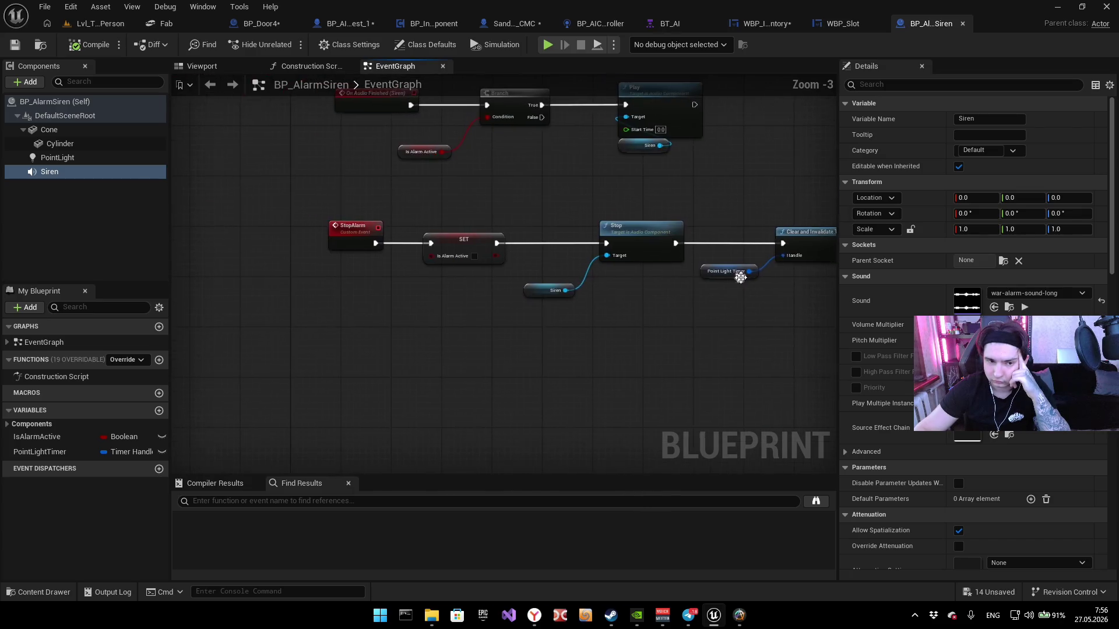
pyautogui.moveTo(685, 234)
pyautogui.mouseDown()
pyautogui.moveTo(418, 135)
pyautogui.moveTo(441, 151)
pyautogui.moveTo(477, 291)
pyautogui.mouseUp()
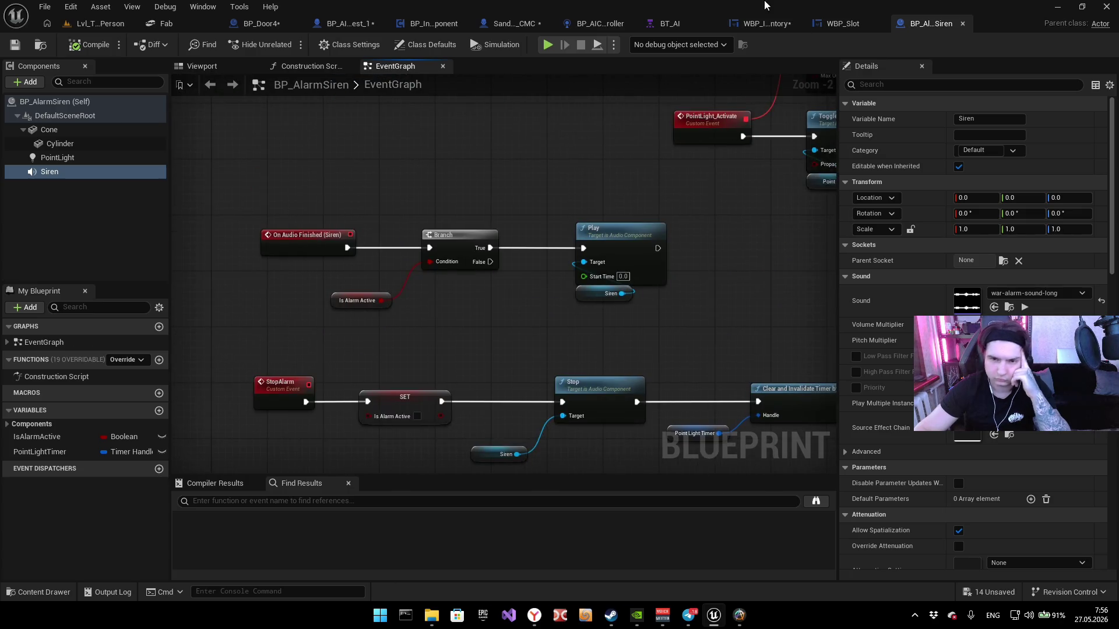
# Step: Browse the WBP_Slot and WBP_Inventory graphs before bringing up BP_InventoryComponent's event graph
pyautogui.click(827, 23)
pyautogui.moveTo(902, 113); pyautogui.dragTo(791, 116)
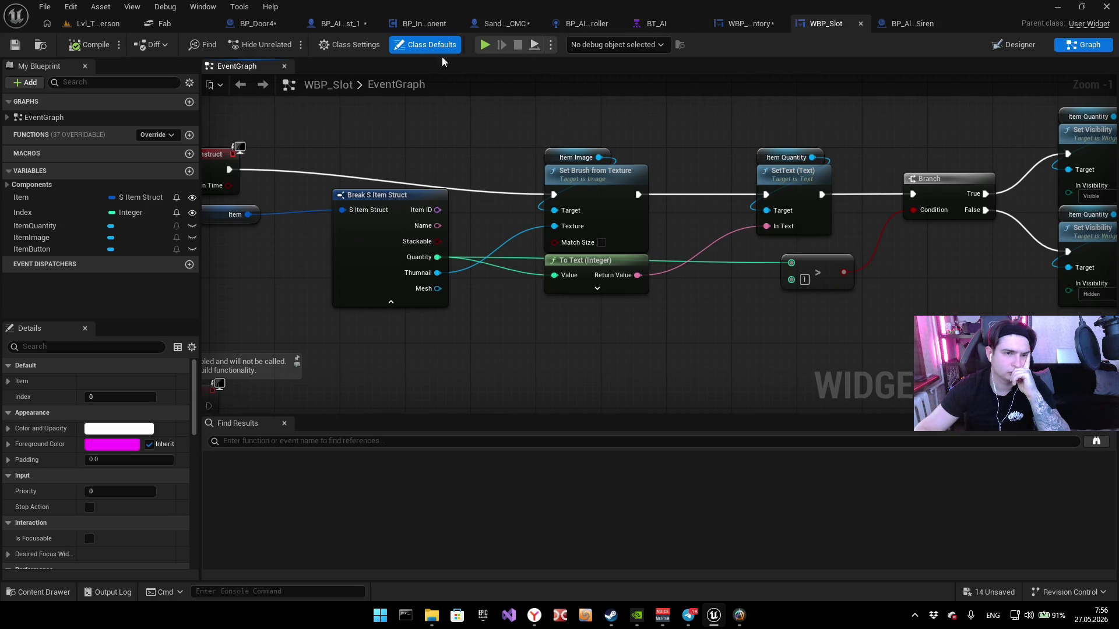
pyautogui.click(751, 24)
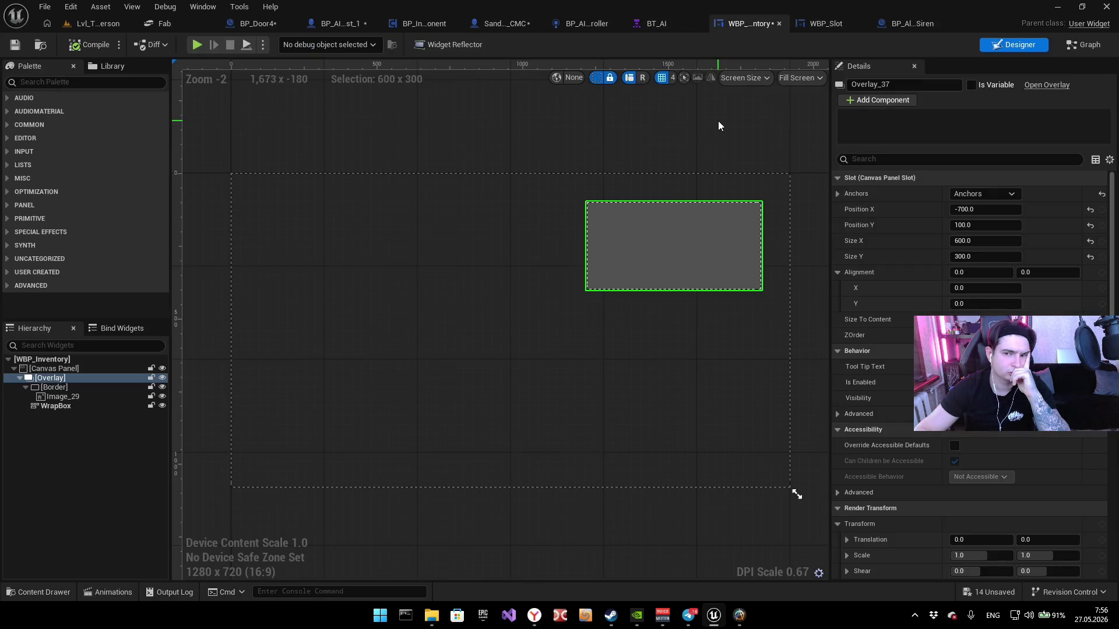
pyautogui.click(1083, 44)
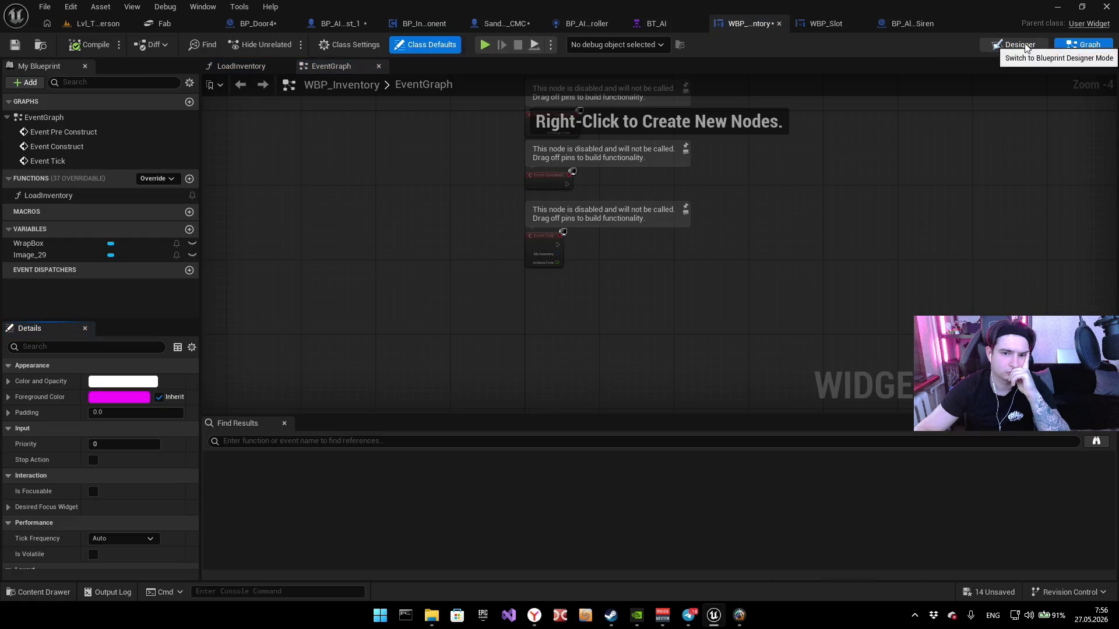
pyautogui.click(340, 23)
pyautogui.click(417, 24)
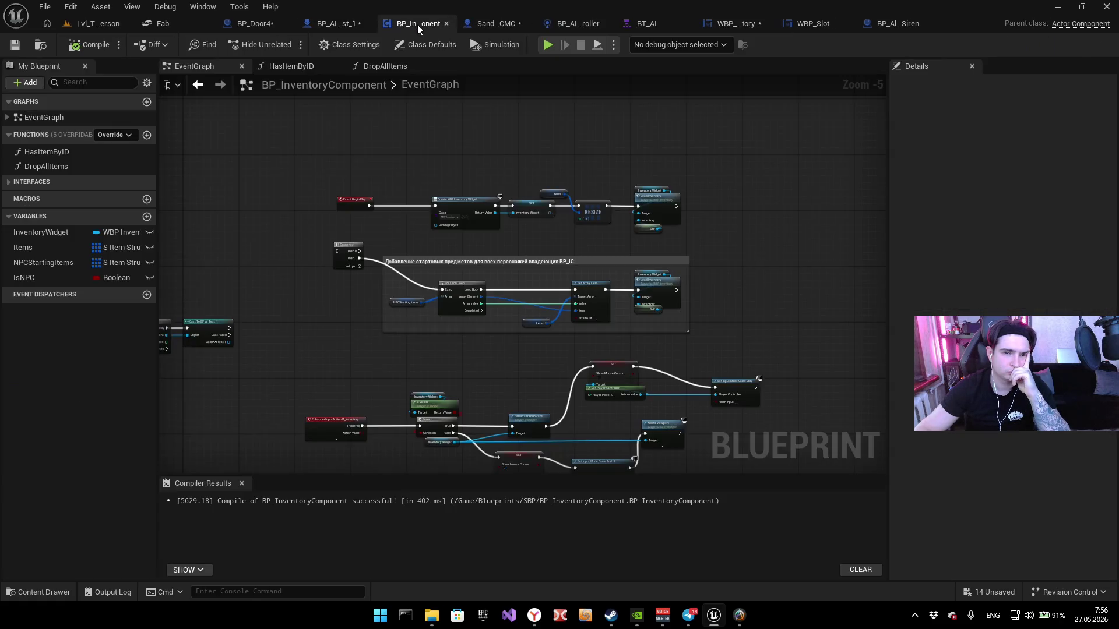
# Step: Navigate to the IA_Inventory event's toggle branch and select the Inventory Widget getter
pyautogui.scroll(3, 588, 243)
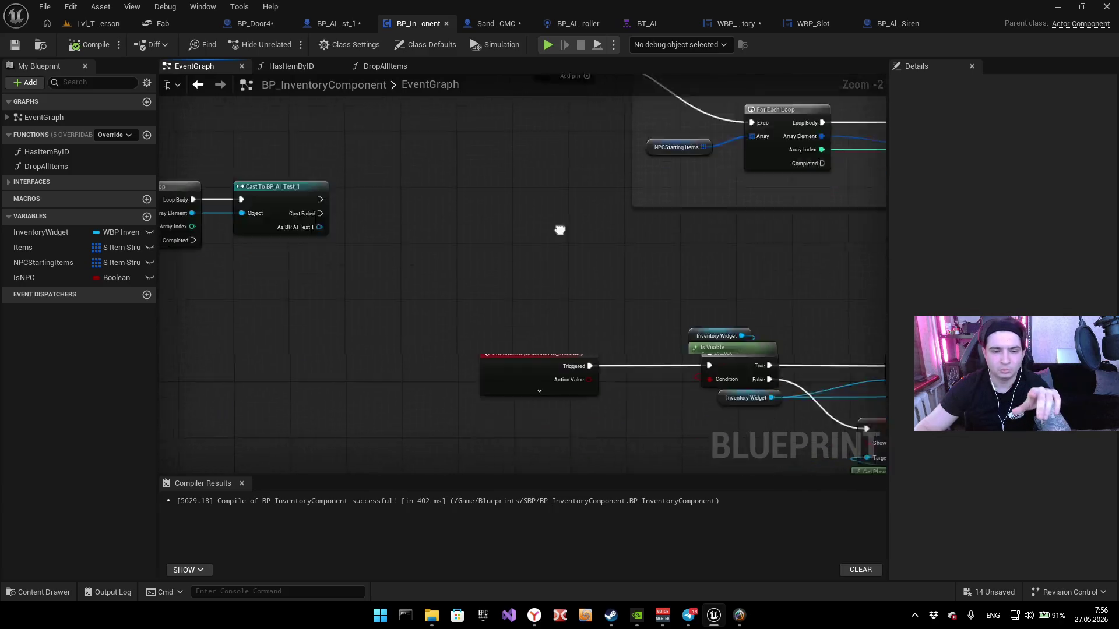
pyautogui.moveTo(607, 217); pyautogui.dragTo(520, 171)
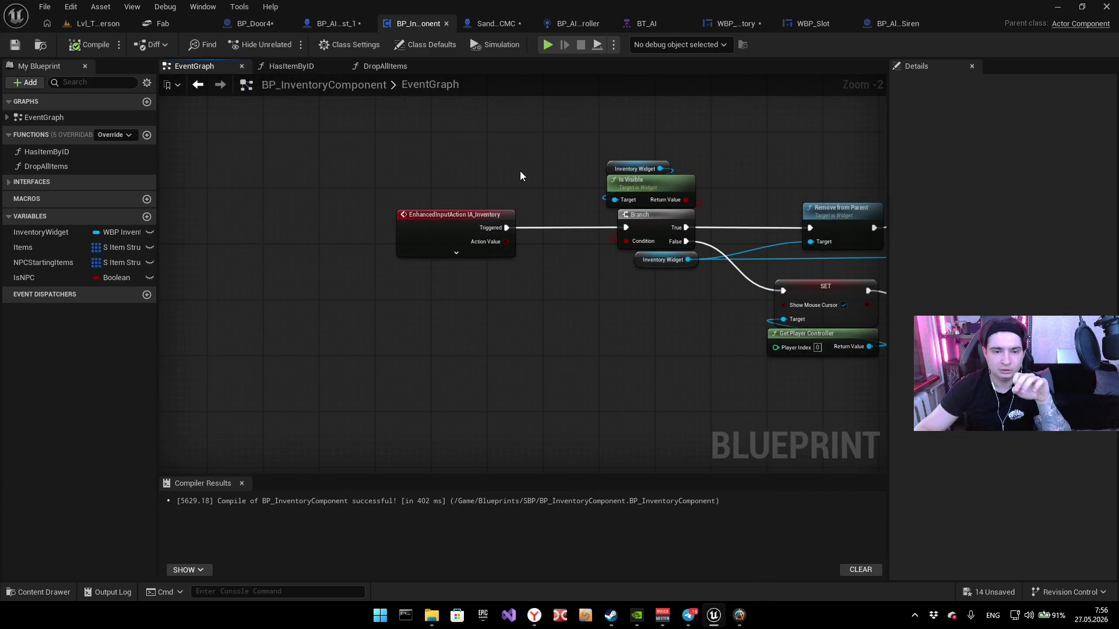
pyautogui.click(469, 222)
pyautogui.moveTo(469, 222); pyautogui.dragTo(560, 165)
pyautogui.scroll(1, 559, 164)
pyautogui.scroll(-4, 471, 180)
pyautogui.scroll(3, 293, 182)
pyautogui.moveTo(293, 182); pyautogui.dragTo(437, 224)
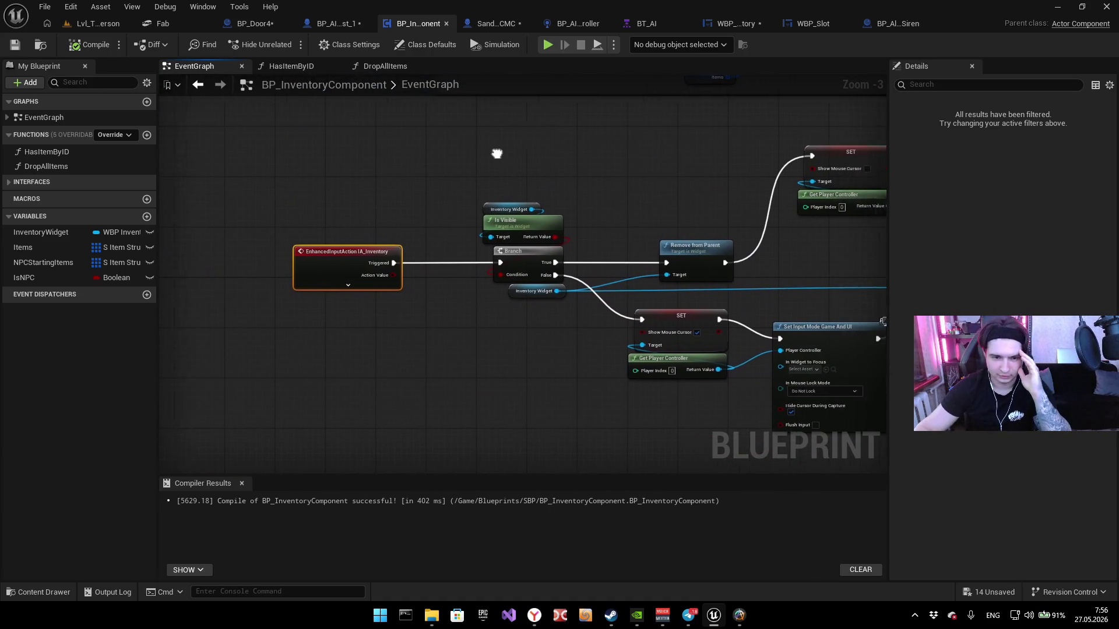
pyautogui.scroll(3, 498, 155)
pyautogui.moveTo(378, 149)
pyautogui.mouseDown()
pyautogui.moveTo(533, 202)
pyautogui.moveTo(523, 150)
pyautogui.moveTo(486, 163)
pyautogui.moveTo(547, 178)
pyautogui.mouseUp()
pyautogui.click(429, 124)
# Step: Review the mouse-cursor setters, Add to Viewport and Is Visible branch, then return to BP_AI_Test_1
pyautogui.moveTo(593, 236)
pyautogui.mouseDown()
pyautogui.moveTo(525, 239)
pyautogui.moveTo(460, 275)
pyautogui.mouseUp()
pyautogui.moveTo(480, 207)
pyautogui.mouseDown()
pyautogui.moveTo(499, 212)
pyautogui.moveTo(452, 203)
pyautogui.moveTo(432, 227)
pyautogui.mouseUp()
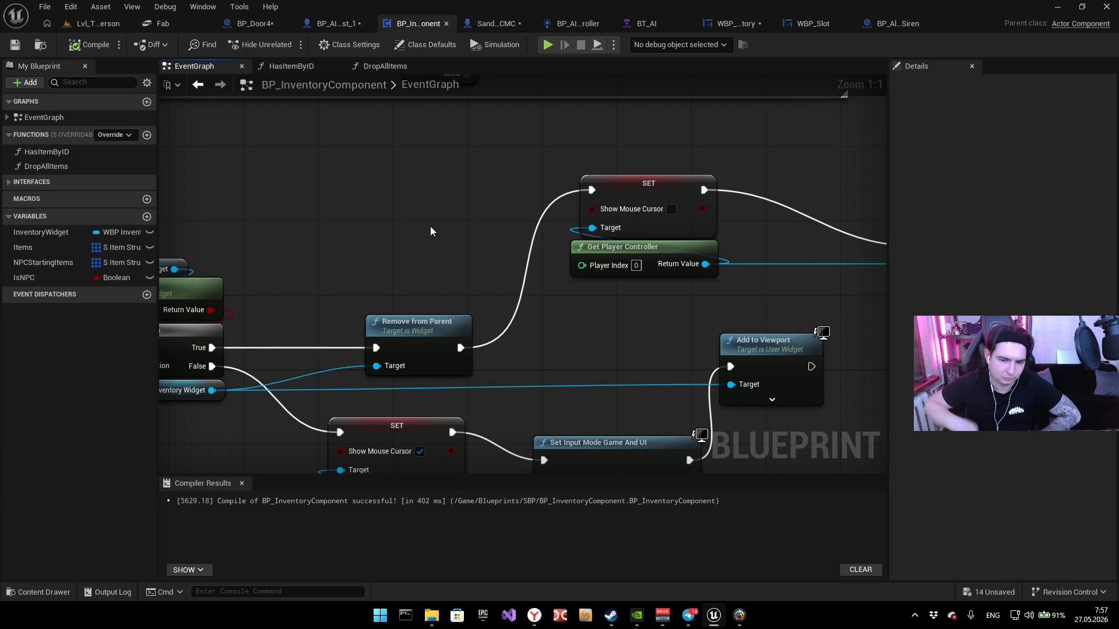
pyautogui.moveTo(430, 226)
pyautogui.mouseDown()
pyautogui.moveTo(361, 121)
pyautogui.moveTo(335, 121)
pyautogui.mouseUp()
pyautogui.moveTo(386, 268)
pyautogui.mouseDown()
pyautogui.moveTo(658, 237)
pyautogui.moveTo(647, 237)
pyautogui.moveTo(632, 277)
pyautogui.mouseUp()
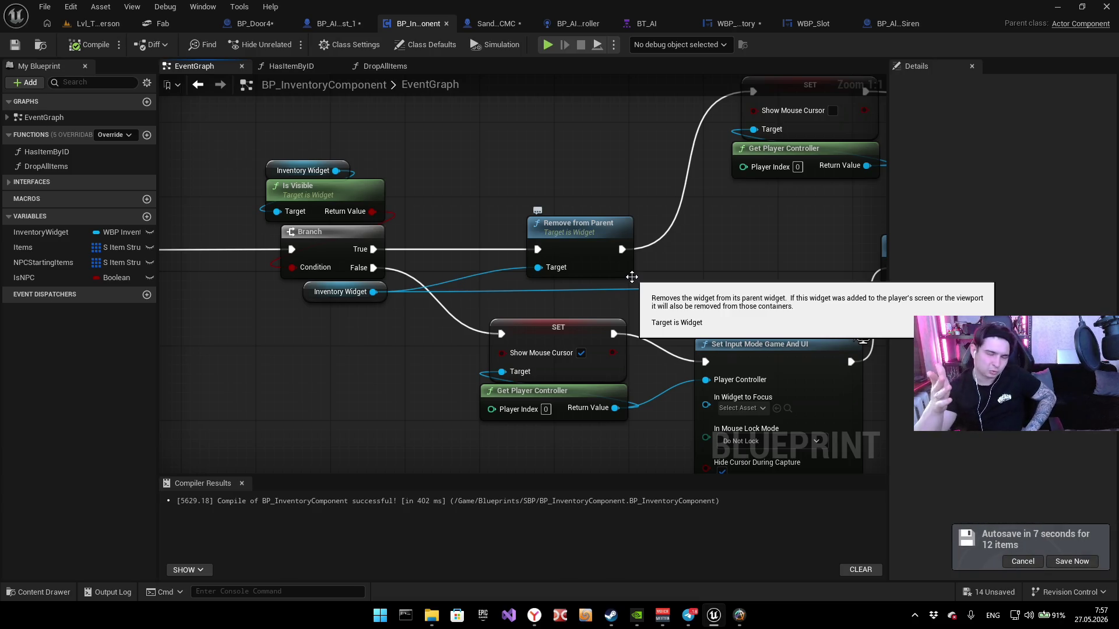
pyautogui.click(337, 23)
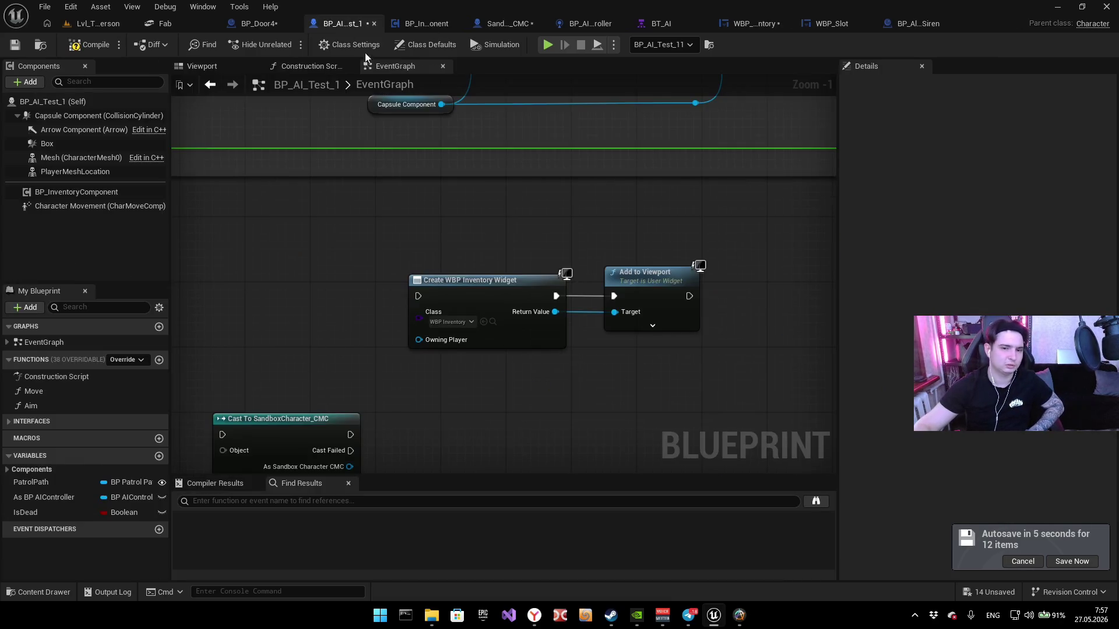
# Step: Add a Cast To BP_AI_Test_1 node to the event graph
pyautogui.moveTo(566, 208); pyautogui.dragTo(477, 180)
pyautogui.rightClick(455, 258)
pyautogui.click(438, 164)
pyautogui.rightClick(412, 210)
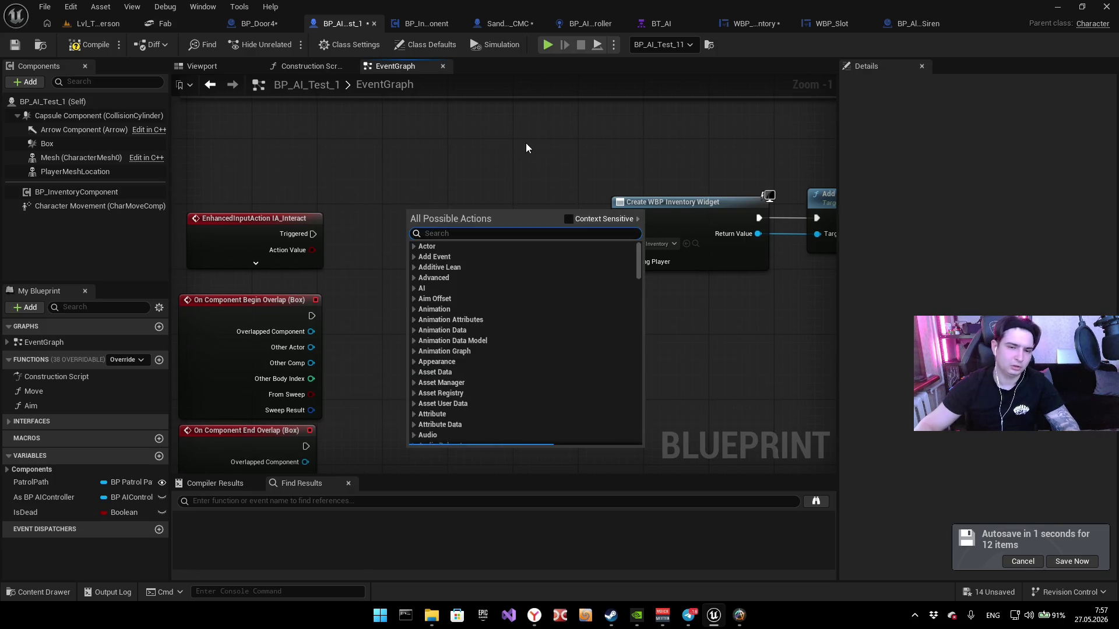
pyautogui.write('cast to bp_')
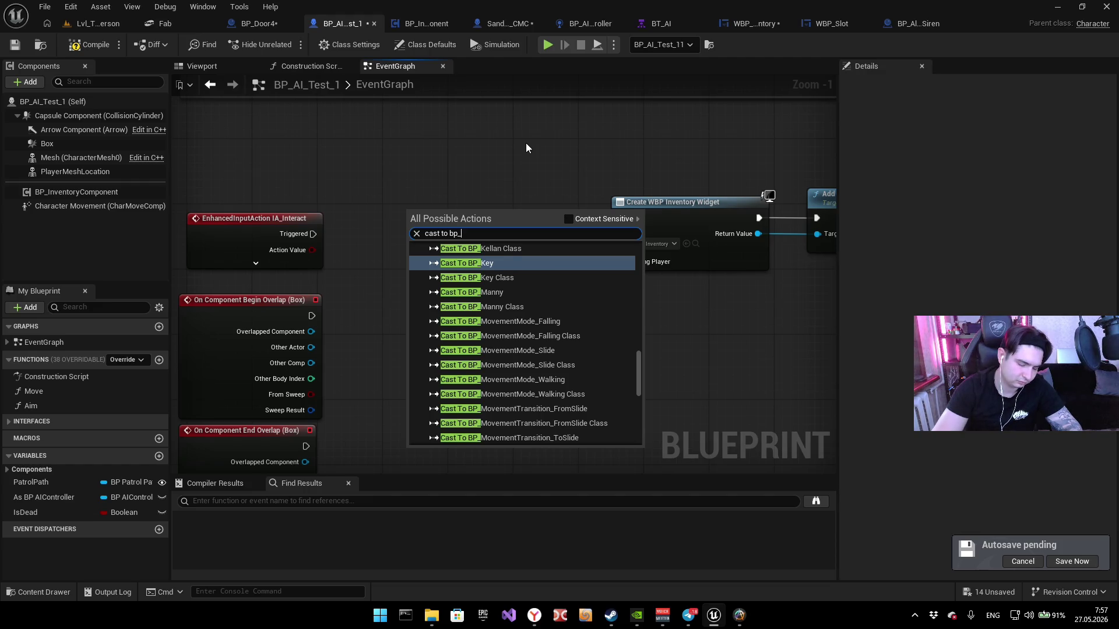
pyautogui.write('ai_te')
pyautogui.press('Return')
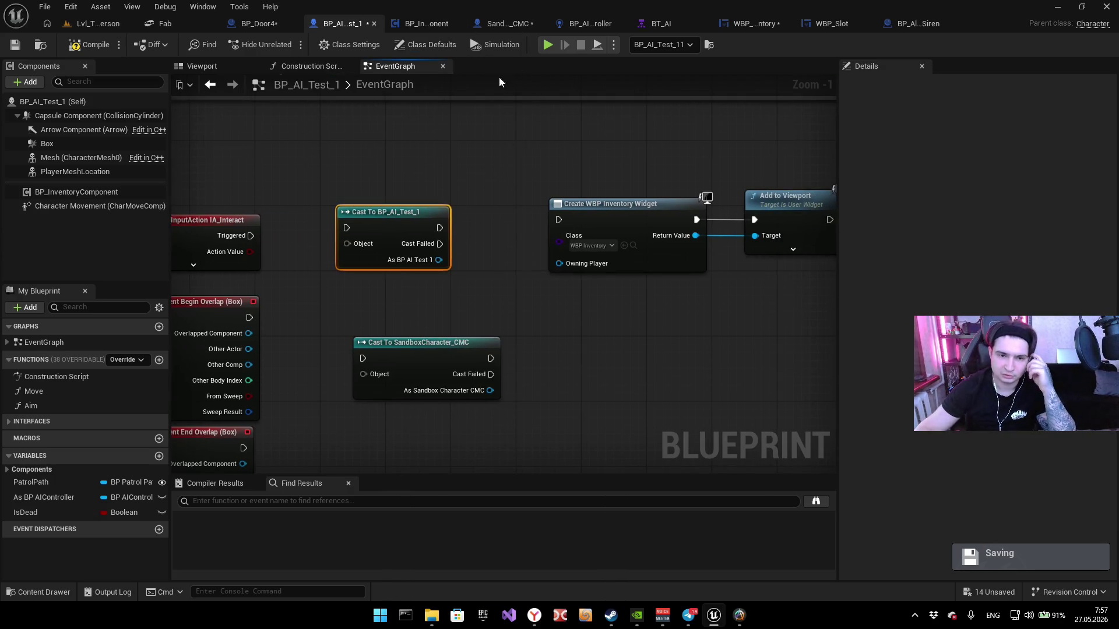
# Step: Check BP_InventoryComponent's toggle nodes, then add two Inventory Widget getters from the cast's output
pyautogui.click(417, 26)
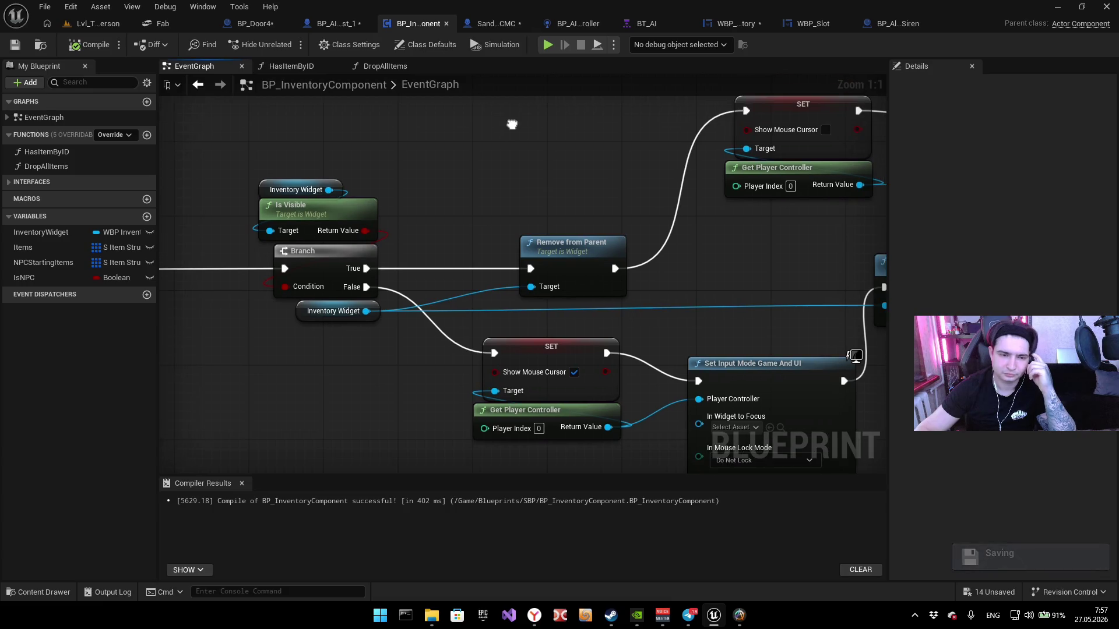
pyautogui.moveTo(508, 130); pyautogui.dragTo(603, 118)
pyautogui.click(331, 25)
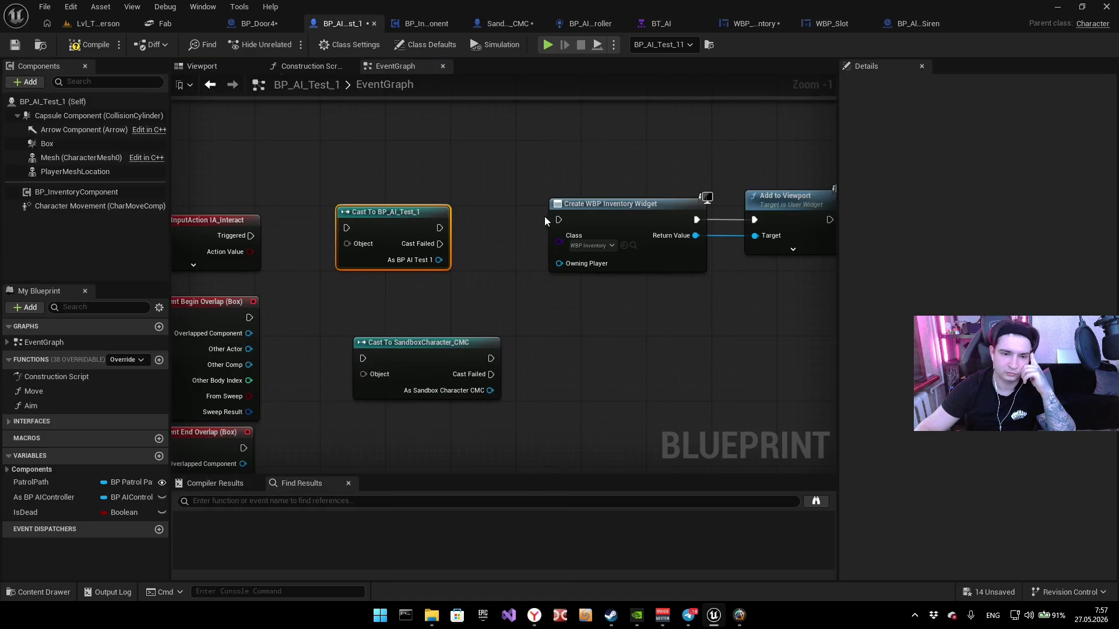
pyautogui.moveTo(400, 230); pyautogui.dragTo(526, 292)
pyautogui.write('inven')
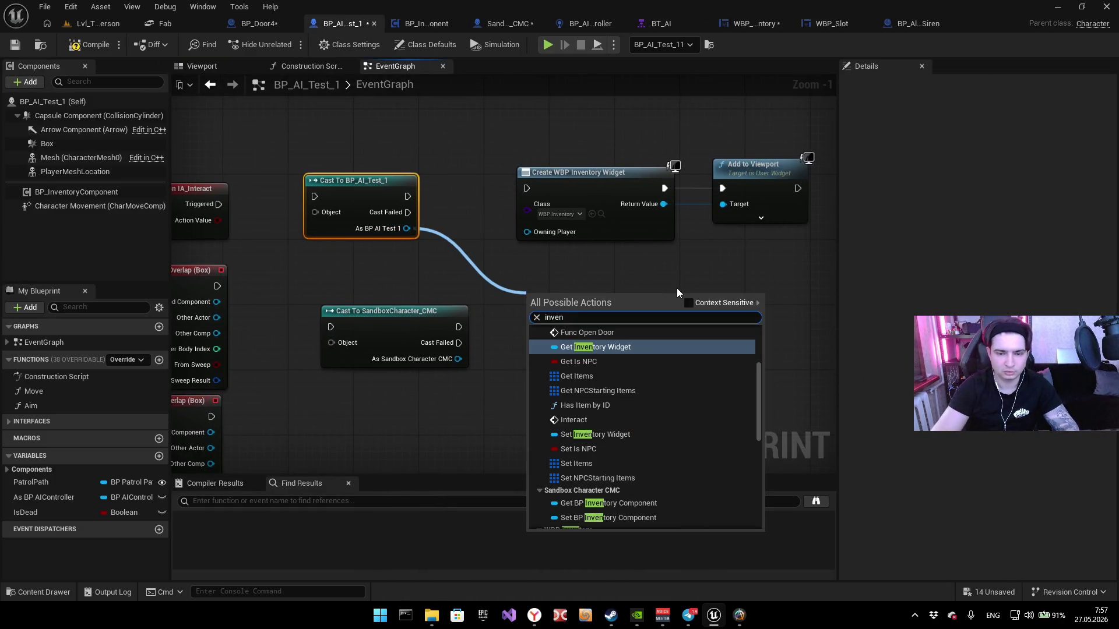
pyautogui.press('Return')
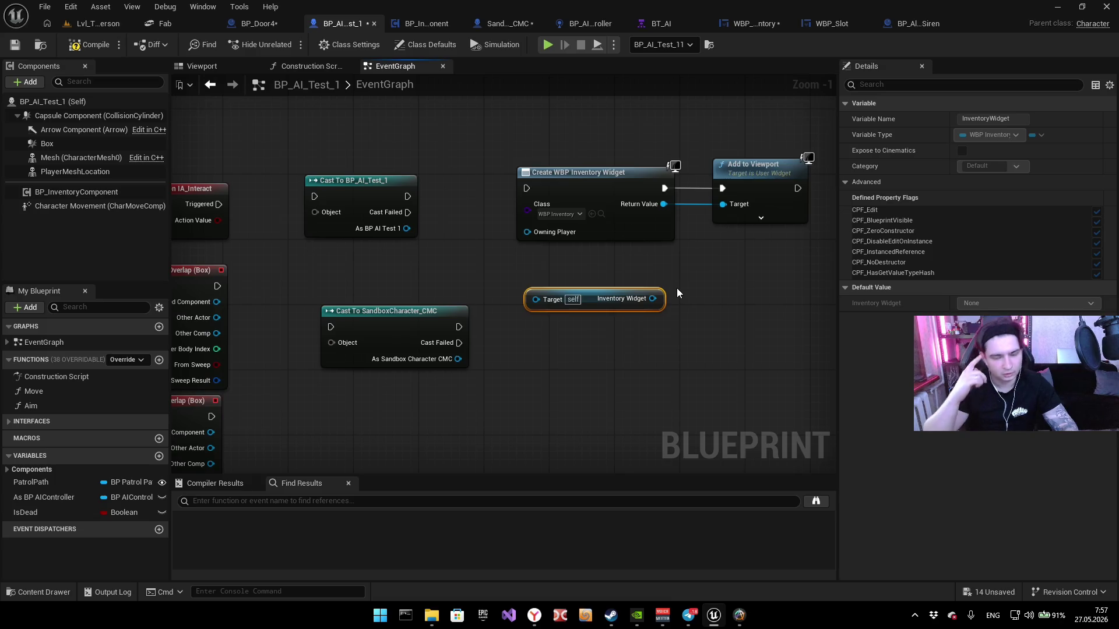
pyautogui.moveTo(340, 200)
pyautogui.mouseDown()
pyautogui.moveTo(537, 320)
pyautogui.moveTo(356, 187)
pyautogui.mouseUp()
pyautogui.moveTo(423, 220); pyautogui.dragTo(566, 354)
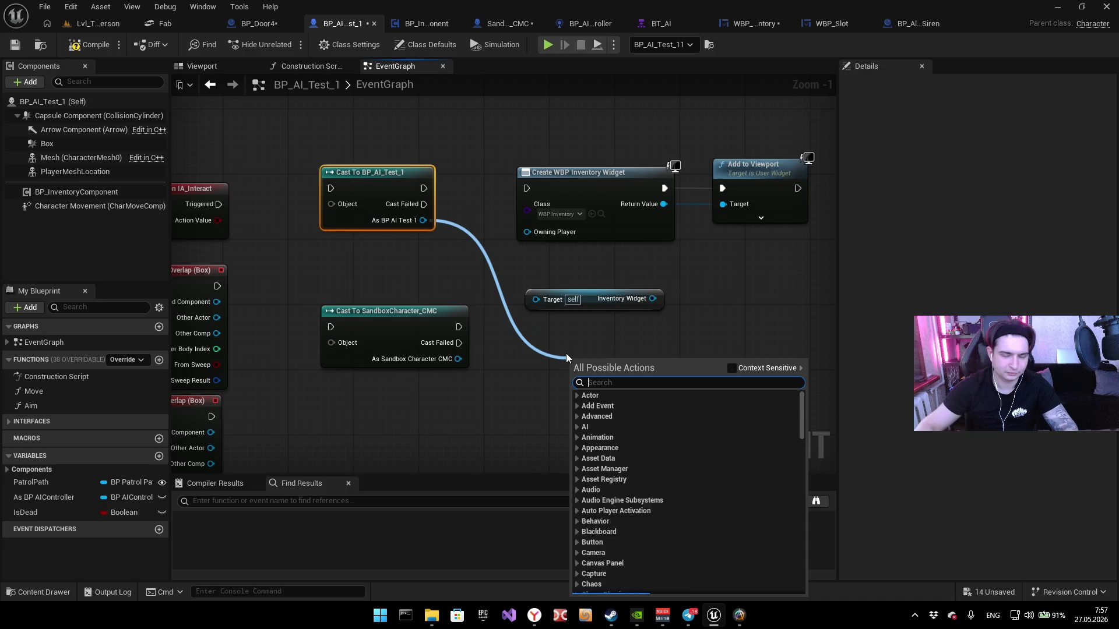
pyautogui.write('invent')
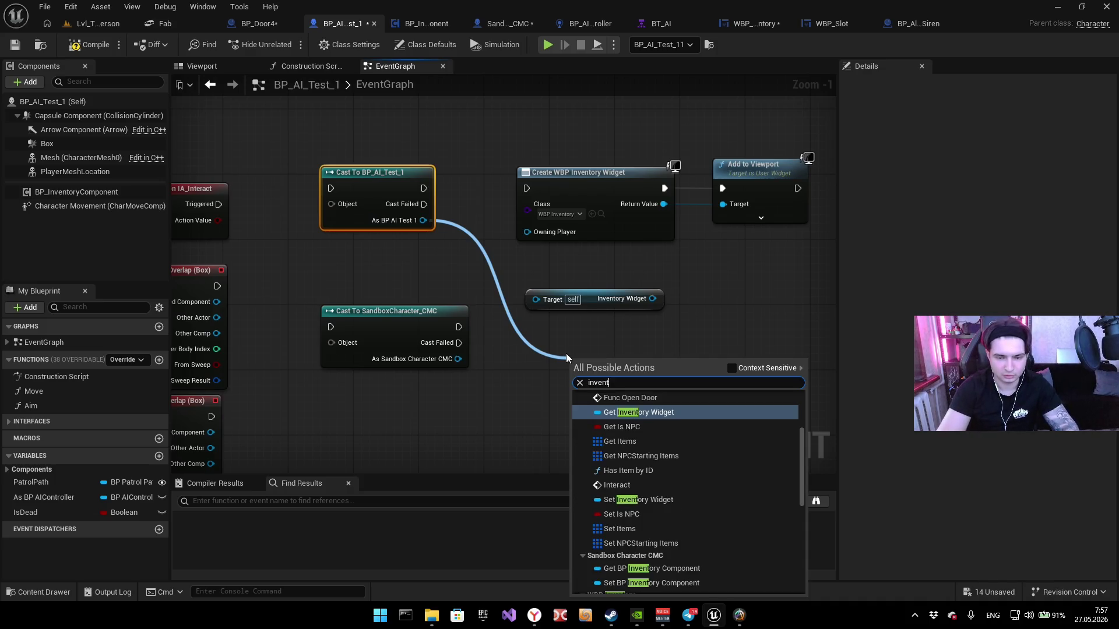
pyautogui.write('ory w')
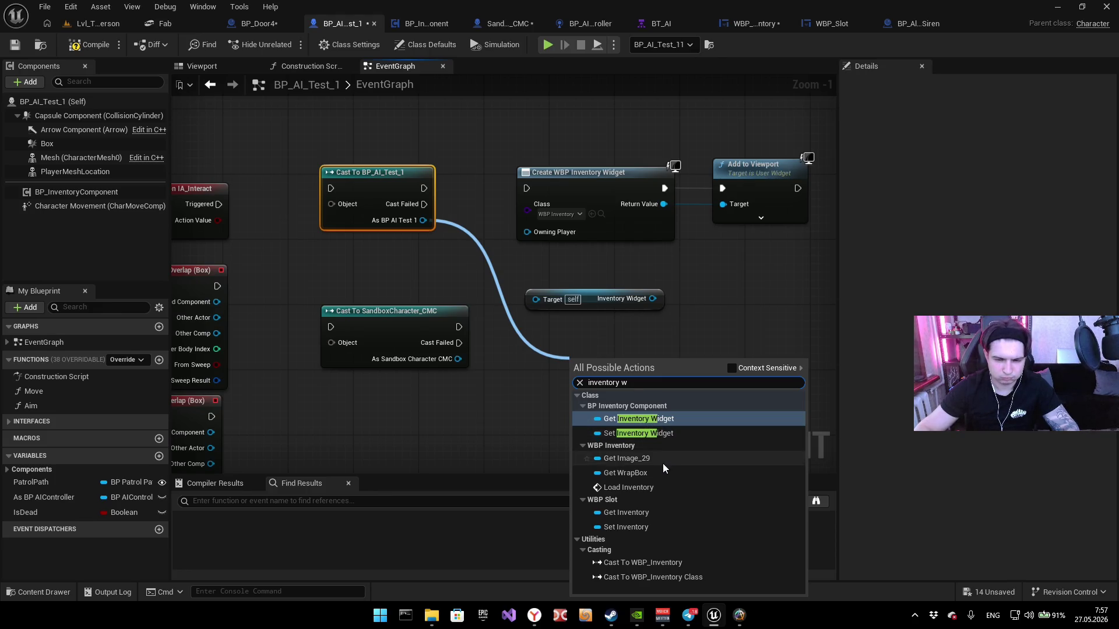
pyautogui.click(670, 418)
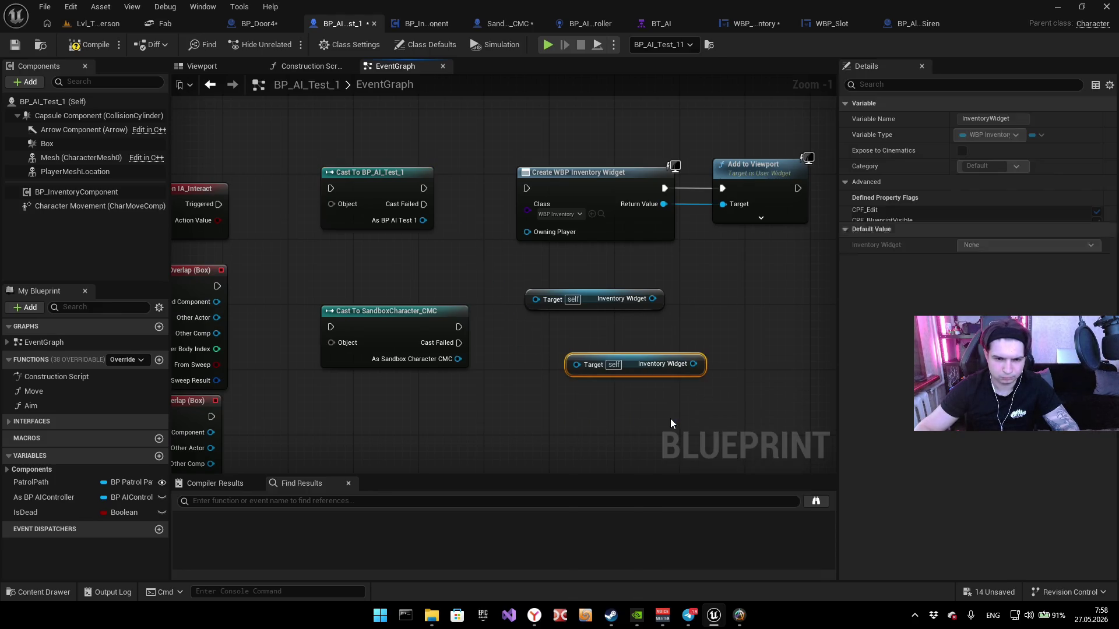
pyautogui.moveTo(346, 227); pyautogui.dragTo(513, 266)
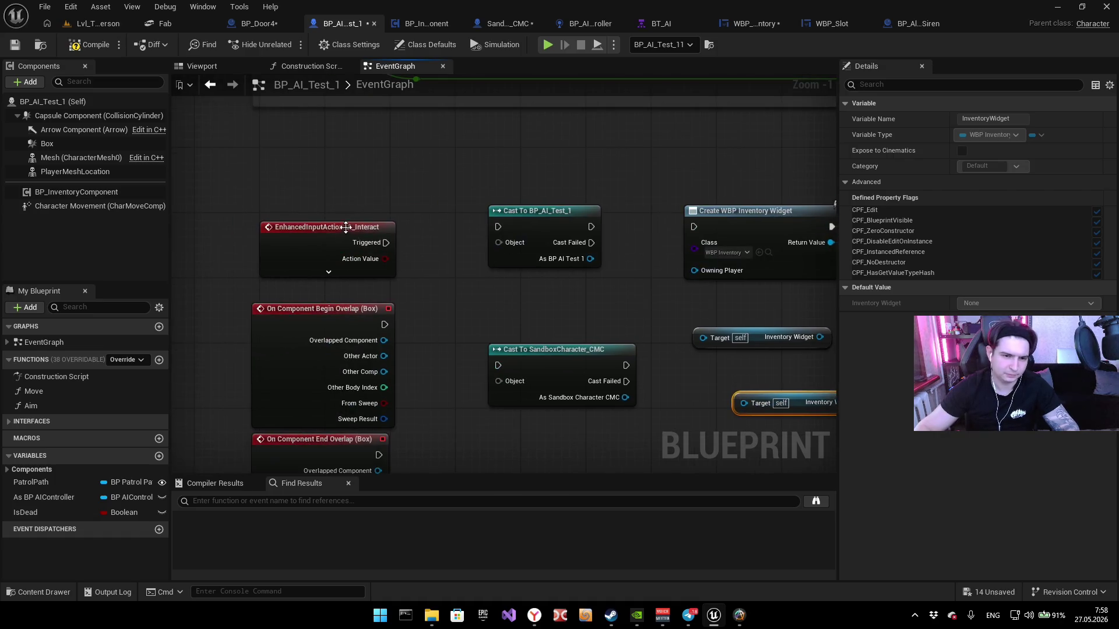
# Step: Add a Get All Actors Of Class node set to BP AI Test 1 and continue execution from it
pyautogui.click(518, 296)
pyautogui.rightClick(518, 296)
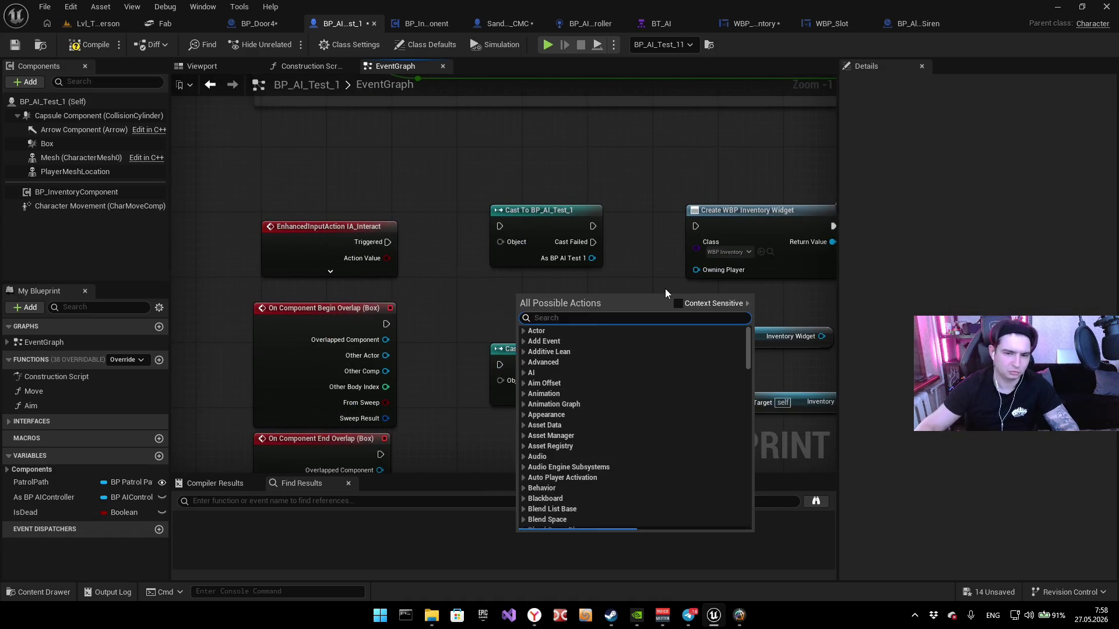
pyautogui.write('get all actors o')
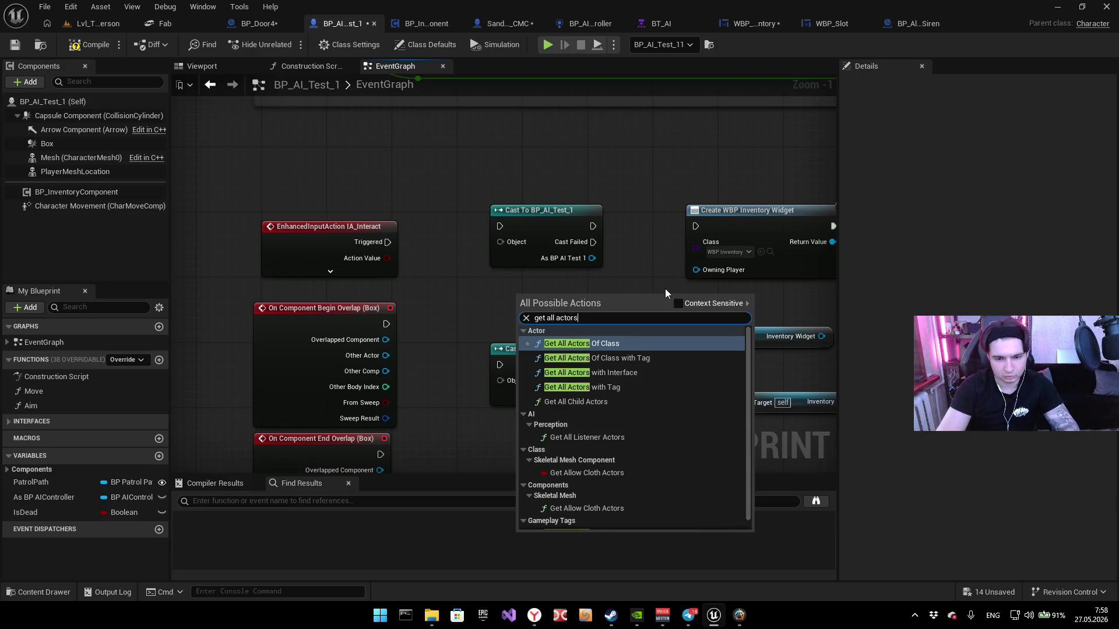
pyautogui.press('Return')
pyautogui.moveTo(617, 304); pyautogui.dragTo(617, 290)
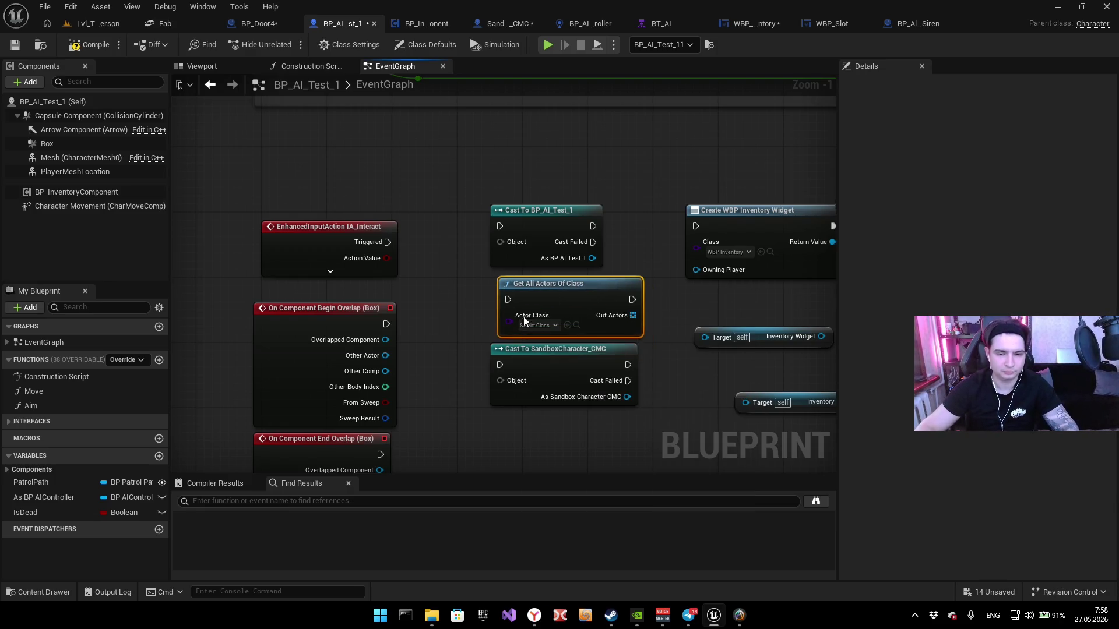
pyautogui.click(534, 326)
pyautogui.click(567, 588)
pyautogui.moveTo(374, 256)
pyautogui.mouseDown()
pyautogui.moveTo(533, 306)
pyautogui.moveTo(376, 272)
pyautogui.mouseUp()
# Step: Link the For Each Loop's Array Element to the getter's target, then view BP_InventoryComponent's graph
pyautogui.moveTo(431, 299); pyautogui.dragTo(324, 286)
pyautogui.rightClick(632, 360)
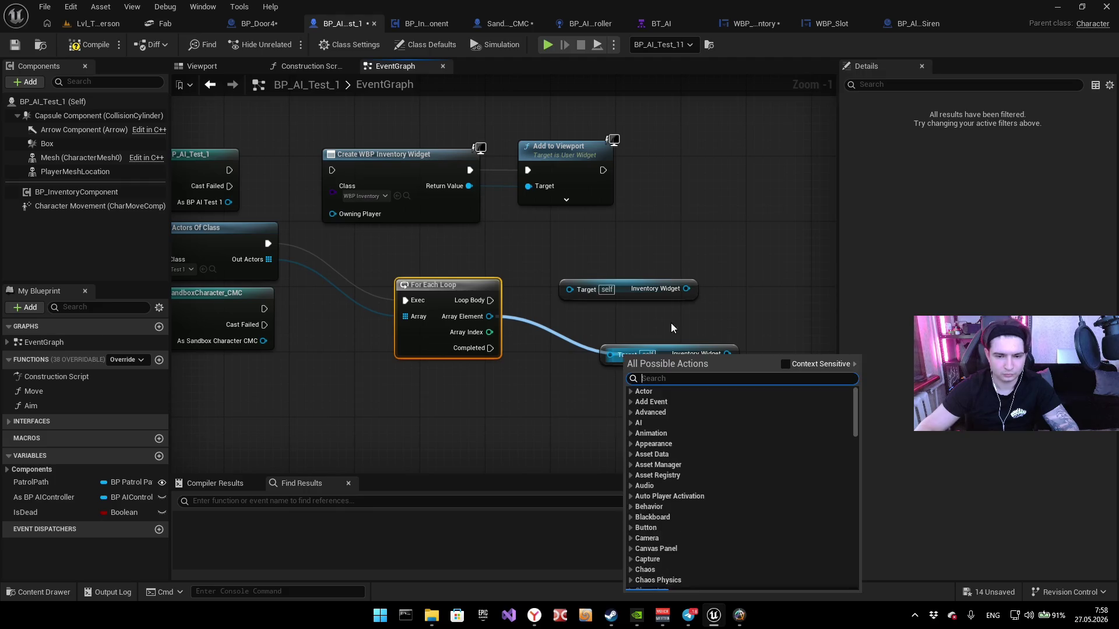
pyautogui.click(603, 352)
pyautogui.moveTo(602, 352); pyautogui.dragTo(489, 317)
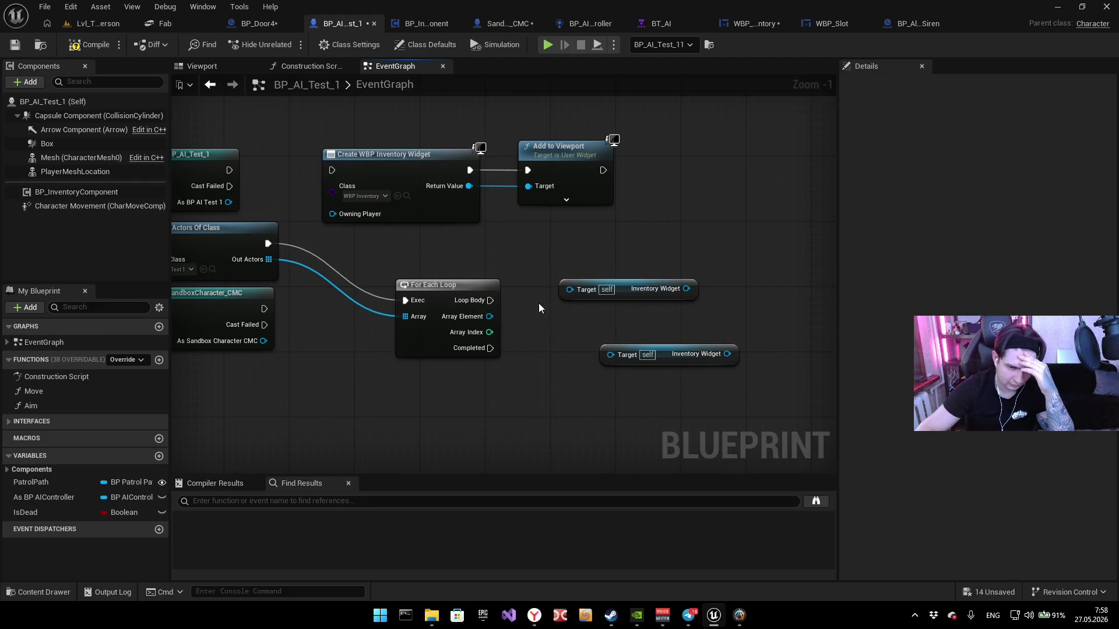
pyautogui.click(432, 21)
pyautogui.scroll(2, 560, 215)
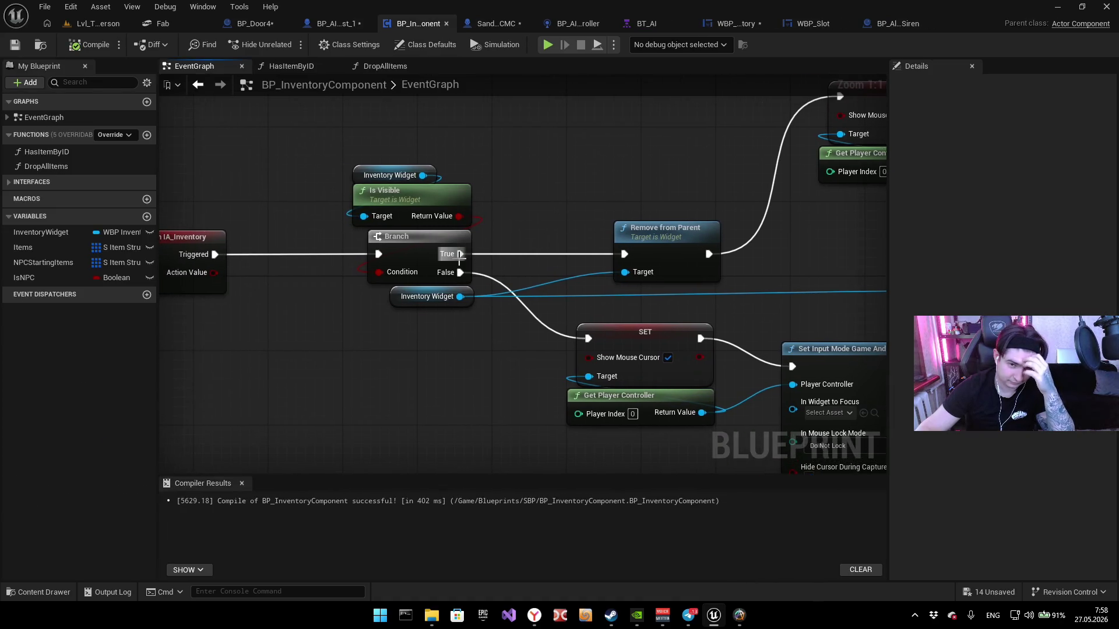
# Step: Copy the InventoryWidget variable from BP_InventoryComponent and paste it into BP_AI_Test_1
pyautogui.click(402, 299)
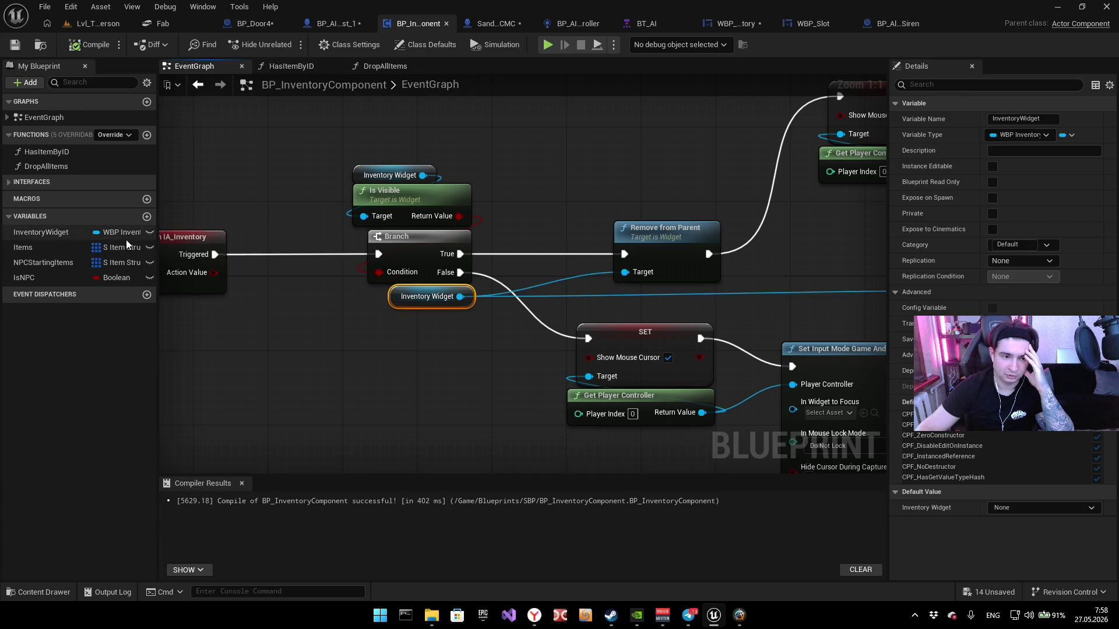
pyautogui.click(47, 232)
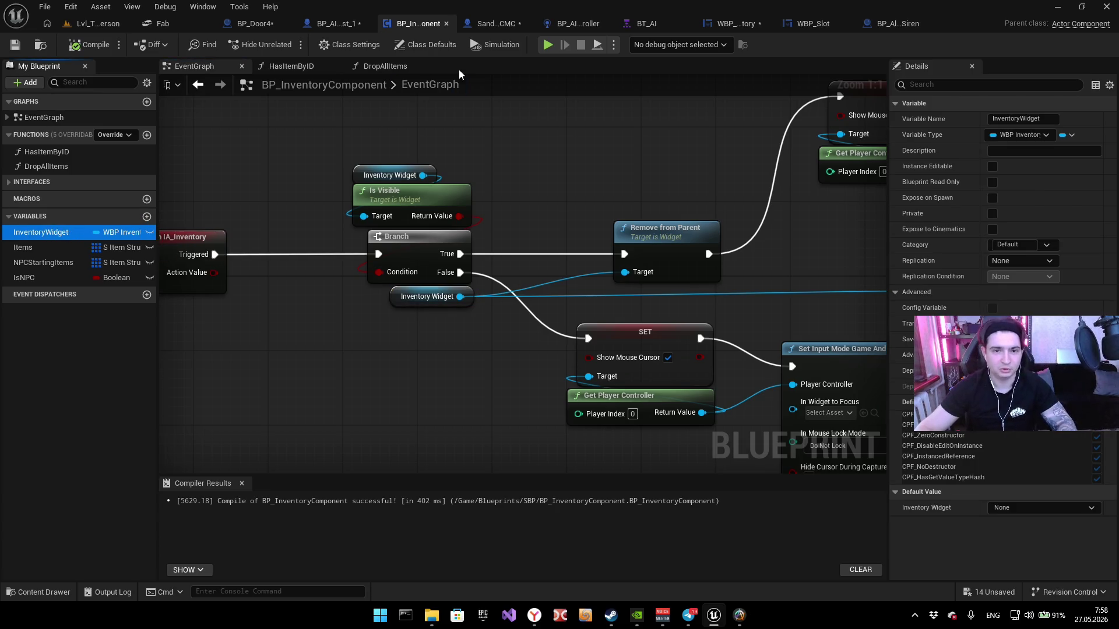
pyautogui.click(337, 23)
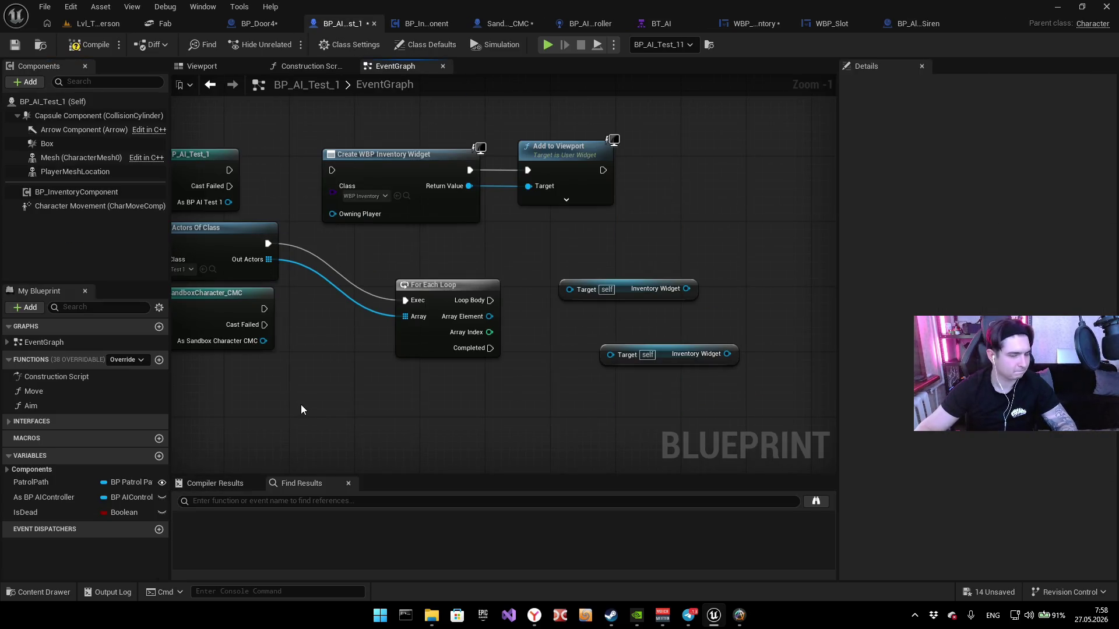
pyautogui.hotkey('ctrl', 'v')
# Step: Delete the two stray Inventory Widget getter nodes from BP_AI_Test_1's graph
pyautogui.moveTo(550, 253)
pyautogui.mouseDown()
pyautogui.moveTo(620, 359)
pyautogui.moveTo(645, 364)
pyautogui.mouseUp()
pyautogui.press('Delete')
pyautogui.moveTo(549, 290)
pyautogui.mouseDown()
pyautogui.moveTo(657, 318)
pyautogui.moveTo(665, 274)
pyautogui.mouseUp()
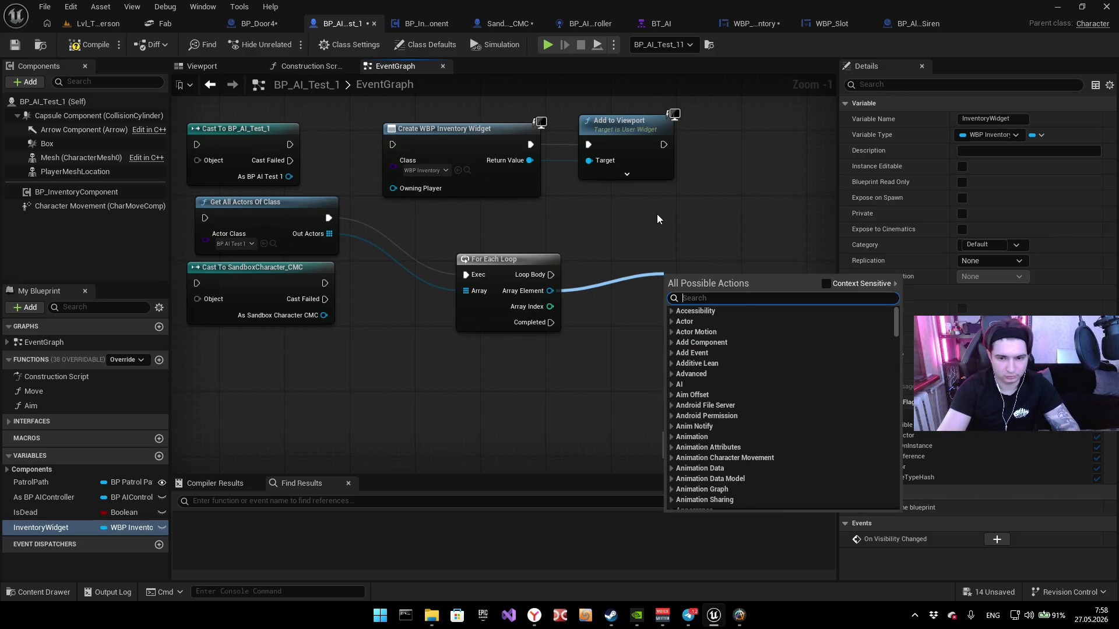
pyautogui.write('inve')
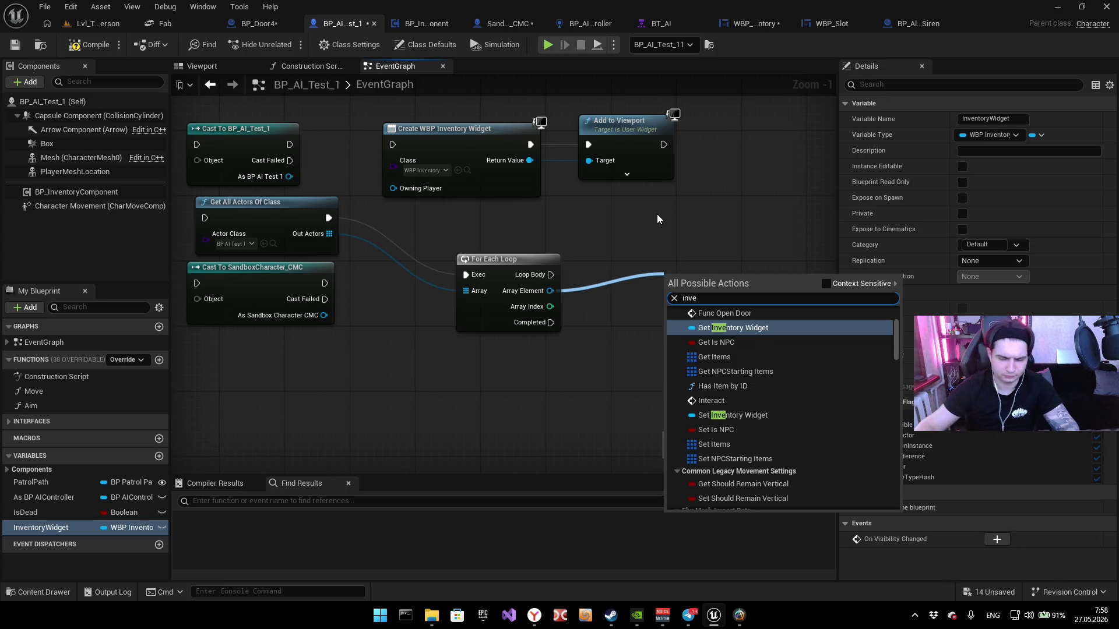
pyautogui.click(61, 534)
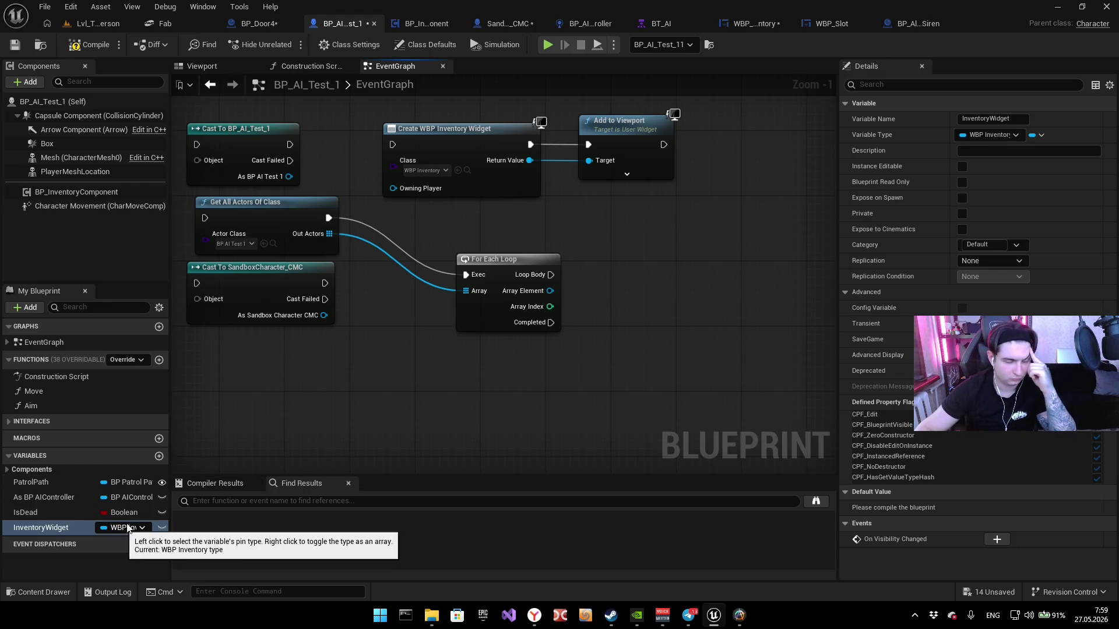
pyautogui.click(264, 24)
pyautogui.click(411, 23)
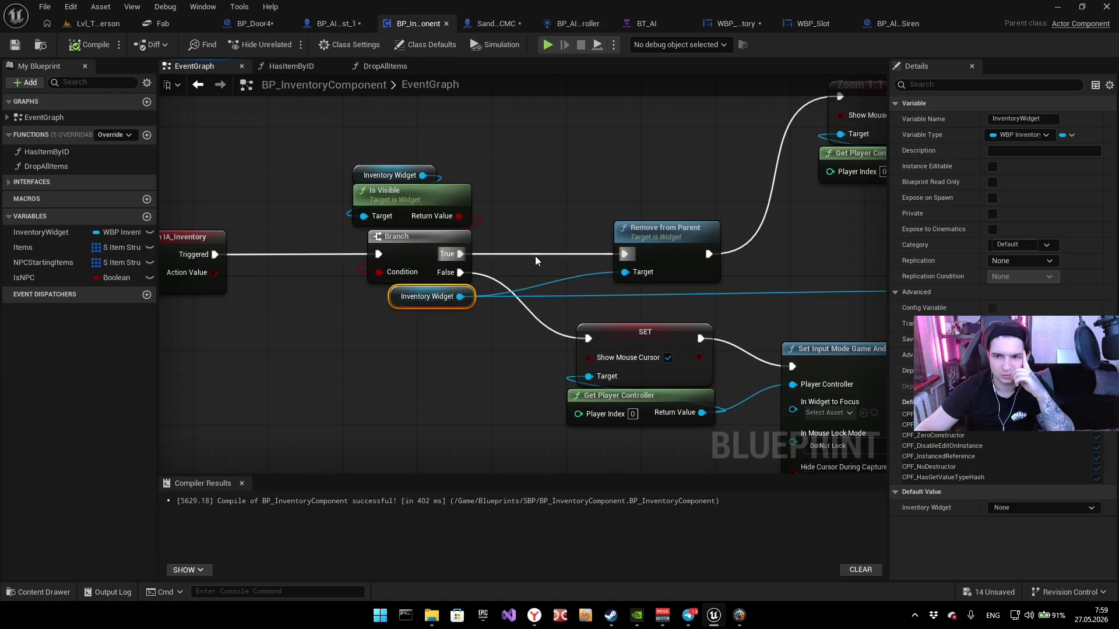
# Step: Select BP_InventoryComponent's Create WBP Inventory Widget and SET nodes
pyautogui.scroll(-2, 371, 258)
pyautogui.scroll(-1, 371, 258)
pyautogui.moveTo(371, 259)
pyautogui.mouseDown()
pyautogui.moveTo(375, 358)
pyautogui.moveTo(410, 357)
pyautogui.moveTo(404, 419)
pyautogui.mouseUp()
pyautogui.scroll(3, 365, 196)
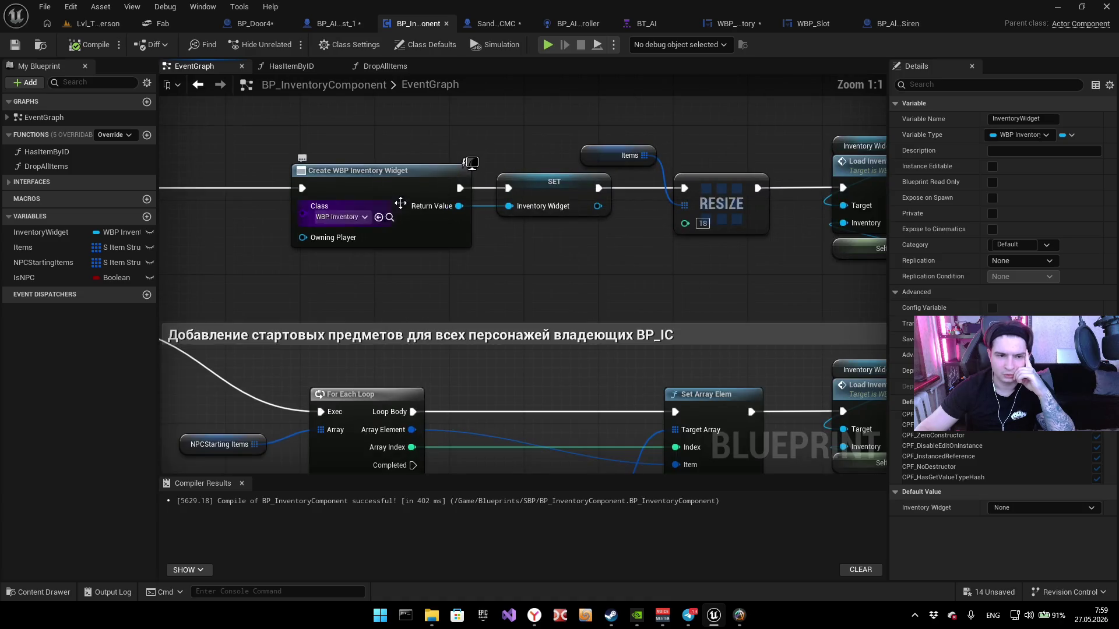
pyautogui.moveTo(497, 234)
pyautogui.mouseDown()
pyautogui.moveTo(431, 224)
pyautogui.moveTo(480, 317)
pyautogui.moveTo(394, 303)
pyautogui.moveTo(517, 316)
pyautogui.moveTo(620, 296)
pyautogui.moveTo(446, 277)
pyautogui.mouseUp()
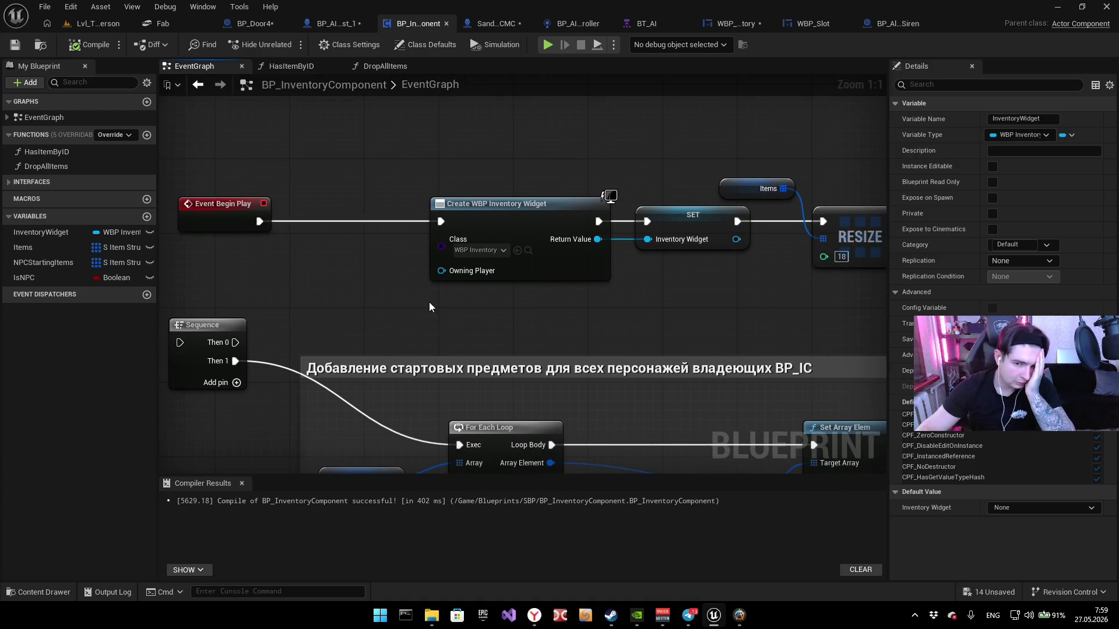
pyautogui.scroll(-2, 431, 307)
pyautogui.moveTo(441, 311)
pyautogui.mouseDown()
pyautogui.moveTo(390, 327)
pyautogui.moveTo(458, 230)
pyautogui.moveTo(476, 229)
pyautogui.moveTo(460, 228)
pyautogui.mouseUp()
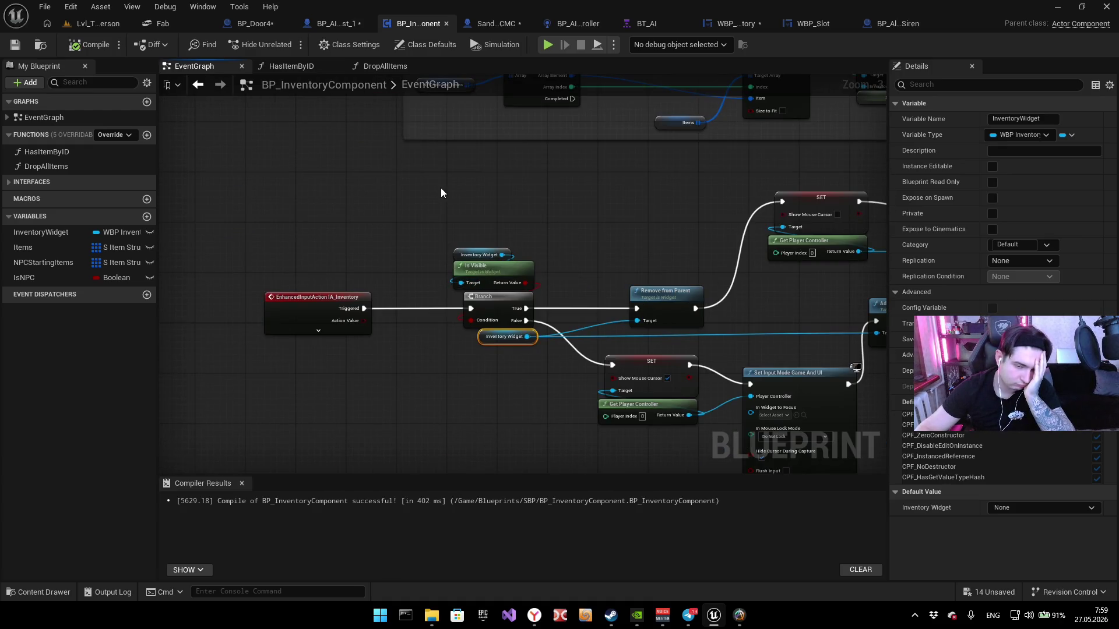
pyautogui.moveTo(439, 187); pyautogui.dragTo(365, 443)
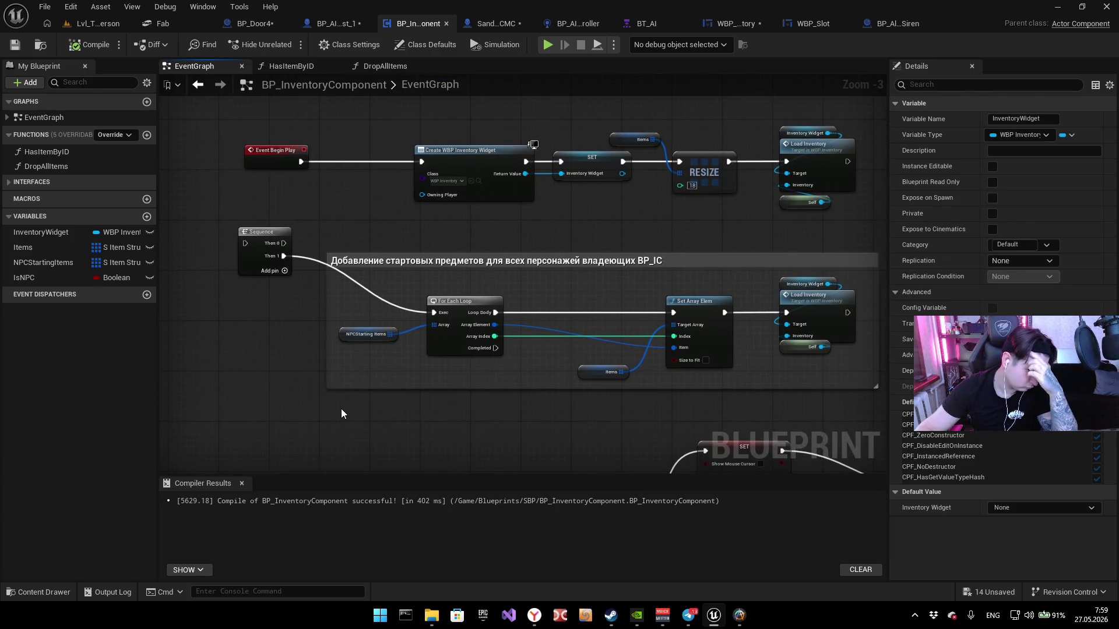
pyautogui.moveTo(490, 208); pyautogui.dragTo(585, 172)
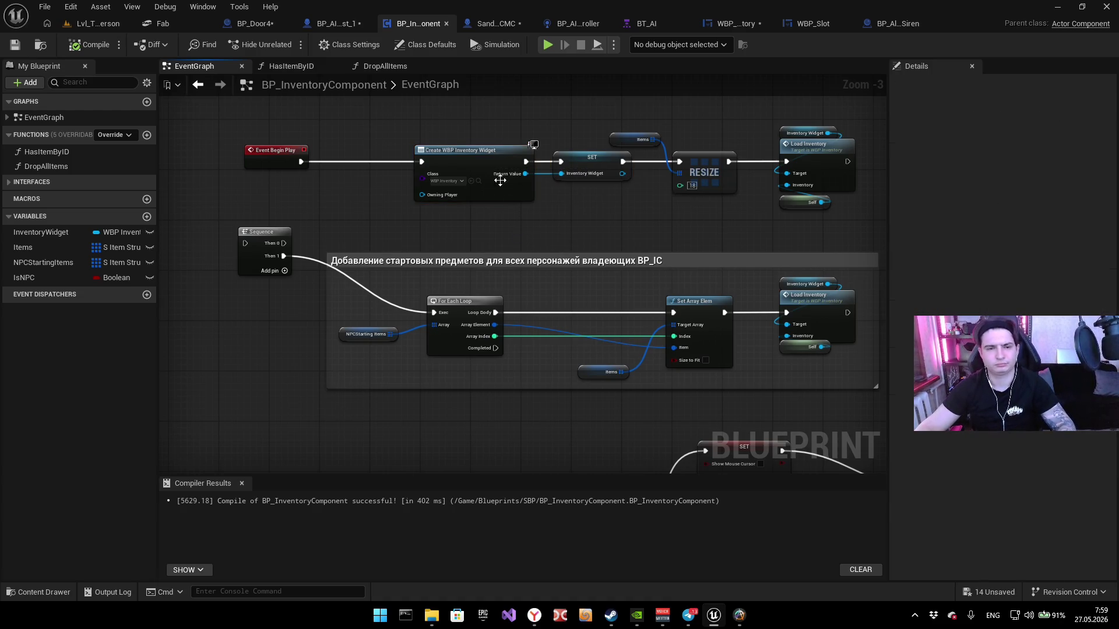
# Step: Paste the widget creation nodes into BP_AI_Test_1, placed right of the loop
pyautogui.click(335, 23)
pyautogui.hotkey('ctrl', 'v')
pyautogui.moveTo(669, 262); pyautogui.dragTo(719, 257)
pyautogui.moveTo(541, 208)
pyautogui.mouseDown()
pyautogui.moveTo(345, 239)
pyautogui.moveTo(496, 233)
pyautogui.moveTo(390, 236)
pyautogui.mouseUp()
pyautogui.moveTo(490, 248); pyautogui.dragTo(705, 271)
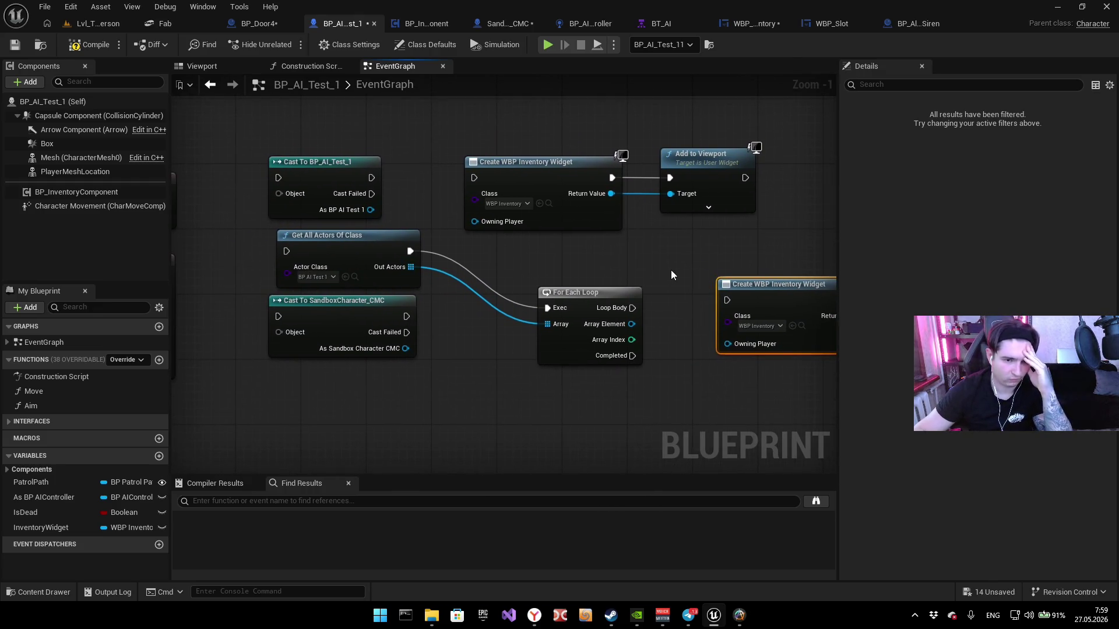
# Step: Duplicate the Add to Viewport node and place the copy after the new SET node
pyautogui.moveTo(514, 267); pyautogui.dragTo(651, 269)
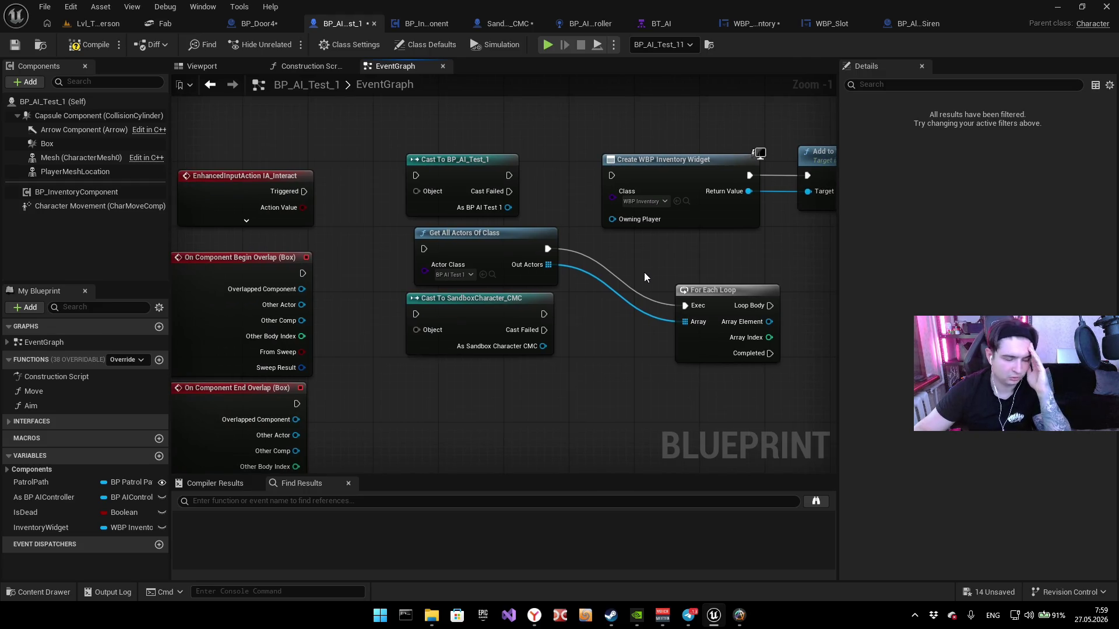
pyautogui.moveTo(725, 267)
pyautogui.mouseDown()
pyautogui.moveTo(666, 252)
pyautogui.moveTo(530, 254)
pyautogui.moveTo(454, 222)
pyautogui.moveTo(445, 276)
pyautogui.moveTo(456, 245)
pyautogui.mouseUp()
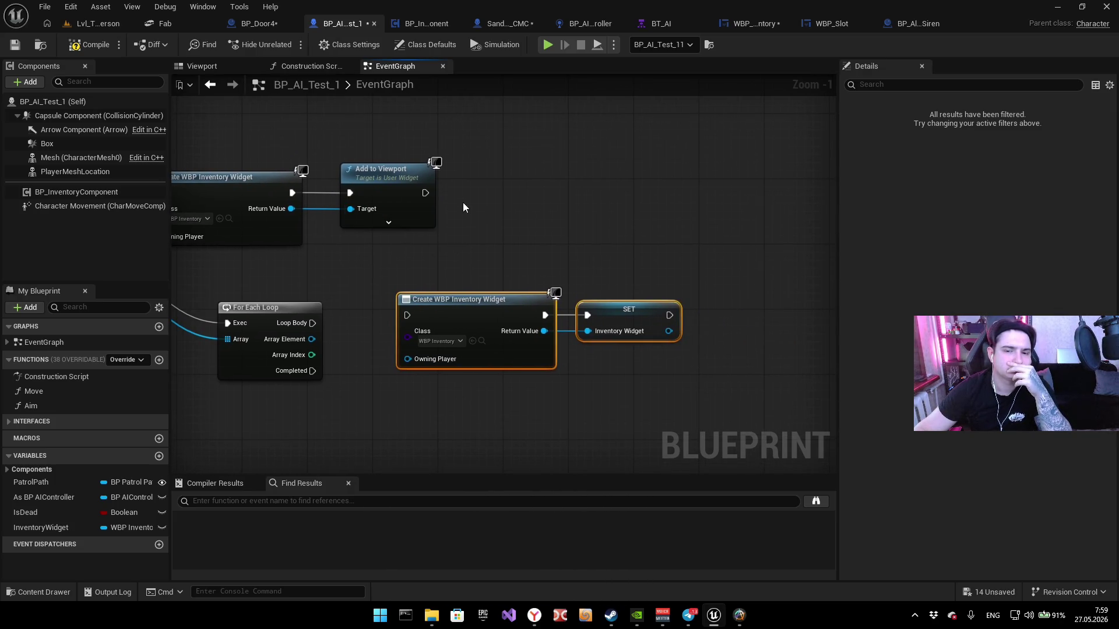
pyautogui.click(403, 165)
pyautogui.hotkey('ctrl', 'c')
pyautogui.hotkey('ctrl', 'v')
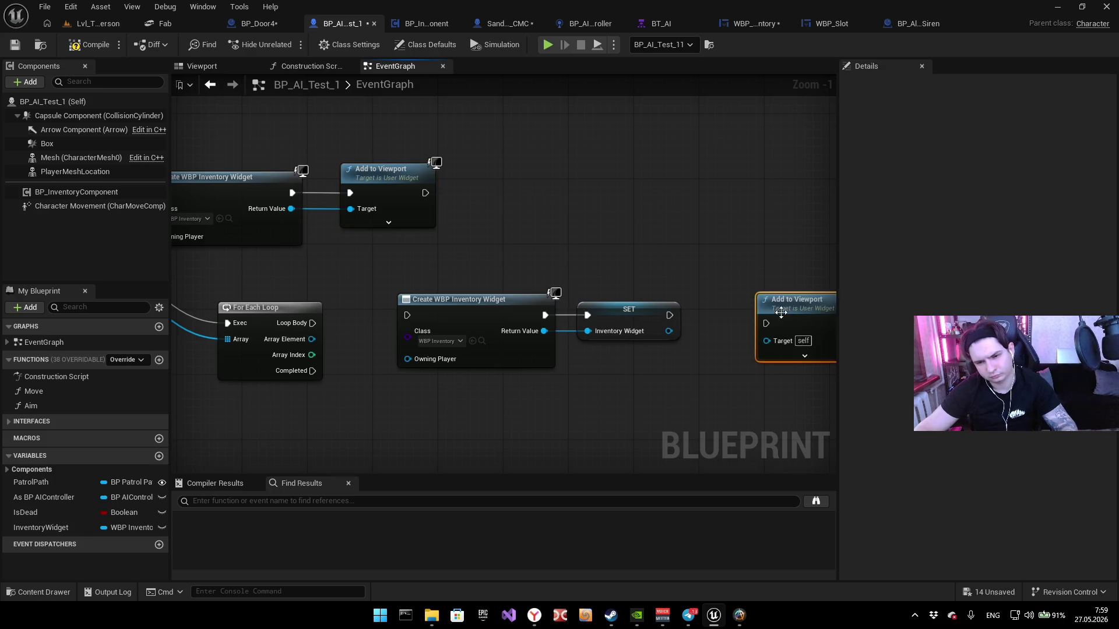
pyautogui.moveTo(765, 322); pyautogui.dragTo(733, 312)
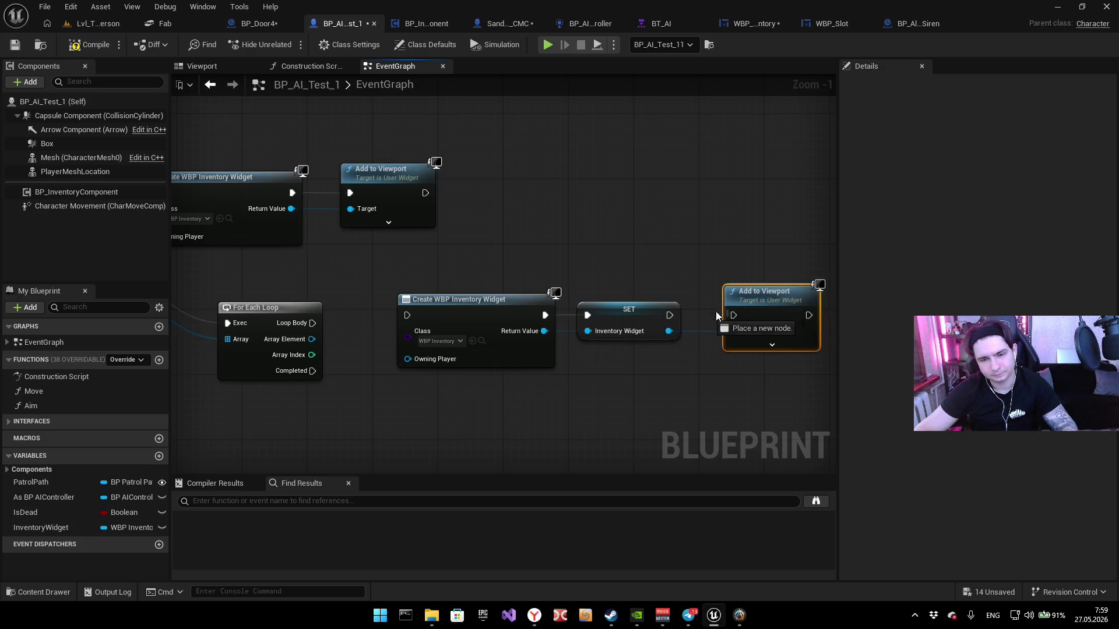
# Step: Reposition the new widget chain and wire execution into its Create WBP Inventory Widget node
pyautogui.moveTo(563, 287); pyautogui.dragTo(568, 295)
pyautogui.moveTo(665, 329)
pyautogui.mouseDown()
pyautogui.moveTo(645, 320)
pyautogui.moveTo(820, 366)
pyautogui.moveTo(723, 375)
pyautogui.moveTo(206, 138)
pyautogui.moveTo(595, 256)
pyautogui.mouseUp()
pyautogui.moveTo(326, 279); pyautogui.dragTo(513, 270)
pyautogui.scroll(-2, 513, 269)
pyautogui.moveTo(369, 251); pyautogui.dragTo(495, 274)
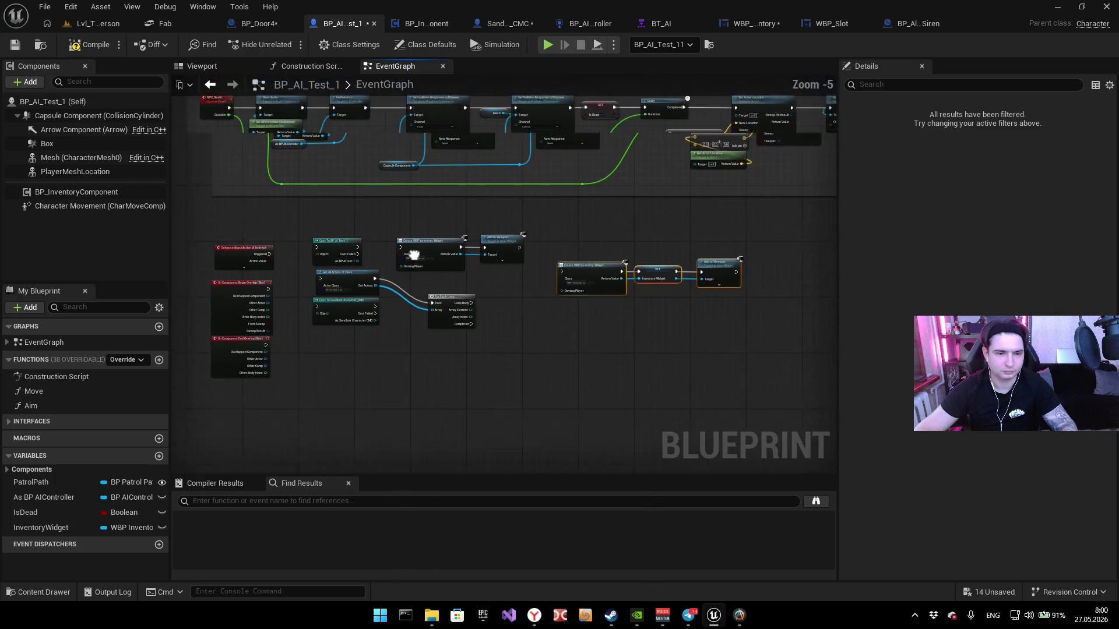
pyautogui.moveTo(299, 242)
pyautogui.mouseDown()
pyautogui.moveTo(849, 298)
pyautogui.moveTo(685, 276)
pyautogui.mouseUp()
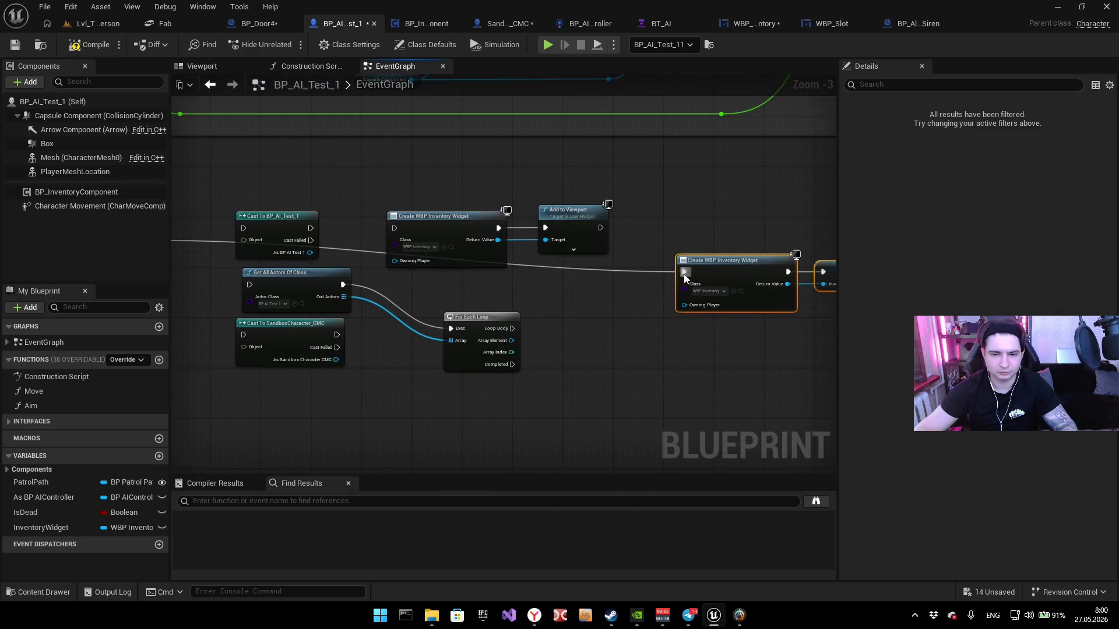
pyautogui.click(656, 336)
pyautogui.moveTo(410, 313)
pyautogui.mouseDown()
pyautogui.moveTo(719, 312)
pyautogui.moveTo(374, 270)
pyautogui.mouseUp()
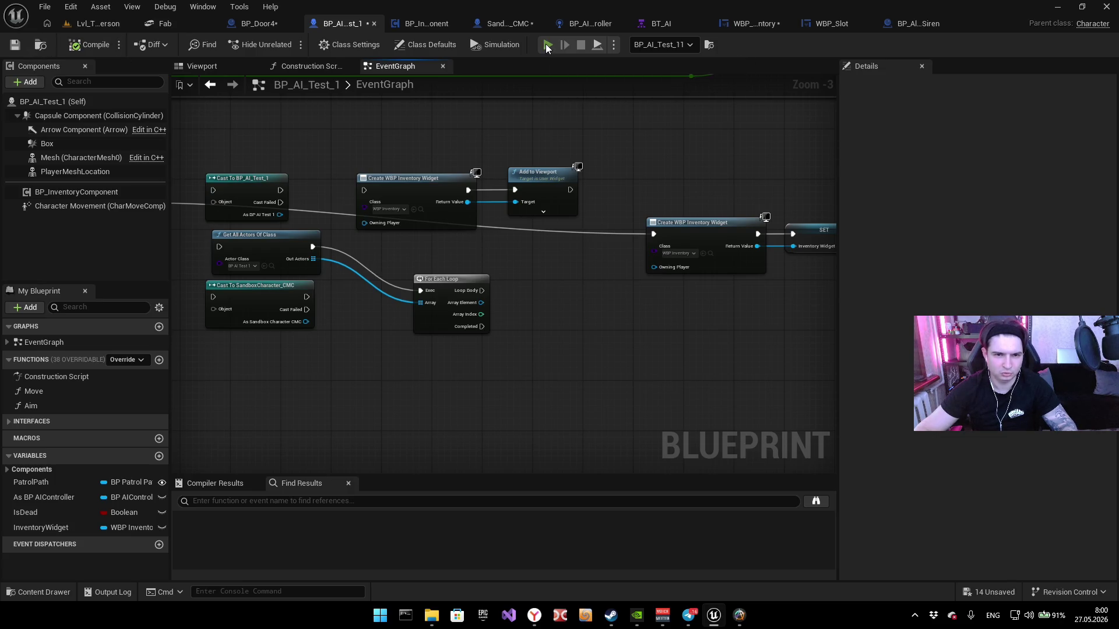
# Step: Play-test the level, walking the character through the door, then stop
pyautogui.hotkey('alt', 'p')
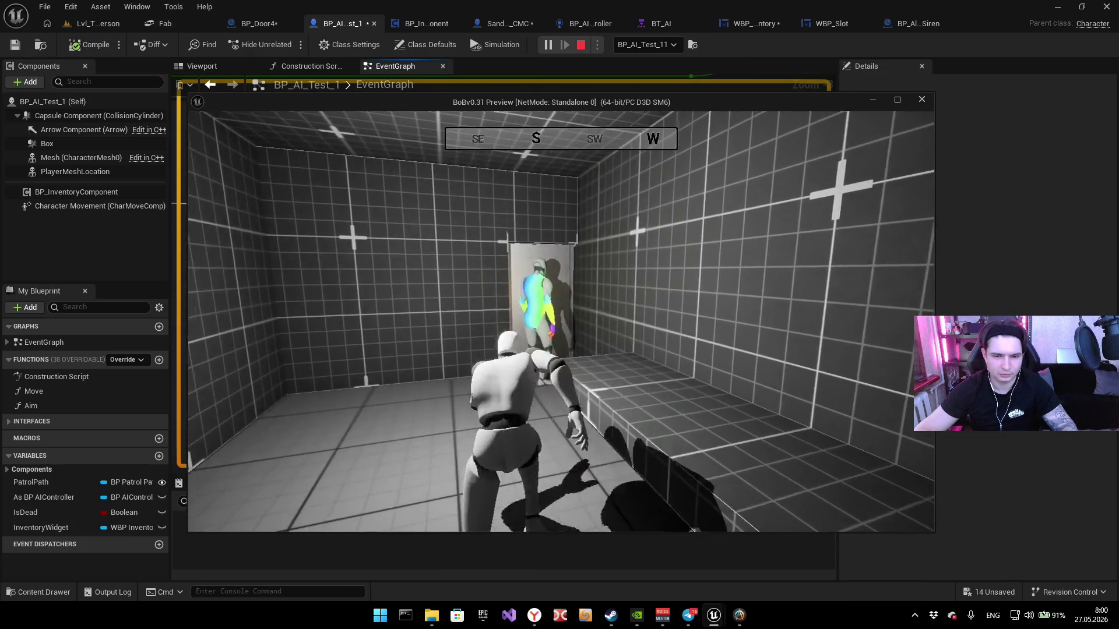
pyautogui.press('e')
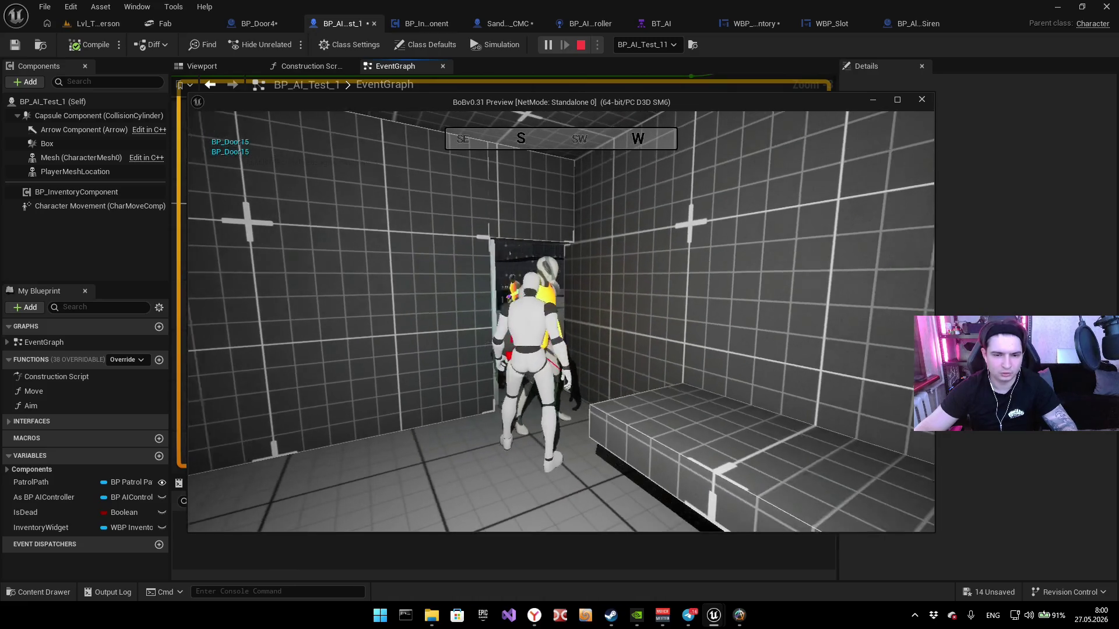
pyautogui.press('Escape')
# Step: Move the new Create Widget, SET and Add to Viewport chain above the older nodes
pyautogui.moveTo(571, 277); pyautogui.dragTo(420, 274)
pyautogui.moveTo(274, 393)
pyautogui.mouseDown()
pyautogui.moveTo(582, 175)
pyautogui.moveTo(547, 338)
pyautogui.mouseUp()
pyautogui.moveTo(534, 276); pyautogui.dragTo(394, 247)
pyautogui.moveTo(583, 247)
pyautogui.mouseDown()
pyautogui.moveTo(426, 292)
pyautogui.moveTo(635, 216)
pyautogui.moveTo(411, 211)
pyautogui.moveTo(403, 184)
pyautogui.mouseUp()
pyautogui.moveTo(262, 192); pyautogui.dragTo(493, 192)
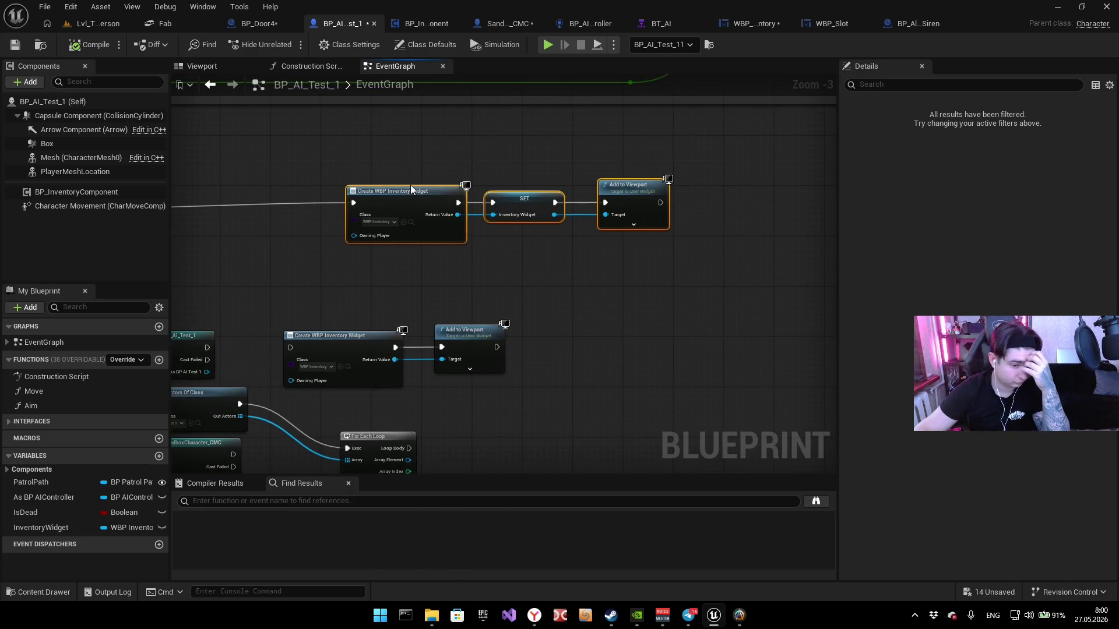
# Step: Delete the pasted SET node and the copied InventoryWidget variable
pyautogui.click(113, 529)
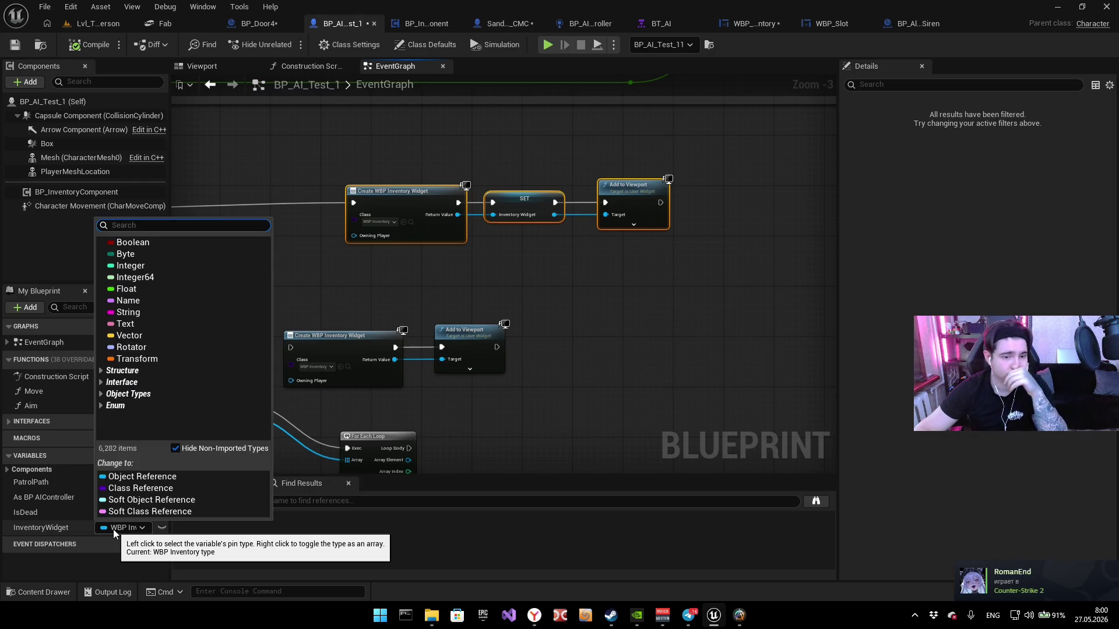
pyautogui.click(481, 292)
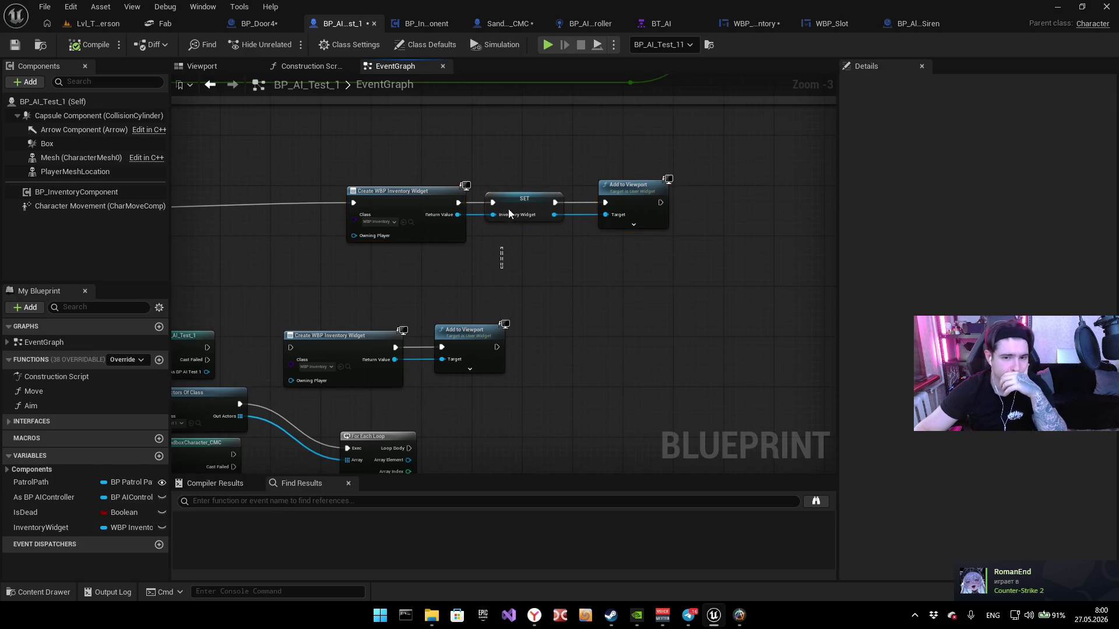
pyautogui.click(509, 213)
pyautogui.press('Delete')
pyautogui.click(43, 526)
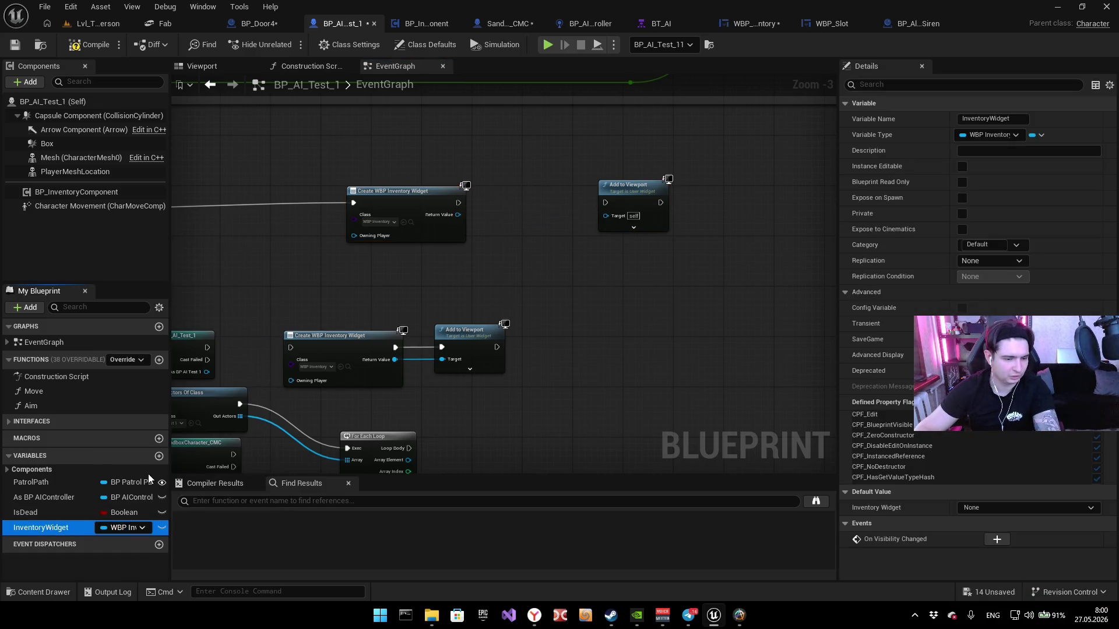
pyautogui.press('Delete')
# Step: Promote the Create Widget's Return Value to a new InventoryWidget variable
pyautogui.scroll(3, 456, 214)
pyautogui.moveTo(461, 216); pyautogui.dragTo(554, 210)
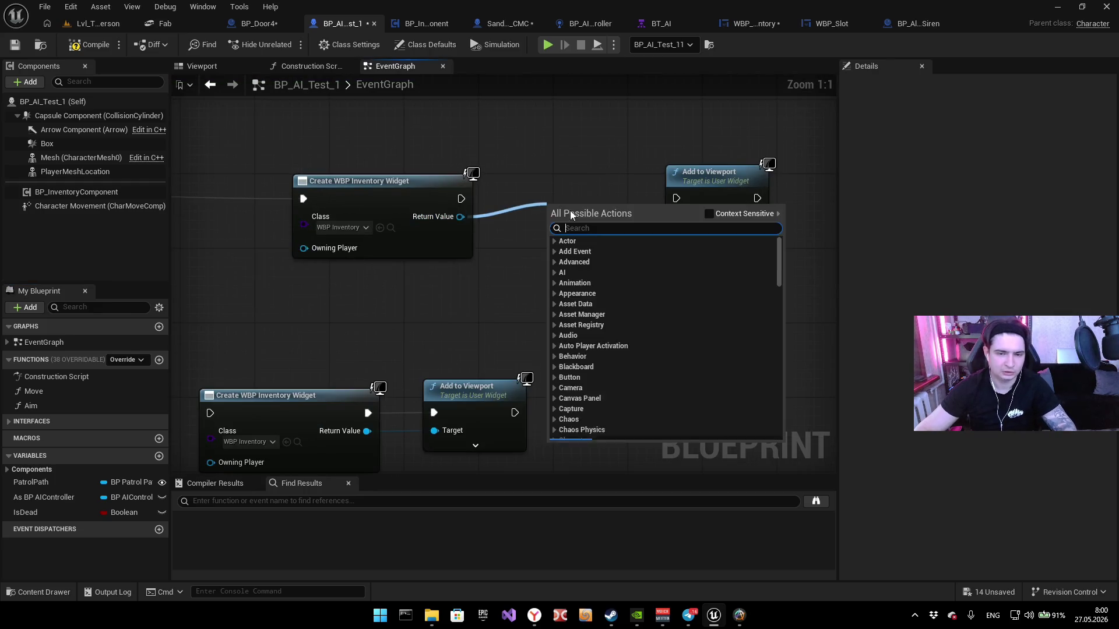
pyautogui.click(471, 225)
pyautogui.rightClick(447, 215)
pyautogui.write('InventoryWidge')
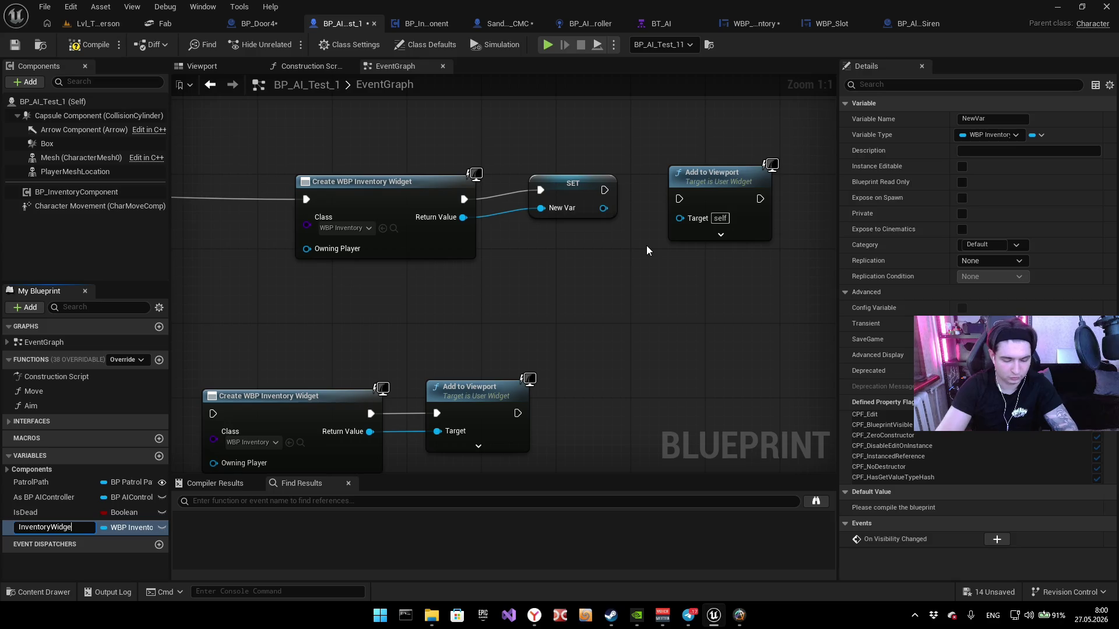
pyautogui.write('t')
pyautogui.press('Return')
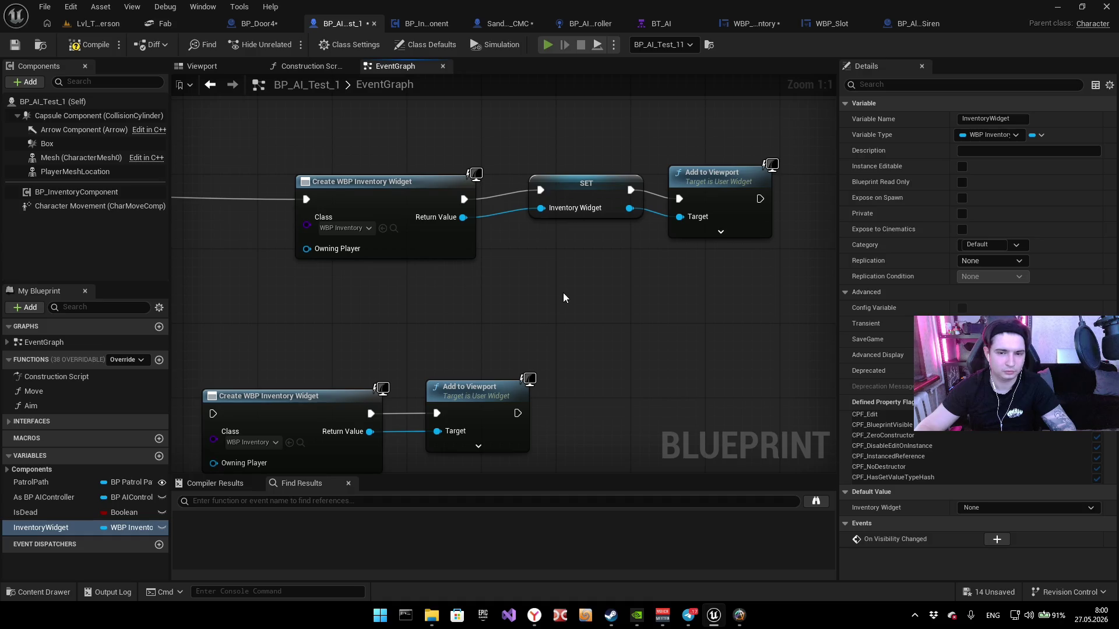
# Step: Playtest the game, then return to the interact and overlap events
pyautogui.hotkey('alt', 'p')
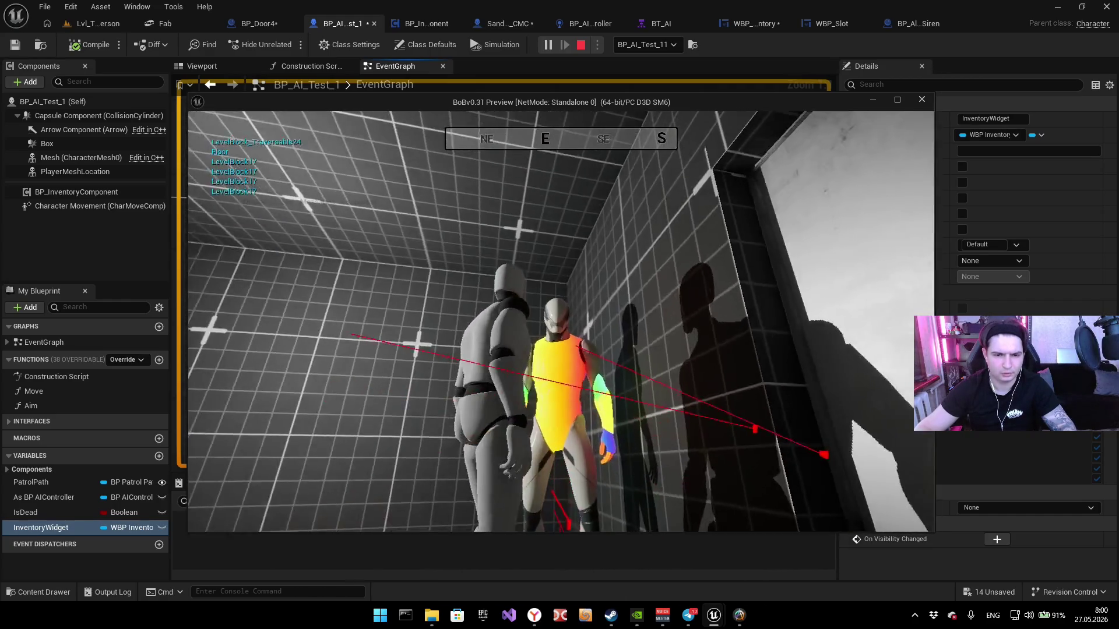
pyautogui.press('Escape')
pyautogui.moveTo(275, 190)
pyautogui.mouseDown()
pyautogui.moveTo(544, 178)
pyautogui.moveTo(594, 201)
pyautogui.moveTo(519, 228)
pyautogui.moveTo(514, 243)
pyautogui.moveTo(409, 265)
pyautogui.mouseUp()
pyautogui.scroll(-1, 515, 192)
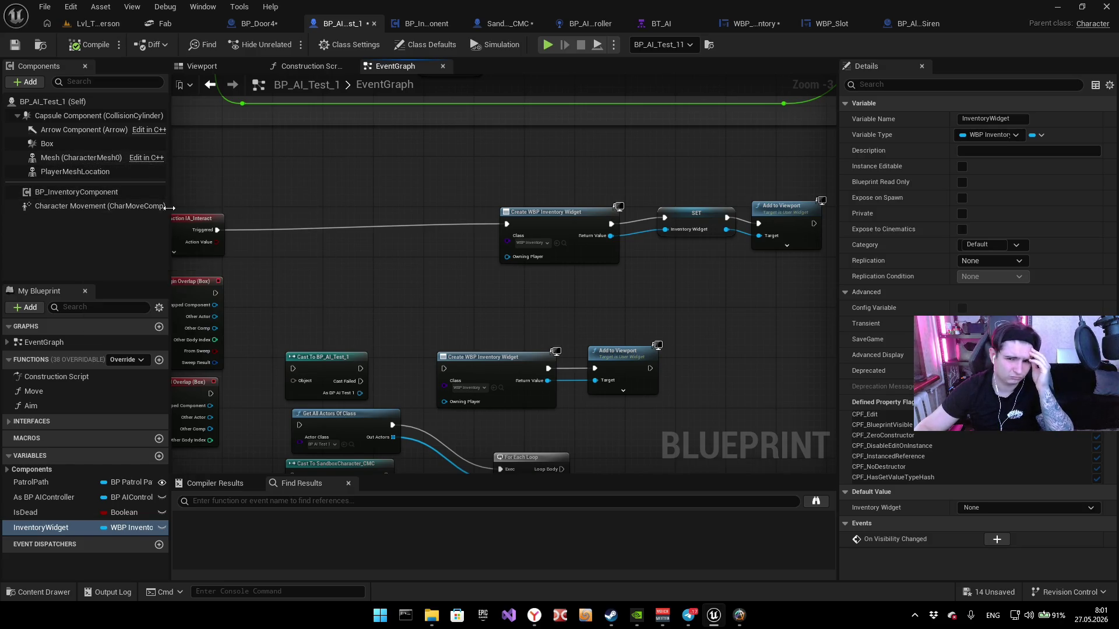
# Step: Filter the Capsule Component's Details by 'collisi' and set the Visibility trace response to Block
pyautogui.moveTo(369, 261); pyautogui.dragTo(410, 294)
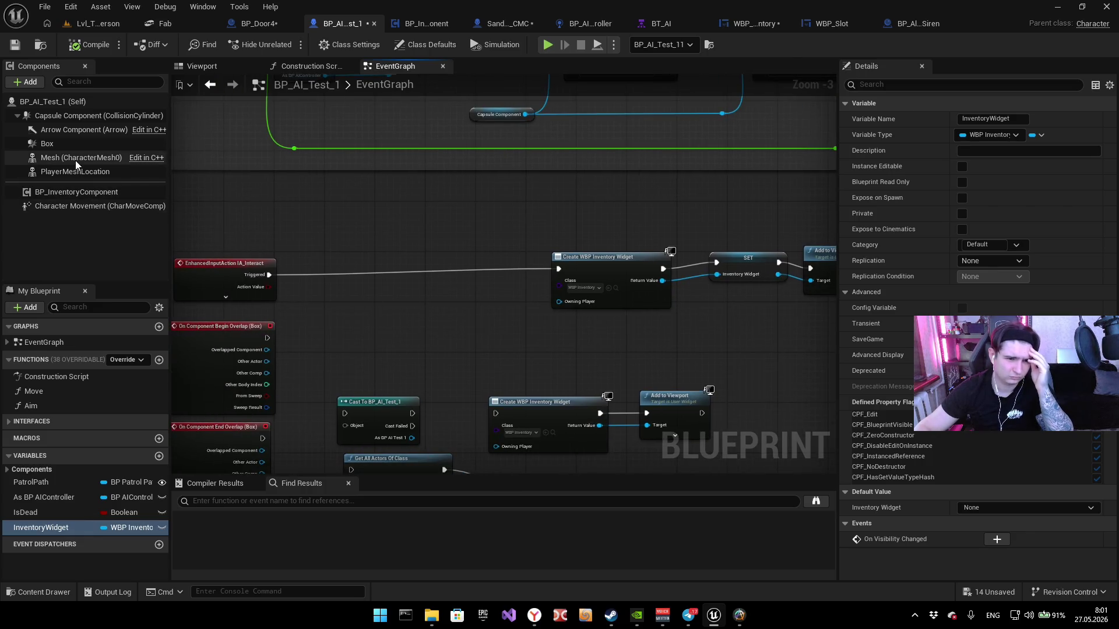
pyautogui.click(71, 114)
pyautogui.scroll(-5, 911, 326)
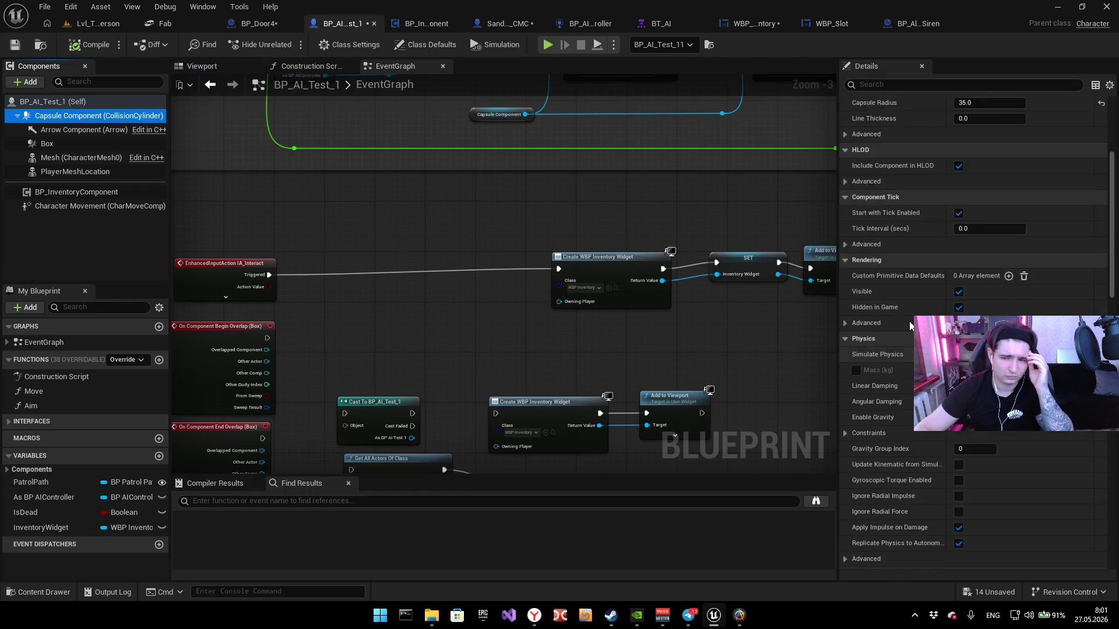
pyautogui.scroll(5, 910, 291)
pyautogui.click(886, 84)
pyautogui.write('col')
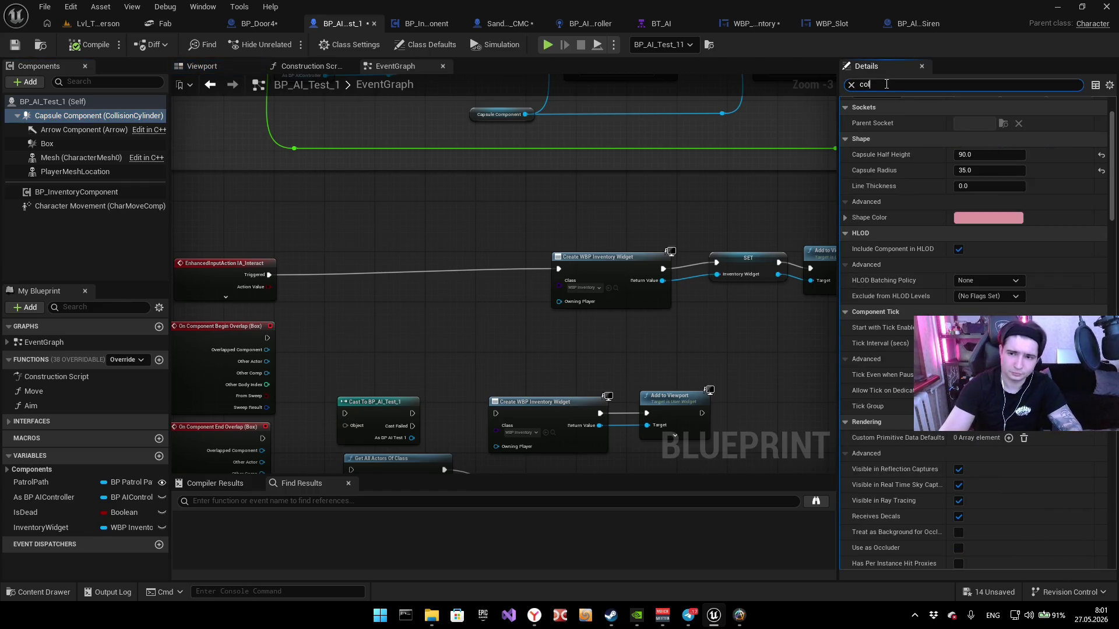
pyautogui.write('lisi')
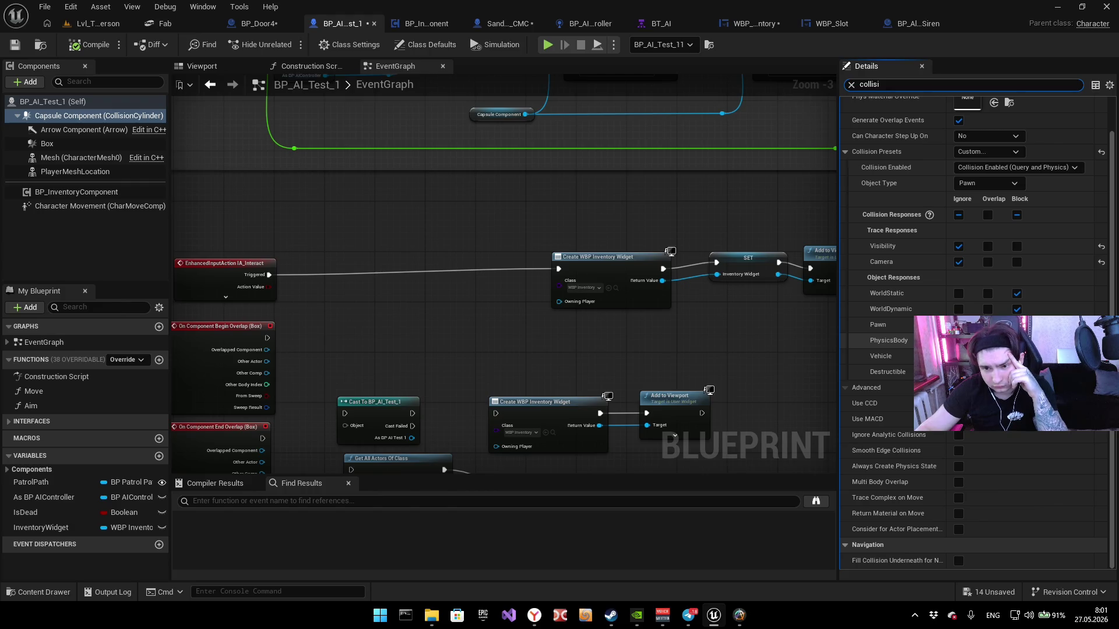
pyautogui.click(1017, 247)
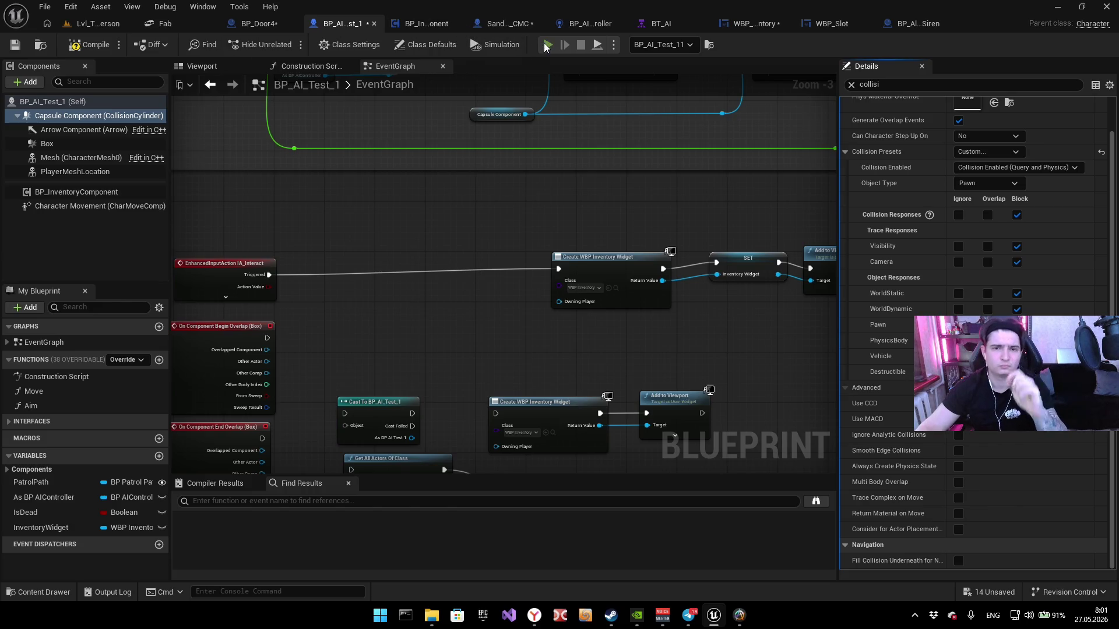
# Step: Playtest around the NPC, then set the capsule's Camera trace response to Ignore
pyautogui.hotkey('alt', 'p')
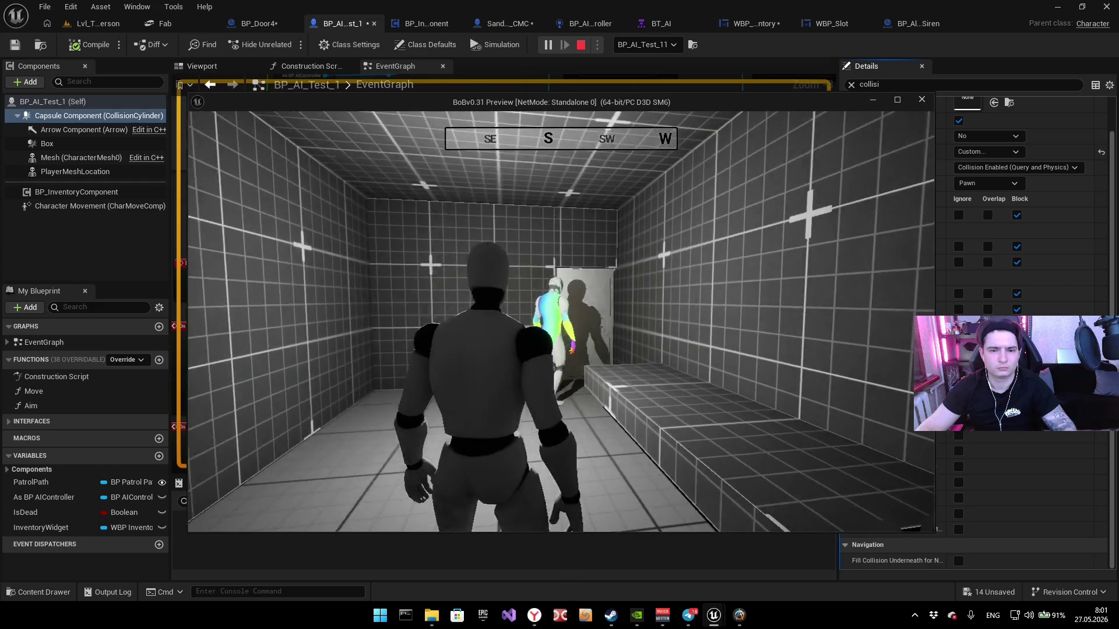
pyautogui.press('w')
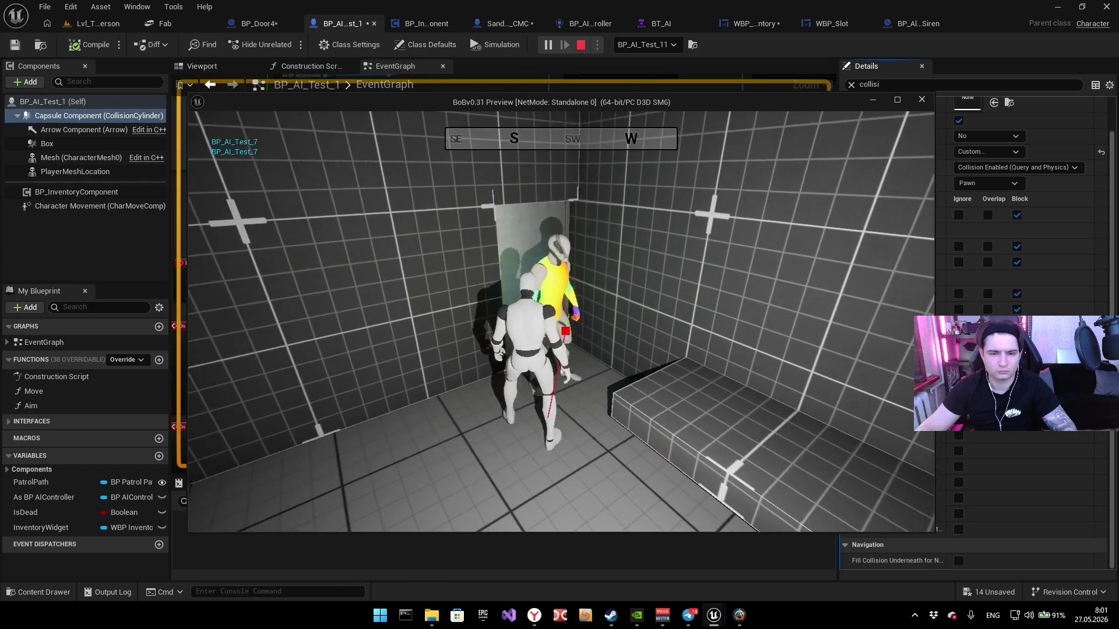
pyautogui.press('w')
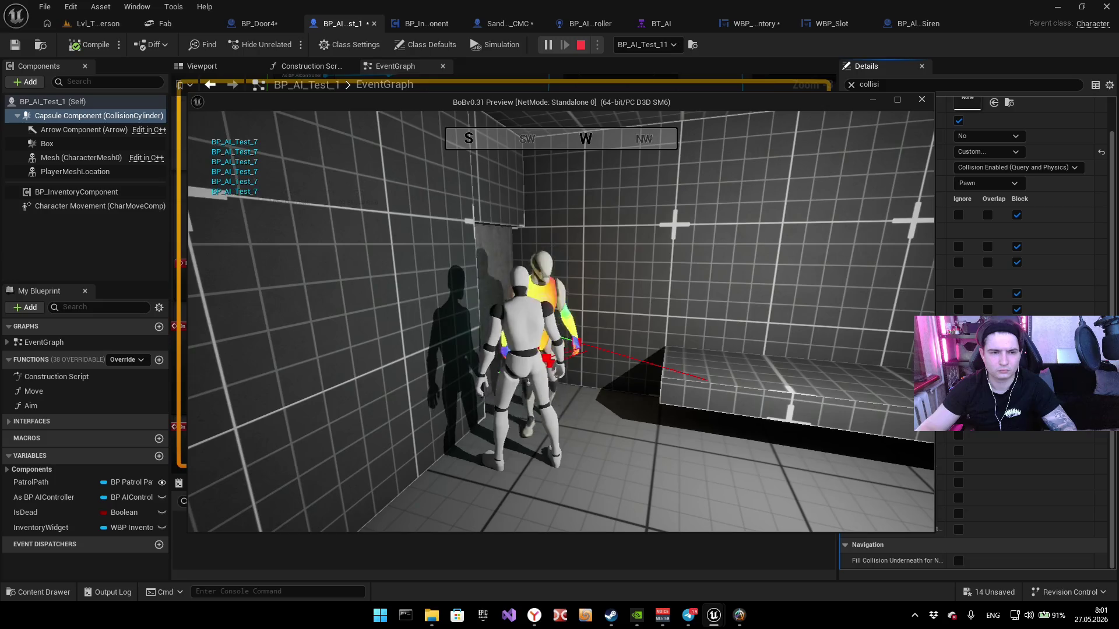
pyautogui.press('w')
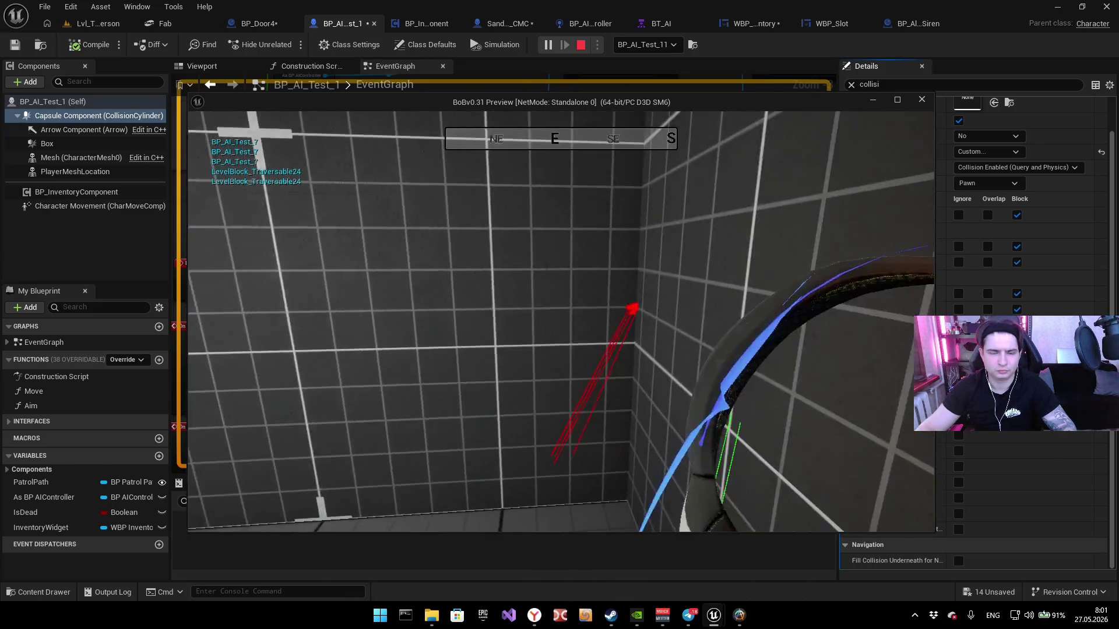
pyautogui.press('Escape')
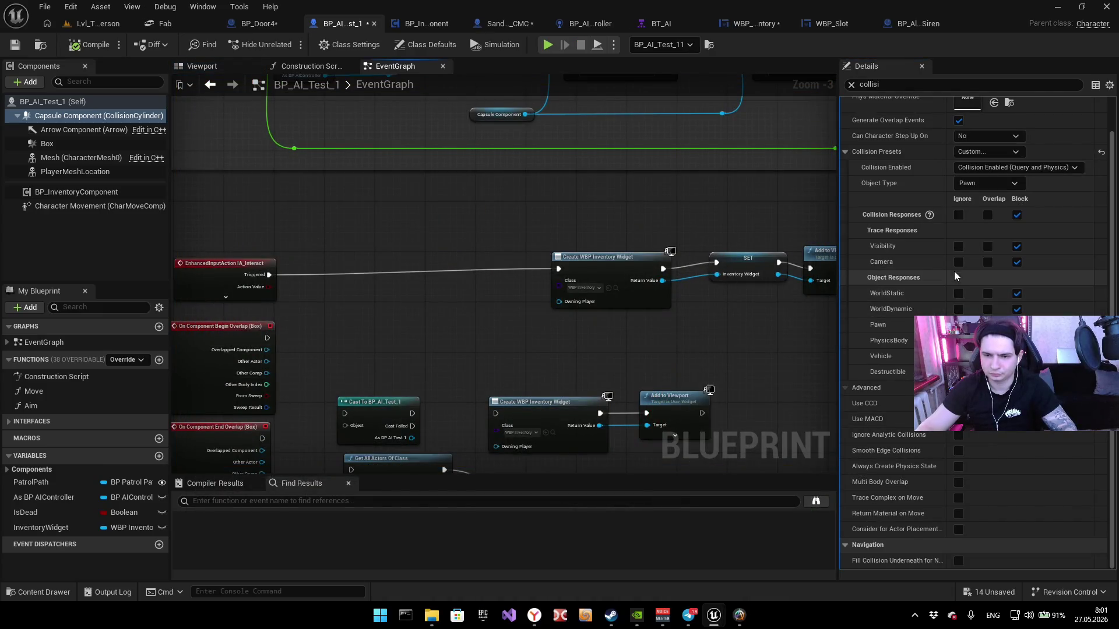
pyautogui.click(958, 262)
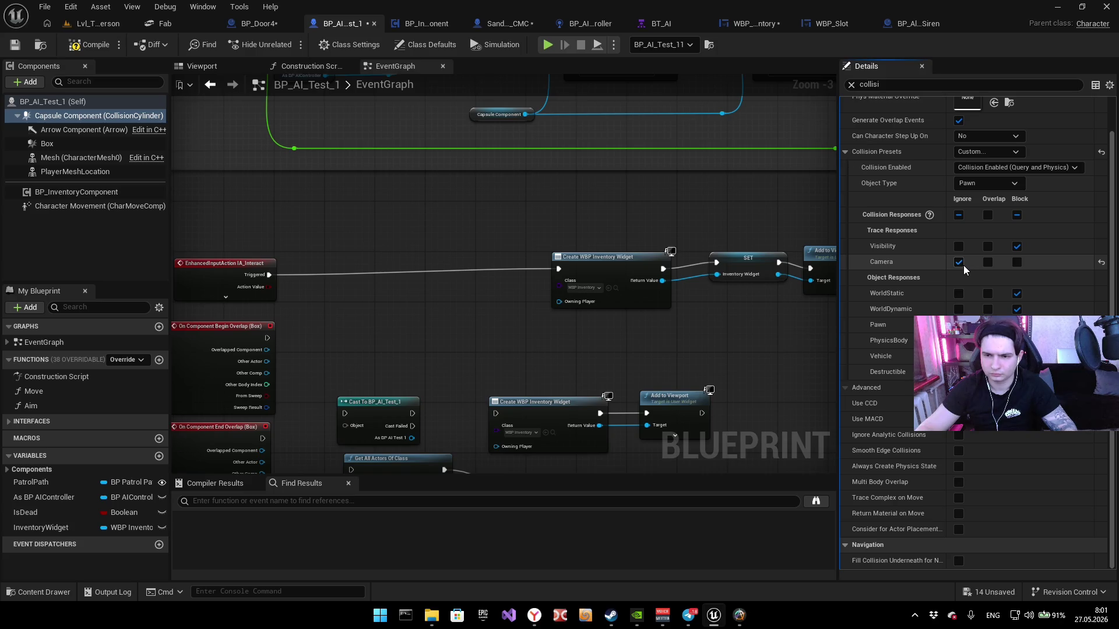
# Step: Playtest twice more, walking up to the NPC by the door
pyautogui.click(547, 45)
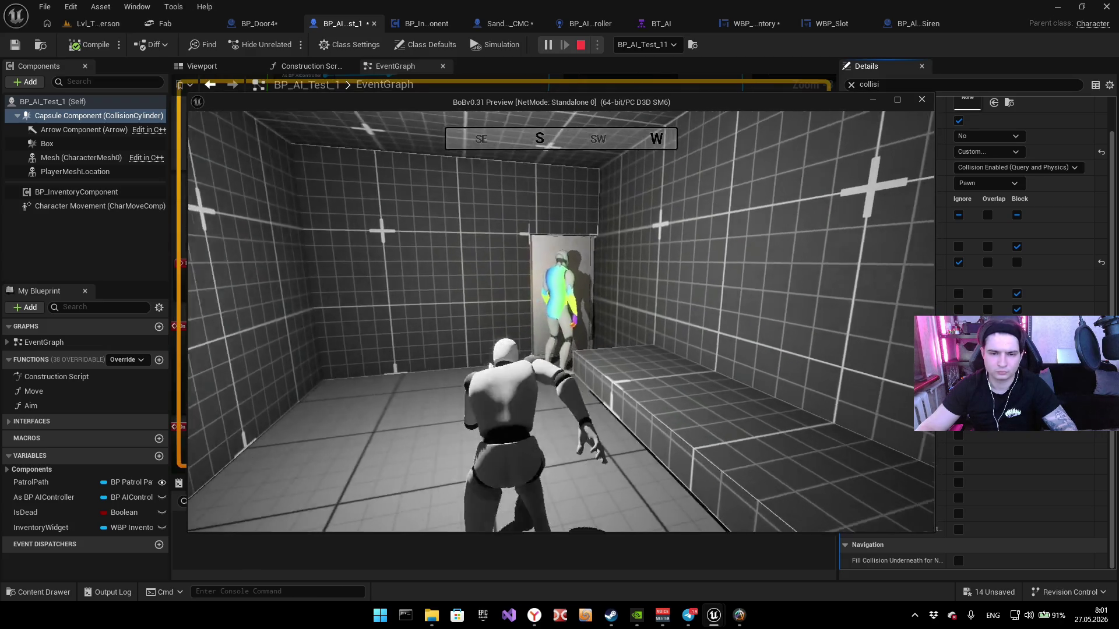
pyautogui.press('w')
pyautogui.press('w')
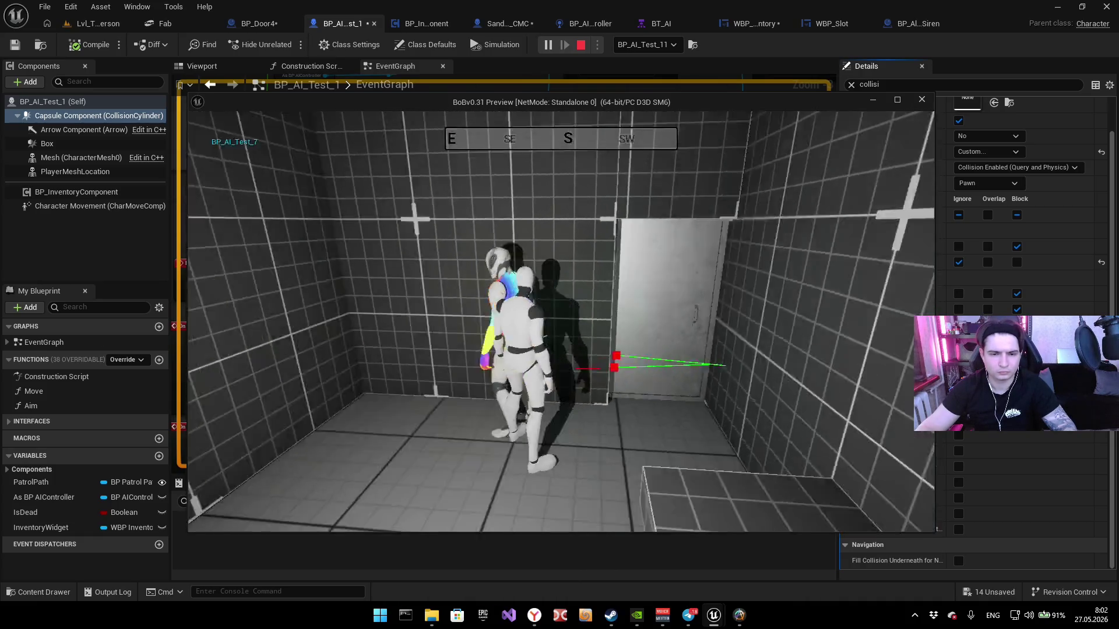
pyautogui.hotkey('alt', 'Tab')
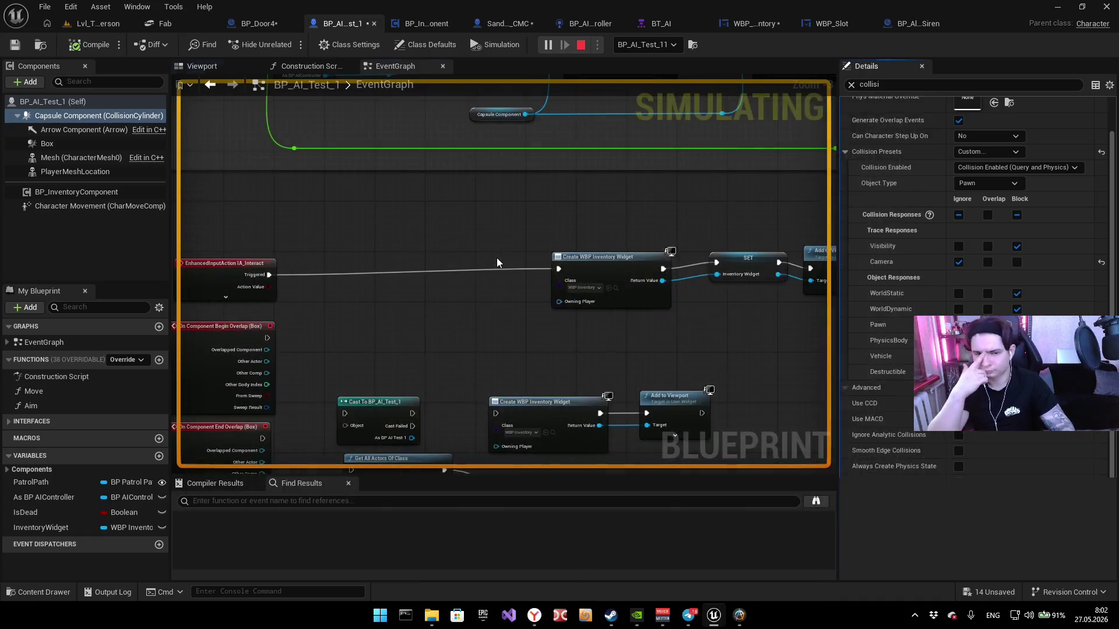
pyautogui.press('Escape')
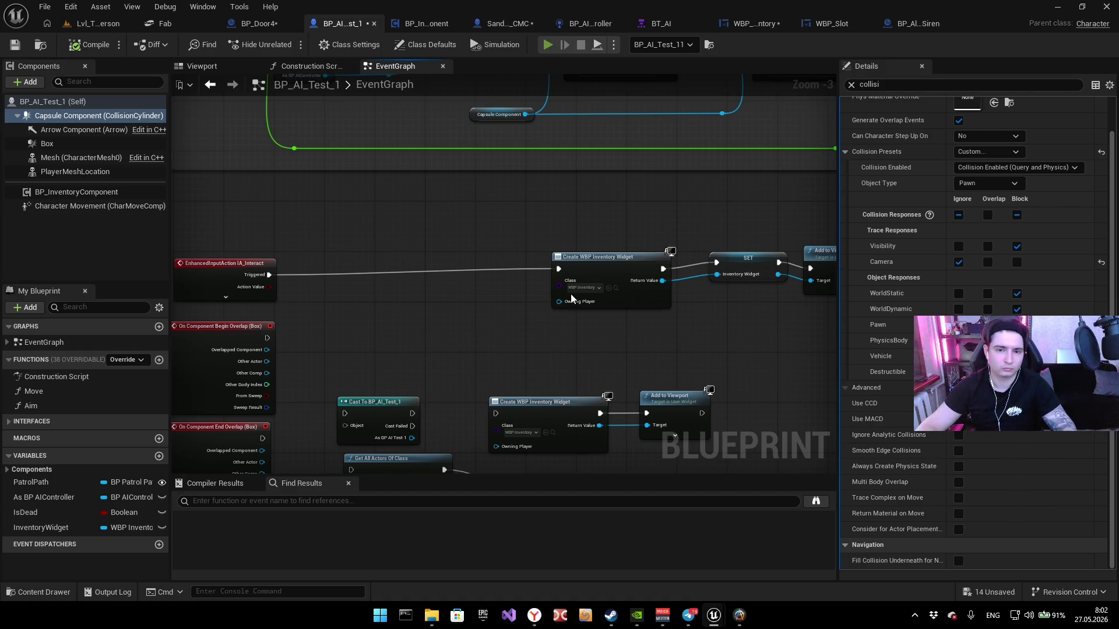
pyautogui.hotkey('alt', 'p')
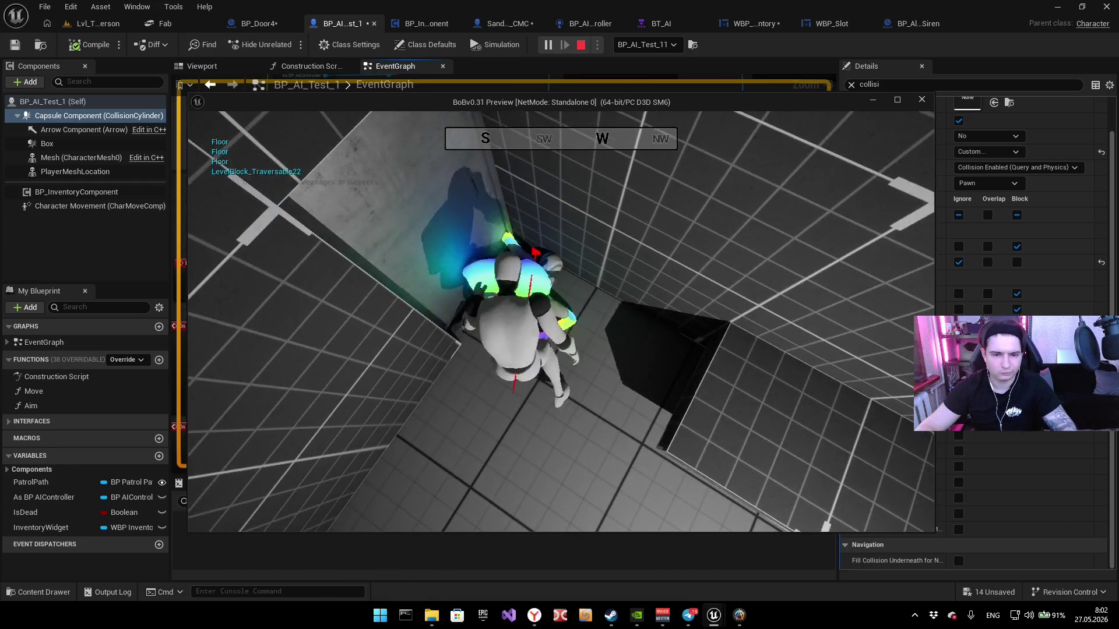
pyautogui.press('Escape')
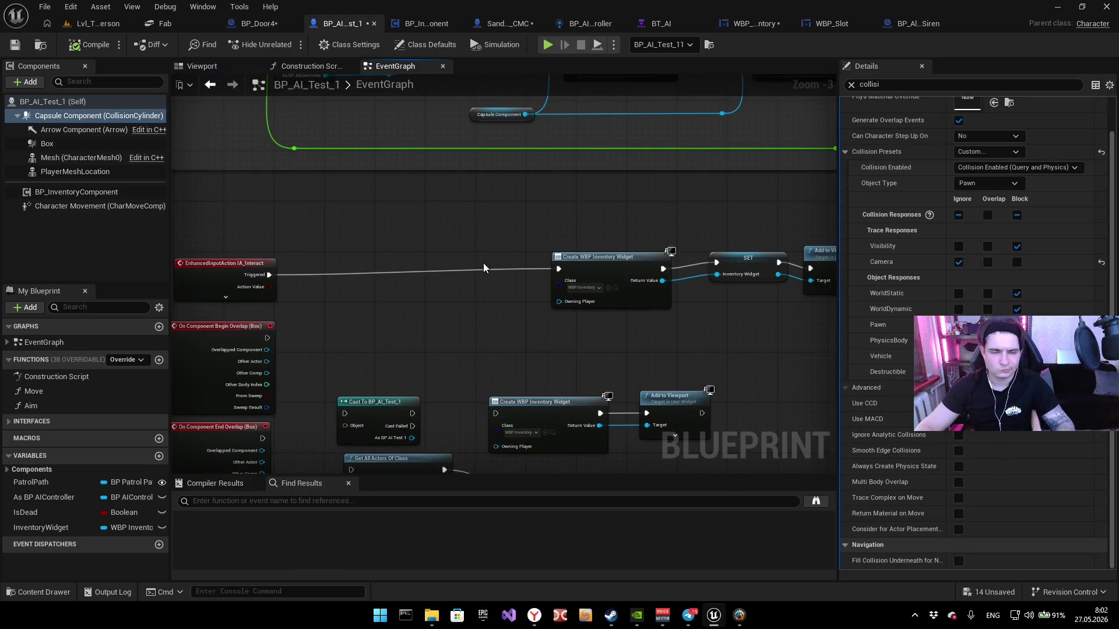
# Step: Frame the Set Collision Response to Channel nodes in BP_AI_Test_1's EventGraph
pyautogui.click(316, 65)
pyautogui.click(198, 66)
pyautogui.click(396, 66)
pyautogui.scroll(-3, 392, 100)
pyautogui.scroll(4, 536, 260)
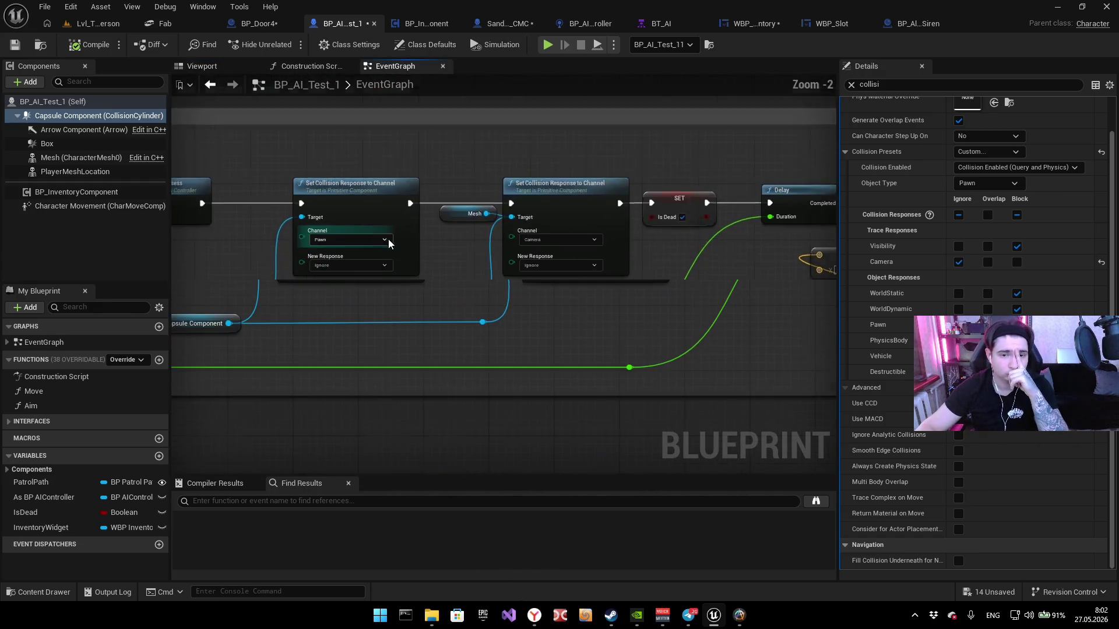
pyautogui.scroll(1, 387, 257)
pyautogui.moveTo(382, 302)
pyautogui.mouseDown()
pyautogui.moveTo(392, 282)
pyautogui.moveTo(522, 304)
pyautogui.moveTo(631, 290)
pyautogui.moveTo(444, 305)
pyautogui.moveTo(339, 298)
pyautogui.moveTo(565, 297)
pyautogui.mouseUp()
pyautogui.moveTo(385, 219); pyautogui.dragTo(355, 229)
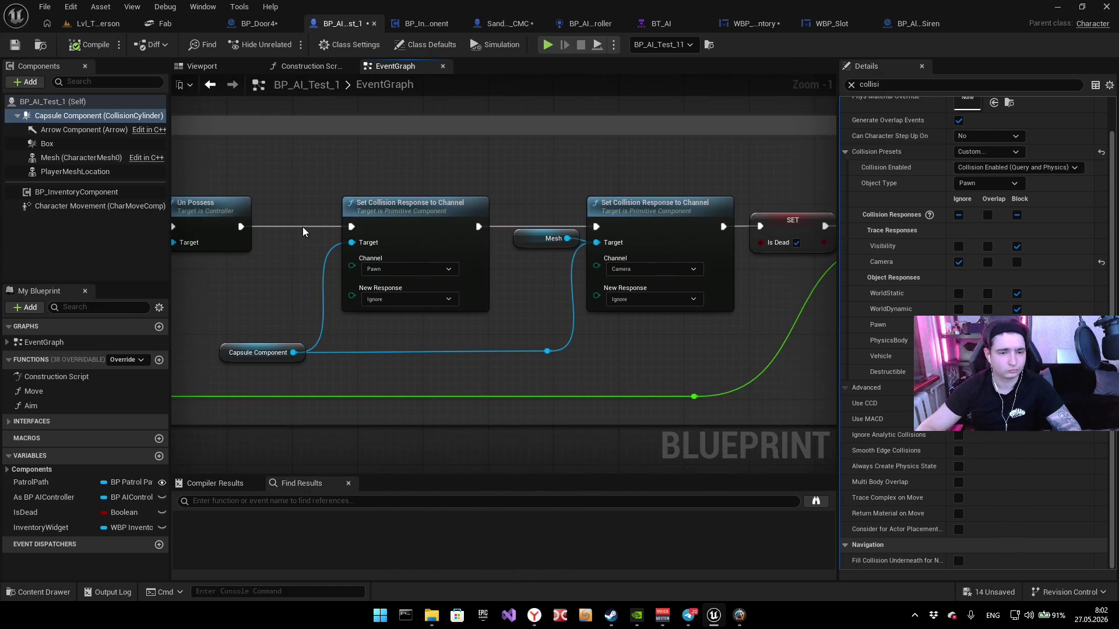
# Step: Rewire Un Possess and SET around the collision-response nodes, compile, and start a playtest
pyautogui.keyDown('alt'); pyautogui.click(300, 227); pyautogui.keyUp('alt')
pyautogui.keyDown('alt'); pyautogui.click(759, 226); pyautogui.keyUp('alt')
pyautogui.moveTo(759, 226); pyautogui.dragTo(723, 227)
pyautogui.moveTo(351, 227); pyautogui.dragTo(241, 227)
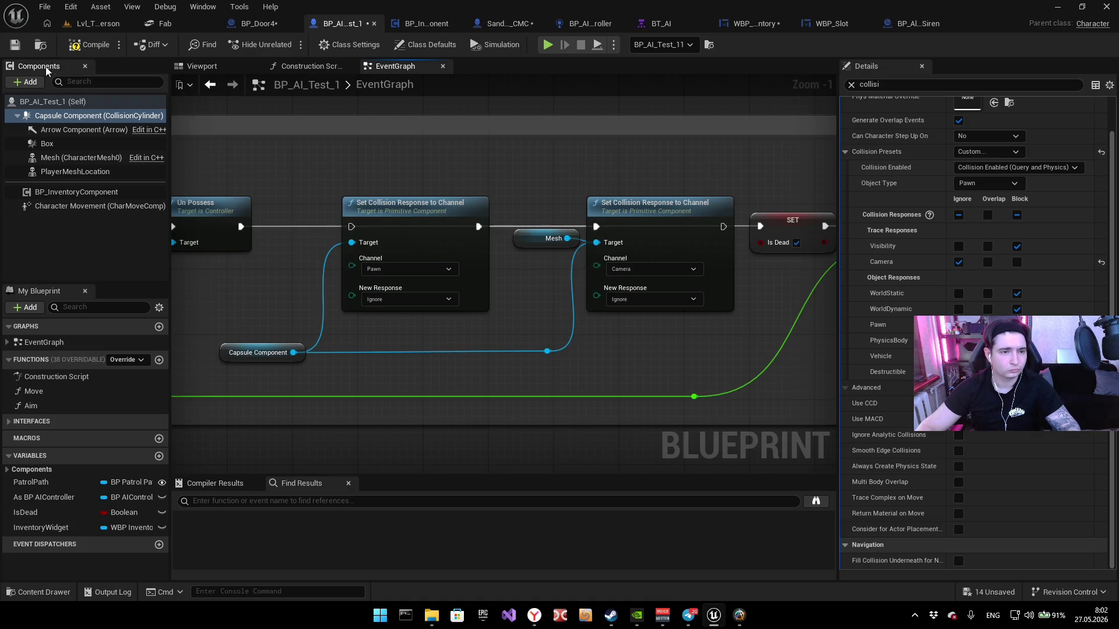
pyautogui.press('F7')
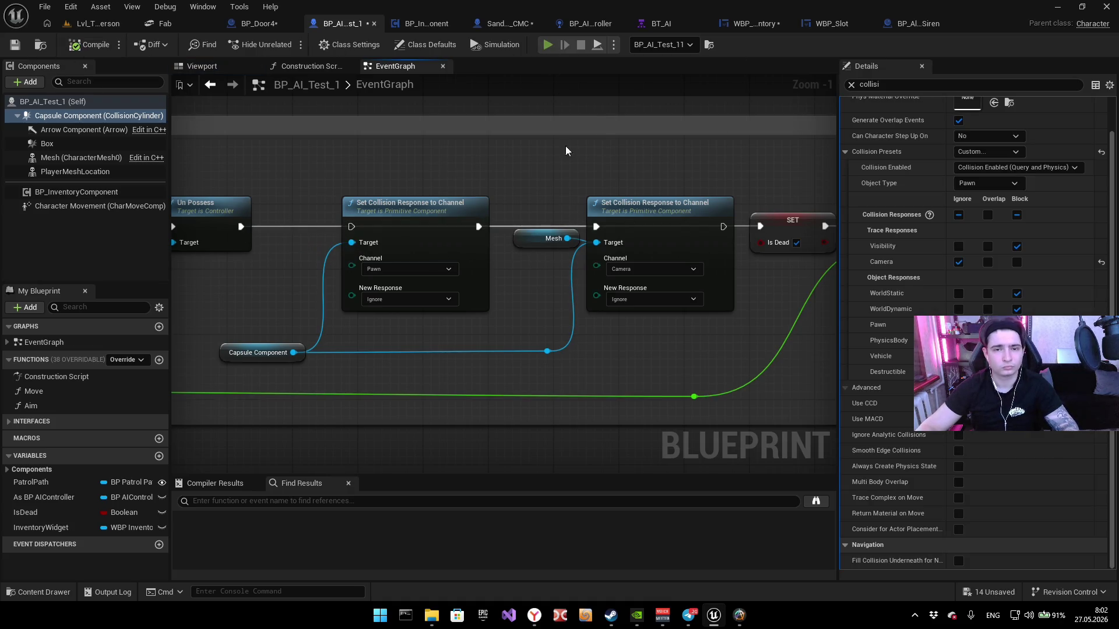
pyautogui.hotkey('alt', 'p')
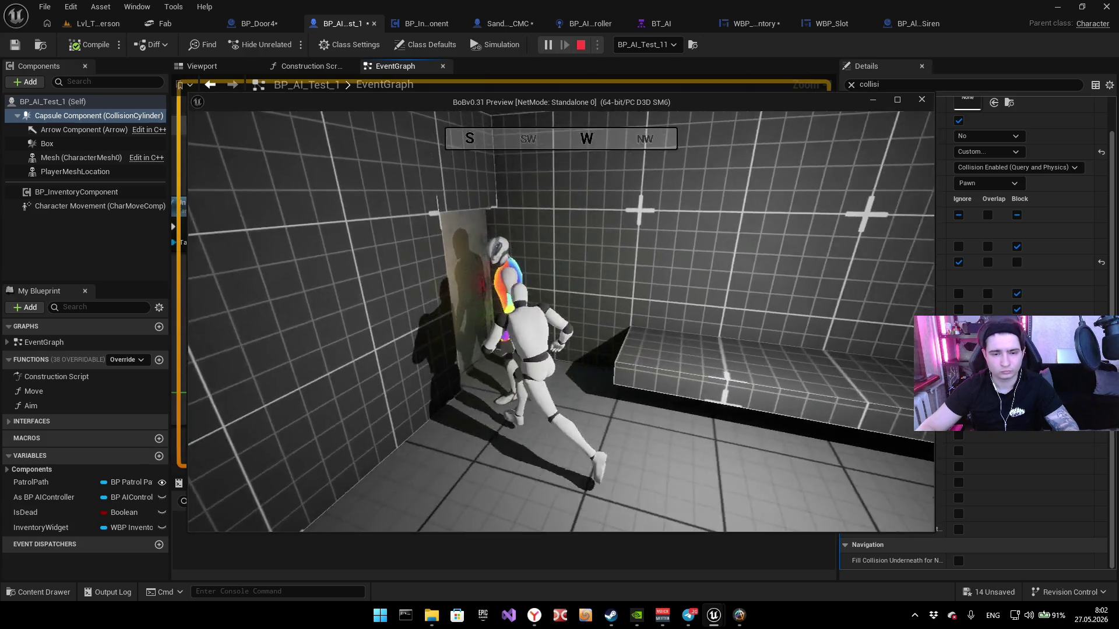
# Step: Walk the player up to the NPC in the playtest, circle the camera around them, then stop play
pyautogui.press('w')
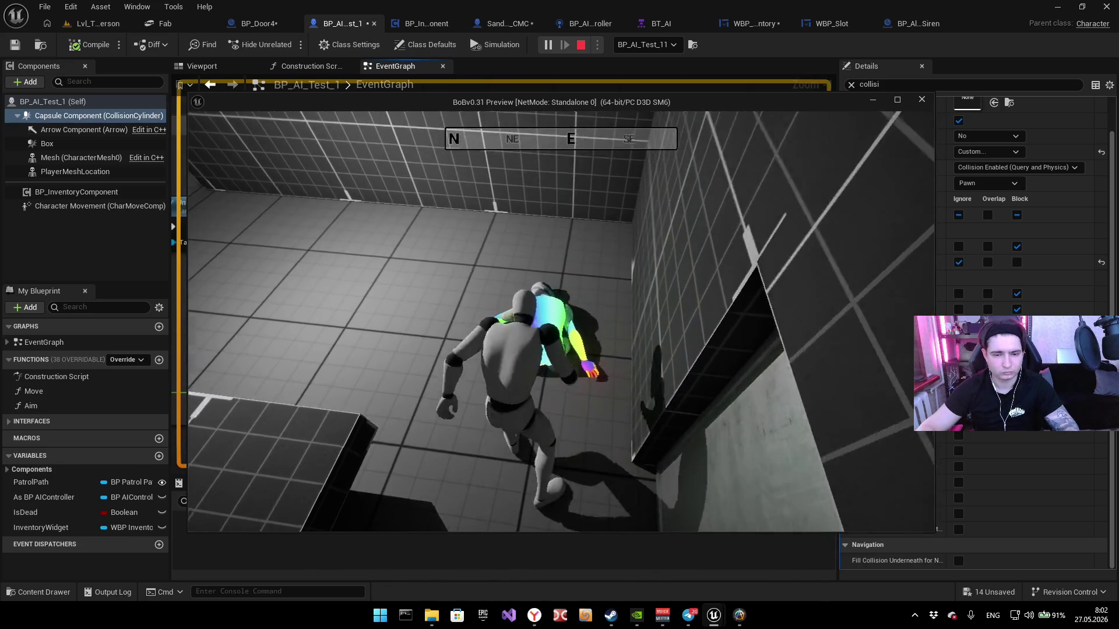
pyautogui.press('e')
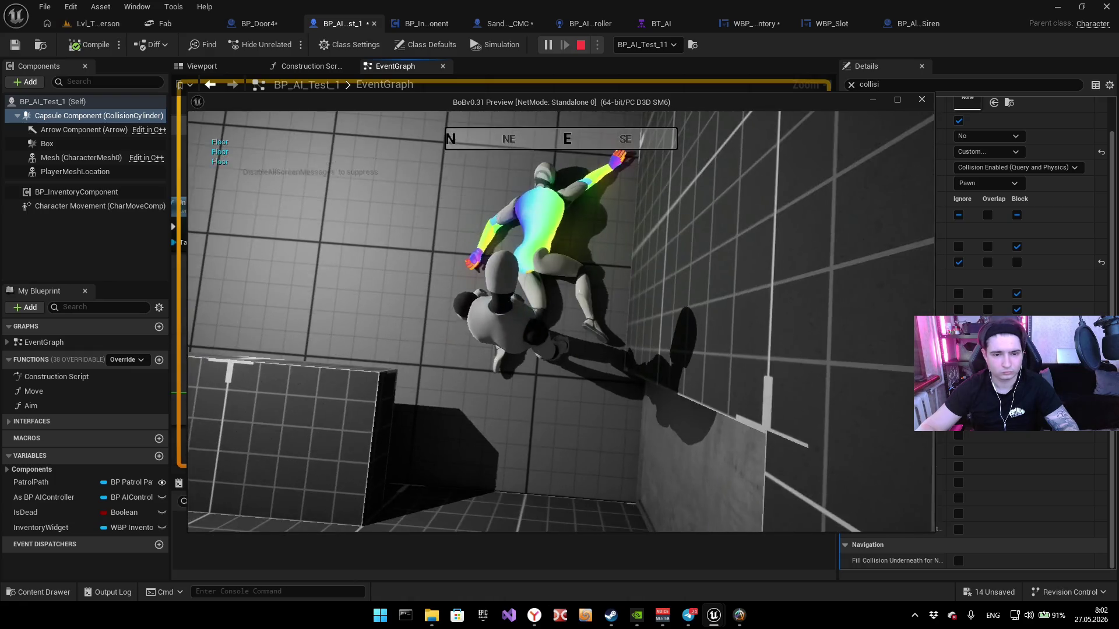
pyautogui.press('e')
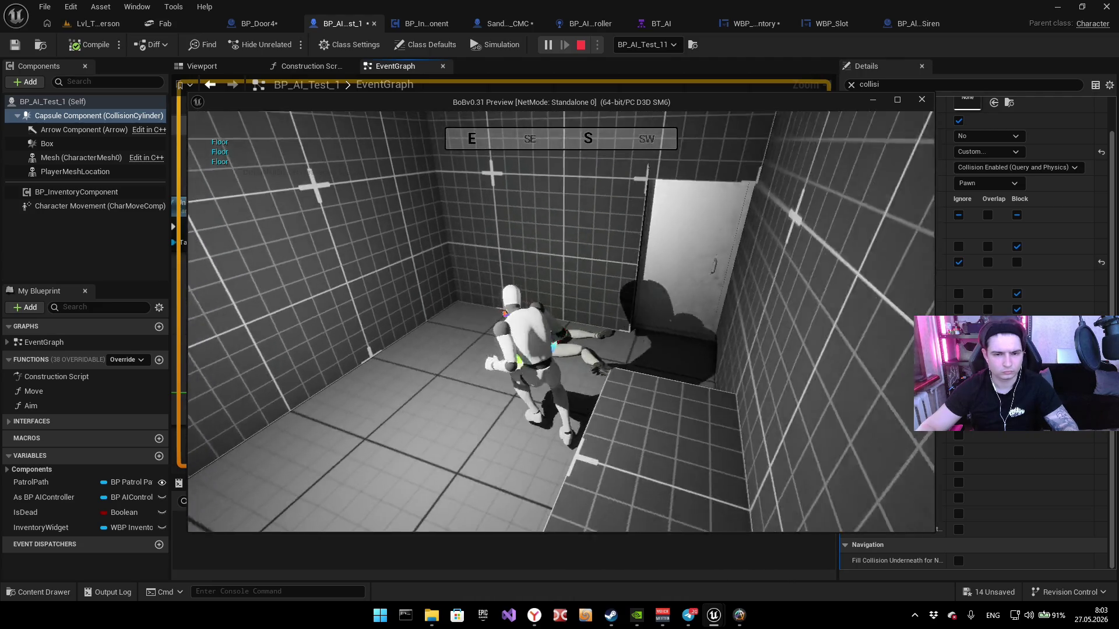
pyautogui.press('Escape')
pyautogui.moveTo(433, 254); pyautogui.dragTo(436, 253)
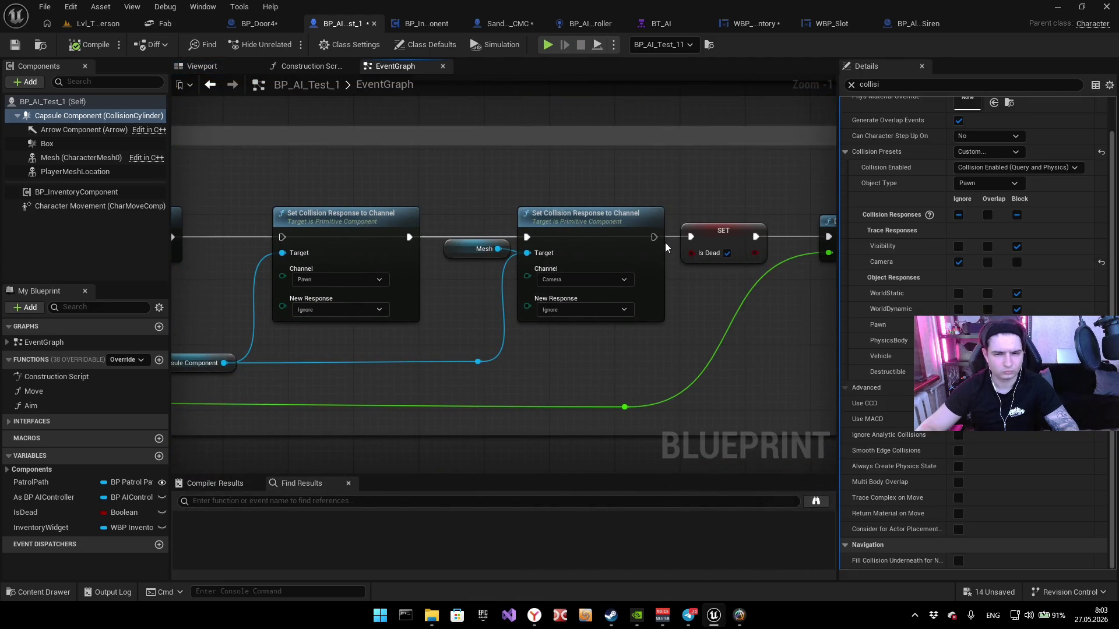
# Step: Wire Set Collision Object Type's exec straight to Set Collision Enabled, skipping the Camera response node, and playtest
pyautogui.moveTo(185, 242); pyautogui.dragTo(323, 233)
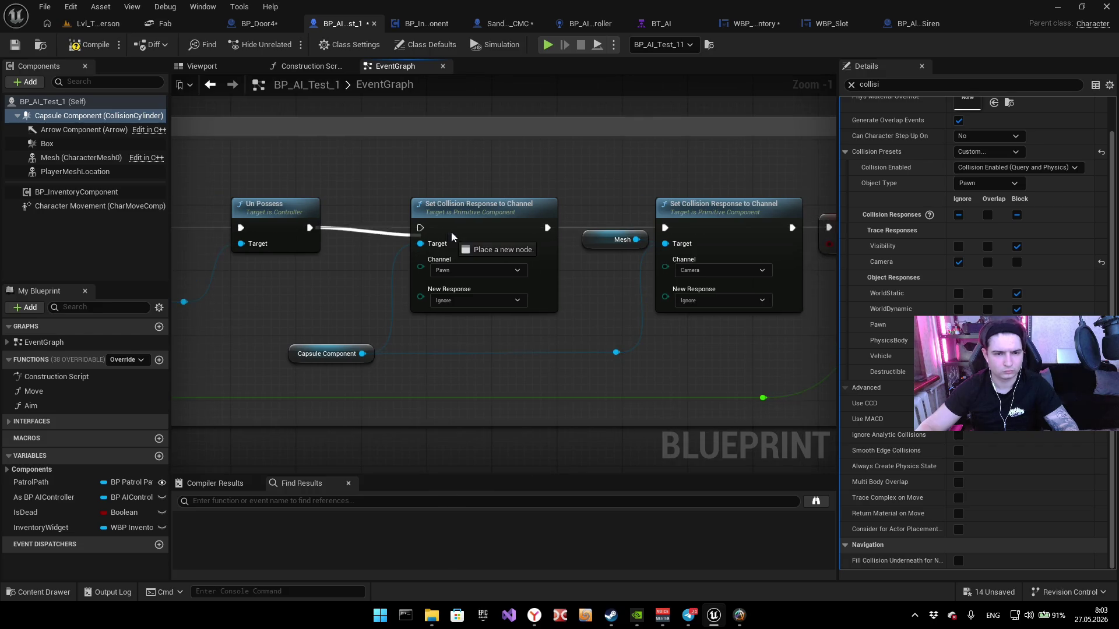
pyautogui.moveTo(424, 230)
pyautogui.mouseDown()
pyautogui.moveTo(350, 233)
pyautogui.moveTo(490, 241)
pyautogui.moveTo(396, 228)
pyautogui.moveTo(318, 179)
pyautogui.moveTo(268, 185)
pyautogui.mouseUp()
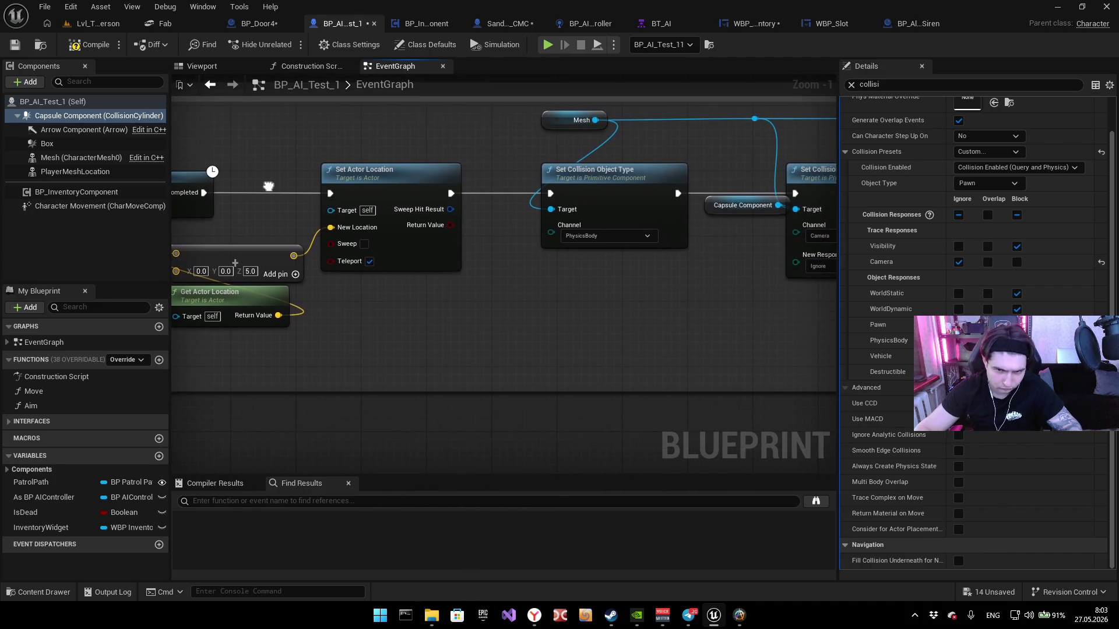
pyautogui.moveTo(336, 184)
pyautogui.mouseDown()
pyautogui.moveTo(161, 199)
pyautogui.moveTo(446, 201)
pyautogui.moveTo(445, 252)
pyautogui.moveTo(433, 268)
pyautogui.moveTo(431, 251)
pyautogui.mouseUp()
pyautogui.scroll(-1, 446, 201)
pyautogui.scroll(2, 446, 252)
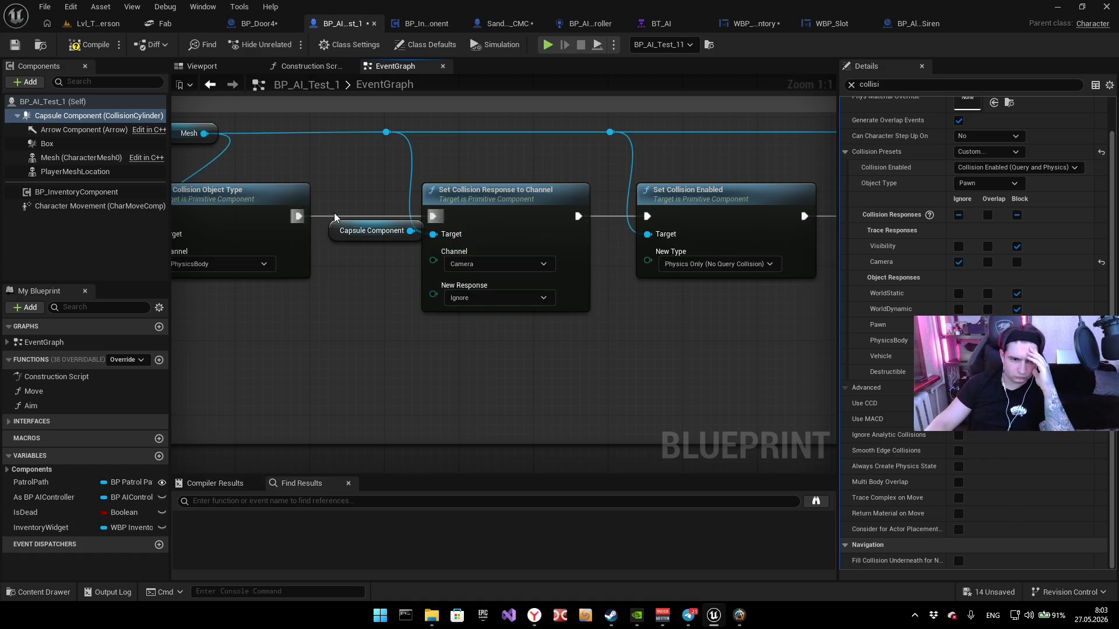
pyautogui.moveTo(298, 216); pyautogui.dragTo(648, 220)
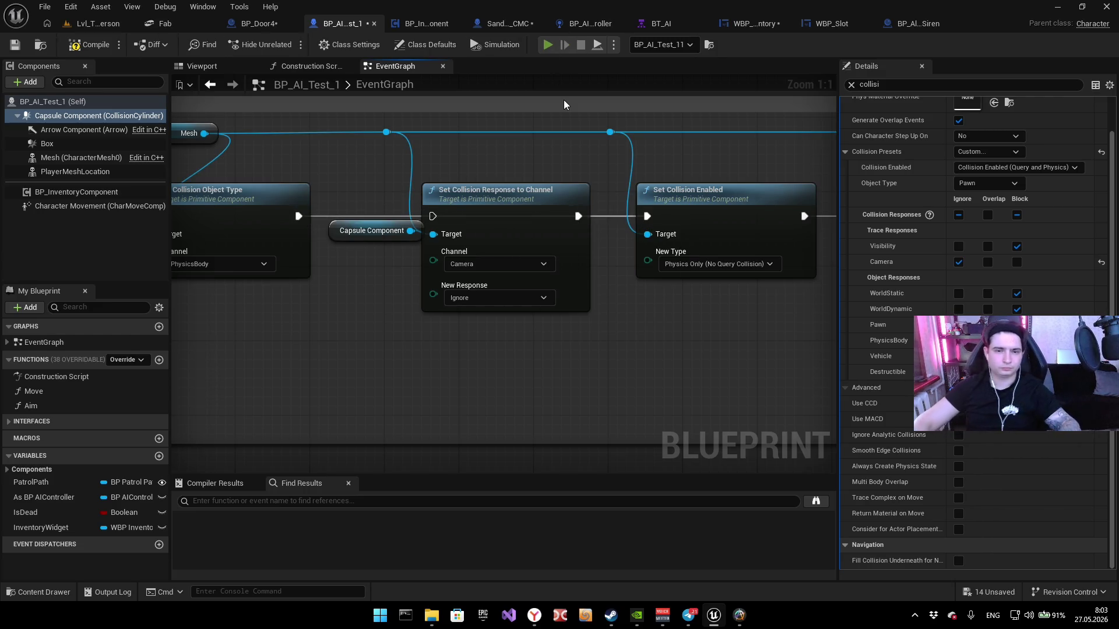
pyautogui.hotkey('alt', 'p')
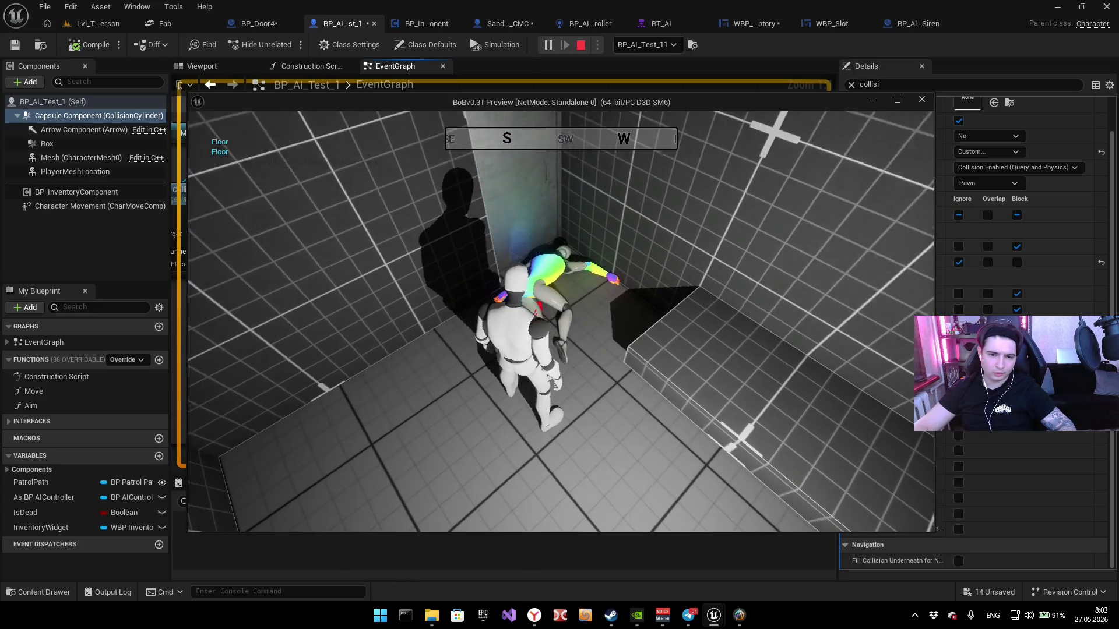
# Step: Stop the playtest and route execution back through the Set Collision Response to Channel node
pyautogui.press('Escape')
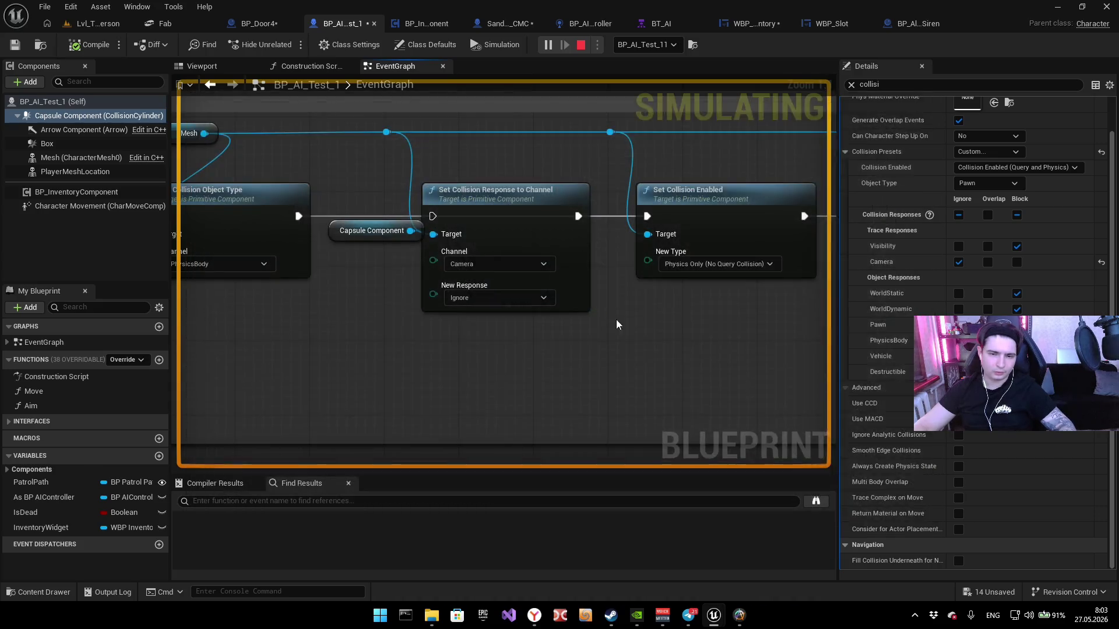
pyautogui.moveTo(601, 331); pyautogui.dragTo(615, 304)
pyautogui.moveTo(387, 247); pyautogui.dragTo(522, 247)
pyautogui.moveTo(752, 351)
pyautogui.mouseDown()
pyautogui.moveTo(542, 344)
pyautogui.moveTo(582, 345)
pyautogui.mouseUp()
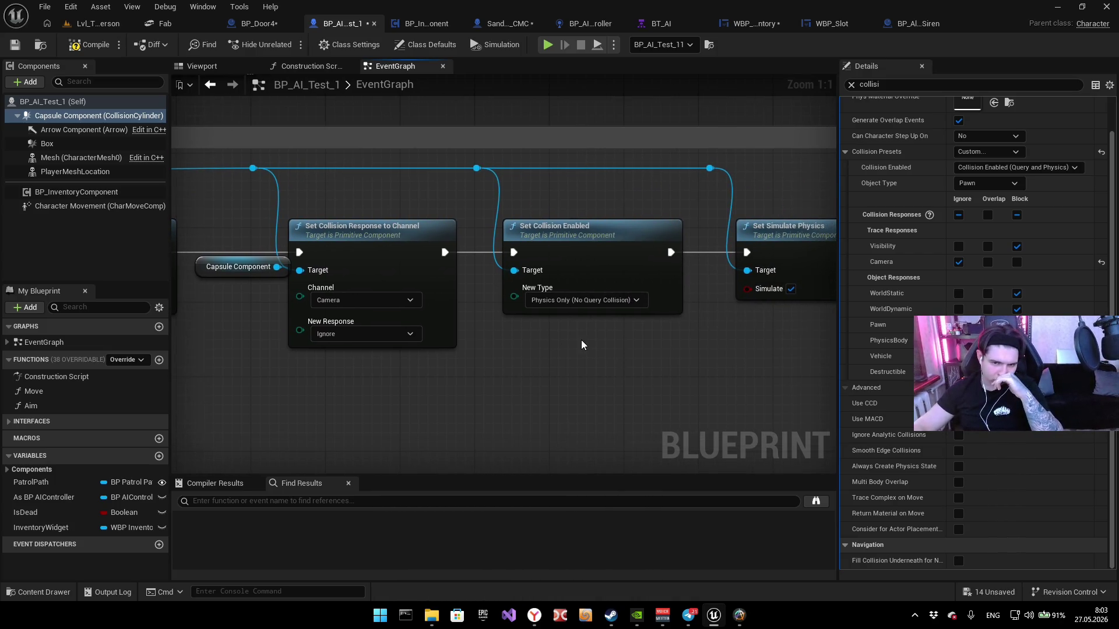
pyautogui.moveTo(581, 345)
pyautogui.mouseDown()
pyautogui.moveTo(516, 353)
pyautogui.moveTo(690, 342)
pyautogui.mouseUp()
pyautogui.scroll(-3, 516, 357)
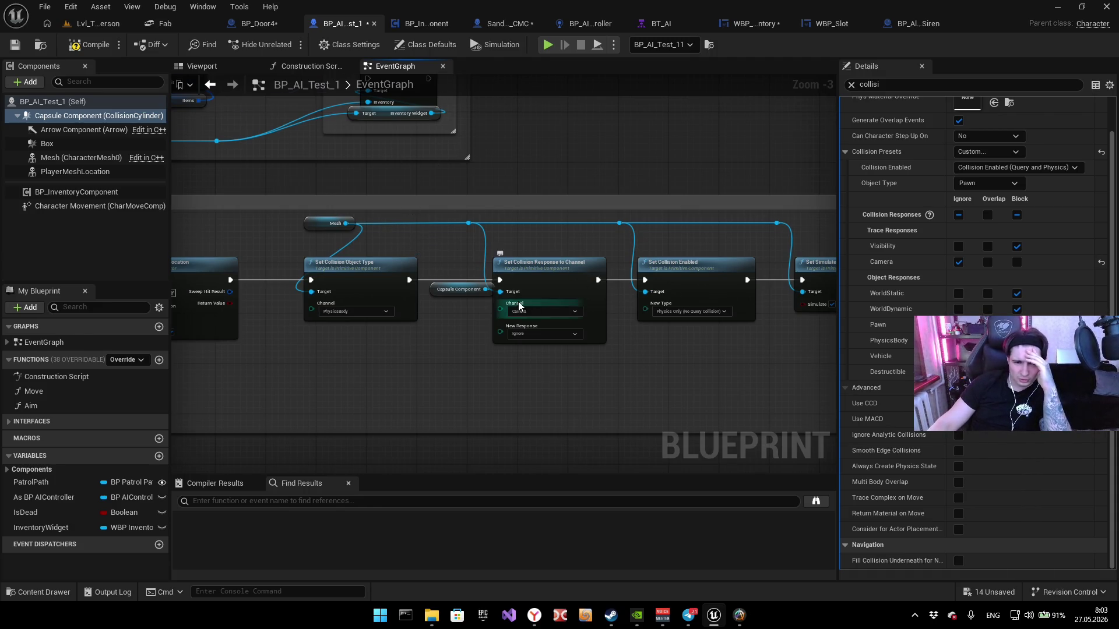
pyautogui.scroll(3, 516, 303)
pyautogui.moveTo(456, 309)
pyautogui.mouseDown()
pyautogui.moveTo(364, 350)
pyautogui.moveTo(380, 340)
pyautogui.mouseUp()
pyautogui.scroll(-3, 381, 339)
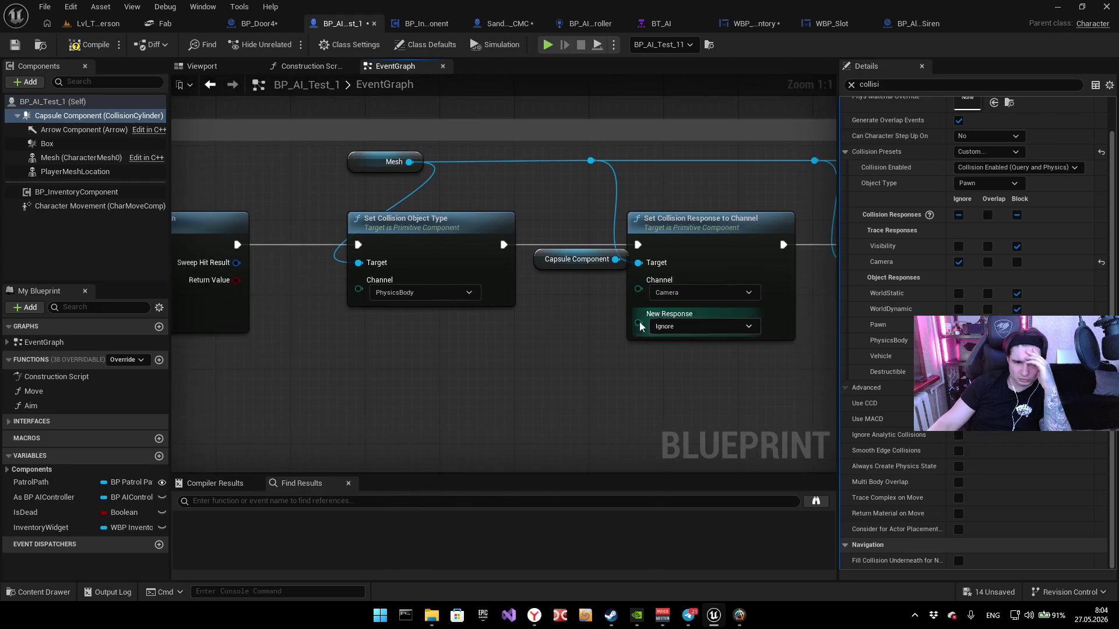
# Step: Break the Capsule Component wires to the Pawn response Target and next node, then attempt to play
pyautogui.moveTo(762, 317); pyautogui.dragTo(790, 271)
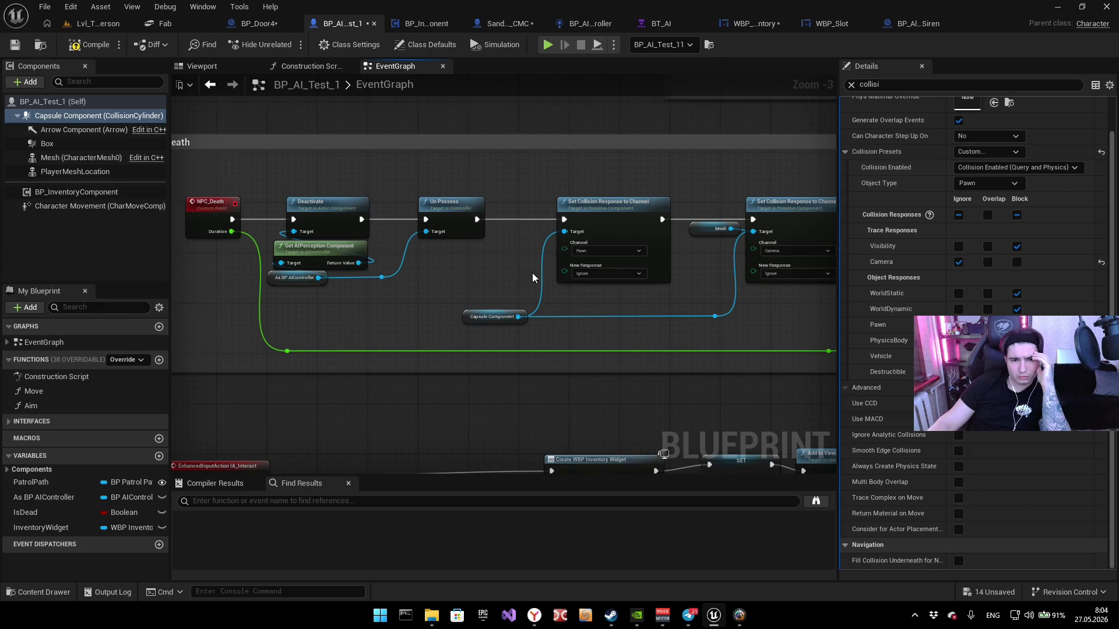
pyautogui.scroll(3, 532, 273)
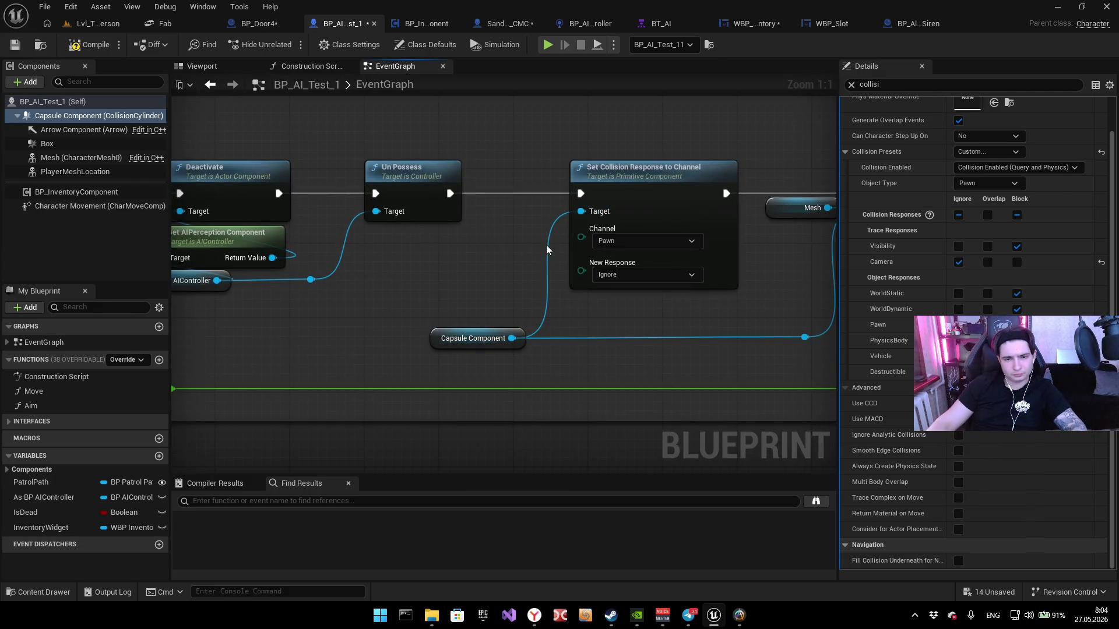
pyautogui.keyDown('alt'); pyautogui.click(547, 245); pyautogui.keyUp('alt')
pyautogui.keyDown('alt'); pyautogui.click(822, 334); pyautogui.keyUp('alt')
pyautogui.scroll(-3, 822, 333)
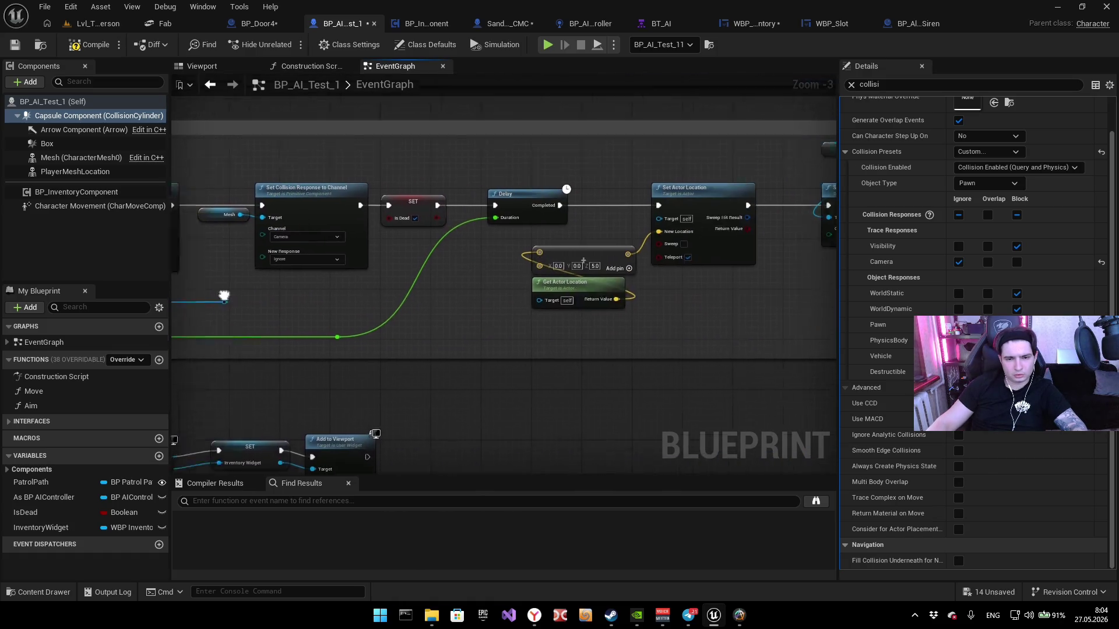
pyautogui.scroll(2, 462, 182)
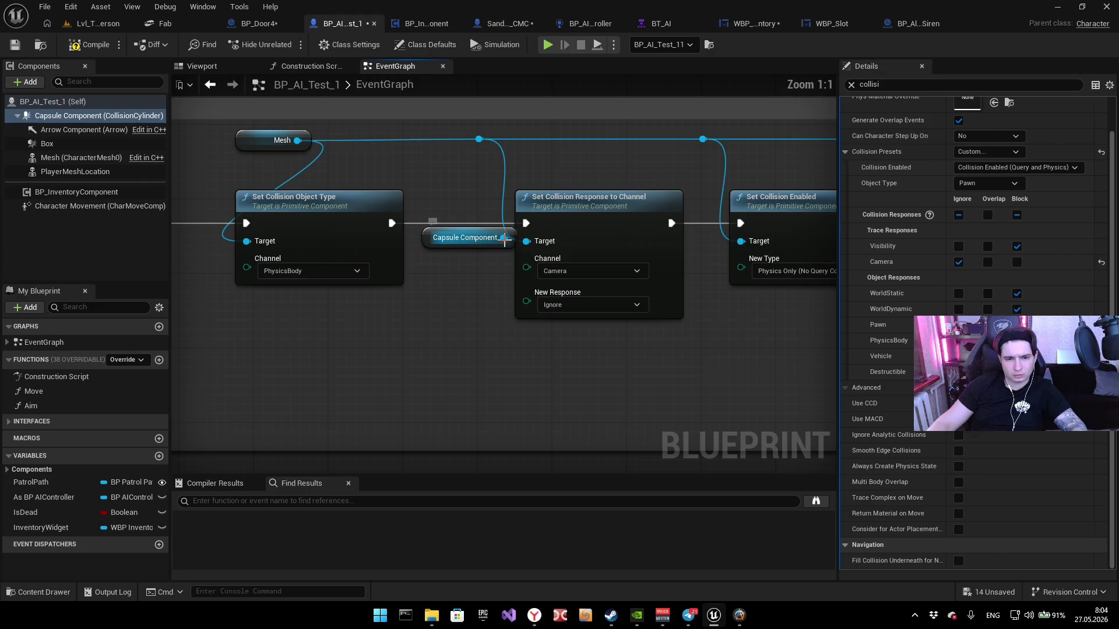
pyautogui.scroll(-1, 284, 295)
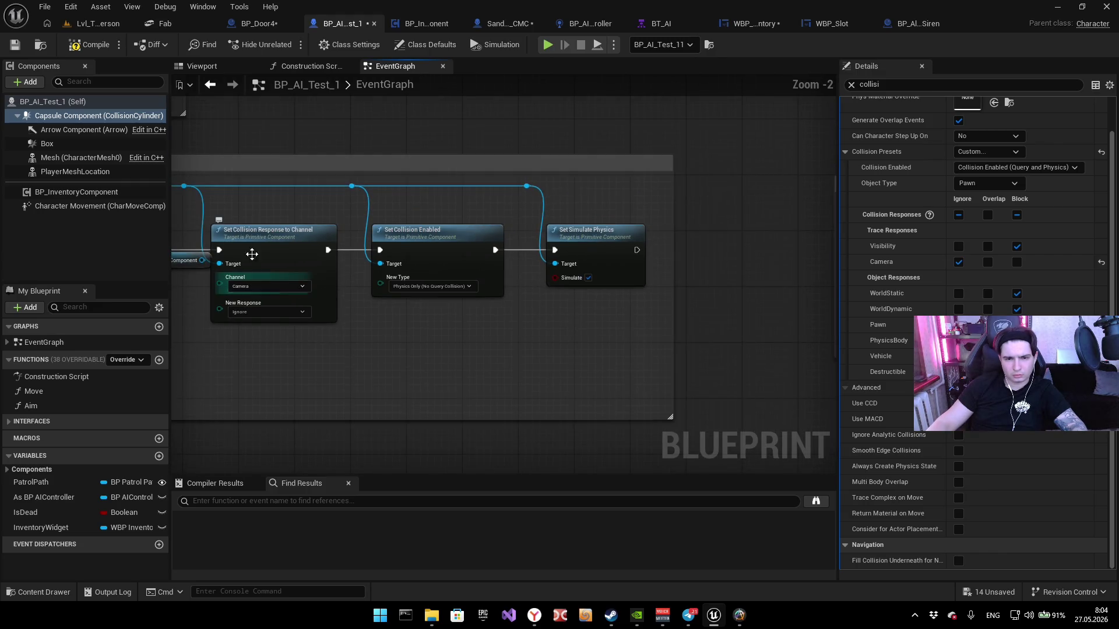
pyautogui.hotkey('alt', 'p')
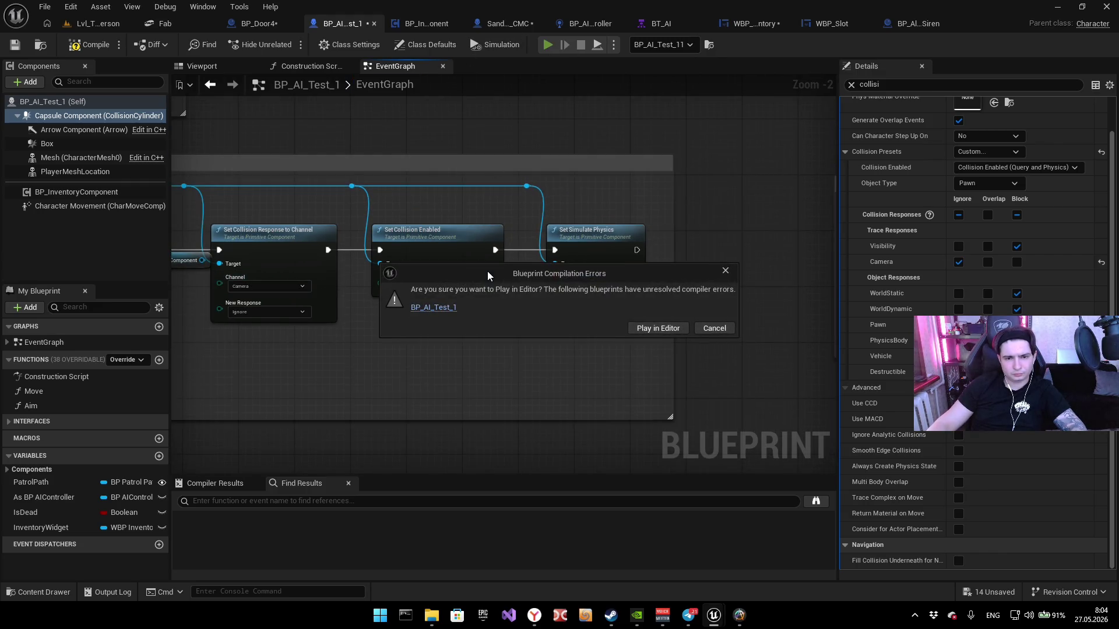
# Step: Inspect the BP_AI_Test_1 compile failure in the Message Log, then close it
pyautogui.click(432, 307)
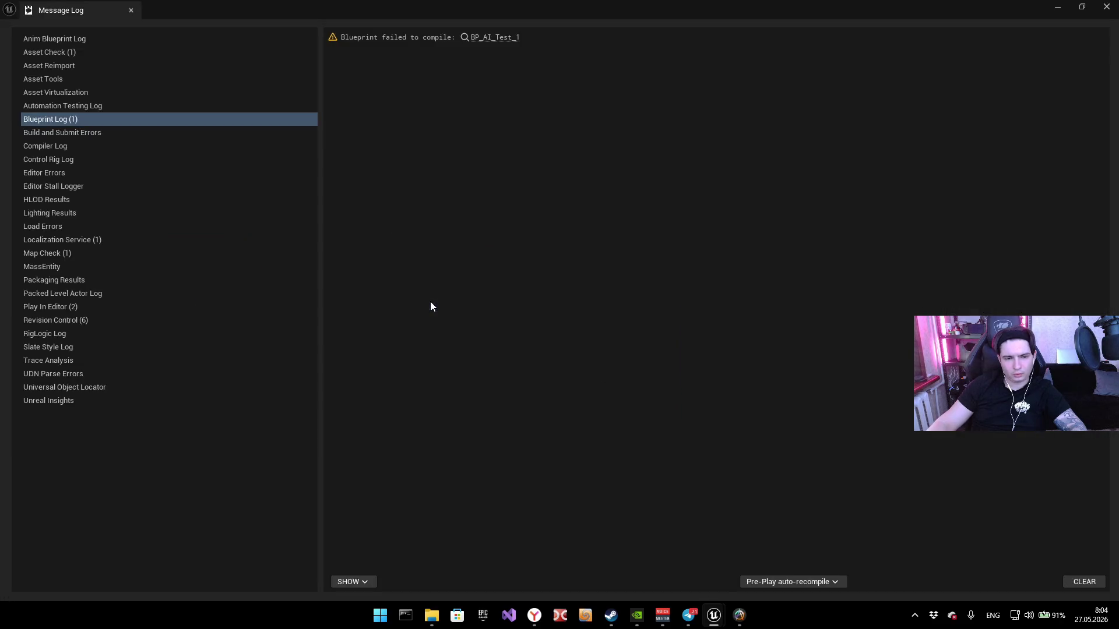
pyautogui.click(504, 39)
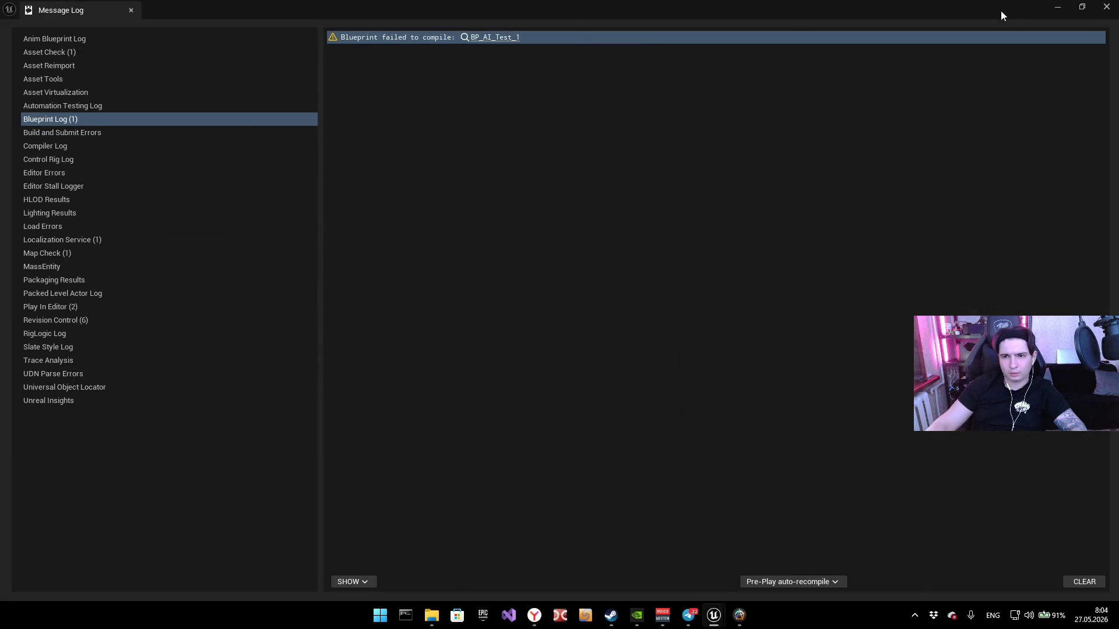
pyautogui.moveTo(1001, 16); pyautogui.dragTo(714, 347)
pyautogui.click(825, 339)
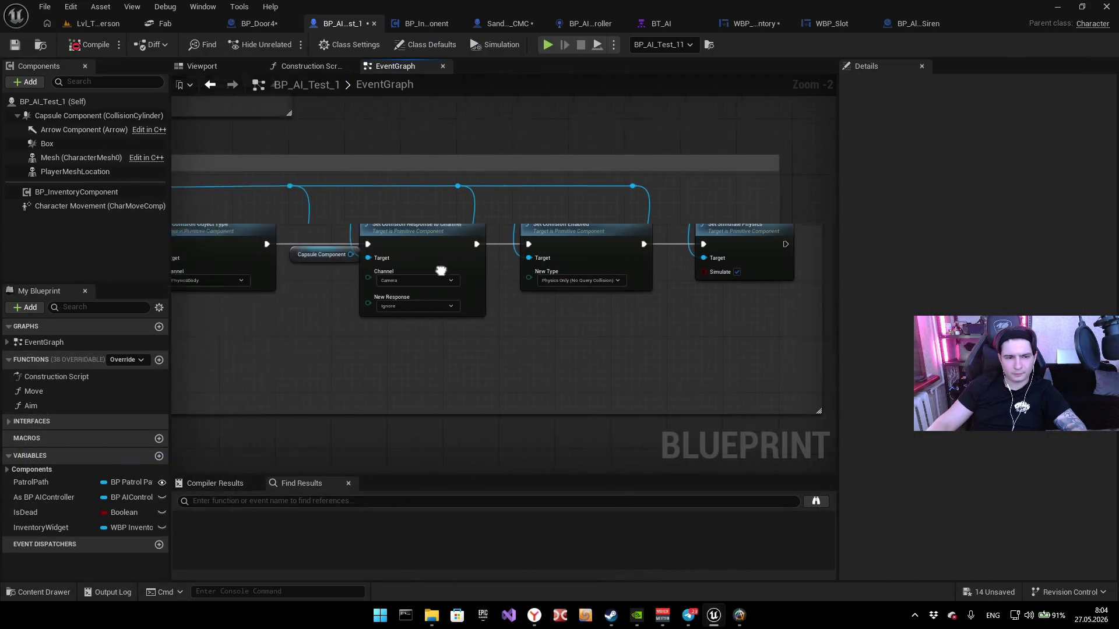
pyautogui.scroll(2, 441, 271)
pyautogui.scroll(-4, 488, 236)
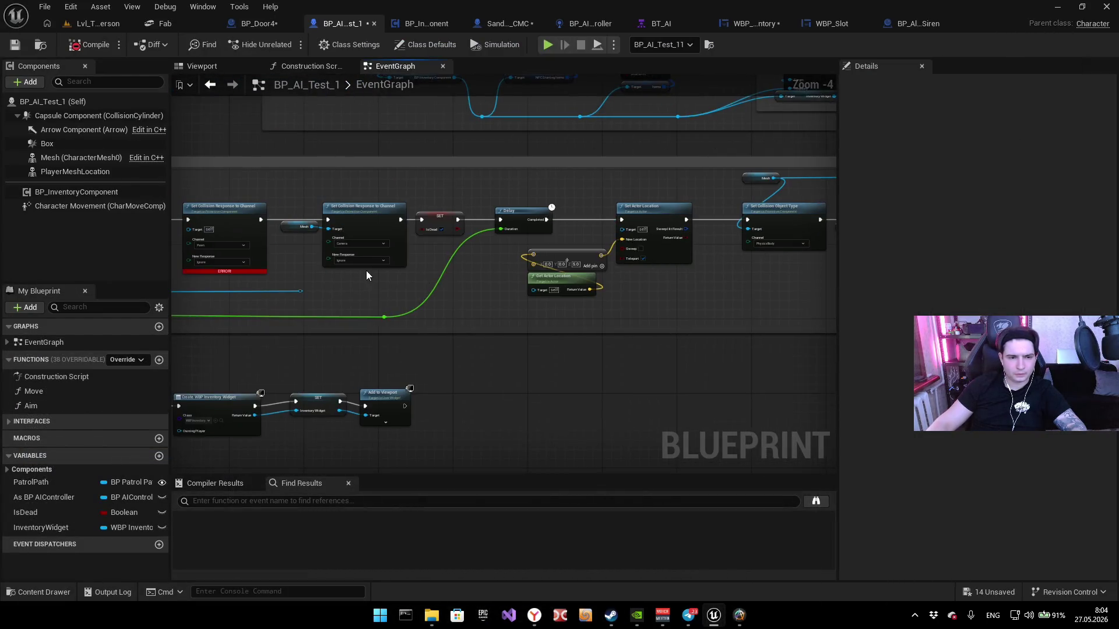
pyautogui.scroll(3, 366, 275)
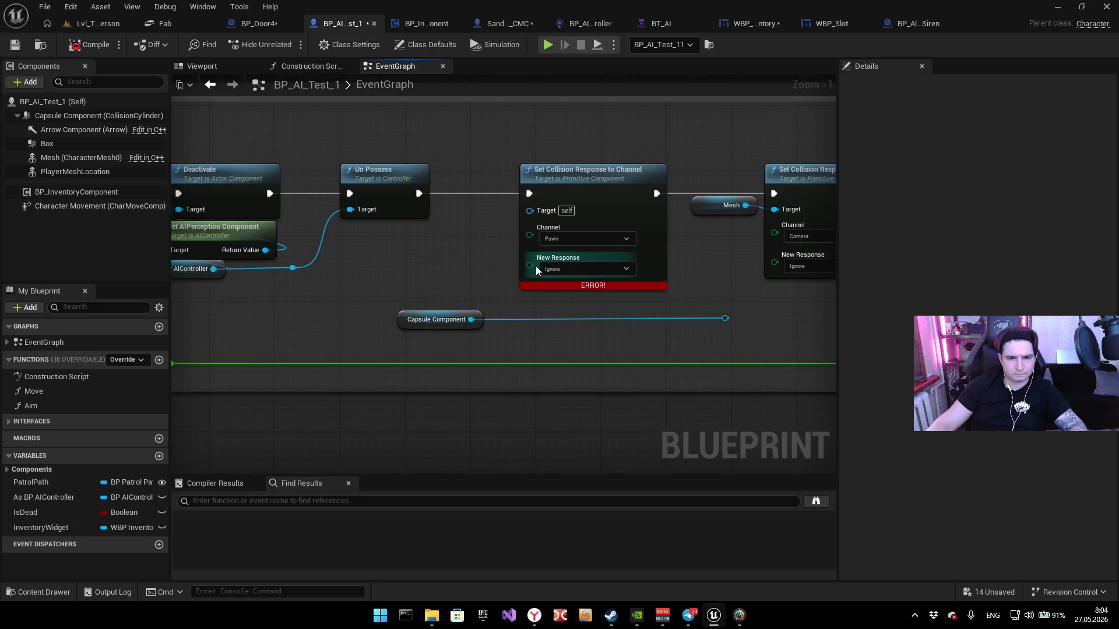
# Step: Undo the broken links, wire Capsule Component to the Pawn response Target and Un Possess into it, then play
pyautogui.hotkey('ctrl', 'z')
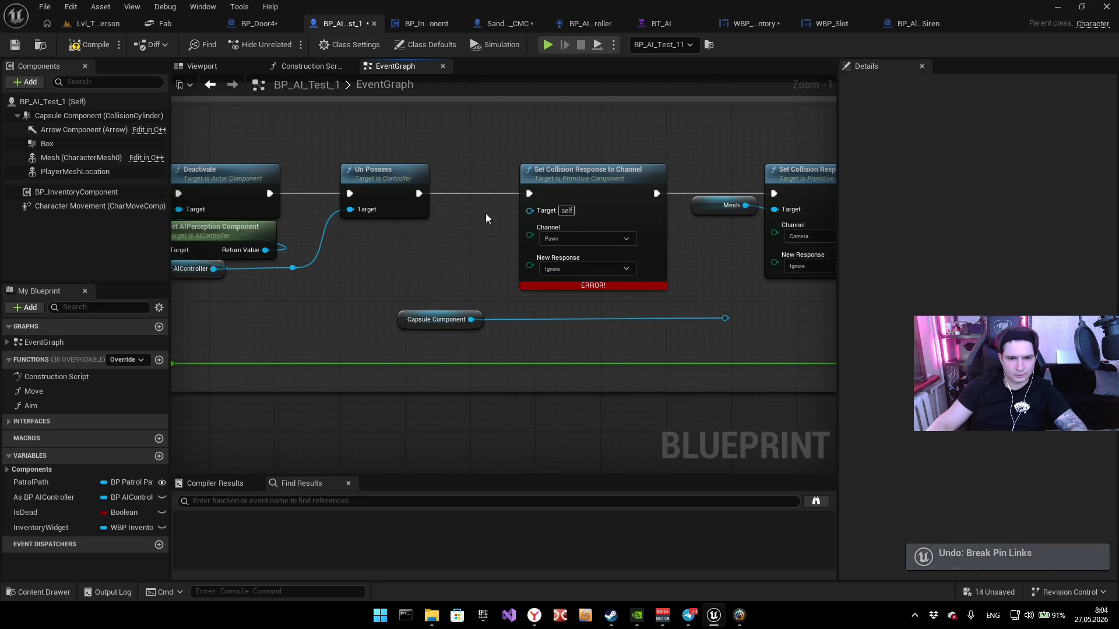
pyautogui.moveTo(471, 320); pyautogui.dragTo(529, 210)
pyautogui.keyDown('alt'); pyautogui.click(474, 193); pyautogui.keyUp('alt')
pyautogui.keyDown('alt'); pyautogui.click(683, 193); pyautogui.keyUp('alt')
pyautogui.moveTo(418, 194); pyautogui.dragTo(529, 193)
pyautogui.moveTo(657, 194); pyautogui.dragTo(774, 193)
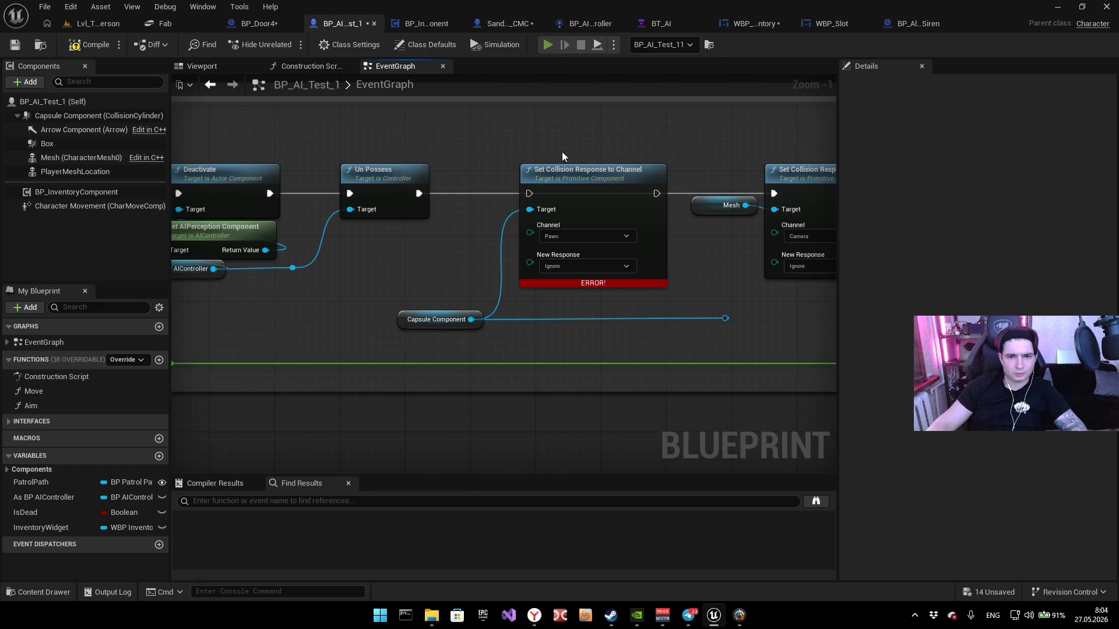
pyautogui.hotkey('alt', 'p')
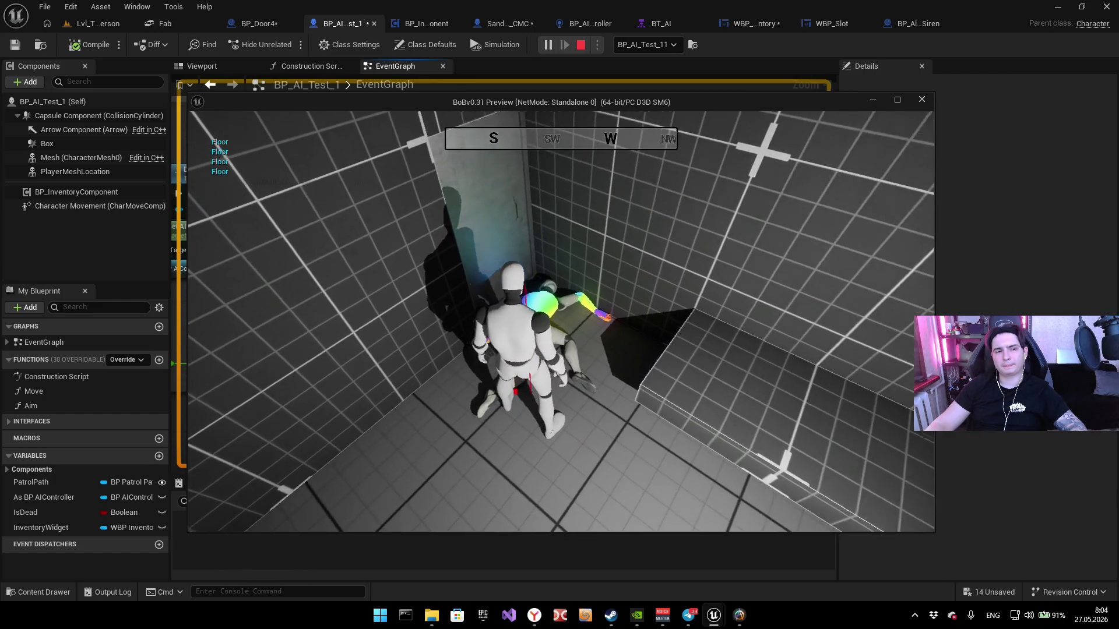
# Step: Stop the playtest and undo/redo pin links around the SET Is Dead node
pyautogui.press('Escape')
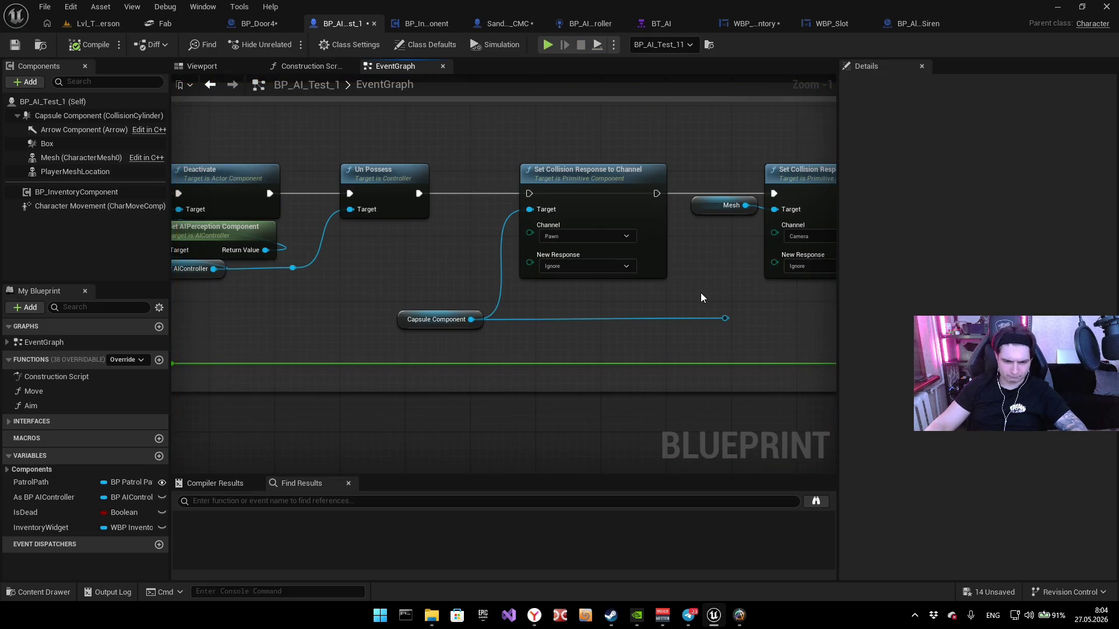
pyautogui.moveTo(708, 287)
pyautogui.mouseDown()
pyautogui.moveTo(545, 303)
pyautogui.moveTo(559, 335)
pyautogui.mouseUp()
pyautogui.click(440, 432)
pyautogui.hotkey('ctrl', 'z')
pyautogui.hotkey('ctrl', 'z')
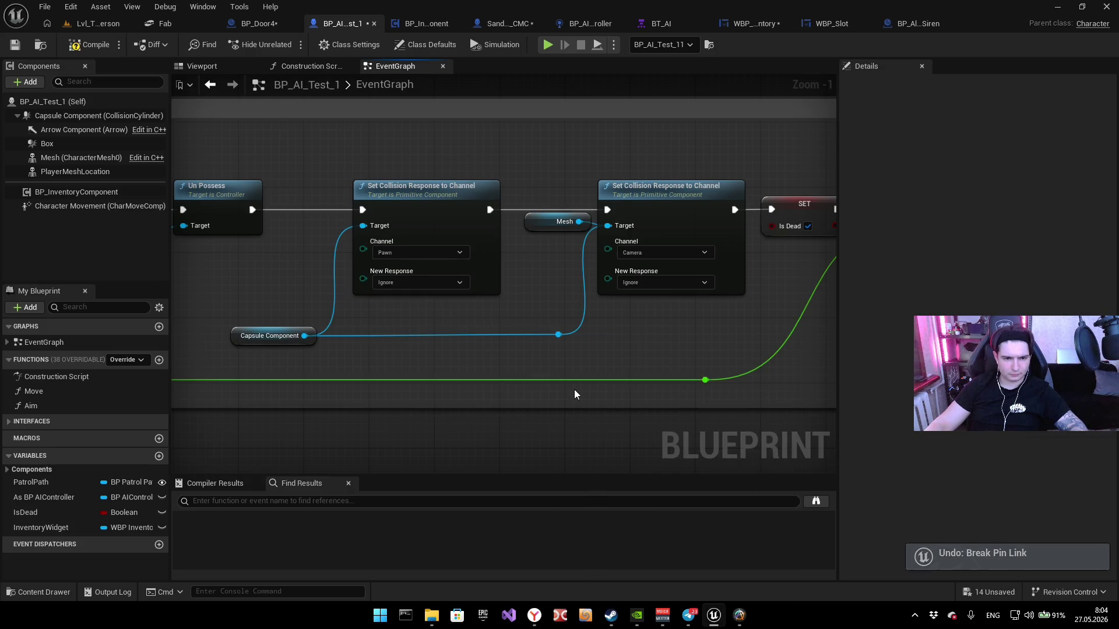
pyautogui.scroll(-4, 680, 379)
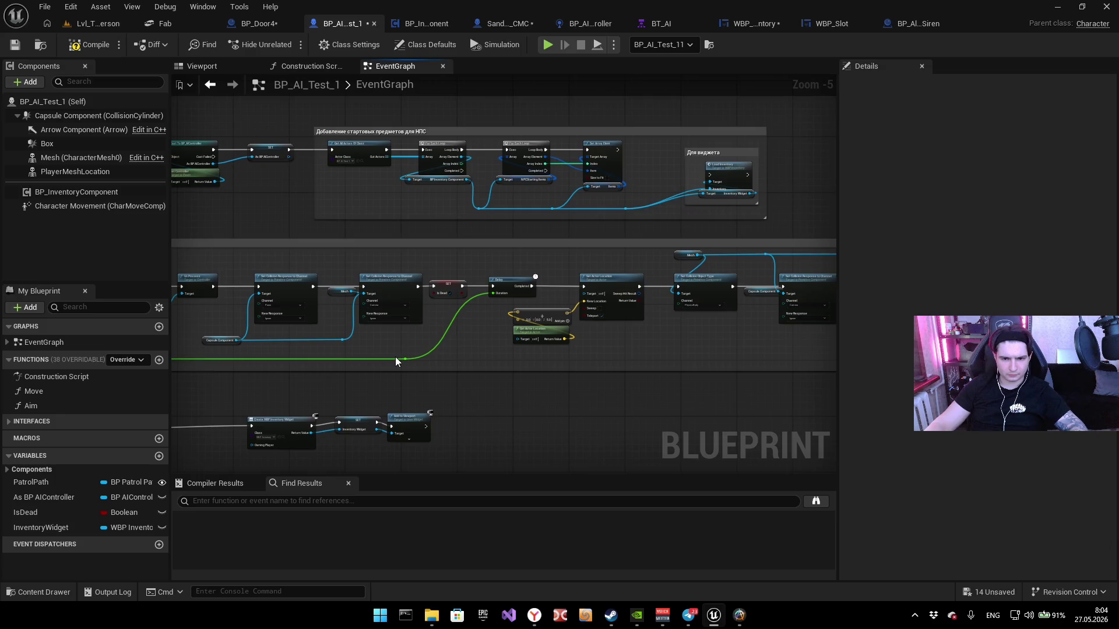
pyautogui.hotkey('ctrl', 'z')
pyautogui.moveTo(560, 335); pyautogui.dragTo(451, 332)
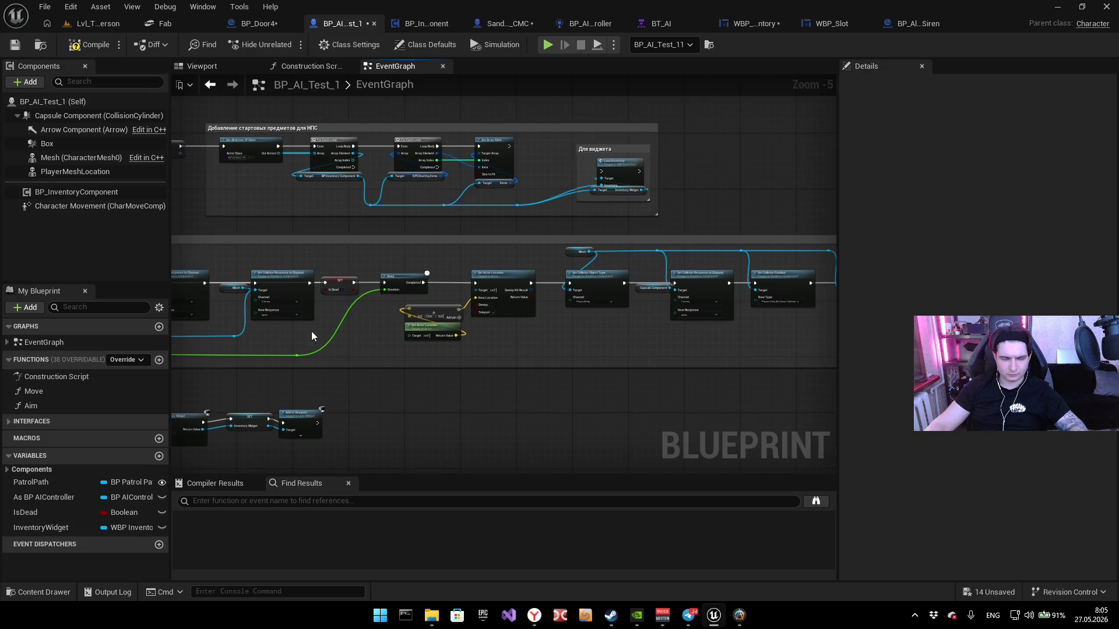
pyautogui.scroll(-3, 403, 337)
pyautogui.hotkey('ctrl', 'z')
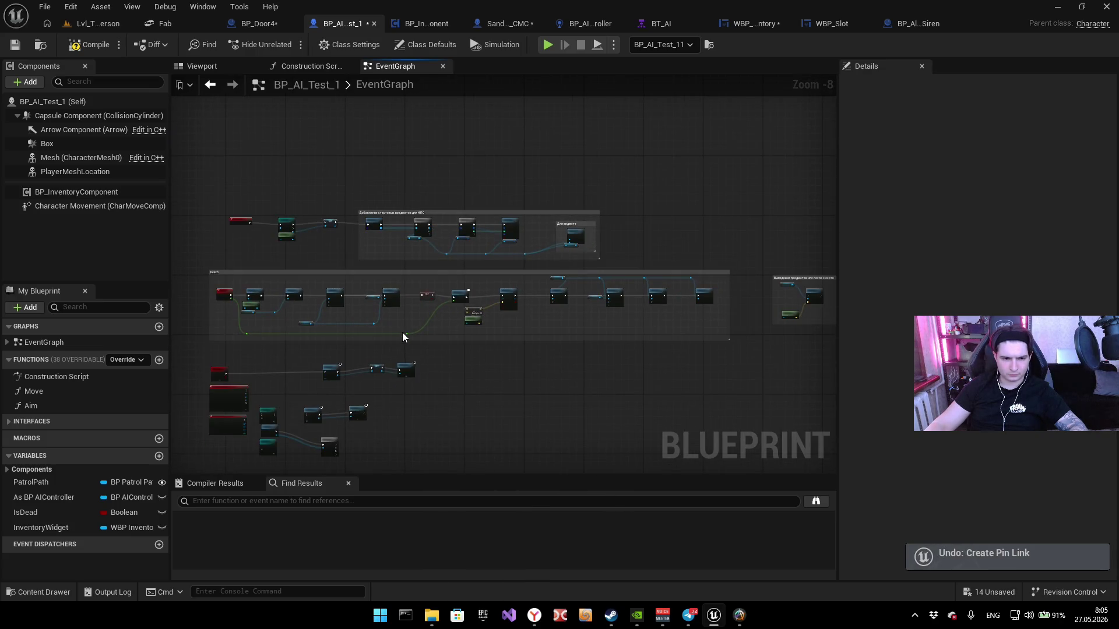
pyautogui.scroll(5, 431, 303)
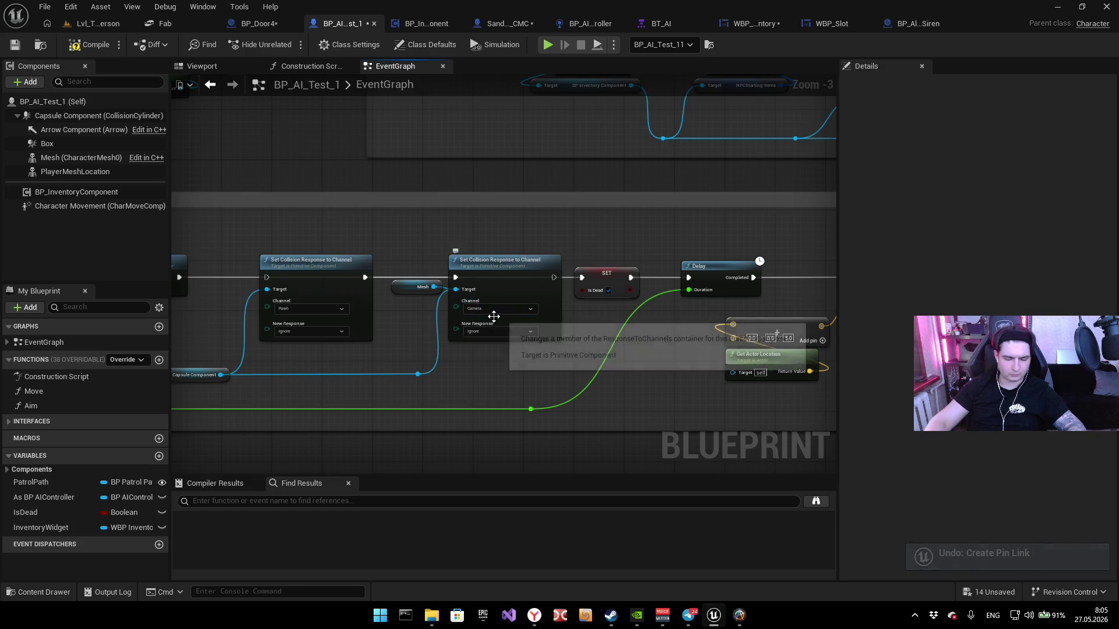
pyautogui.hotkey('ctrl', 'y')
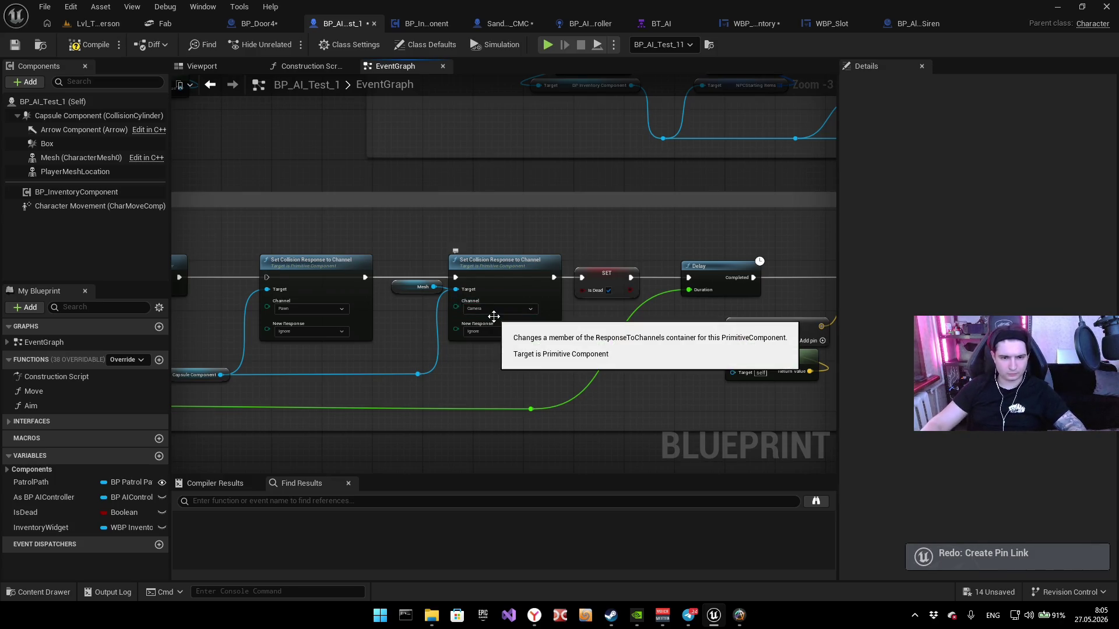
# Step: Connect execution into the Mesh's Camera-ignore Set Collision Response node and view the collision and physics chain
pyautogui.scroll(4, 453, 288)
pyautogui.moveTo(457, 272); pyautogui.dragTo(293, 259)
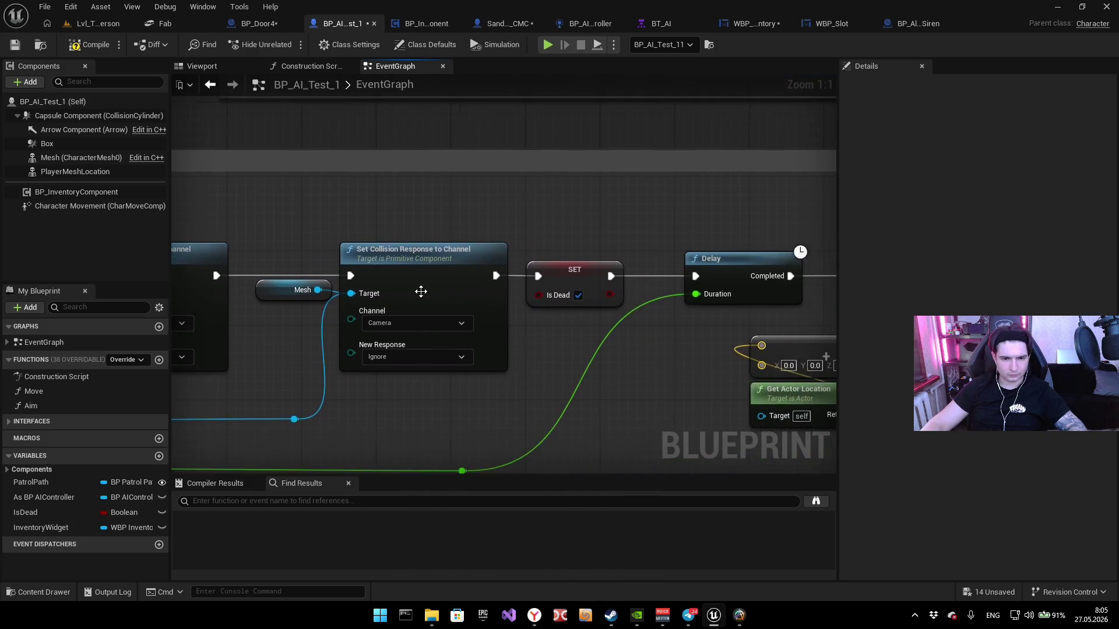
pyautogui.scroll(-4, 421, 292)
pyautogui.moveTo(421, 292)
pyautogui.mouseDown()
pyautogui.moveTo(263, 277)
pyautogui.moveTo(426, 304)
pyautogui.moveTo(345, 307)
pyautogui.mouseUp()
pyautogui.moveTo(320, 351); pyautogui.dragTo(484, 274)
pyautogui.scroll(-4, 375, 273)
# Step: Compile the blueprint and move the cast, widget and loop nodes to the right
pyautogui.press('F7')
pyautogui.scroll(4, 367, 303)
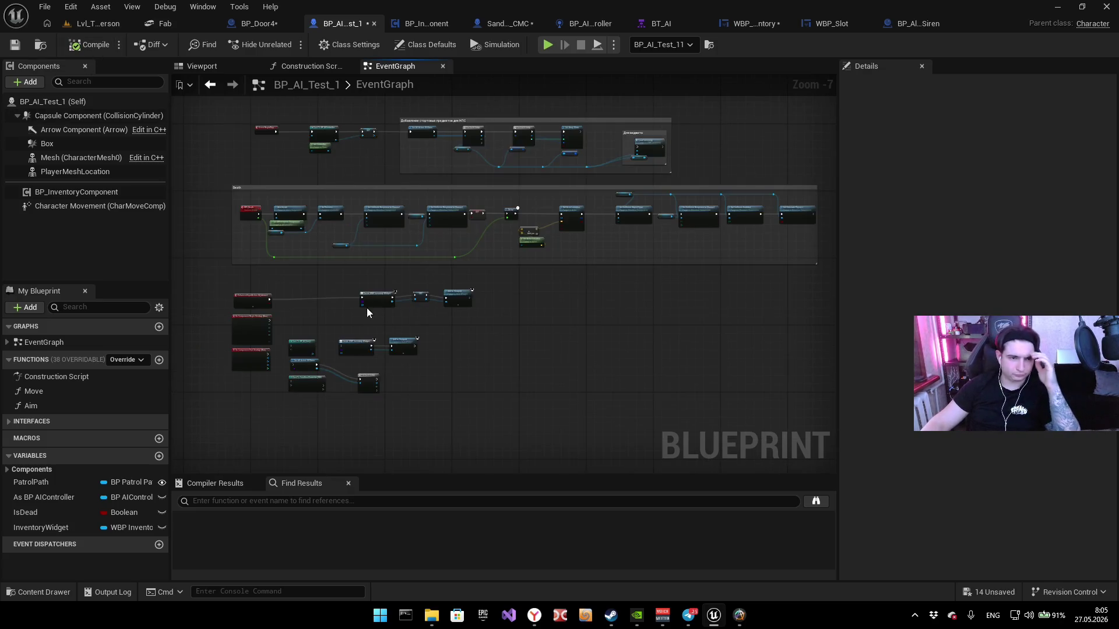
pyautogui.moveTo(420, 330)
pyautogui.mouseDown()
pyautogui.moveTo(440, 203)
pyautogui.moveTo(747, 304)
pyautogui.moveTo(762, 320)
pyautogui.mouseUp()
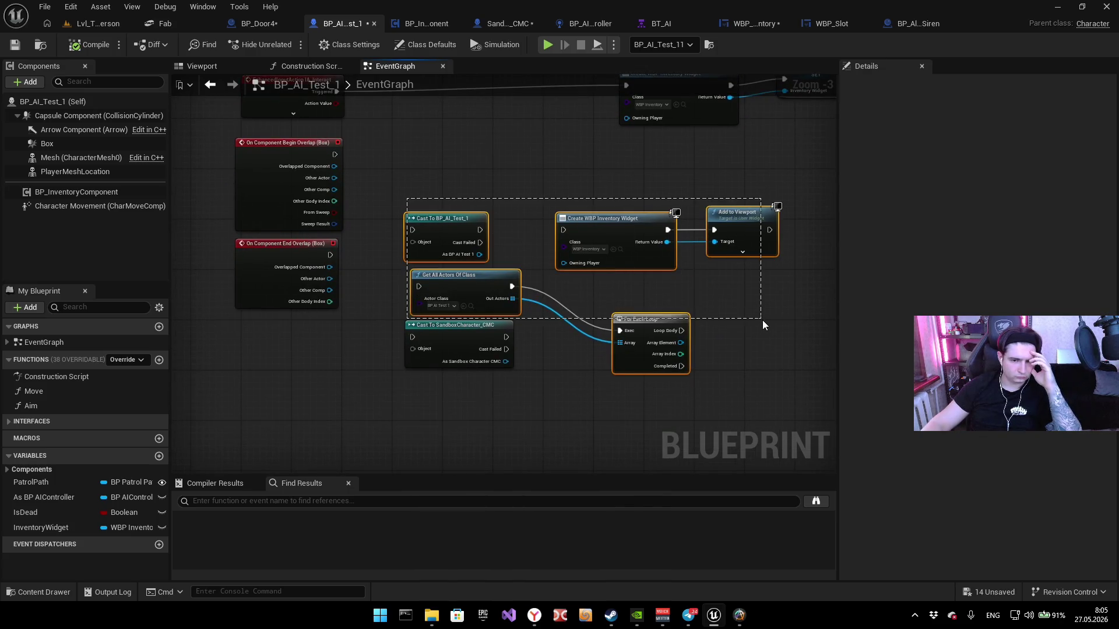
pyautogui.moveTo(455, 280); pyautogui.dragTo(689, 274)
pyautogui.click(443, 335)
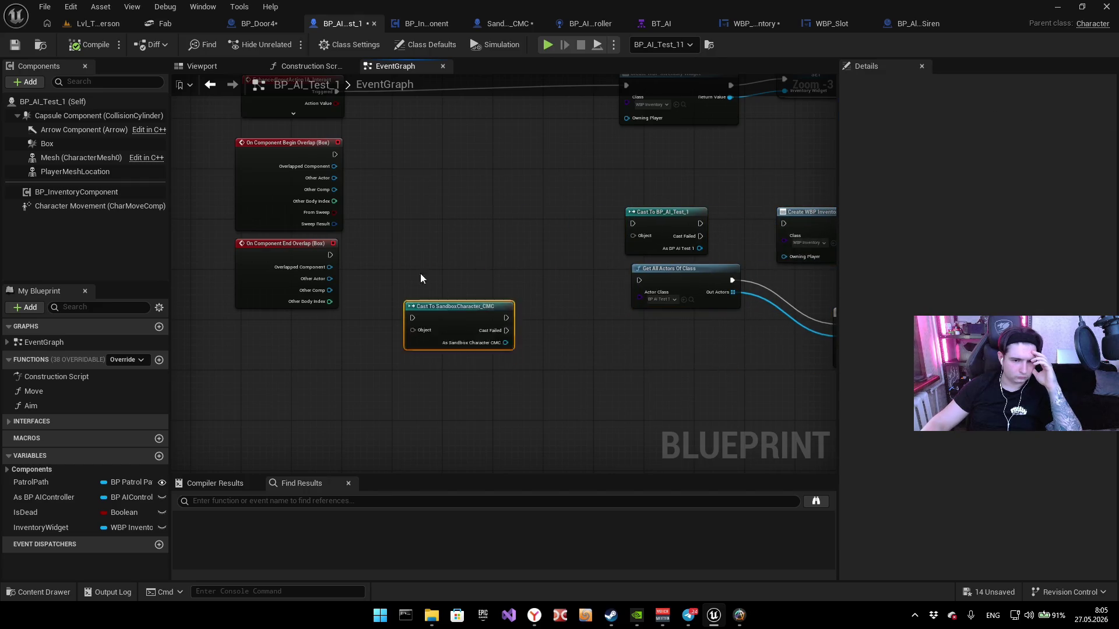
pyautogui.scroll(3, 362, 251)
# Step: Glance at BP_Door4, then wire End Overlap's exec into Cast To SandboxCharacter_CMC
pyautogui.click(252, 21)
pyautogui.scroll(-4, 583, 260)
pyautogui.scroll(3, 421, 268)
pyautogui.scroll(2, 431, 265)
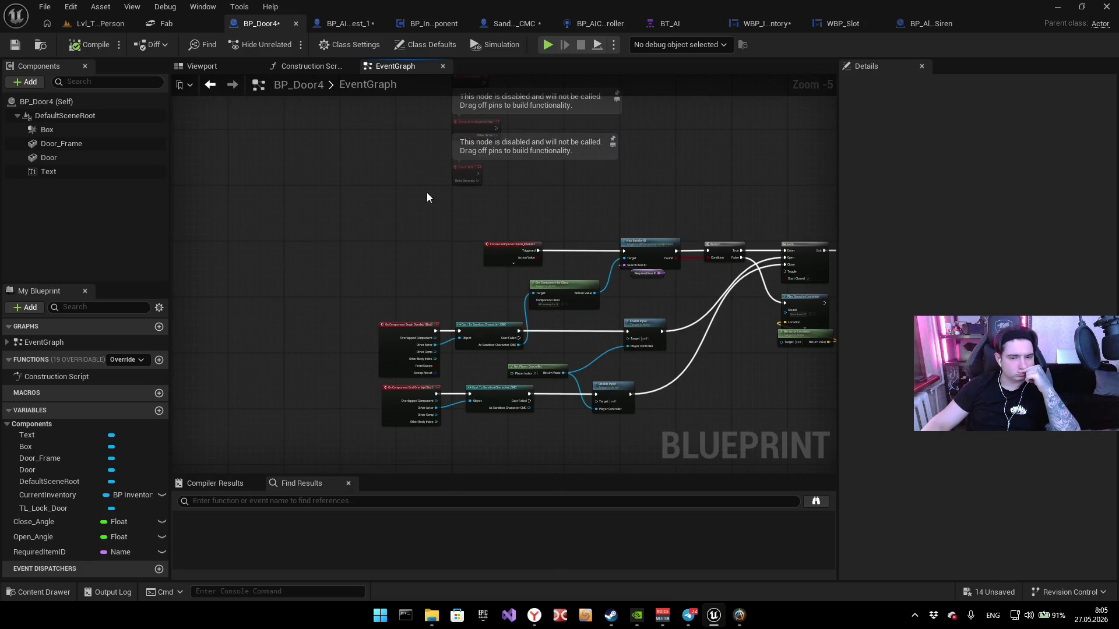
pyautogui.click(350, 23)
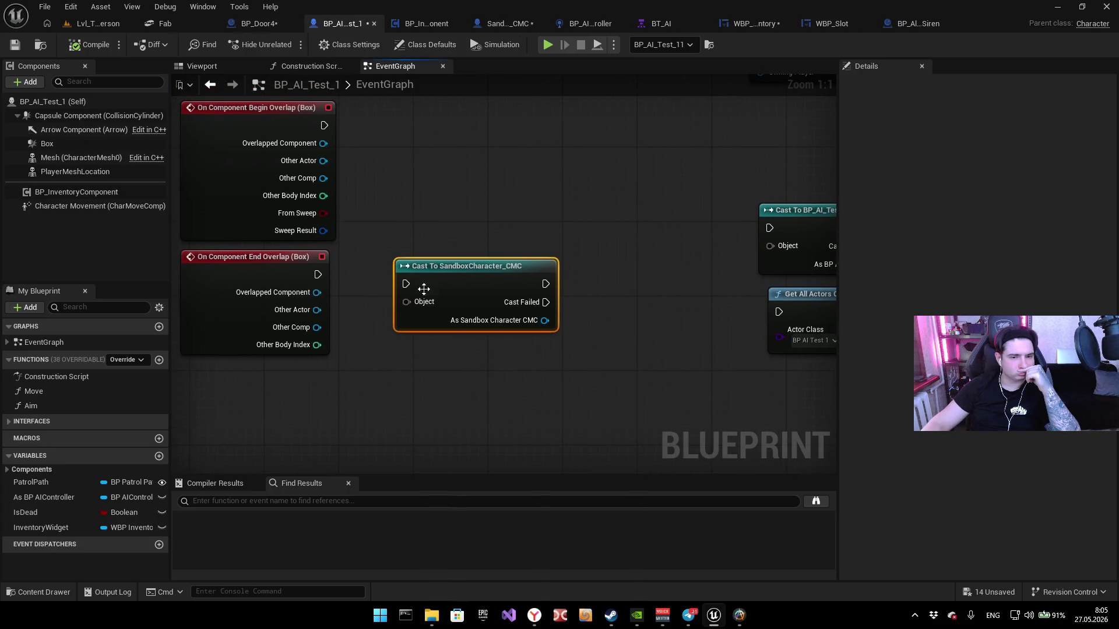
pyautogui.moveTo(319, 275); pyautogui.dragTo(394, 281)
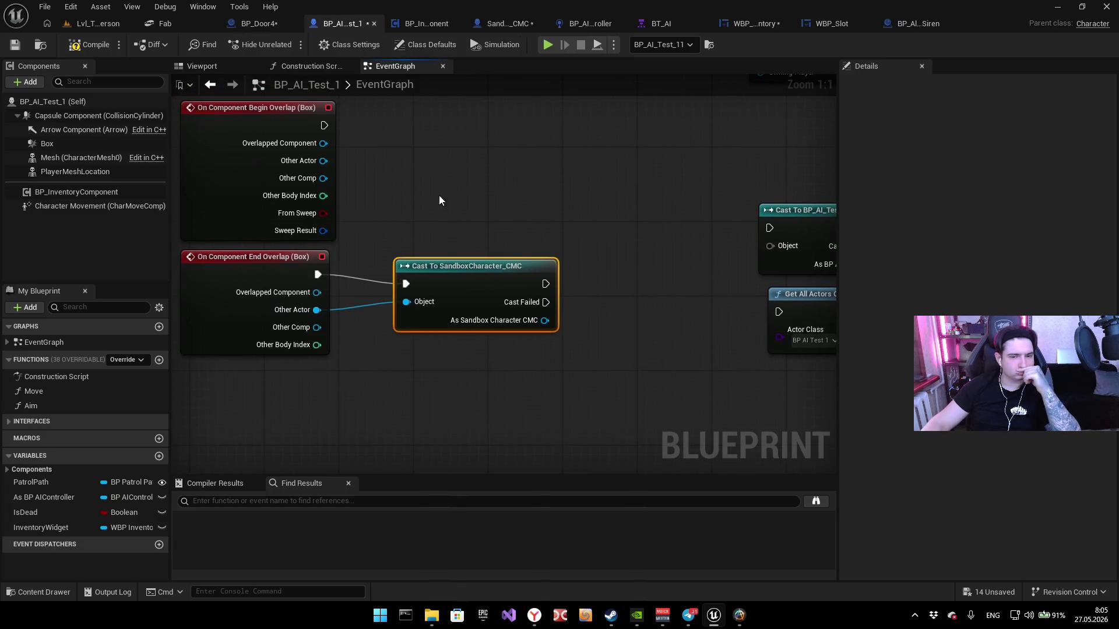
# Step: Paste a copy of the cast, feed it Begin Overlap's exec and Other Actor, and align both casts
pyautogui.moveTo(475, 142); pyautogui.dragTo(447, 212)
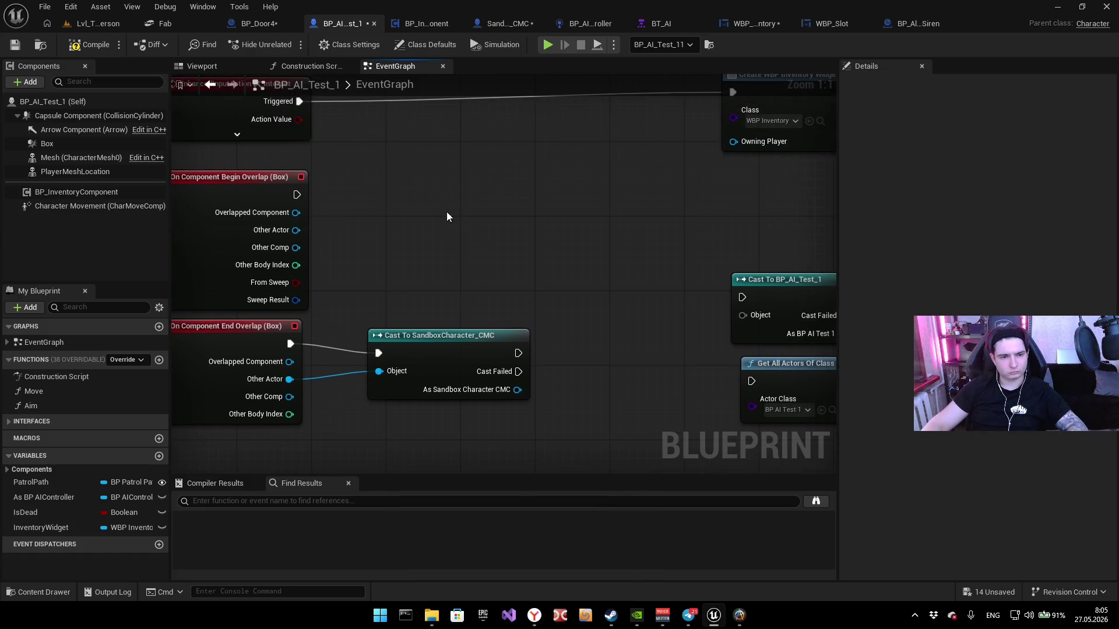
pyautogui.hotkey('ctrl', 'v')
pyautogui.moveTo(295, 229); pyautogui.dragTo(426, 240)
pyautogui.moveTo(297, 194); pyautogui.dragTo(425, 222)
pyautogui.moveTo(458, 209)
pyautogui.mouseDown()
pyautogui.moveTo(420, 172)
pyautogui.moveTo(412, 182)
pyautogui.mouseUp()
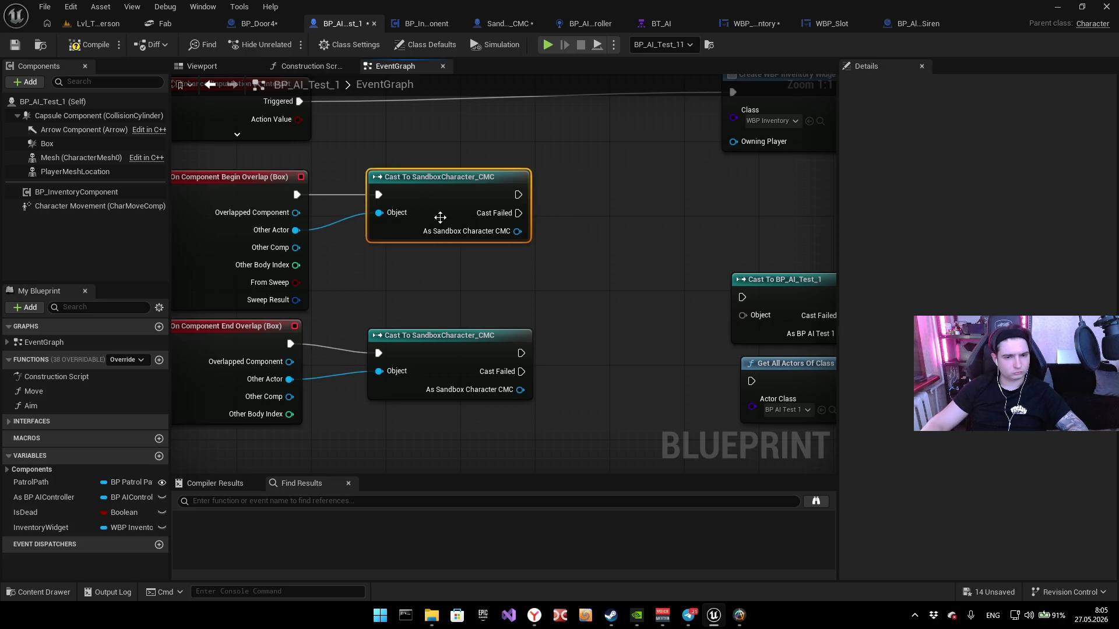
pyautogui.moveTo(434, 340); pyautogui.dragTo(434, 329)
pyautogui.click(585, 234)
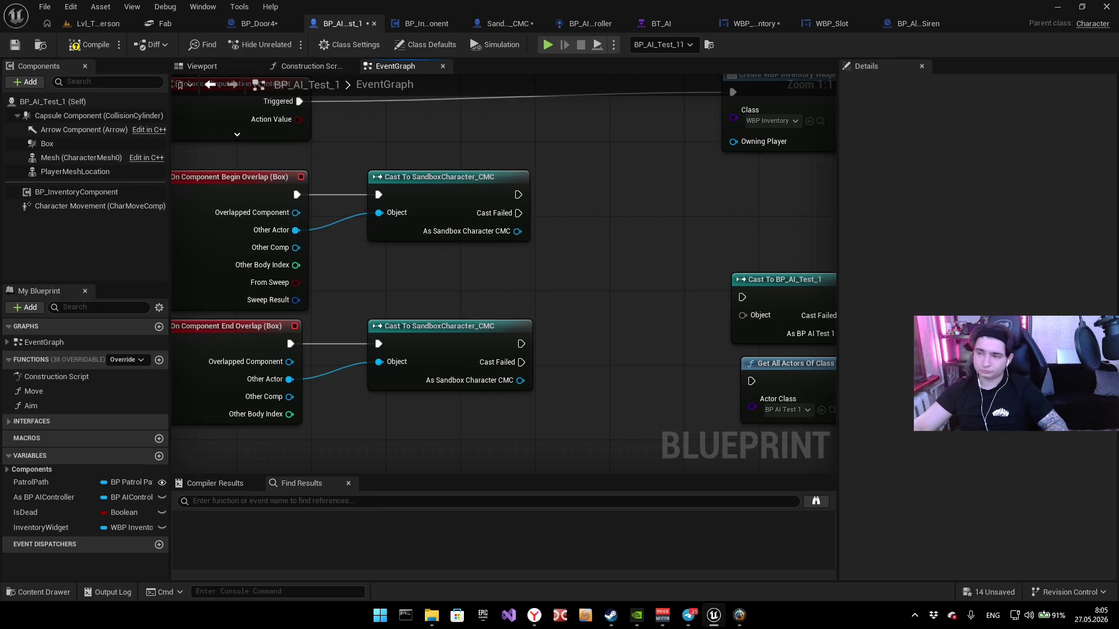
pyautogui.hotkey('alt', 'Tab')
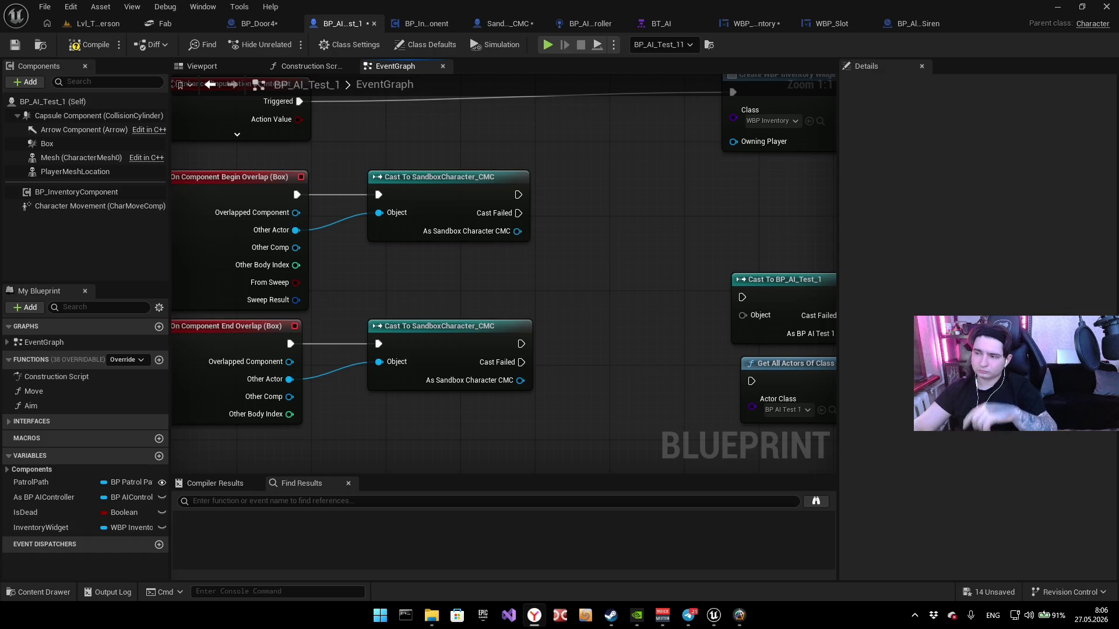
# Step: Inspect the Create WBP Inventory Widget, SET Inventory Widget and Add to Viewport nodes, then switch to BP_InventoryComponent
pyautogui.moveTo(619, 262)
pyautogui.mouseDown()
pyautogui.moveTo(662, 237)
pyautogui.moveTo(629, 252)
pyautogui.moveTo(552, 218)
pyautogui.moveTo(621, 272)
pyautogui.mouseUp()
pyautogui.moveTo(606, 191); pyautogui.dragTo(575, 202)
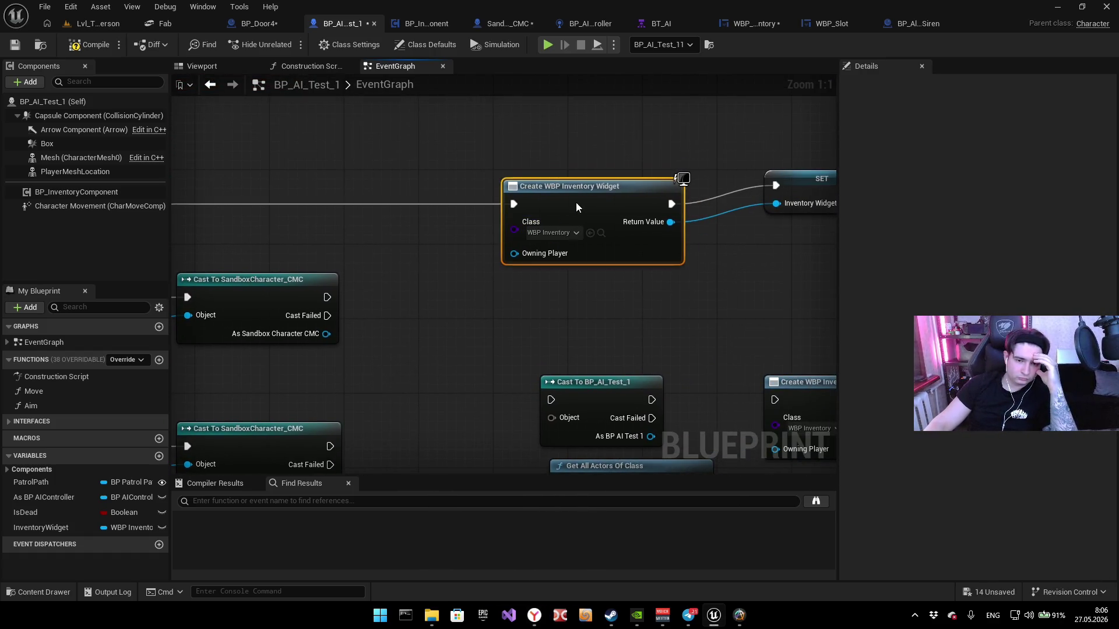
pyautogui.click(680, 198)
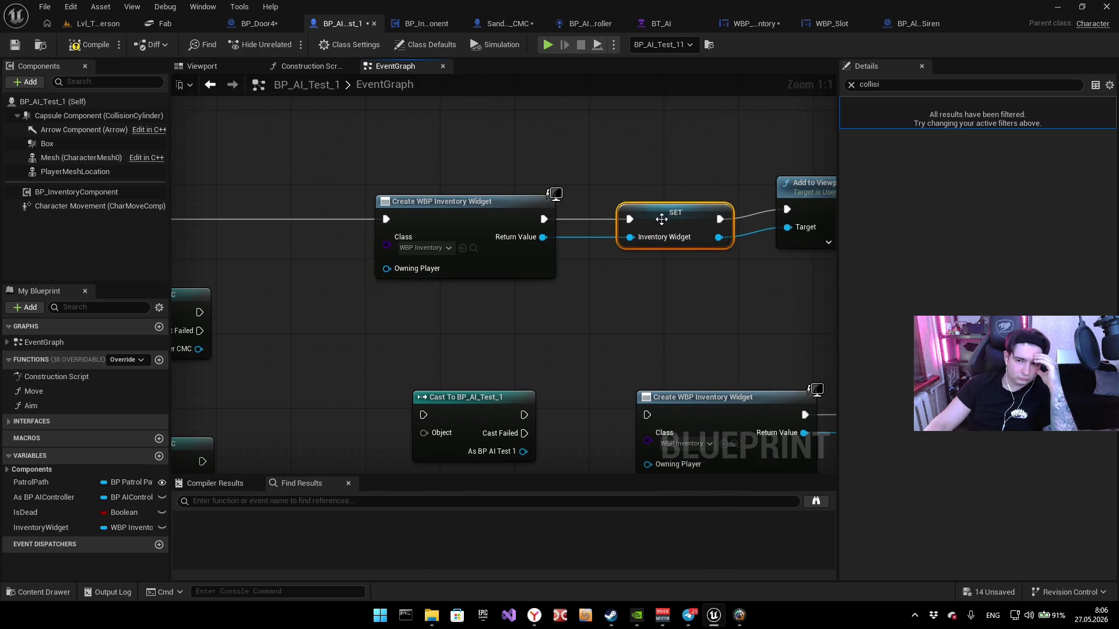
pyautogui.click(541, 190)
pyautogui.moveTo(345, 220); pyautogui.dragTo(639, 229)
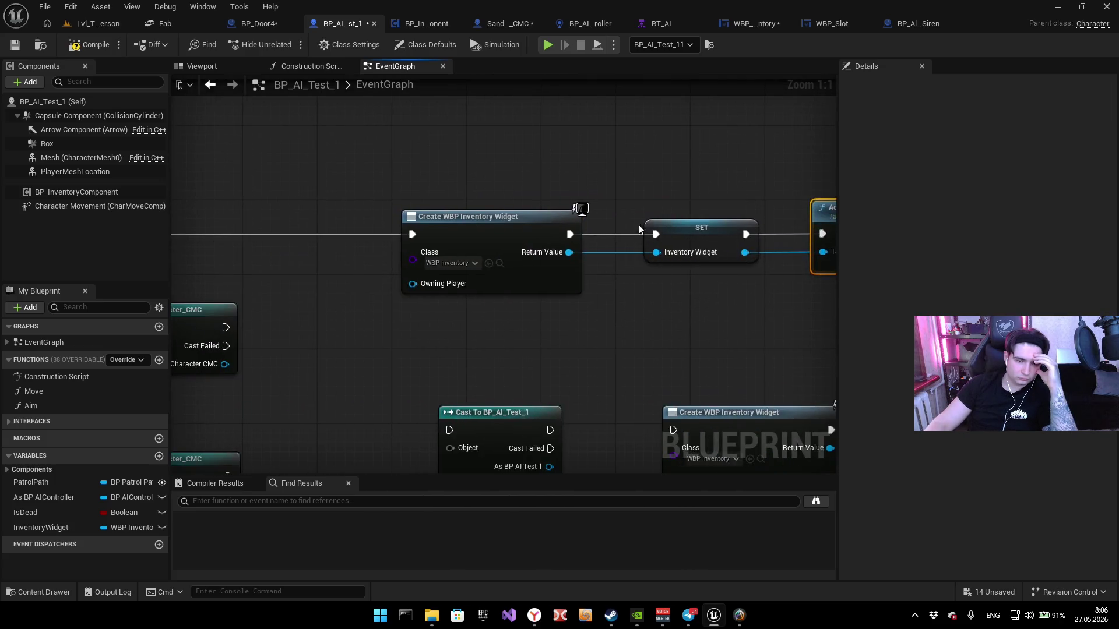
pyautogui.click(428, 25)
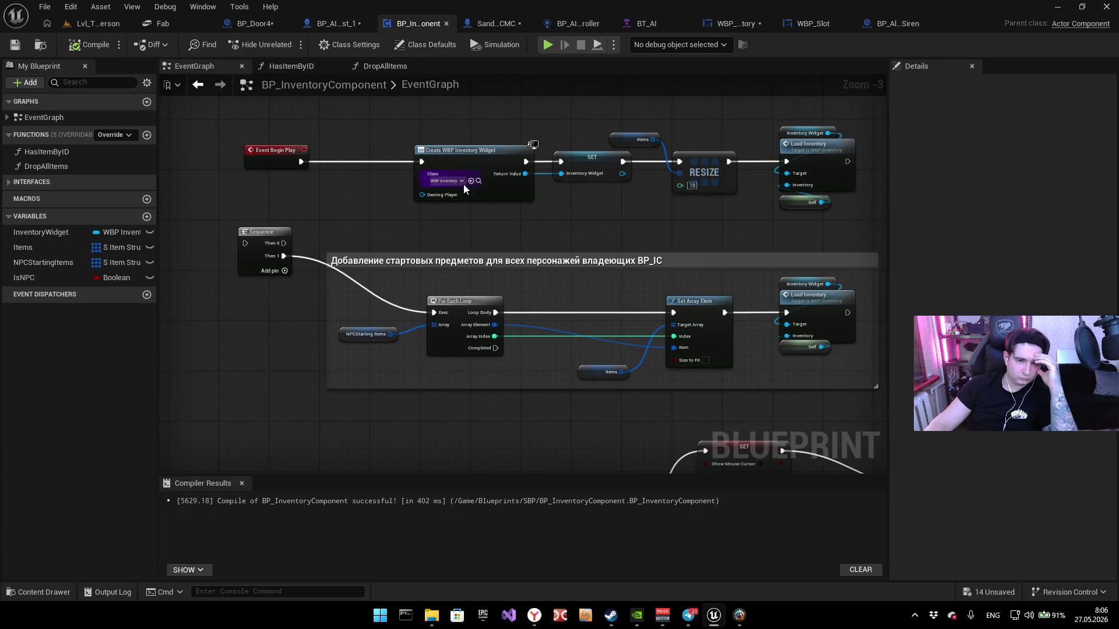
# Step: Review BP_InventoryComponent's inventory input, Load Inventory and cursor Branch nodes, then go back to BP_AI_Test_1 via BP_Door4
pyautogui.moveTo(491, 232)
pyautogui.mouseDown()
pyautogui.moveTo(532, 112)
pyautogui.moveTo(501, 285)
pyautogui.moveTo(460, 238)
pyautogui.mouseUp()
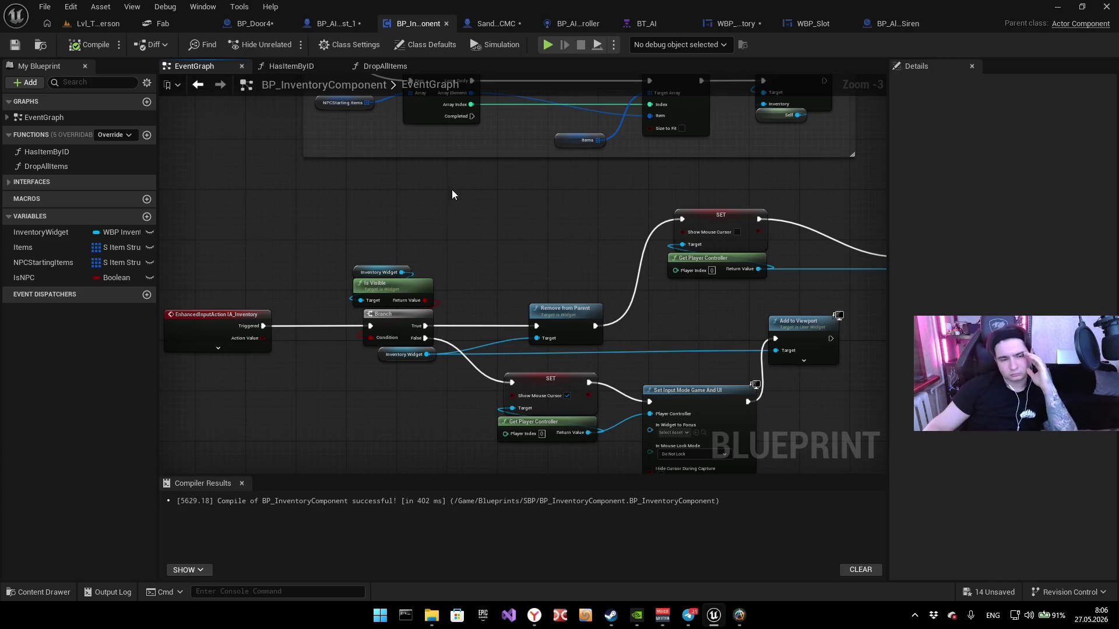
pyautogui.moveTo(457, 247)
pyautogui.mouseDown()
pyautogui.moveTo(477, 191)
pyautogui.moveTo(468, 218)
pyautogui.moveTo(560, 350)
pyautogui.mouseUp()
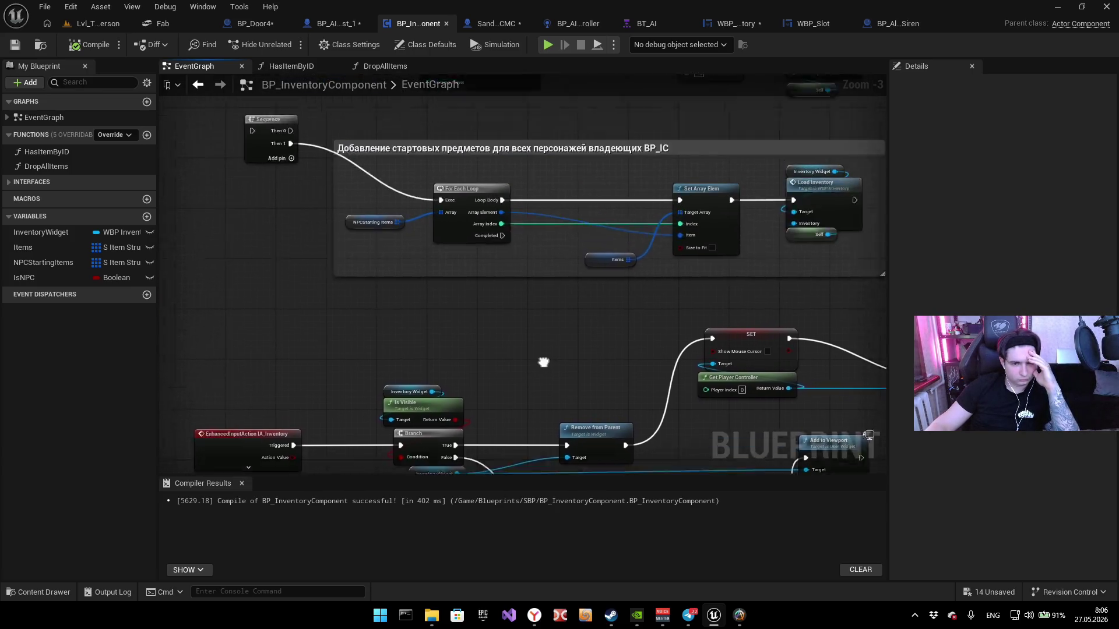
pyautogui.scroll(-4, 560, 350)
pyautogui.scroll(5, 591, 293)
pyautogui.moveTo(643, 307); pyautogui.dragTo(454, 331)
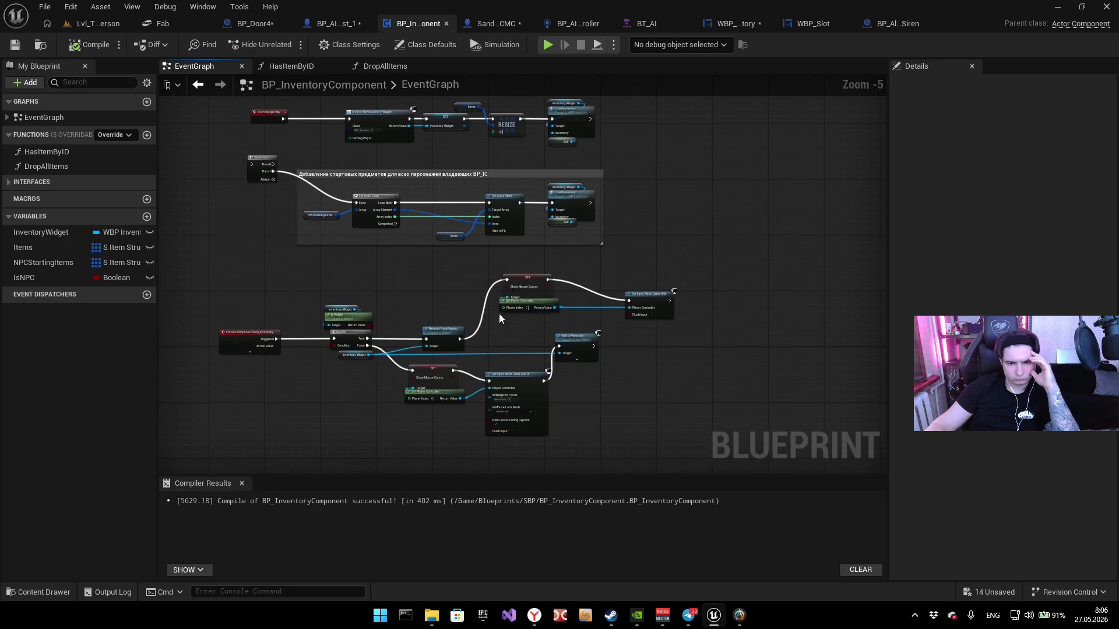
pyautogui.scroll(2, 599, 313)
pyautogui.moveTo(510, 365)
pyautogui.mouseDown()
pyautogui.moveTo(506, 295)
pyautogui.moveTo(584, 255)
pyautogui.mouseUp()
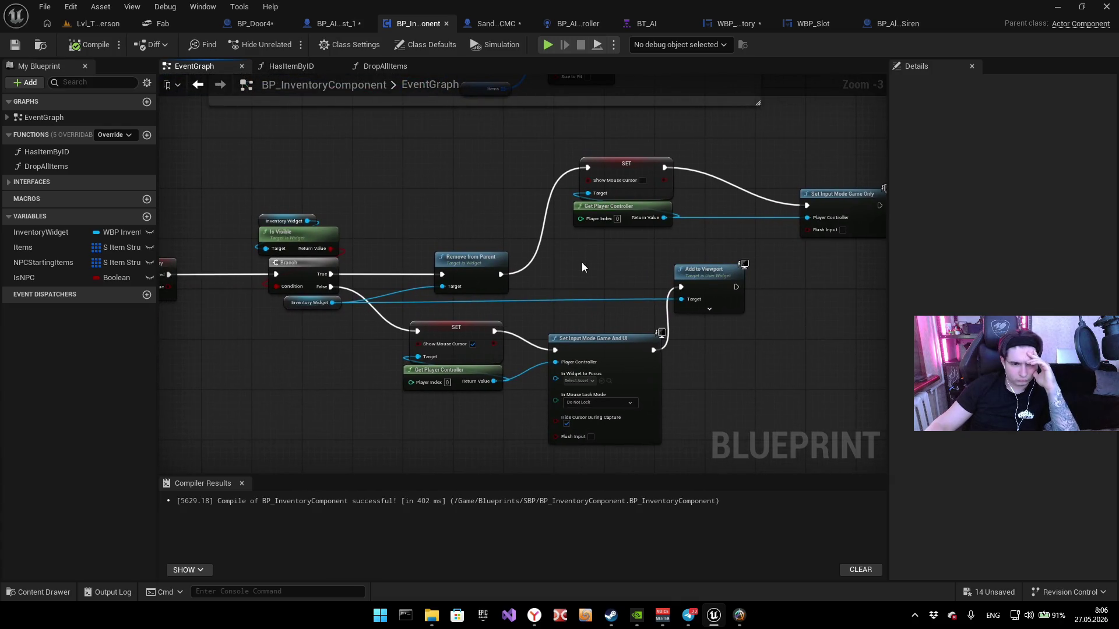
pyautogui.click(247, 23)
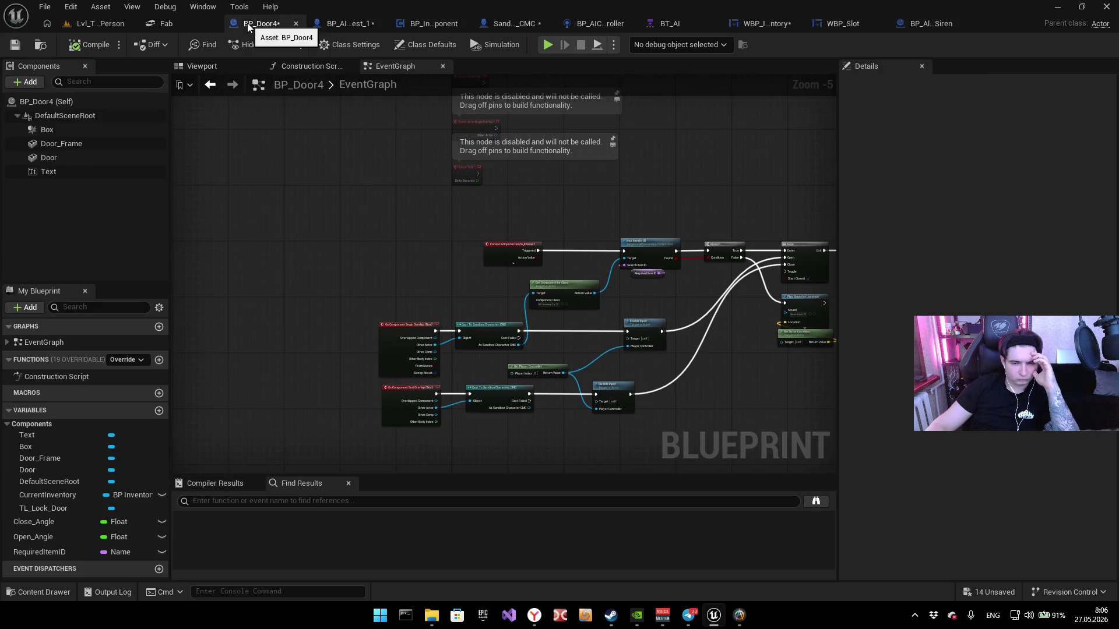
pyautogui.moveTo(553, 176); pyautogui.dragTo(518, 181)
pyautogui.click(348, 25)
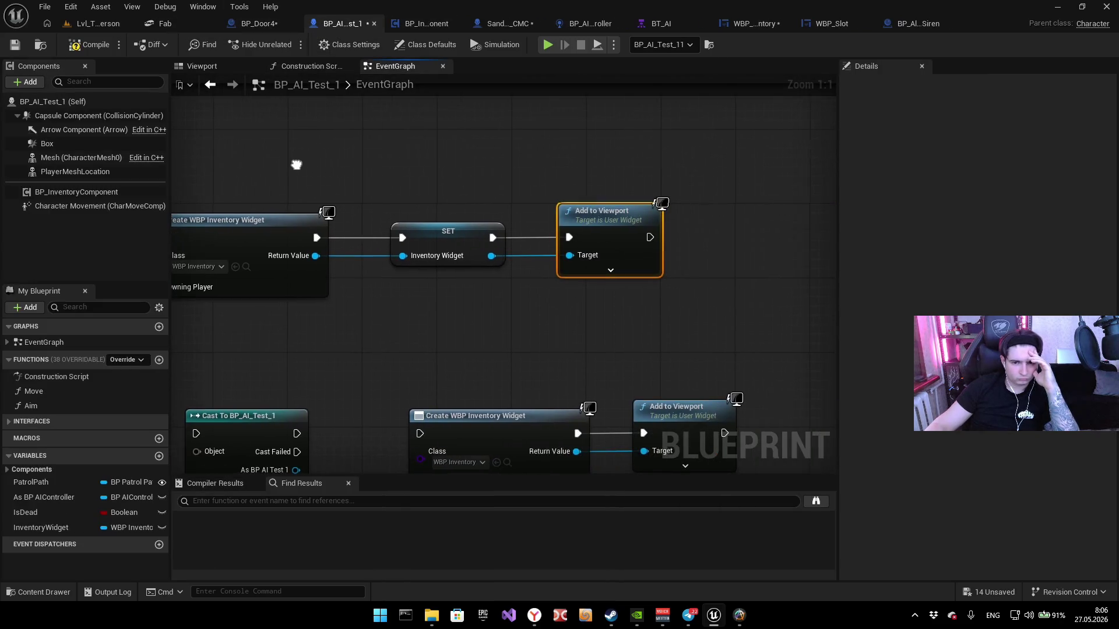
# Step: Wire the Begin Overlap cast's exec into Create WBP Inventory Widget and delete the interact input's wire
pyautogui.scroll(-2, 372, 218)
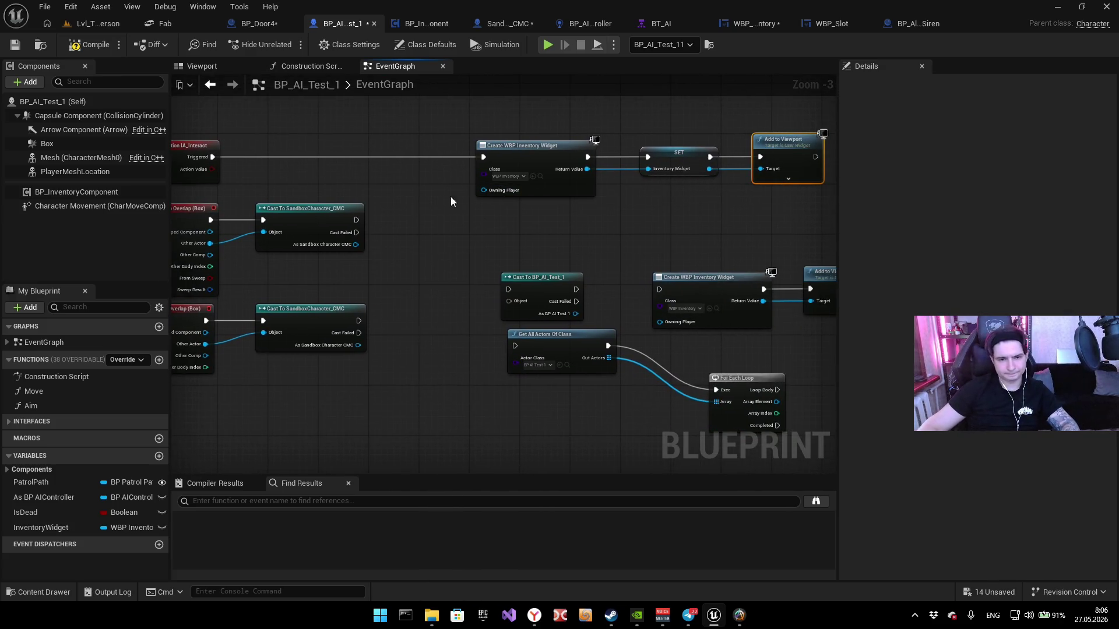
pyautogui.moveTo(356, 220)
pyautogui.mouseDown()
pyautogui.moveTo(472, 181)
pyautogui.moveTo(483, 158)
pyautogui.mouseUp()
pyautogui.doubleClick(403, 158)
pyautogui.press('Delete')
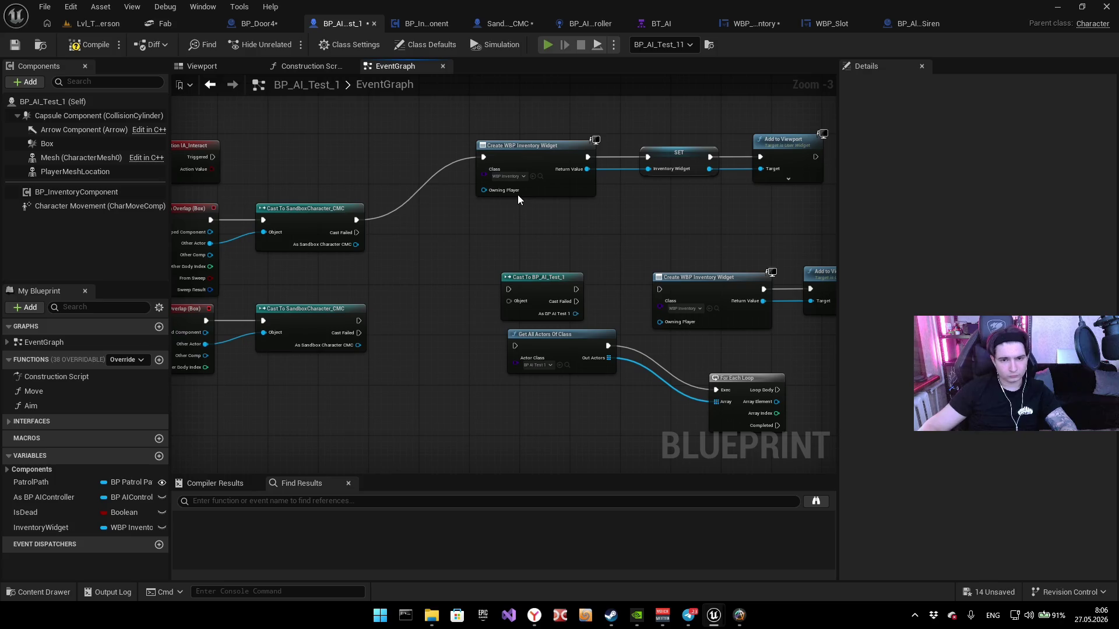
# Step: Playtest the overlap inventory widget twice, then switch to BP_InventoryComponent
pyautogui.hotkey('alt', 'p')
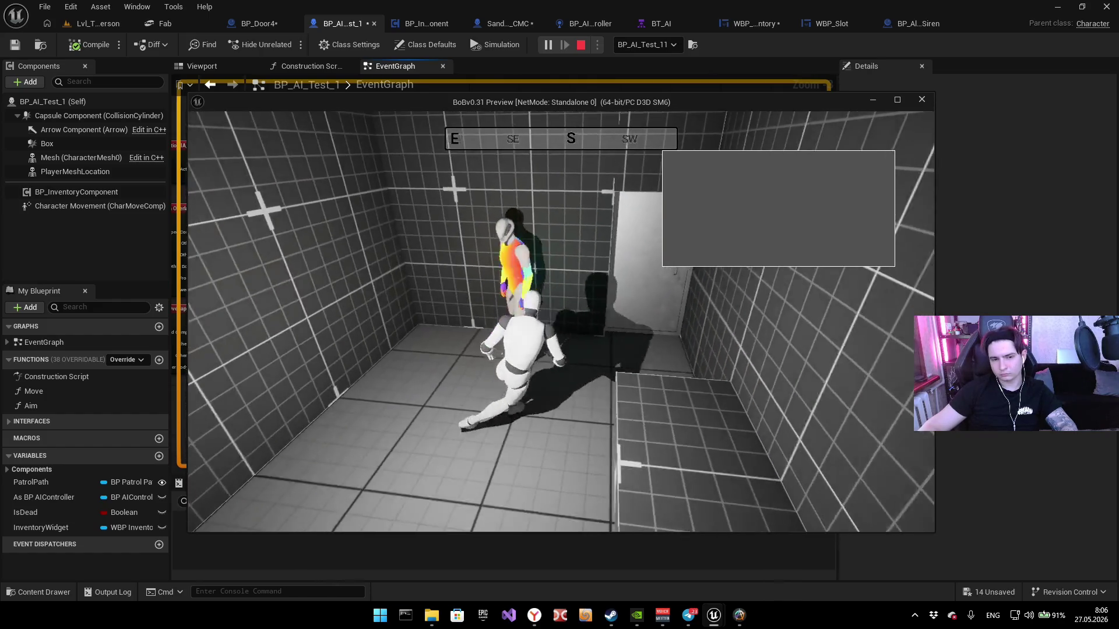
pyautogui.press('Escape')
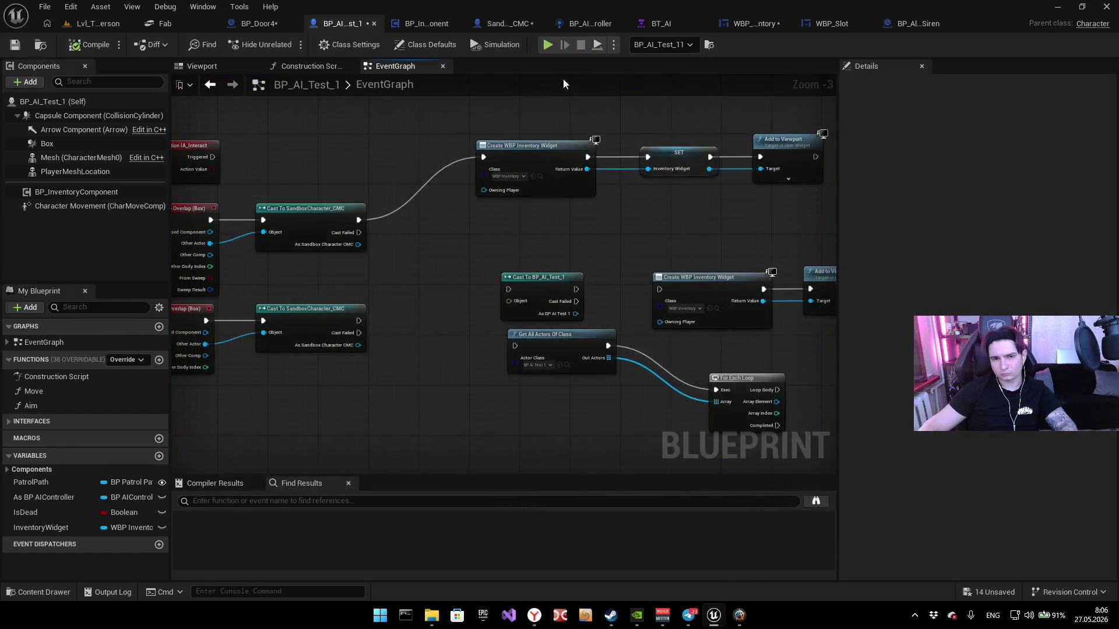
pyautogui.hotkey('alt', 'p')
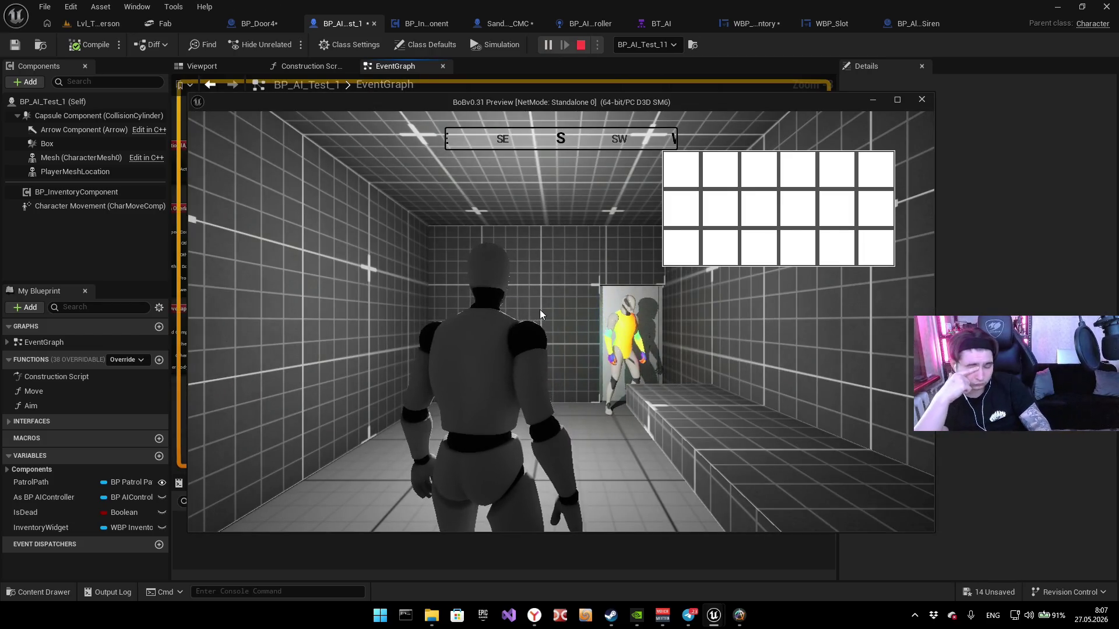
pyautogui.press('Escape')
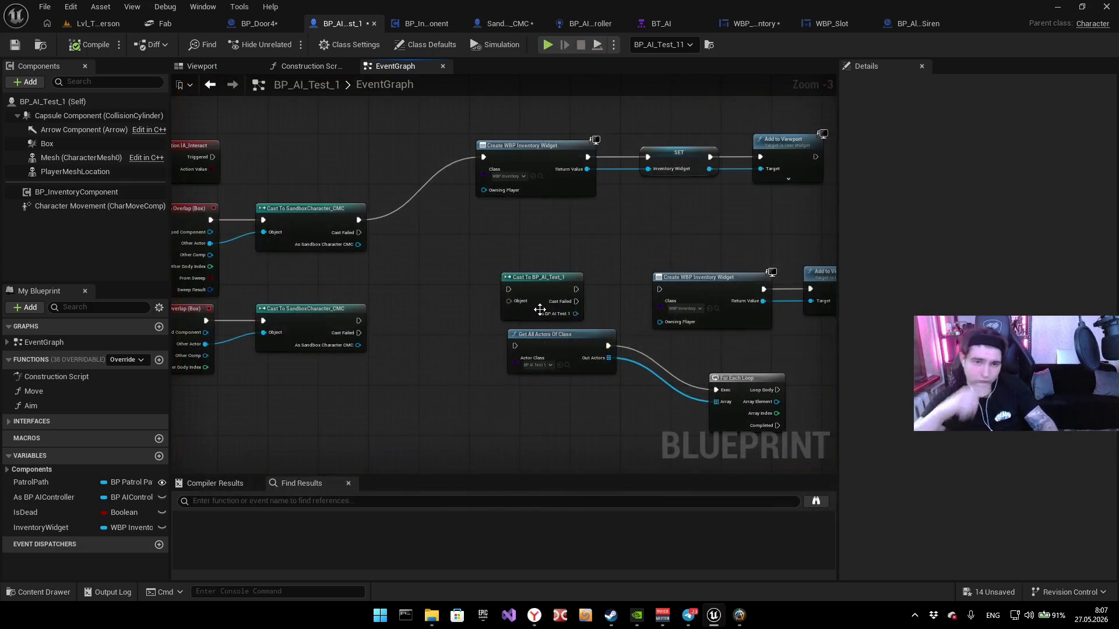
pyautogui.click(425, 23)
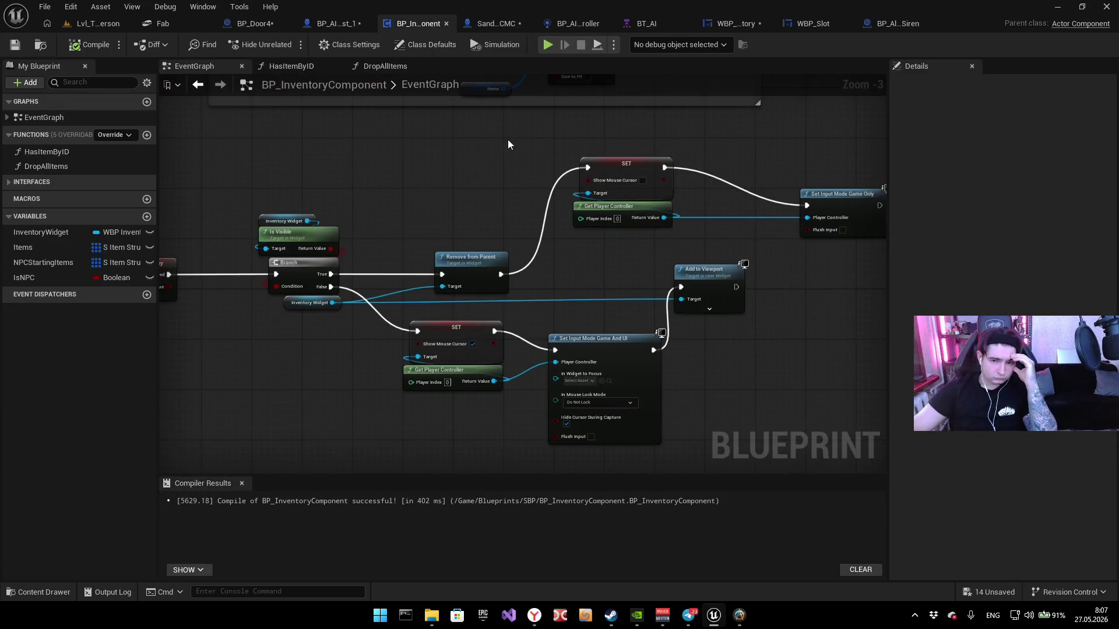
# Step: Review the inventory toggle's Branch, Is Visible and Load Inventory nodes, glance at BP_Door4, and return to BP_AI_Test_1
pyautogui.scroll(-2, 523, 156)
pyautogui.scroll(2, 674, 239)
pyautogui.scroll(3, 674, 239)
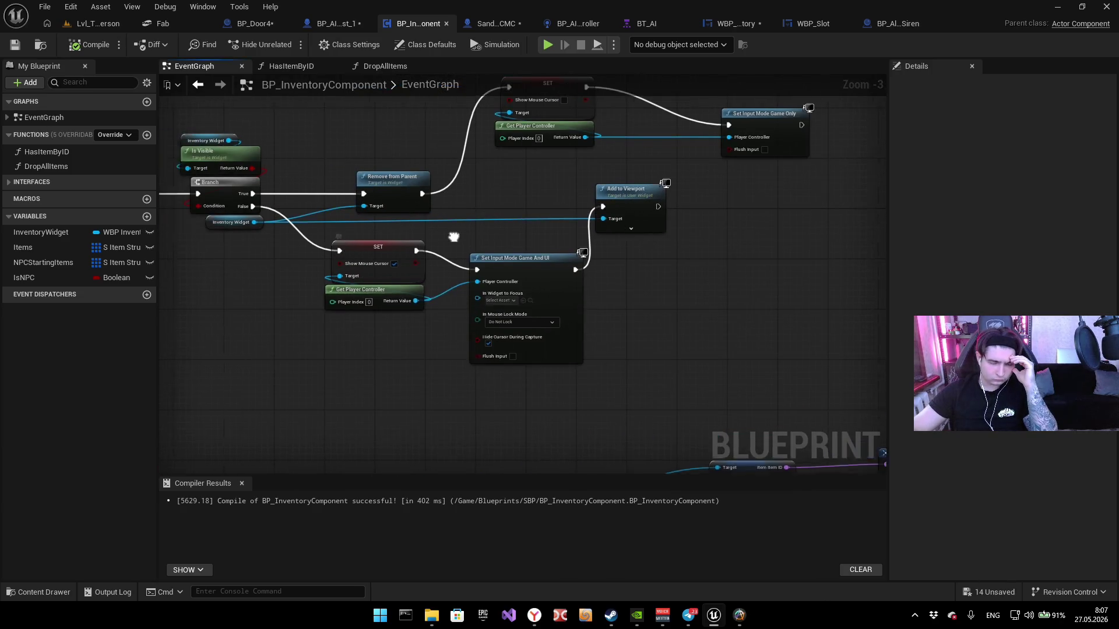
pyautogui.moveTo(380, 236)
pyautogui.mouseDown()
pyautogui.moveTo(537, 231)
pyautogui.moveTo(552, 340)
pyautogui.mouseUp()
pyautogui.scroll(-5, 468, 365)
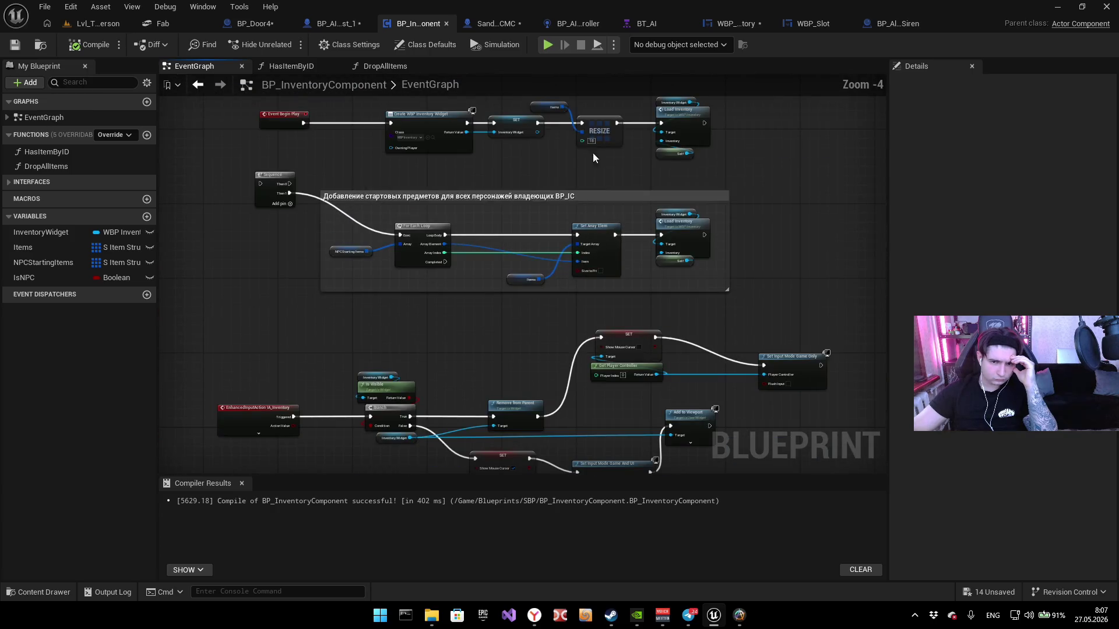
pyautogui.scroll(4, 481, 208)
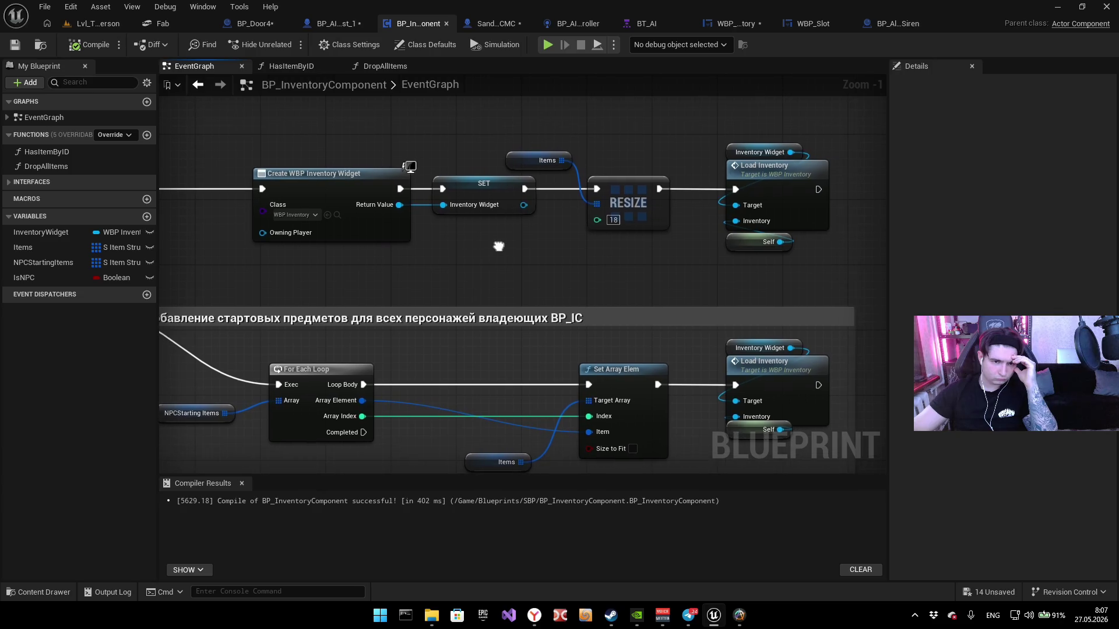
pyautogui.moveTo(695, 278)
pyautogui.mouseDown()
pyautogui.moveTo(770, 202)
pyautogui.moveTo(790, 150)
pyautogui.mouseUp()
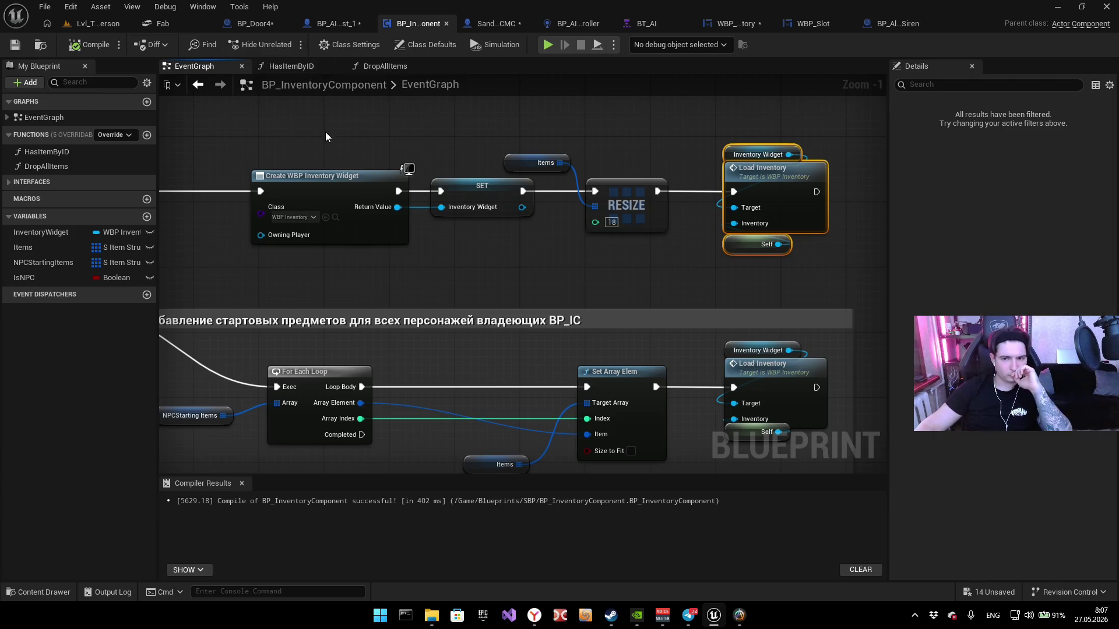
pyautogui.click(263, 26)
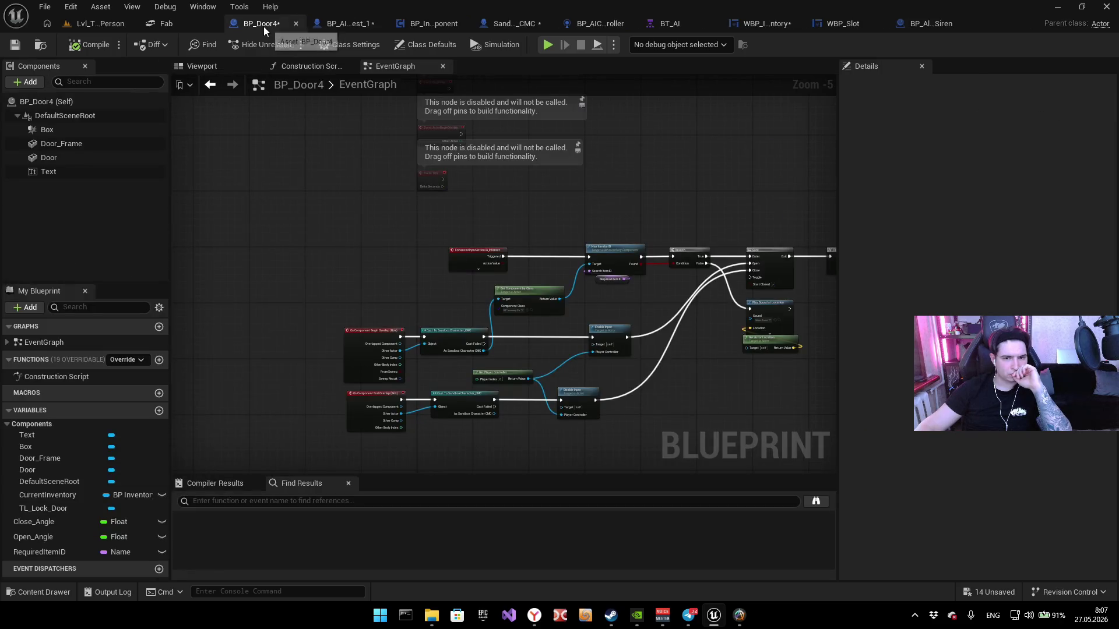
pyautogui.moveTo(530, 293)
pyautogui.mouseDown()
pyautogui.moveTo(356, 233)
pyautogui.moveTo(367, 242)
pyautogui.mouseUp()
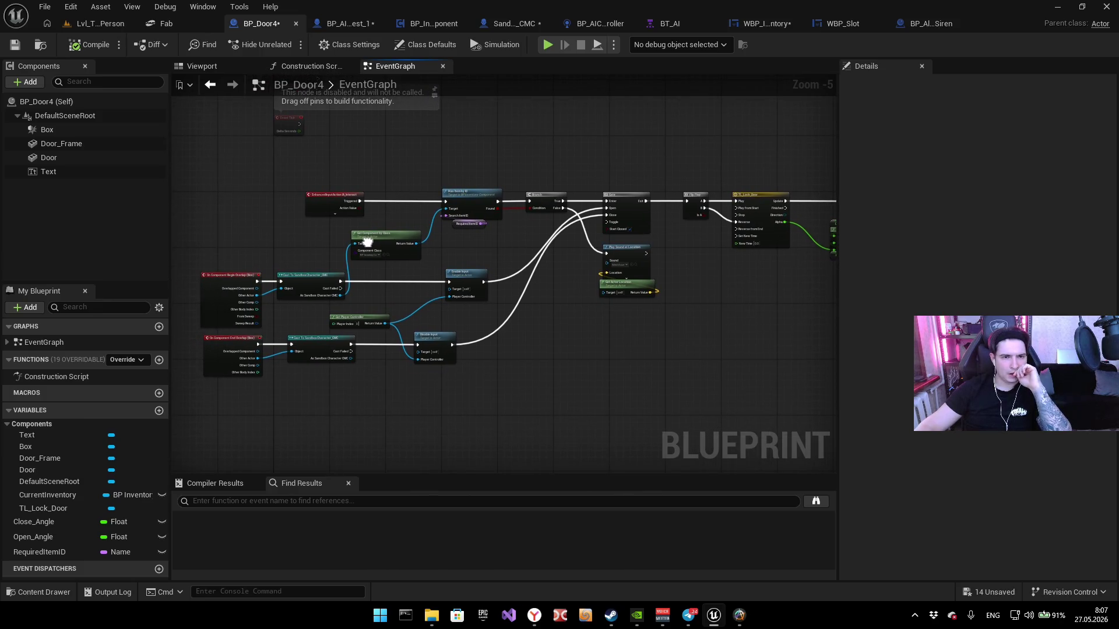
pyautogui.click(341, 24)
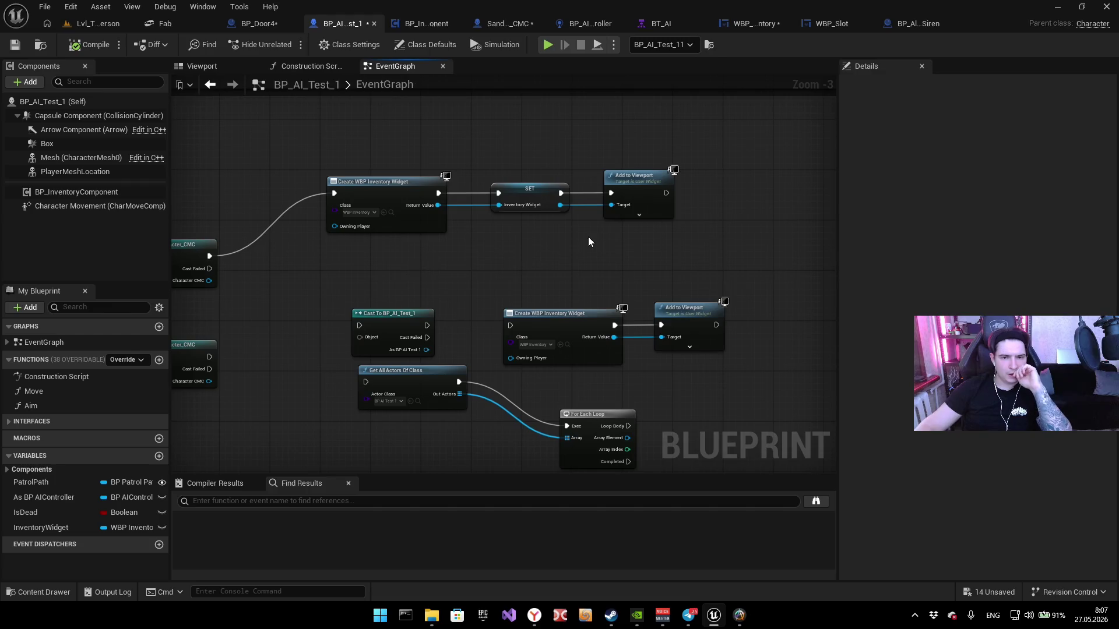
# Step: Paste the copied Load Inventory nodes and delete the pasted Inventory Widget node
pyautogui.hotkey('ctrl', 'v')
pyautogui.scroll(3, 730, 201)
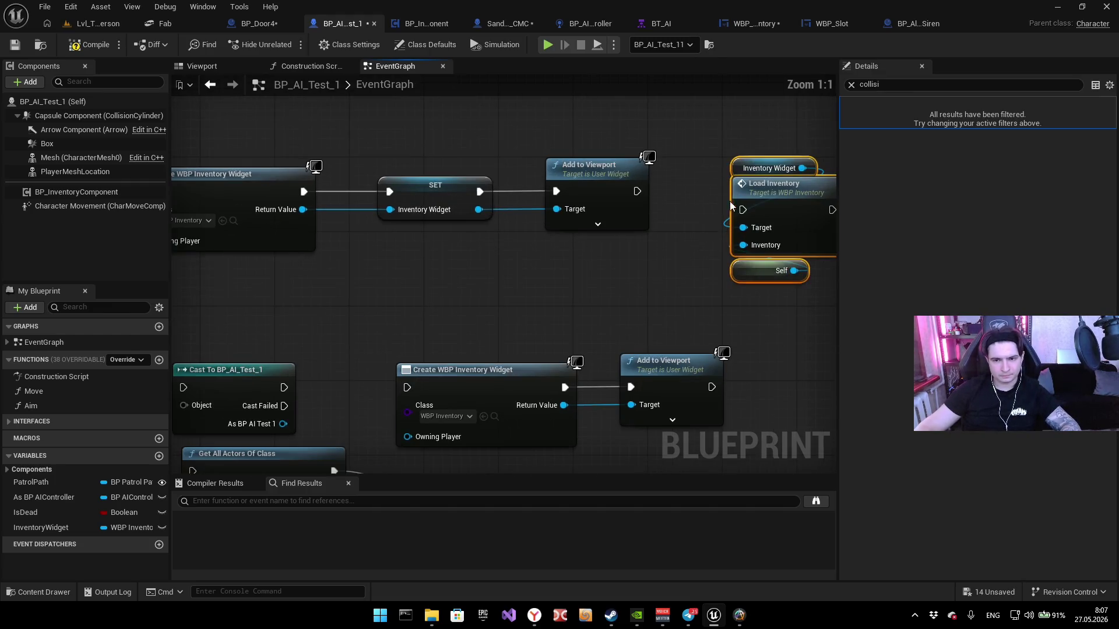
pyautogui.moveTo(714, 148)
pyautogui.mouseDown()
pyautogui.moveTo(625, 175)
pyautogui.moveTo(771, 181)
pyautogui.moveTo(589, 205)
pyautogui.moveTo(719, 232)
pyautogui.mouseUp()
pyautogui.press('Delete')
pyautogui.moveTo(653, 358); pyautogui.dragTo(689, 340)
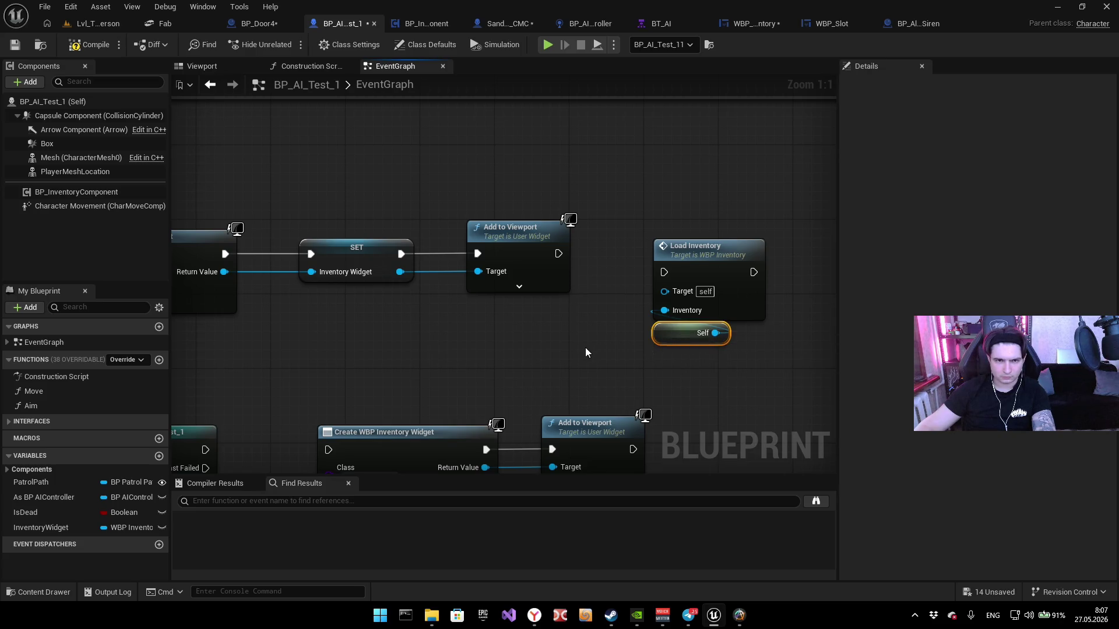
# Step: Add an InventoryWidget getter and wire it into Load Inventory's Target
pyautogui.moveTo(589, 353); pyautogui.dragTo(615, 337)
pyautogui.click(615, 337)
pyautogui.moveTo(60, 530)
pyautogui.mouseDown()
pyautogui.moveTo(695, 182)
pyautogui.moveTo(722, 219)
pyautogui.mouseUp()
pyautogui.click(722, 221)
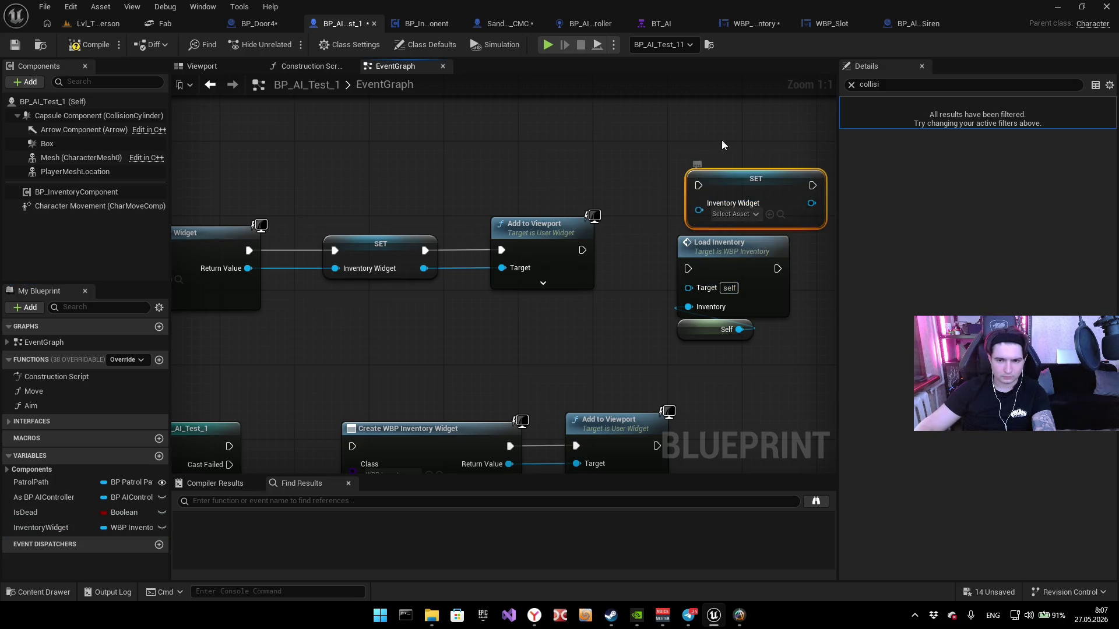
pyautogui.press('Delete')
pyautogui.moveTo(54, 527)
pyautogui.mouseDown()
pyautogui.moveTo(620, 230)
pyautogui.moveTo(640, 175)
pyautogui.mouseUp()
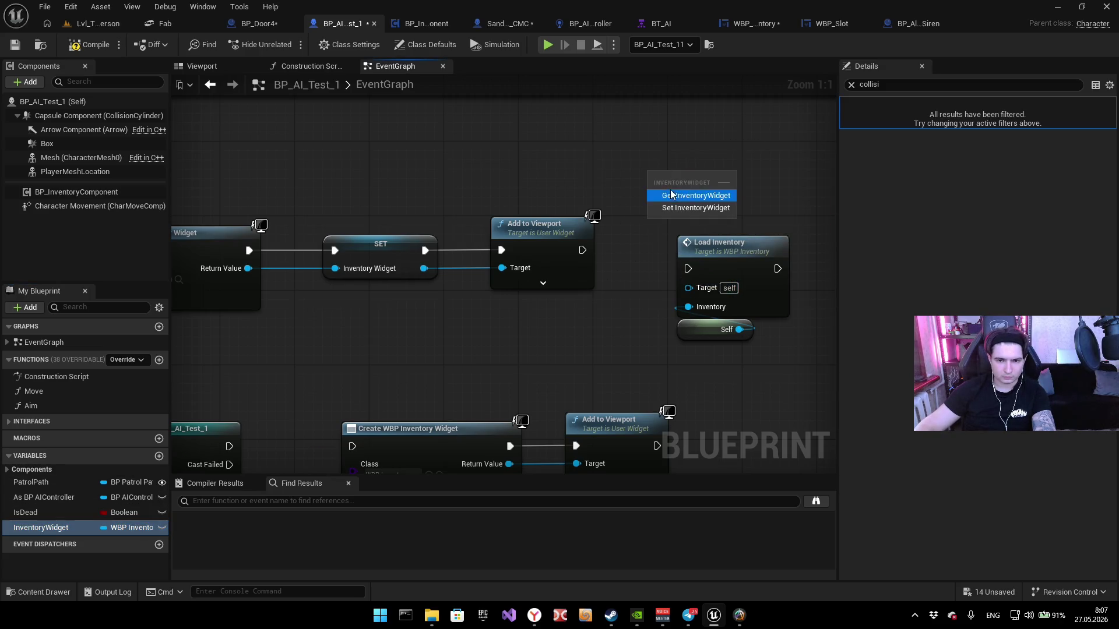
pyautogui.click(671, 190)
pyautogui.moveTo(710, 180); pyautogui.dragTo(688, 287)
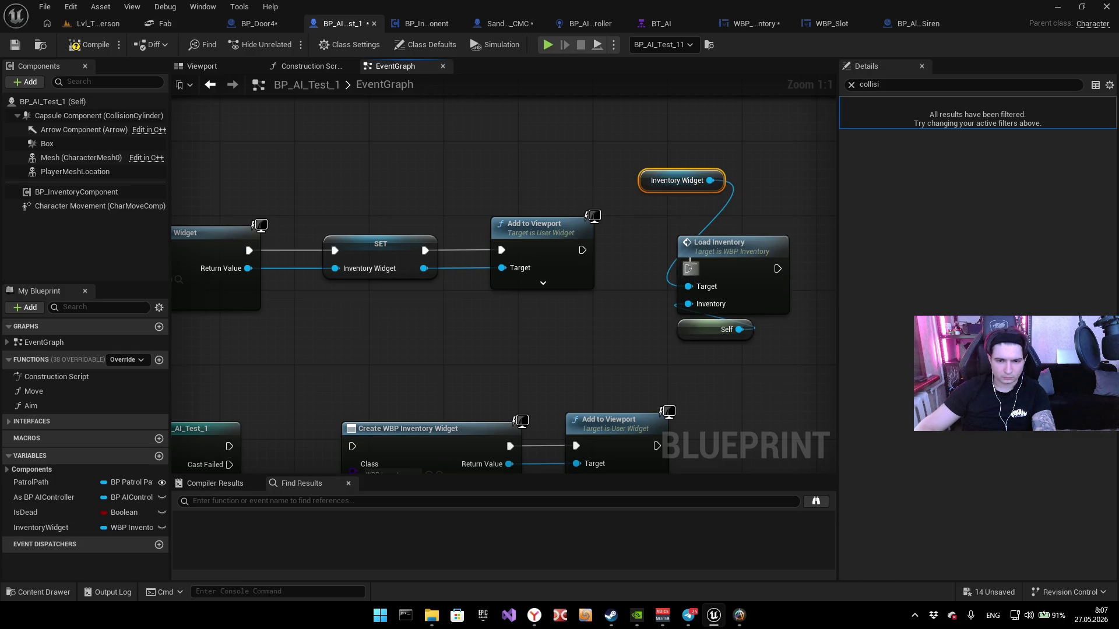
# Step: Chain SET Inventory Widget into Load Inventory, moving Add to Viewport after it
pyautogui.keyDown('alt'); pyautogui.click(470, 251); pyautogui.keyUp('alt')
pyautogui.keyDown('alt'); pyautogui.click(460, 268); pyautogui.keyUp('alt')
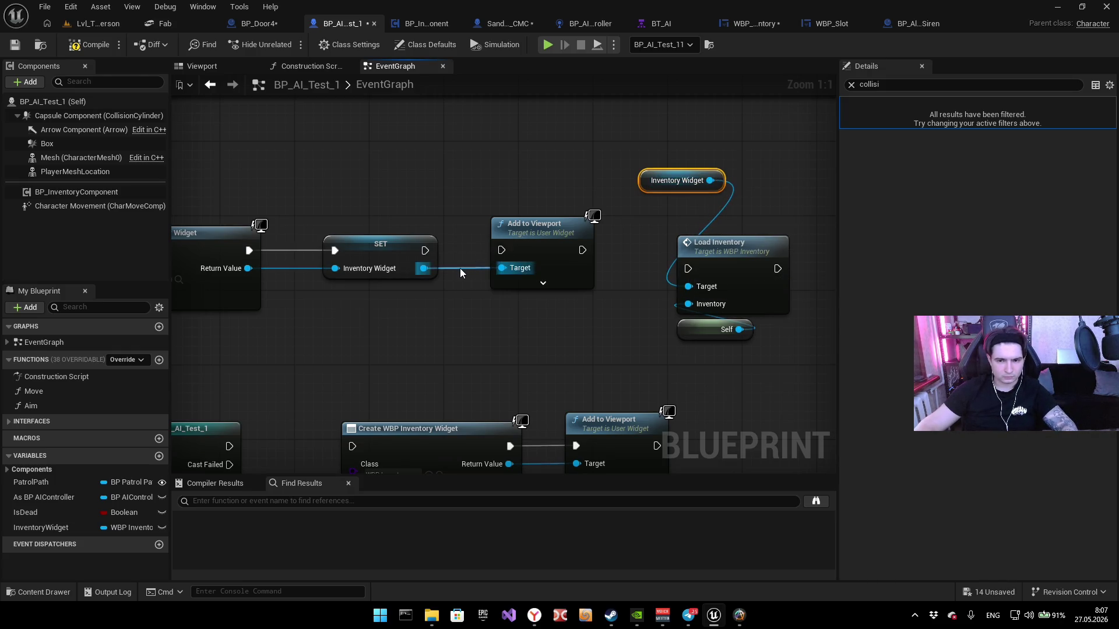
pyautogui.moveTo(522, 228); pyautogui.dragTo(560, 199)
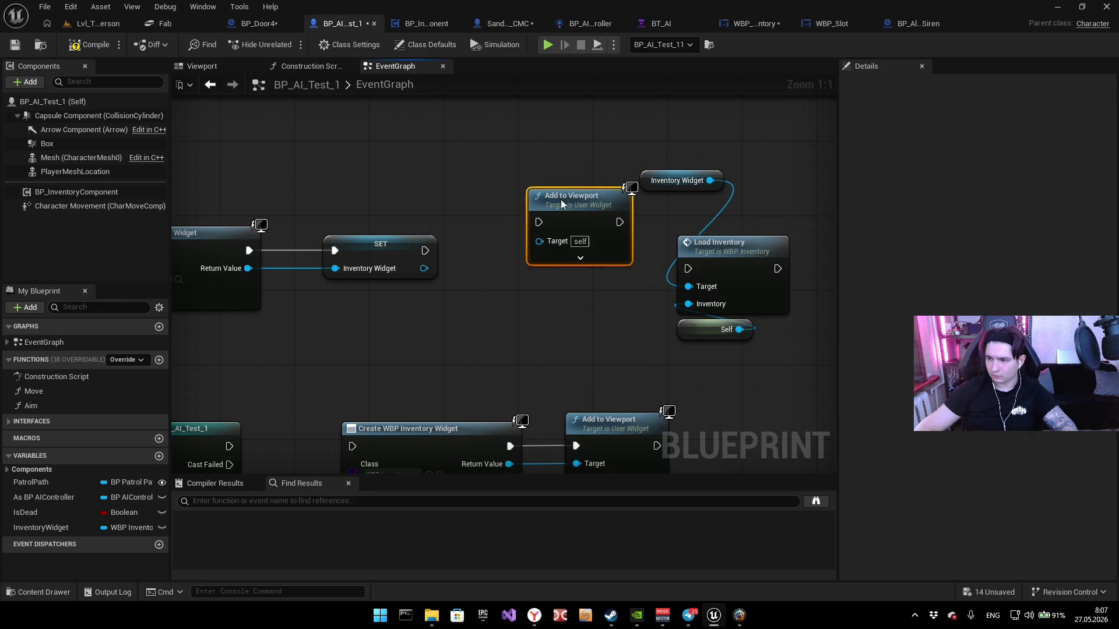
pyautogui.moveTo(507, 230); pyautogui.dragTo(806, 187)
pyautogui.moveTo(561, 224); pyautogui.dragTo(597, 268)
pyautogui.moveTo(601, 365); pyautogui.dragTo(627, 224)
pyautogui.moveTo(633, 288)
pyautogui.mouseDown()
pyautogui.moveTo(436, 259)
pyautogui.moveTo(340, 285)
pyautogui.mouseUp()
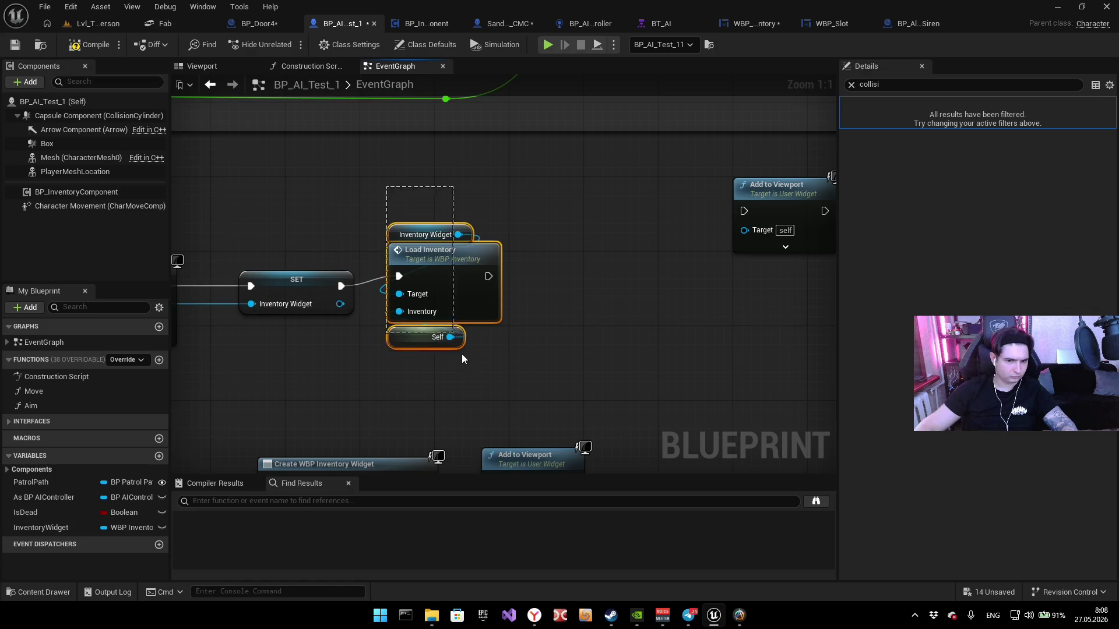
pyautogui.moveTo(441, 259); pyautogui.dragTo(487, 268)
pyautogui.click(429, 240)
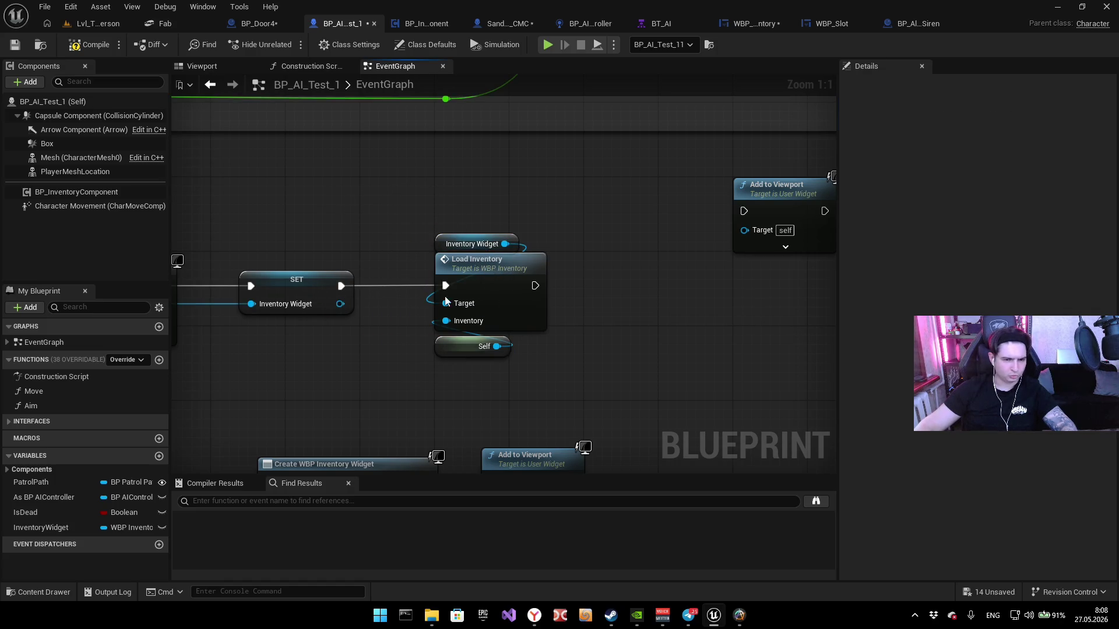
pyautogui.moveTo(720, 194)
pyautogui.mouseDown()
pyautogui.moveTo(579, 276)
pyautogui.moveTo(476, 289)
pyautogui.mouseUp()
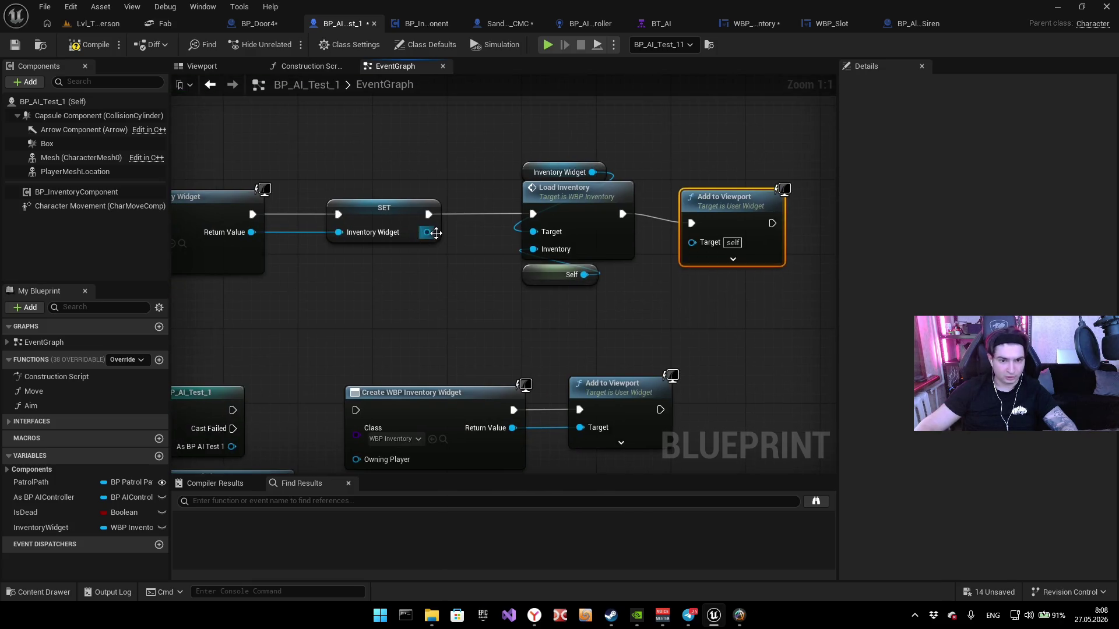
# Step: Wire another Inventory Widget getter into Add to Viewport's Target and tidy the nodes
pyautogui.moveTo(41, 527)
pyautogui.mouseDown()
pyautogui.moveTo(705, 289)
pyautogui.moveTo(697, 241)
pyautogui.mouseUp()
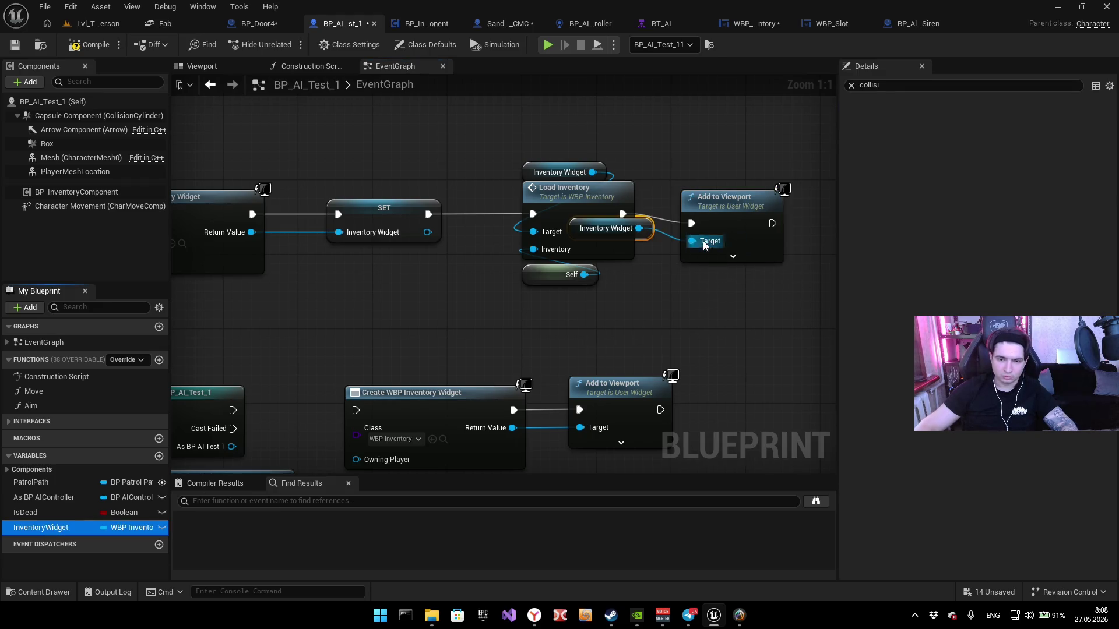
pyautogui.keyDown('ctrl'); pyautogui.click(729, 198); pyautogui.keyUp('ctrl')
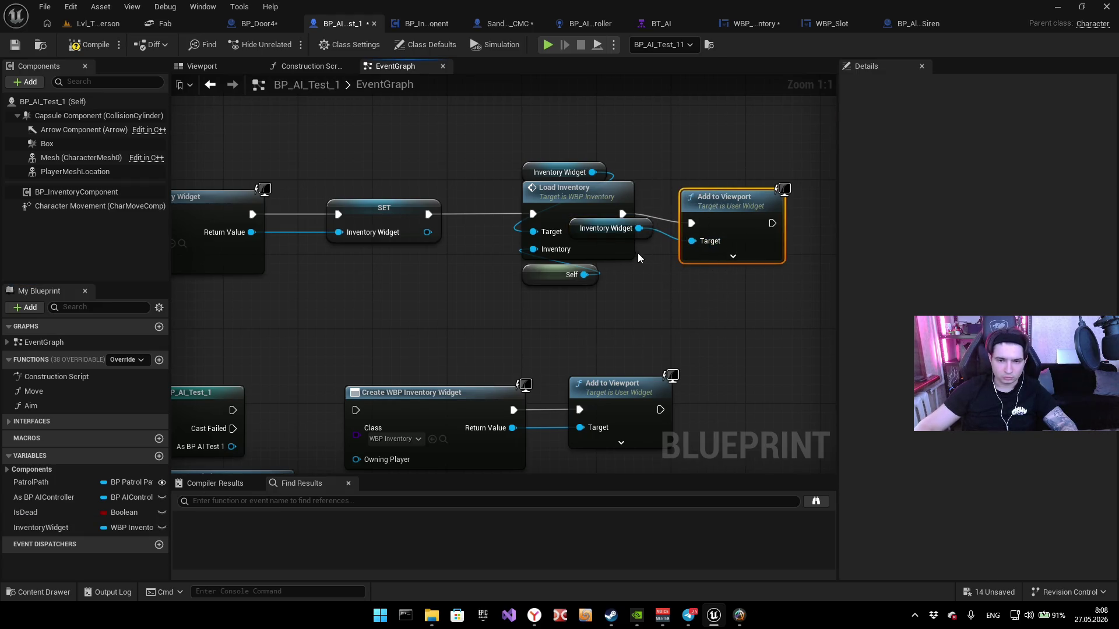
pyautogui.moveTo(731, 201); pyautogui.dragTo(798, 181)
pyautogui.click(728, 268)
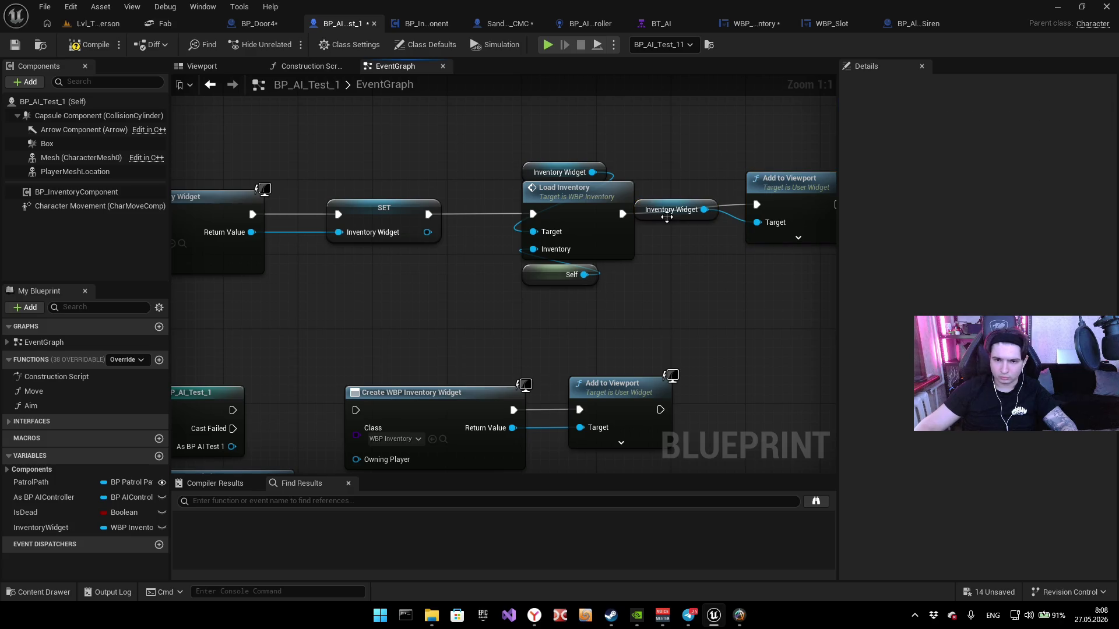
pyautogui.moveTo(664, 212); pyautogui.dragTo(698, 296)
# Step: Compile BP_AI_Test_1, dismiss the compile-error warning, and delete the incompatible Self node
pyautogui.click(87, 46)
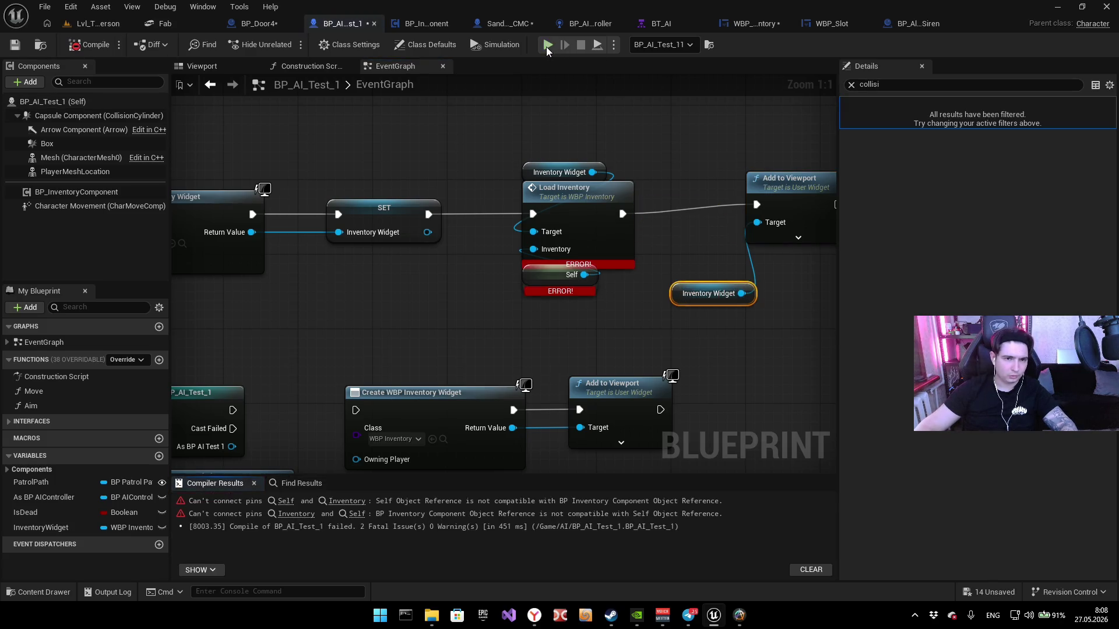
pyautogui.click(547, 47)
pyautogui.click(706, 326)
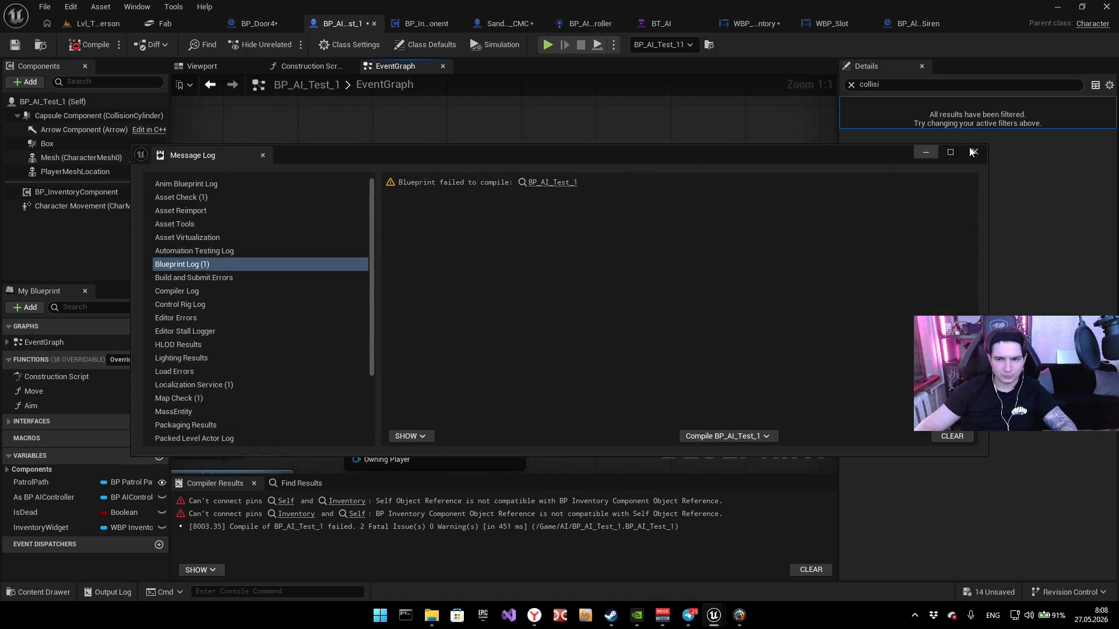
pyautogui.click(582, 230)
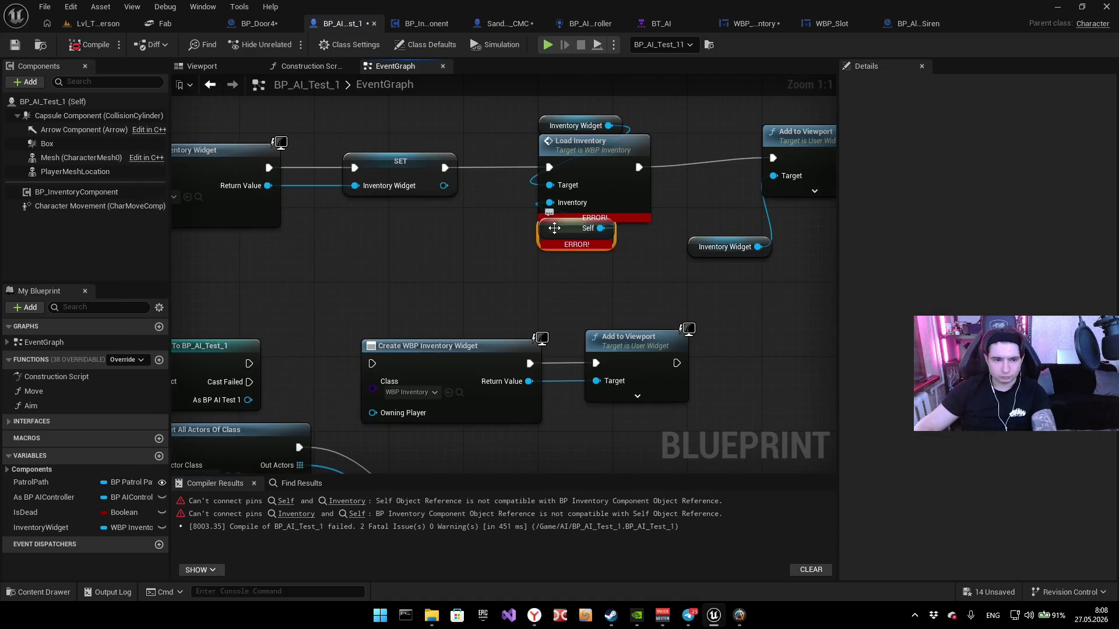
pyautogui.press('Delete')
pyautogui.scroll(-3, 606, 225)
pyautogui.moveTo(275, 289)
pyautogui.mouseDown()
pyautogui.moveTo(287, 303)
pyautogui.moveTo(515, 349)
pyautogui.moveTo(440, 348)
pyautogui.moveTo(554, 309)
pyautogui.moveTo(379, 301)
pyautogui.mouseUp()
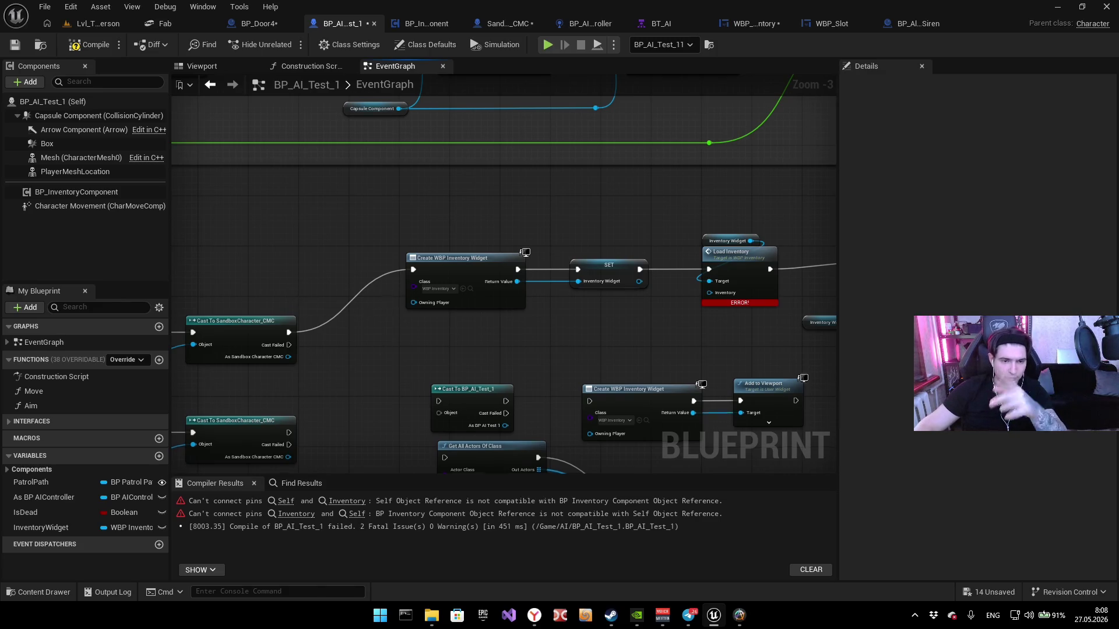
pyautogui.moveTo(338, 347); pyautogui.dragTo(389, 313)
pyautogui.rightClick(394, 297)
pyautogui.write('get a')
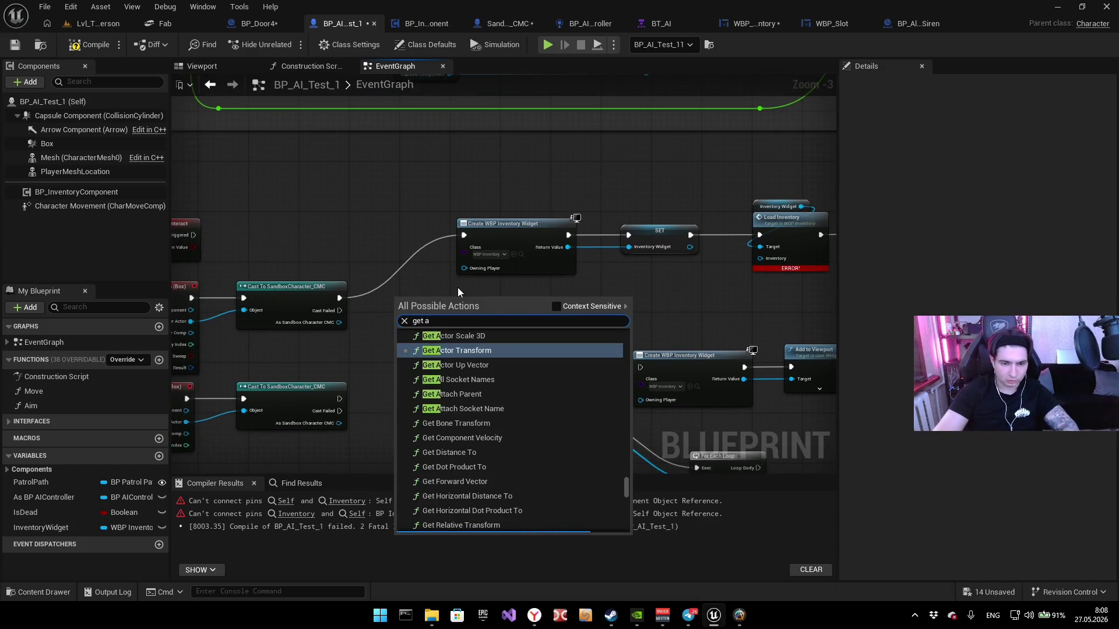
pyautogui.write('ll')
pyautogui.press('Return')
pyautogui.scroll(3, 457, 288)
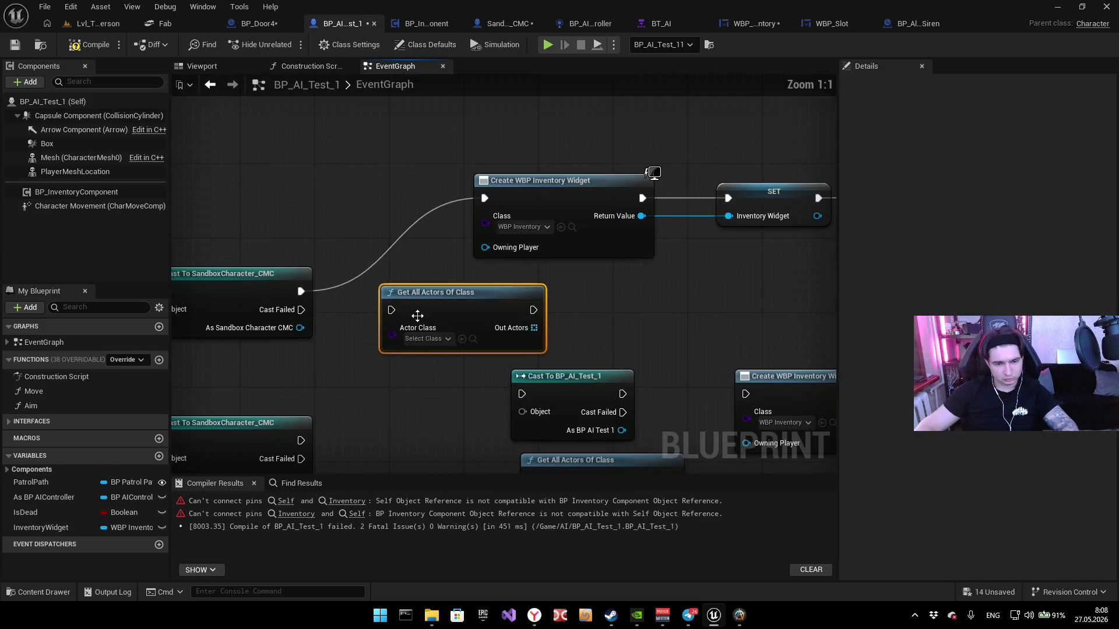
pyautogui.click(434, 339)
pyautogui.write('b')
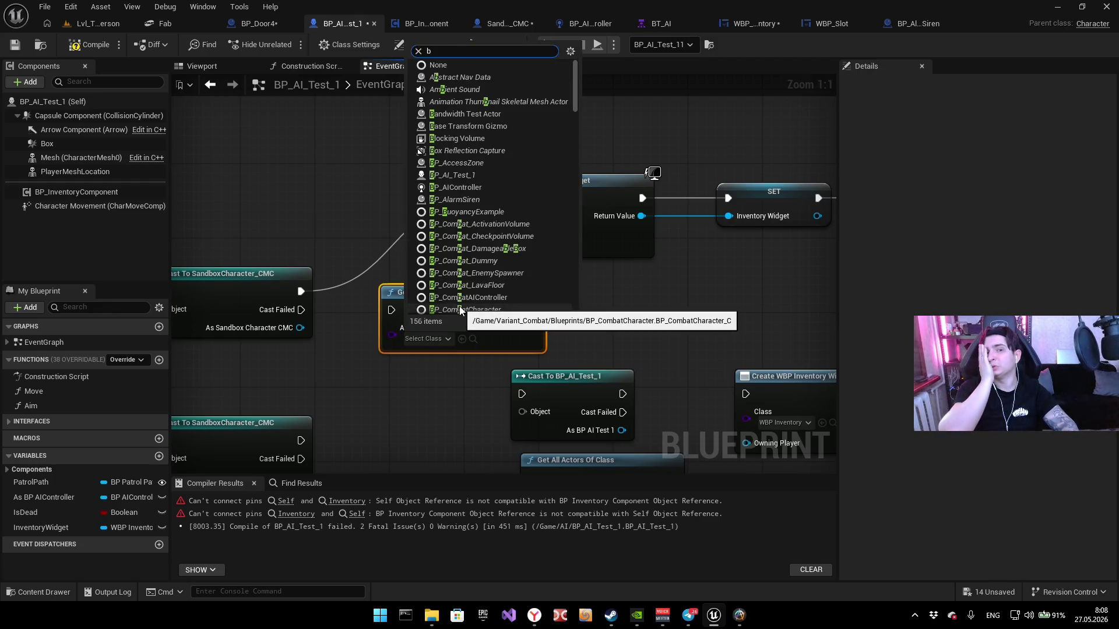
pyautogui.click(417, 354)
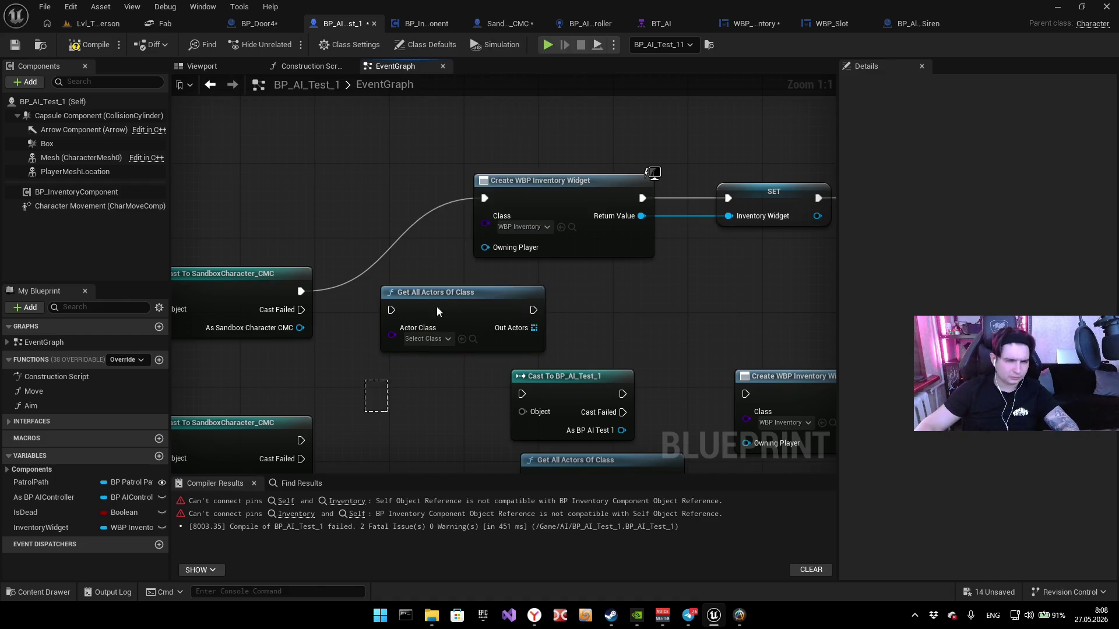
pyautogui.click(422, 338)
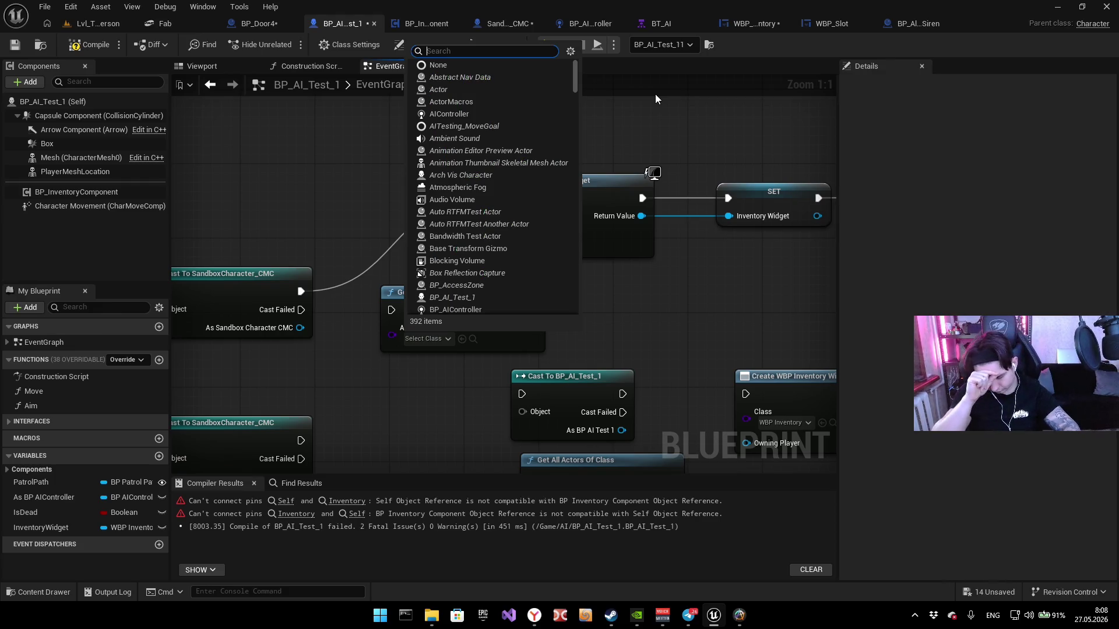
pyautogui.click(419, 344)
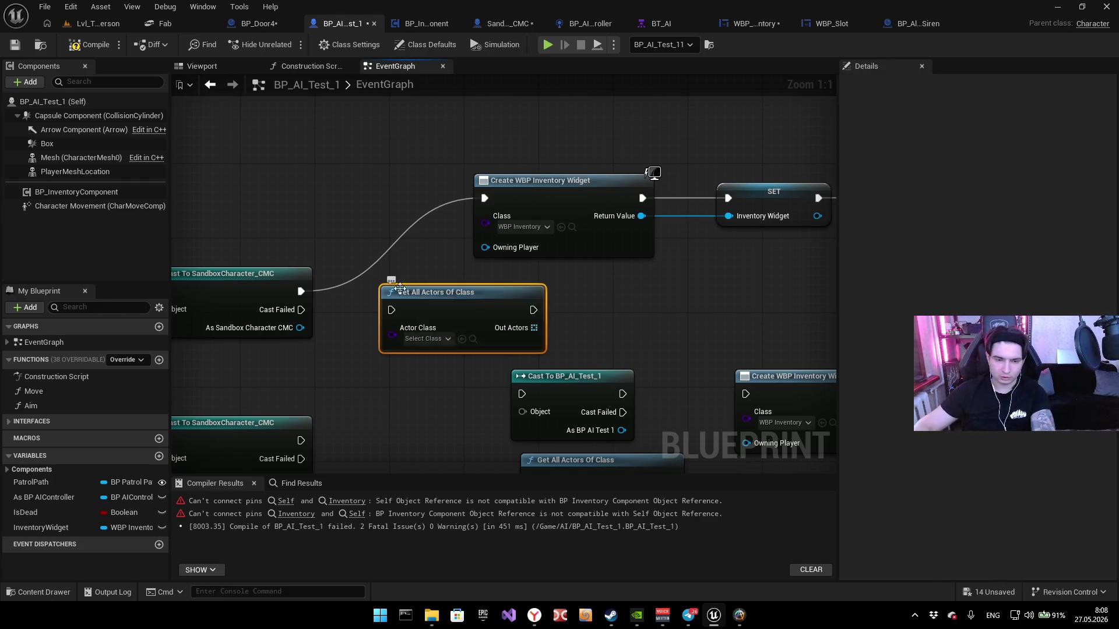
pyautogui.press('Delete')
pyautogui.rightClick(407, 333)
pyautogui.write('get actor')
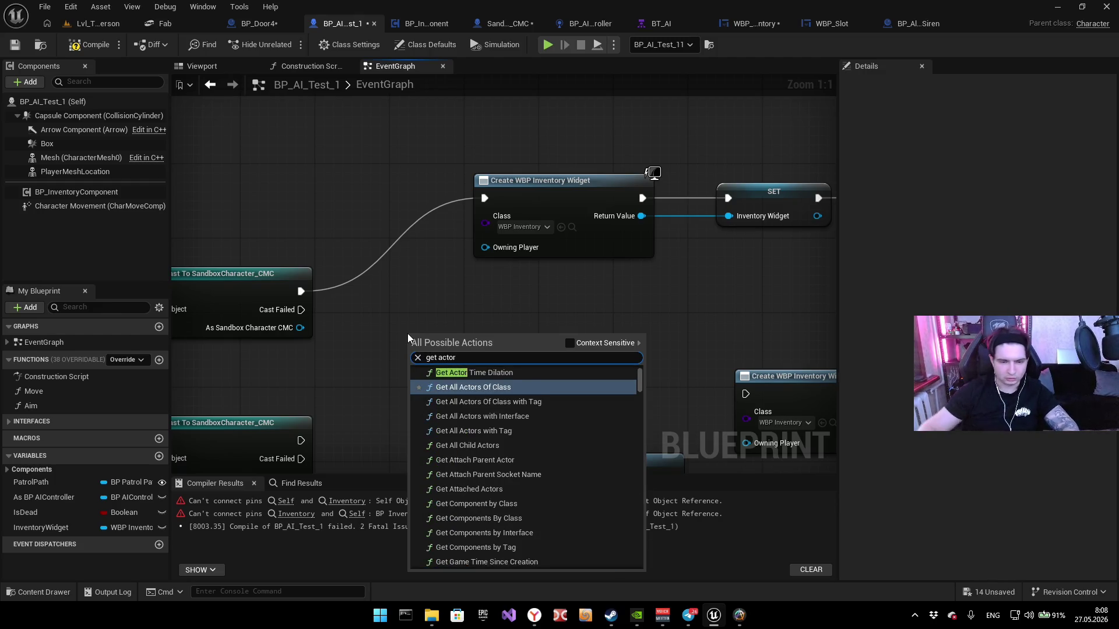
pyautogui.press('Return')
pyautogui.rightClick(431, 346)
pyautogui.write('get ')
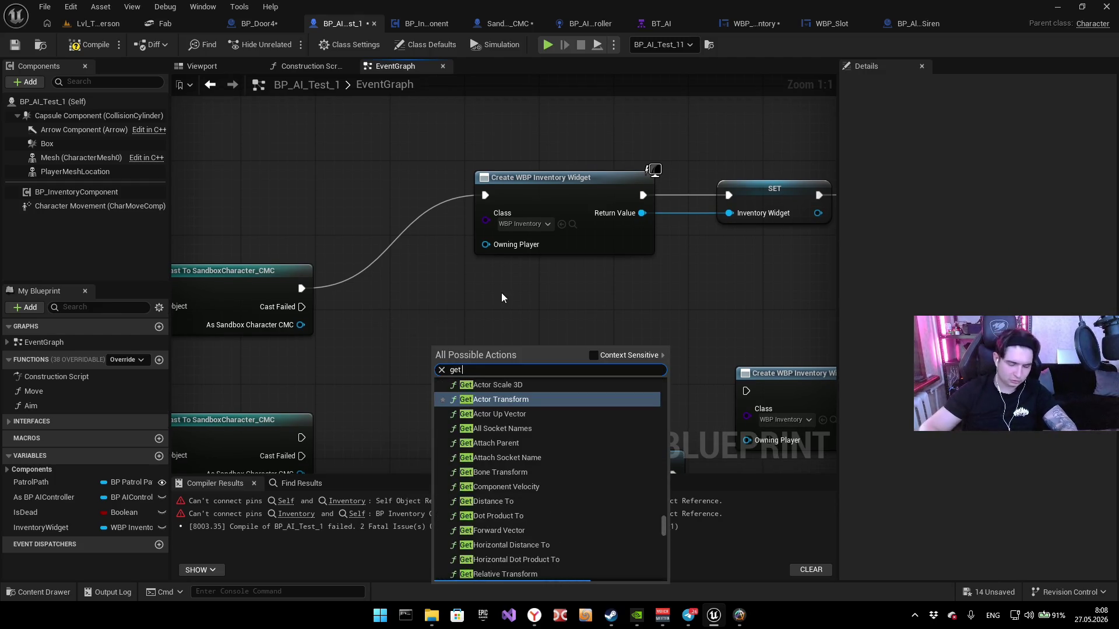
pyautogui.write('all a')
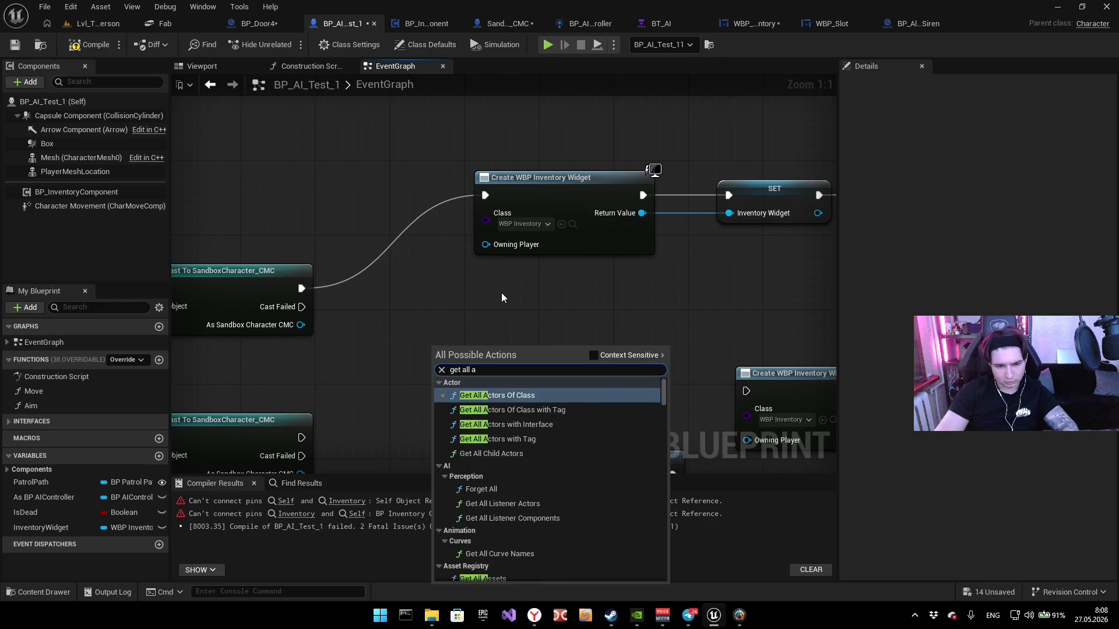
pyautogui.press('Return')
pyautogui.click(446, 335)
pyautogui.write('b')
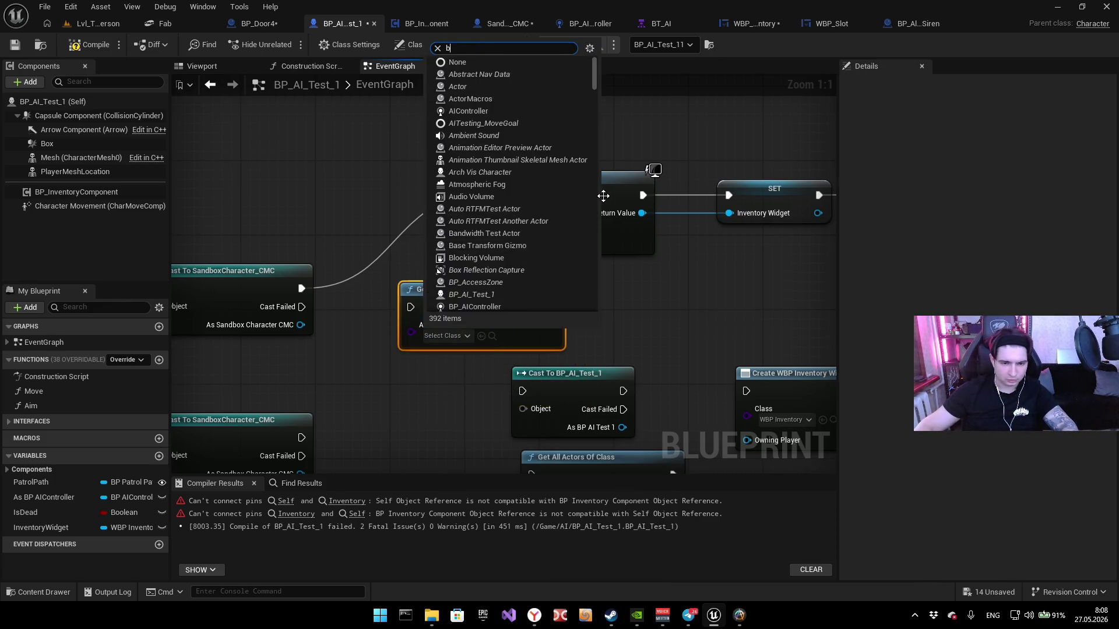
pyautogui.write('p')
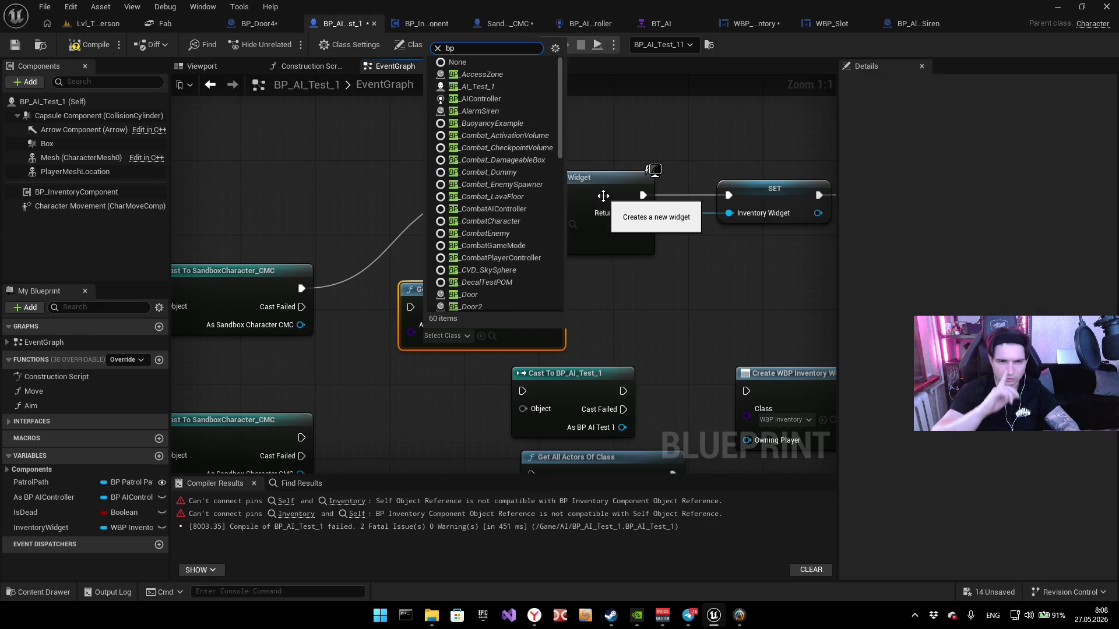
pyautogui.press('Escape')
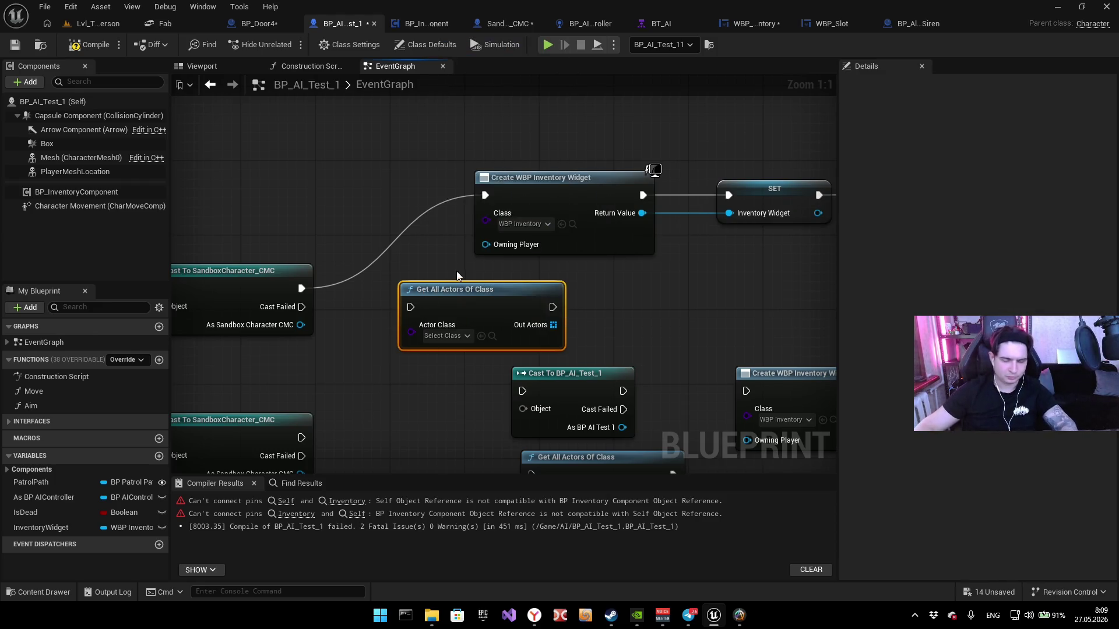
pyautogui.press('Delete')
pyautogui.click(392, 23)
pyautogui.click(354, 24)
pyautogui.moveTo(463, 103); pyautogui.dragTo(408, 131)
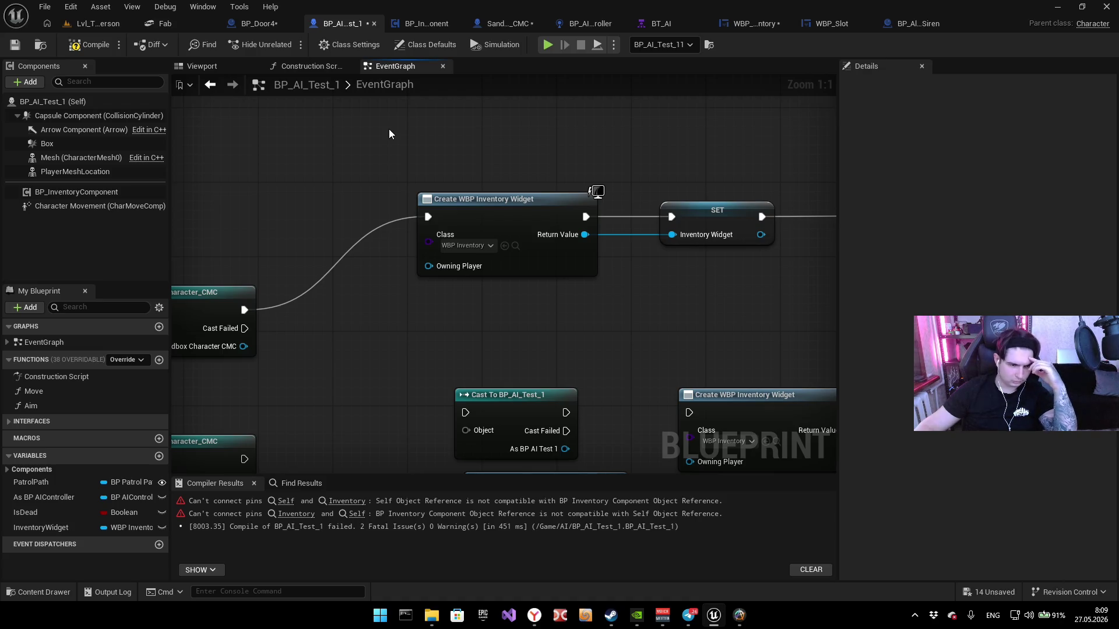
pyautogui.scroll(-4, 607, 289)
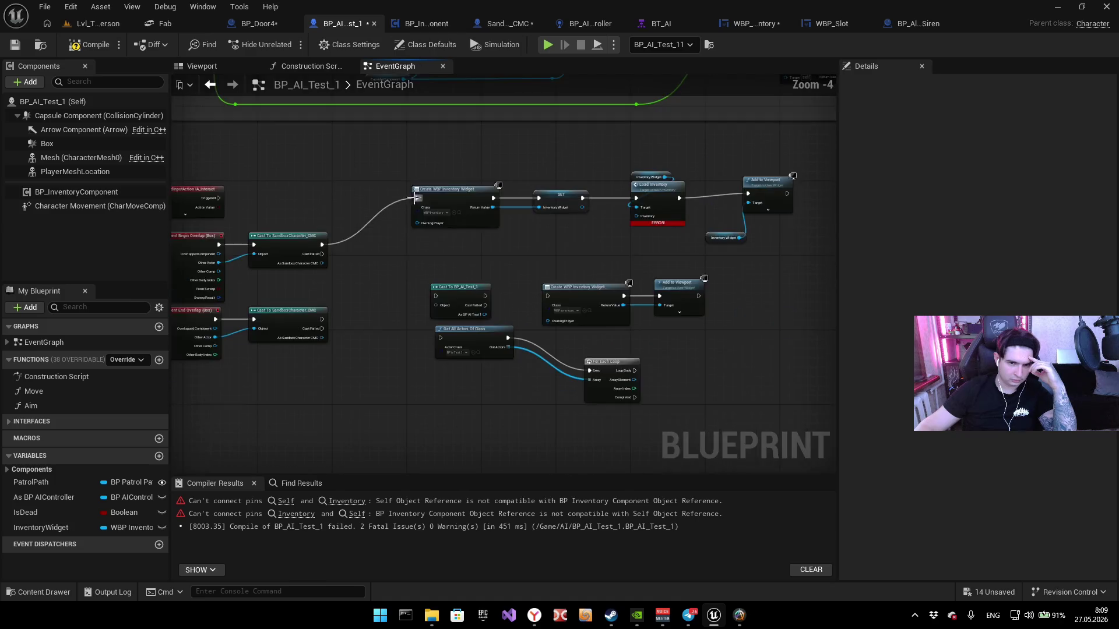
# Step: Move the Get All Actors Of Class and For Each Loop nodes before Create WBP Inventory Widget
pyautogui.scroll(3, 517, 332)
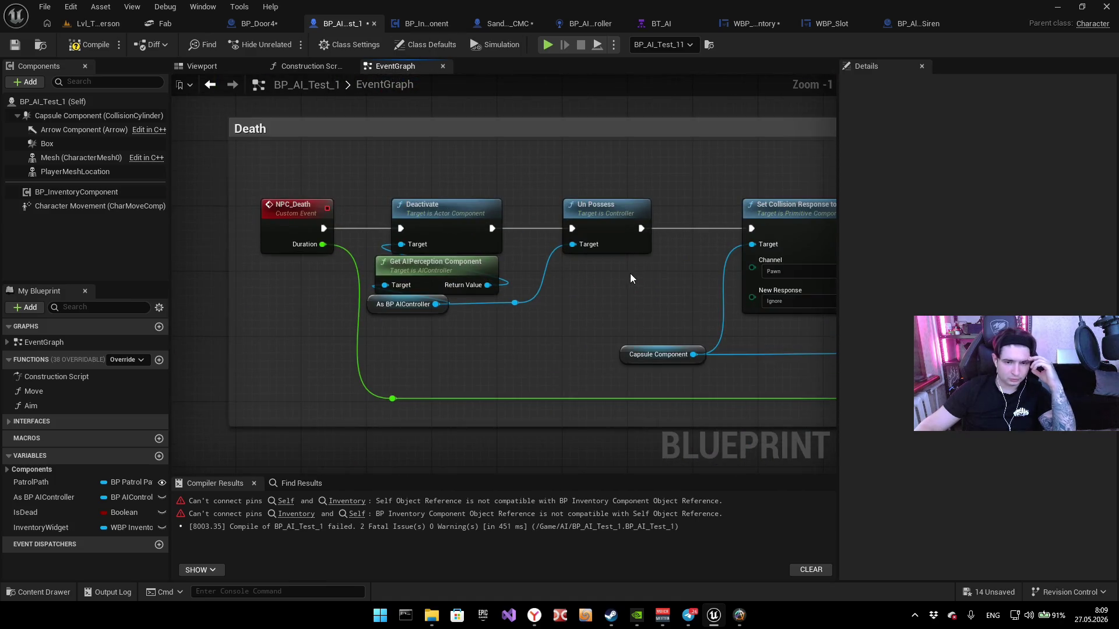
pyautogui.moveTo(630, 273)
pyautogui.mouseDown()
pyautogui.moveTo(195, 257)
pyautogui.moveTo(175, 233)
pyautogui.moveTo(477, 371)
pyautogui.mouseUp()
pyautogui.scroll(-2, 242, 258)
pyautogui.moveTo(244, 327); pyautogui.dragTo(525, 332)
pyautogui.moveTo(241, 326); pyautogui.dragTo(613, 330)
pyautogui.click(406, 262)
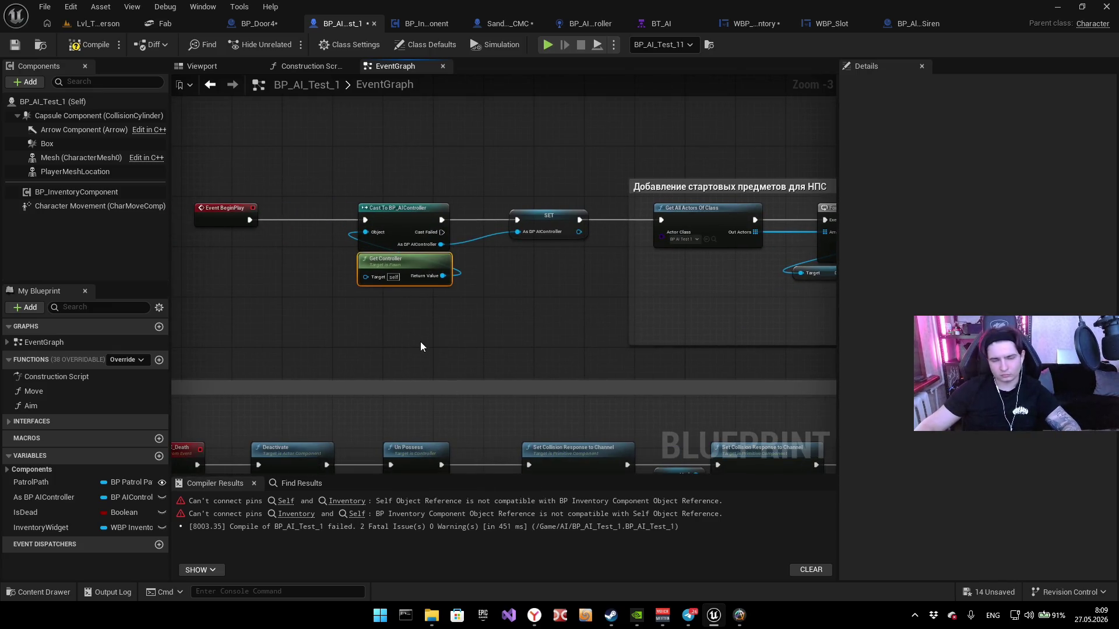
pyautogui.moveTo(602, 282)
pyautogui.mouseDown()
pyautogui.moveTo(479, 387)
pyautogui.moveTo(336, 302)
pyautogui.mouseUp()
pyautogui.moveTo(390, 348)
pyautogui.mouseDown()
pyautogui.moveTo(313, 237)
pyautogui.moveTo(282, 232)
pyautogui.moveTo(606, 350)
pyautogui.moveTo(344, 288)
pyautogui.moveTo(372, 293)
pyautogui.moveTo(528, 192)
pyautogui.mouseUp()
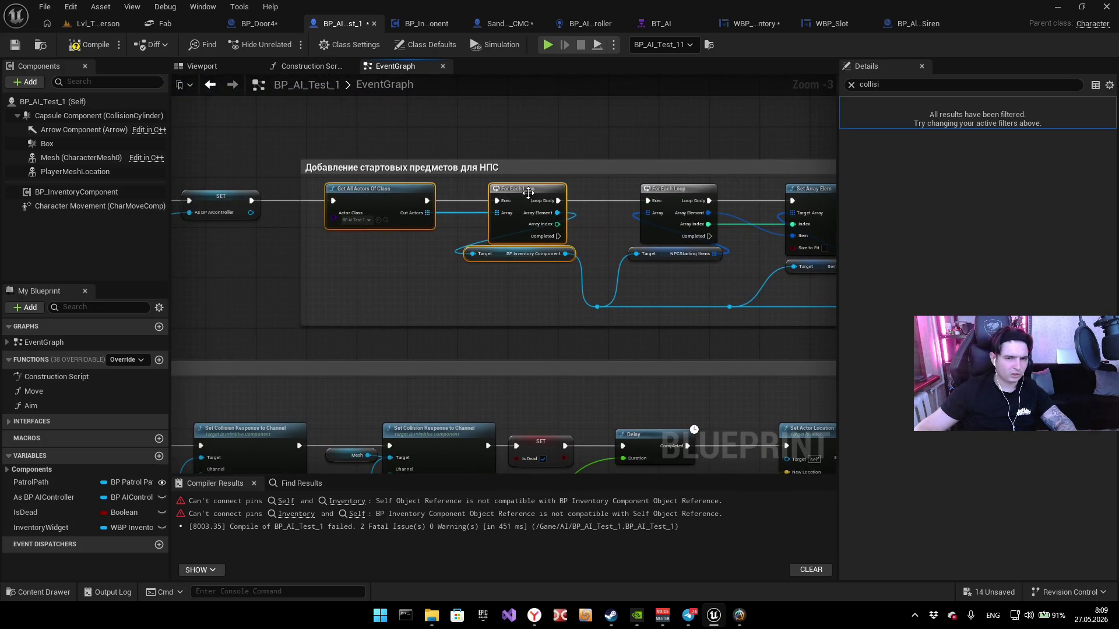
pyautogui.scroll(-3, 401, 411)
pyautogui.scroll(4, 501, 249)
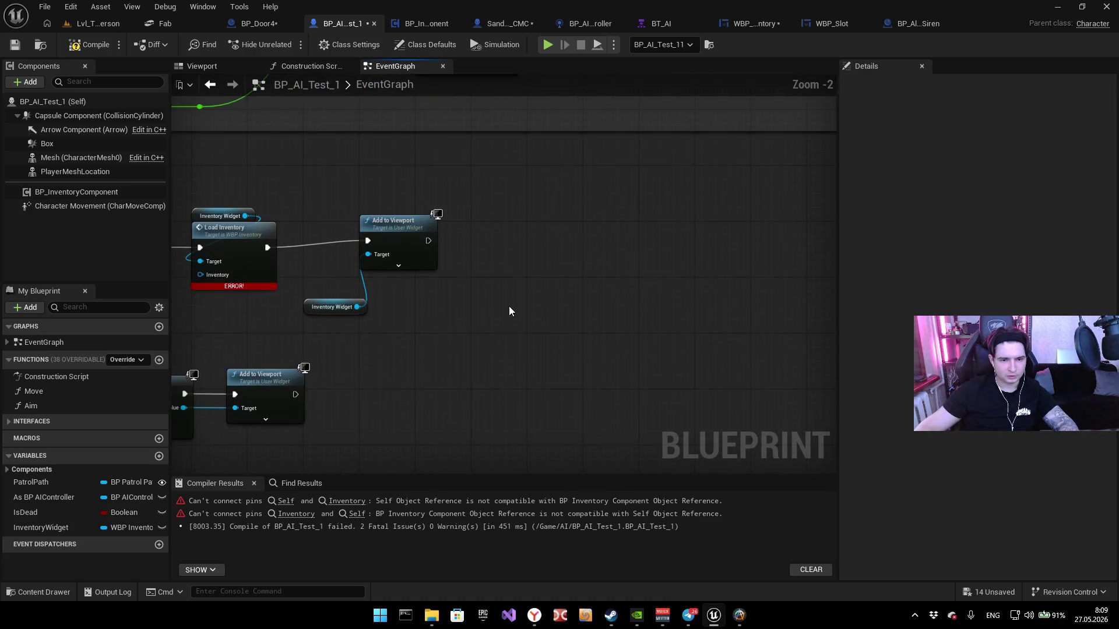
pyautogui.scroll(1, 471, 300)
pyautogui.scroll(-1, 540, 358)
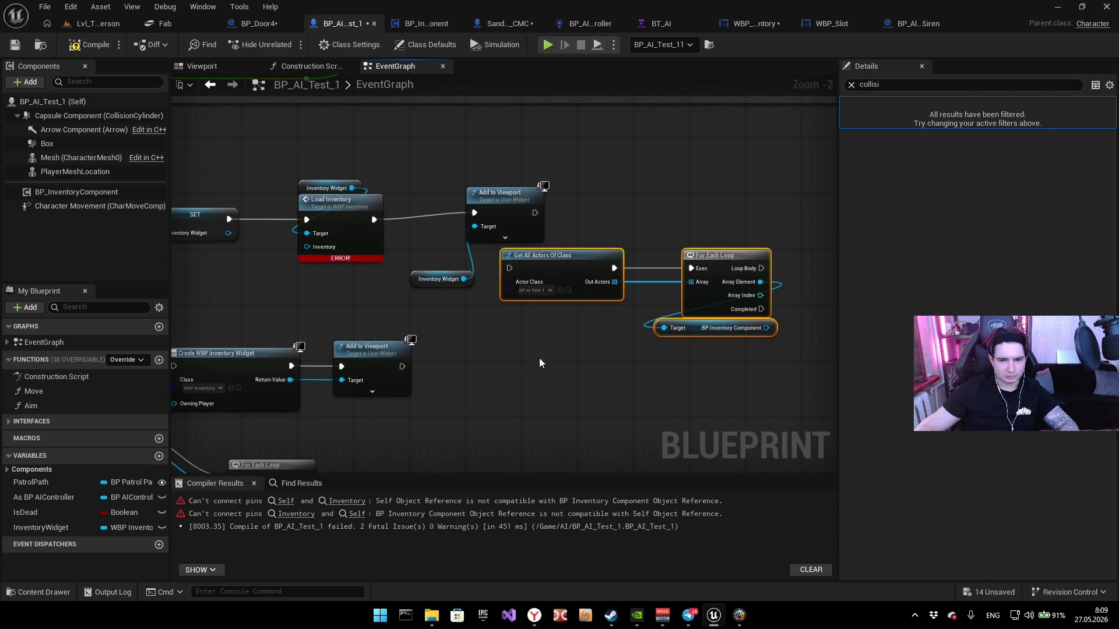
pyautogui.moveTo(522, 265); pyautogui.dragTo(522, 314)
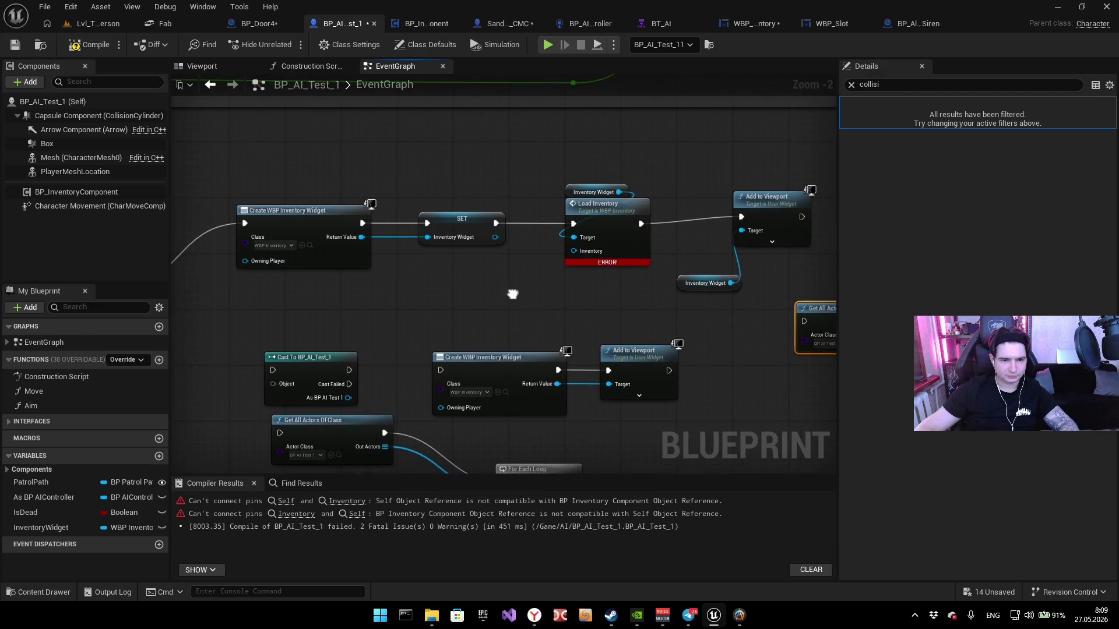
pyautogui.moveTo(773, 305)
pyautogui.mouseDown()
pyautogui.moveTo(582, 274)
pyautogui.moveTo(350, 181)
pyautogui.moveTo(459, 152)
pyautogui.moveTo(400, 226)
pyautogui.moveTo(313, 112)
pyautogui.moveTo(278, 109)
pyautogui.moveTo(326, 109)
pyautogui.moveTo(282, 113)
pyautogui.moveTo(368, 285)
pyautogui.moveTo(370, 268)
pyautogui.mouseUp()
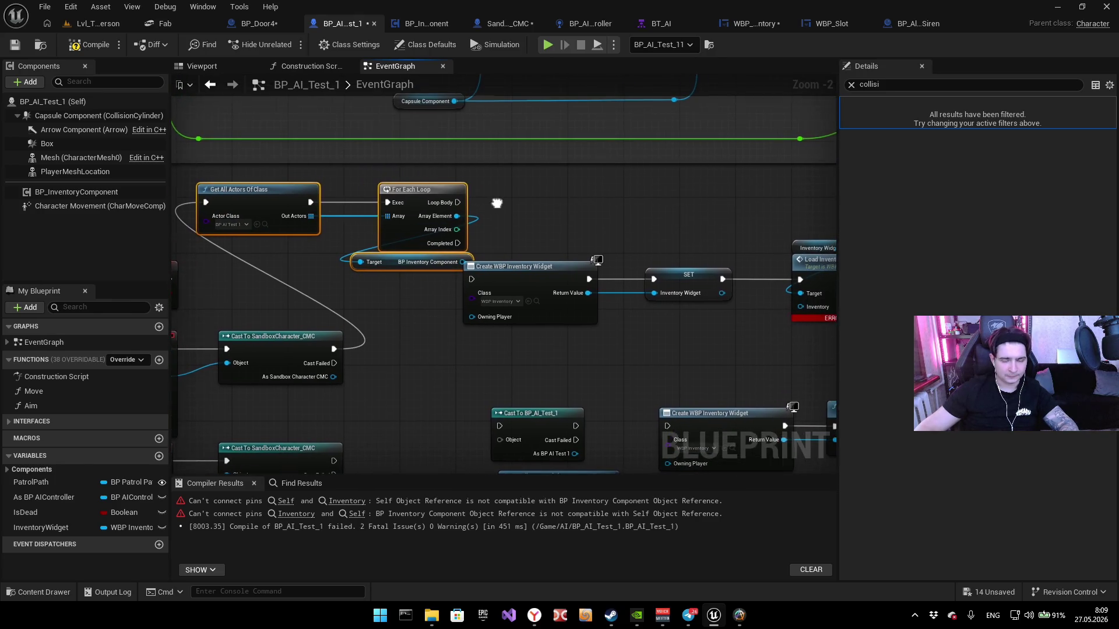
# Step: Wire Loop Body into widget creation and BP Inventory Component into Load Inventory's Inventory
pyautogui.moveTo(435, 200)
pyautogui.mouseDown()
pyautogui.moveTo(460, 303)
pyautogui.moveTo(446, 278)
pyautogui.mouseUp()
pyautogui.moveTo(321, 324)
pyautogui.mouseDown()
pyautogui.moveTo(590, 299)
pyautogui.moveTo(781, 231)
pyautogui.mouseUp()
pyautogui.moveTo(353, 259)
pyautogui.mouseDown()
pyautogui.moveTo(477, 225)
pyautogui.moveTo(565, 225)
pyautogui.mouseUp()
pyautogui.moveTo(259, 259)
pyautogui.mouseDown()
pyautogui.moveTo(457, 167)
pyautogui.moveTo(487, 197)
pyautogui.moveTo(572, 221)
pyautogui.moveTo(323, 233)
pyautogui.moveTo(327, 303)
pyautogui.moveTo(456, 312)
pyautogui.mouseUp()
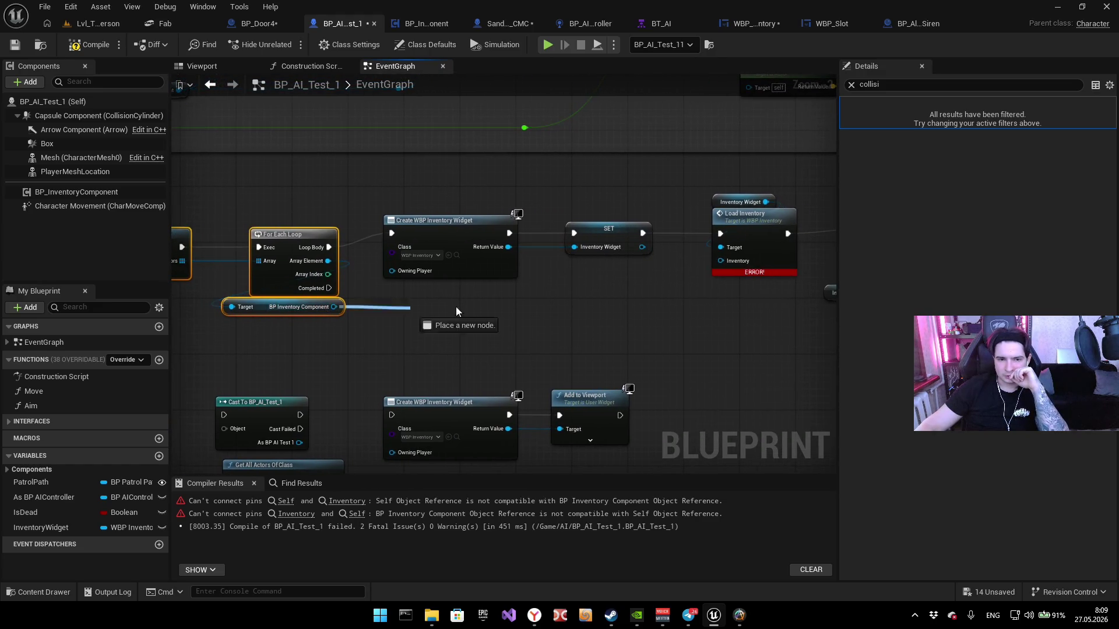
pyautogui.moveTo(729, 265); pyautogui.dragTo(728, 262)
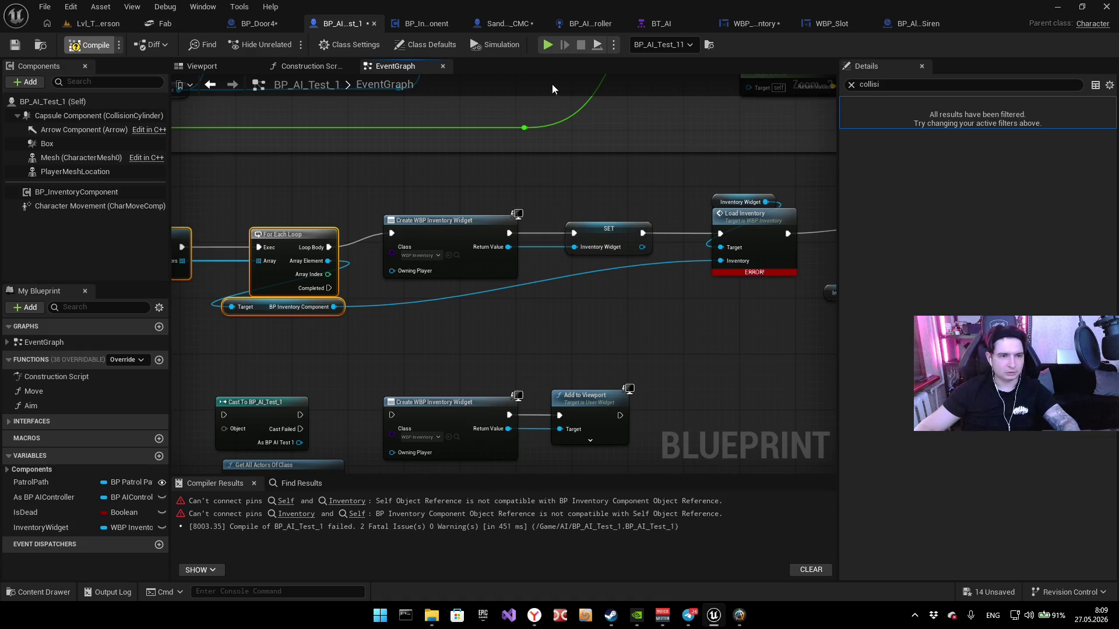
# Step: Compile BP_AI_Test_1 with F7, play-test to see key and box items, then stop
pyautogui.press('F7')
pyautogui.hotkey('alt', 'p')
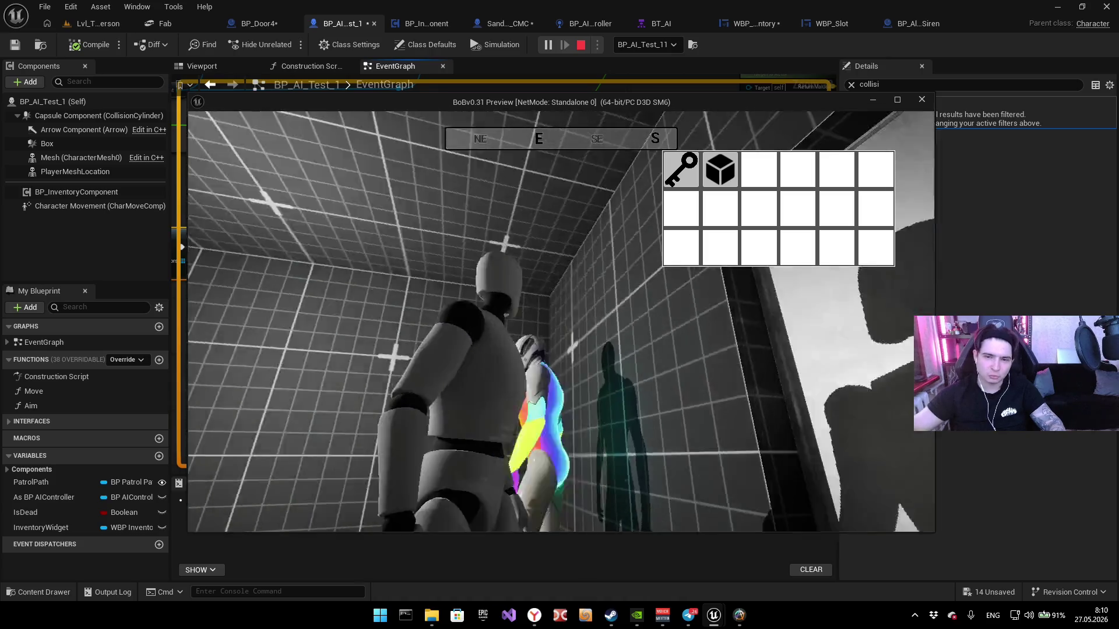
pyautogui.press('Escape')
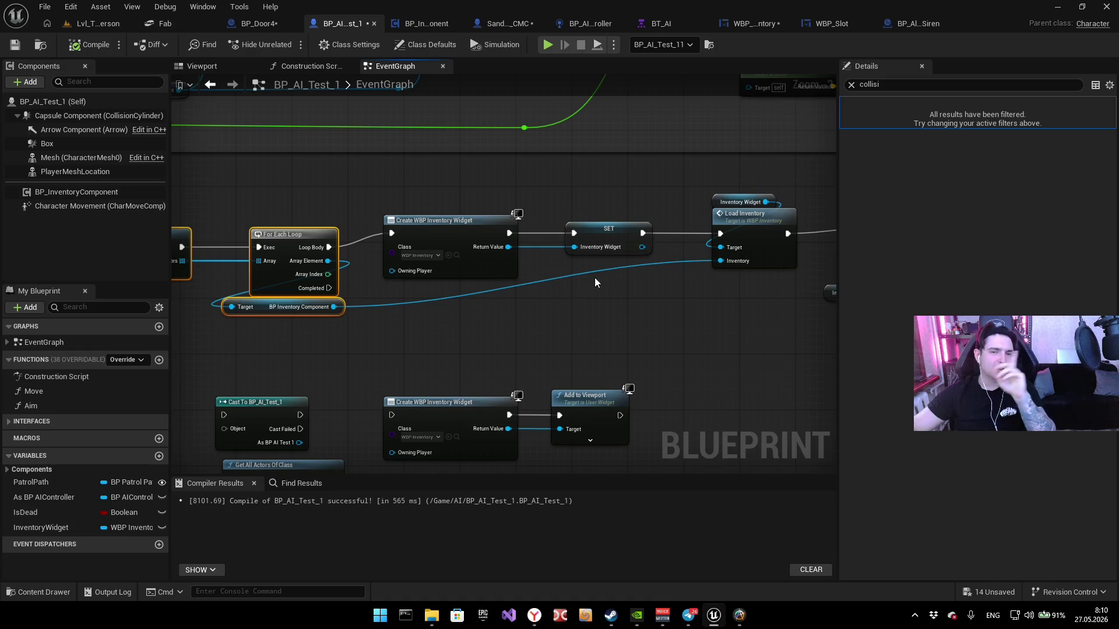
# Step: Find the SET Show Mouse Cursor and Get Player Controller nodes in BP_InventoryComponent's event graph
pyautogui.click(433, 25)
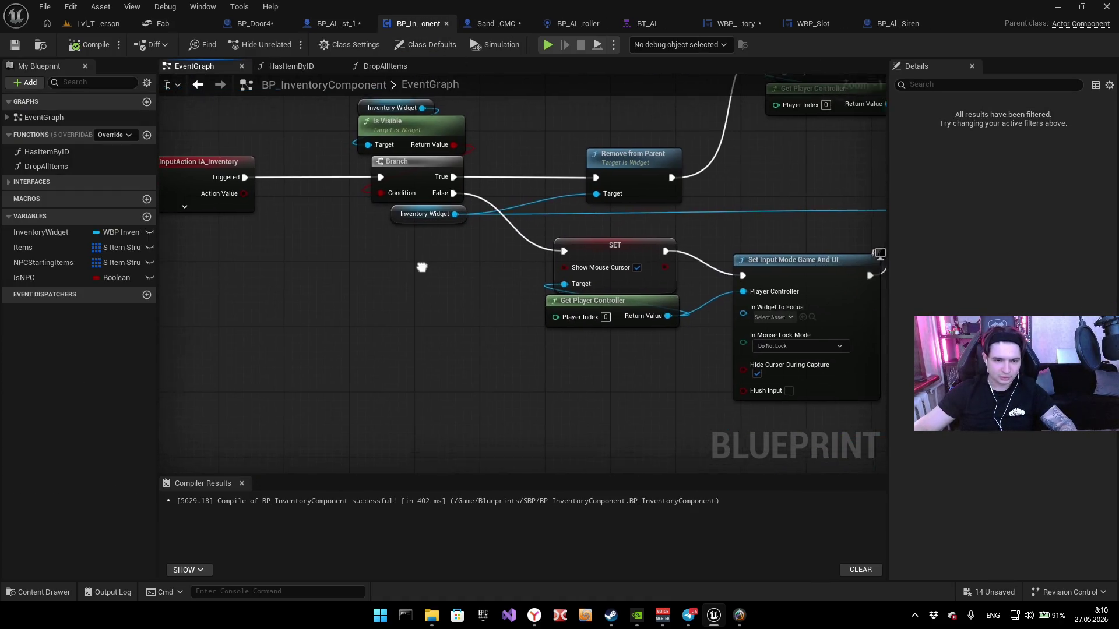
pyautogui.click(550, 280)
pyautogui.click(404, 336)
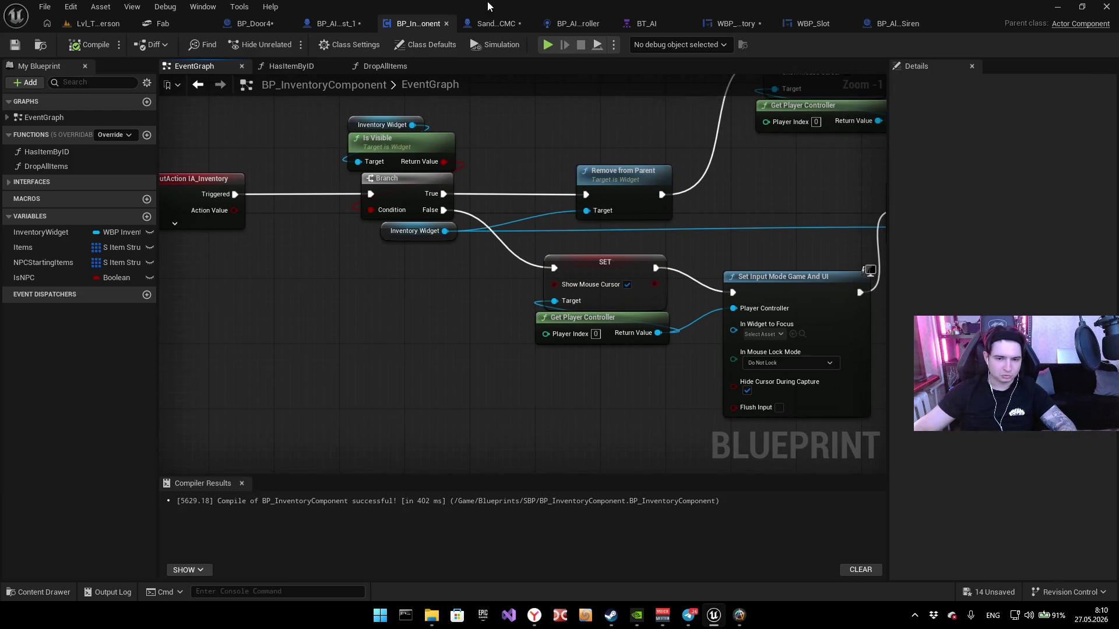
pyautogui.rightClick(411, 306)
pyautogui.click(381, 295)
# Step: Paste the mouse-cursor nodes after Add to Viewport in BP_AI_Test_1, then play and press I
pyautogui.click(337, 23)
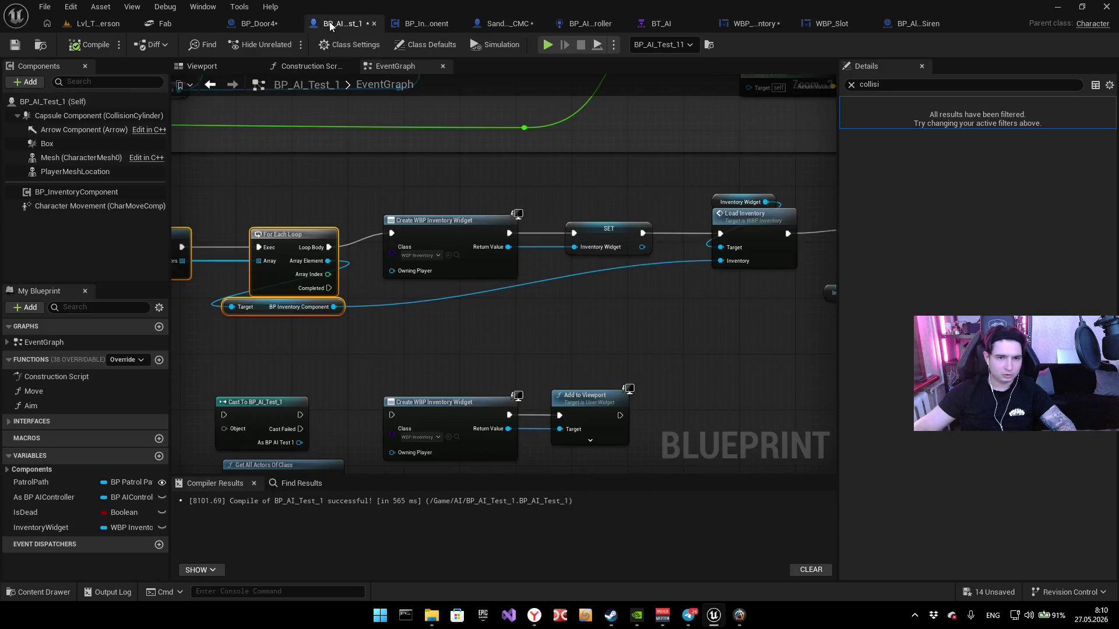
pyautogui.click(480, 341)
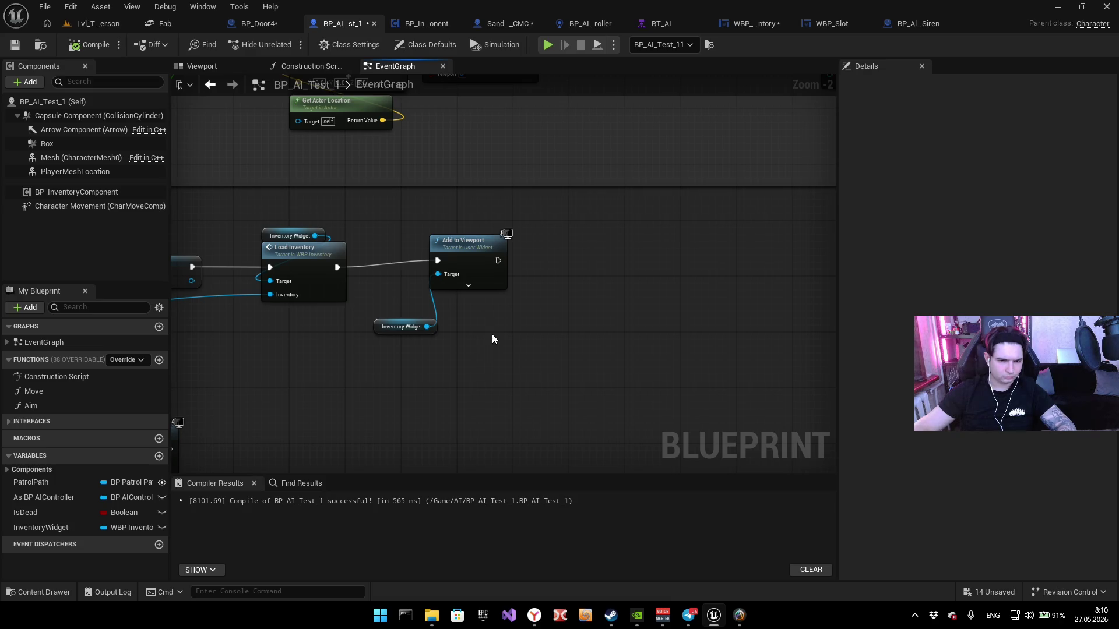
pyautogui.hotkey('ctrl', 'v')
pyautogui.moveTo(501, 315); pyautogui.dragTo(506, 277)
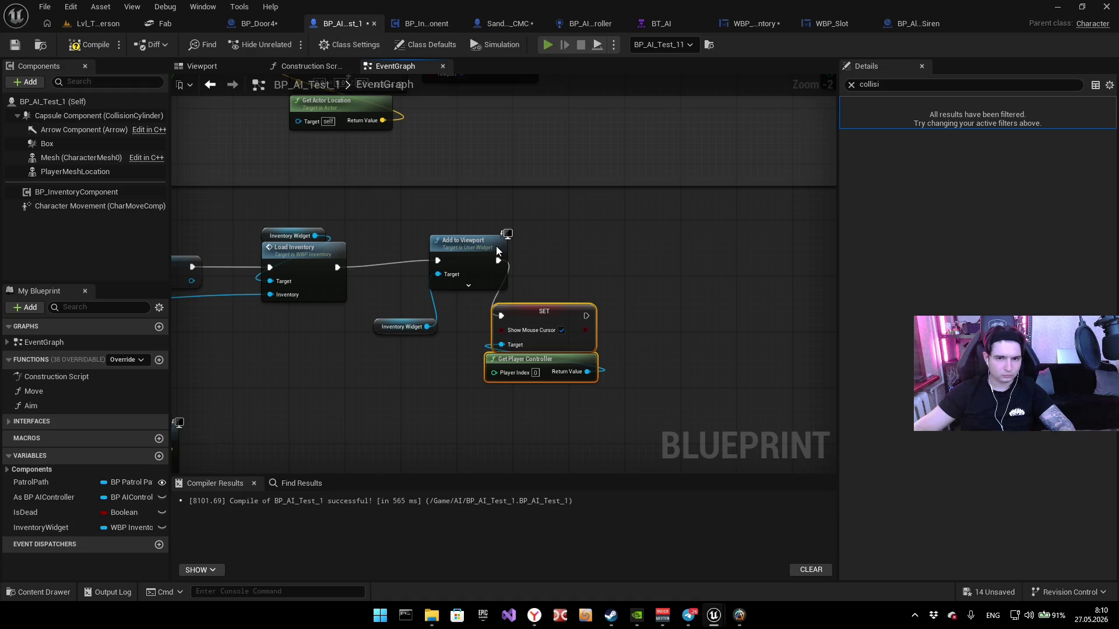
pyautogui.hotkey('alt', 'p')
pyautogui.press('i')
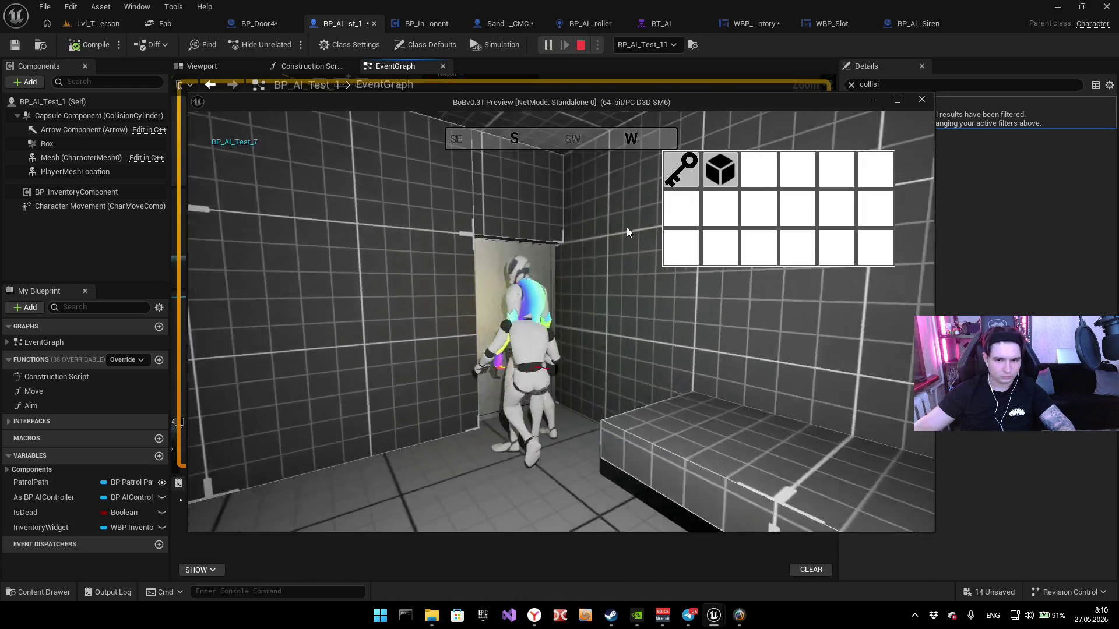
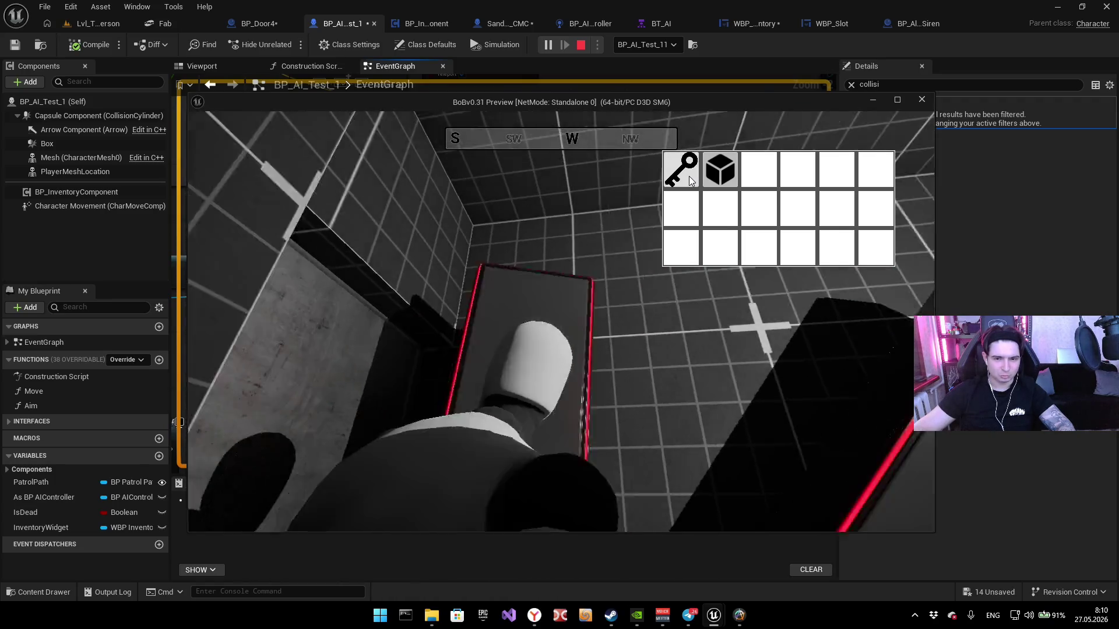
# Step: Restart the playtest several times and bring up the inventory grid with I
pyautogui.press('Escape')
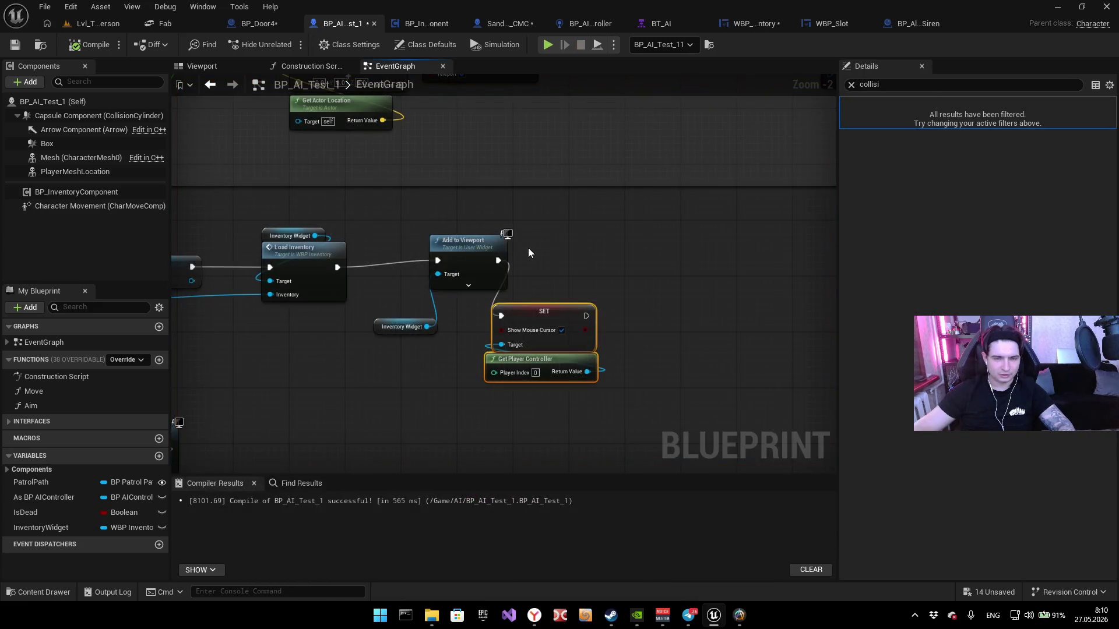
pyautogui.click(549, 47)
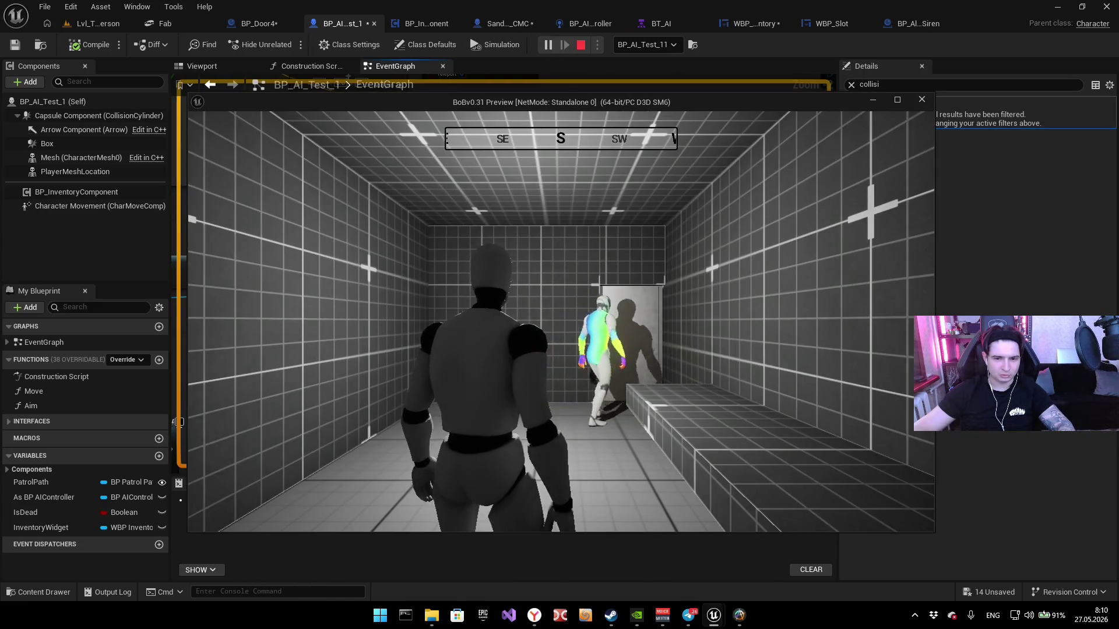
pyautogui.press('i')
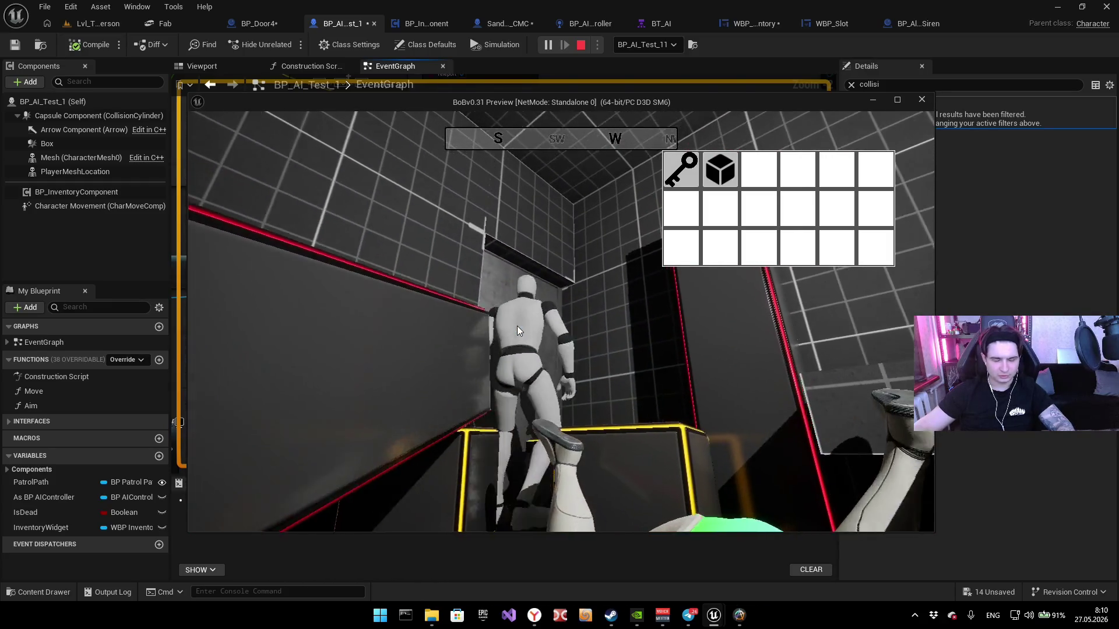
pyautogui.press('Escape')
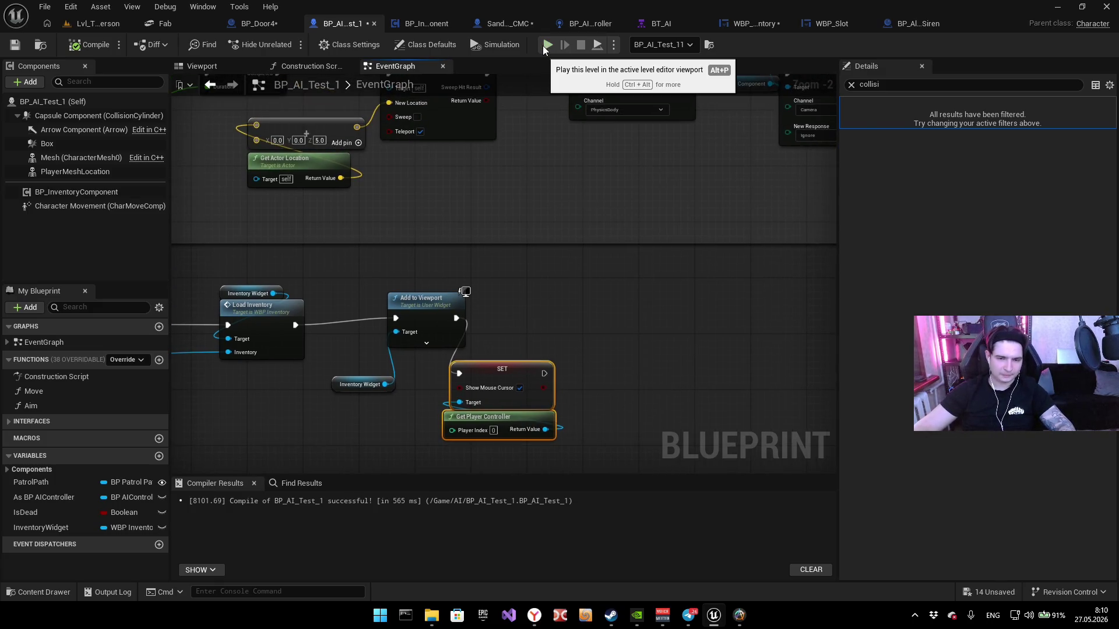
pyautogui.hotkey('alt', 'p')
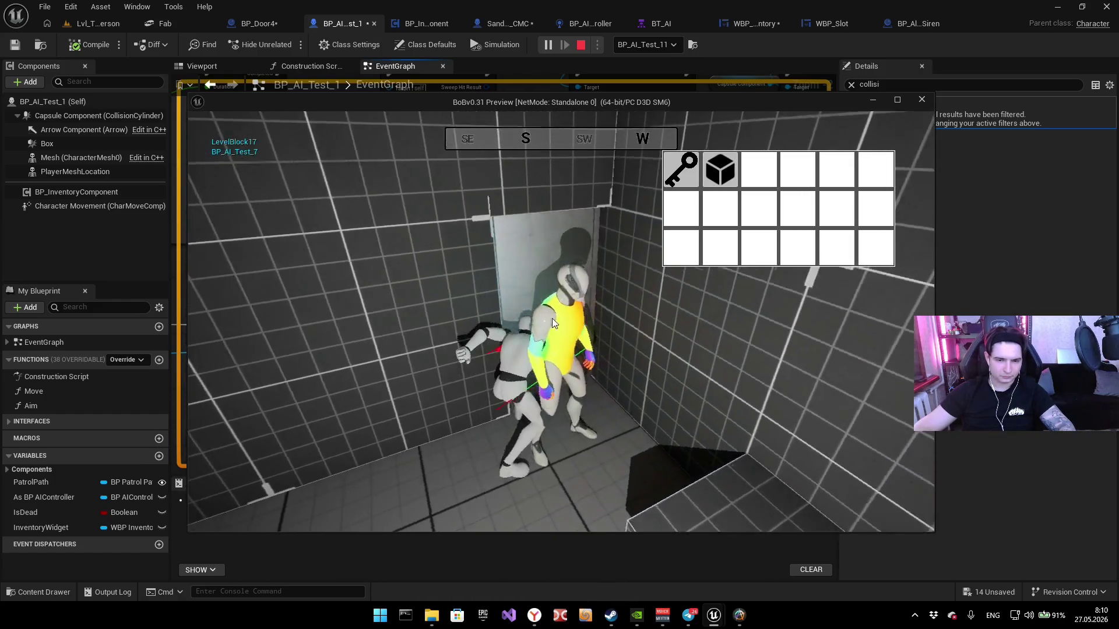
pyautogui.press('Escape')
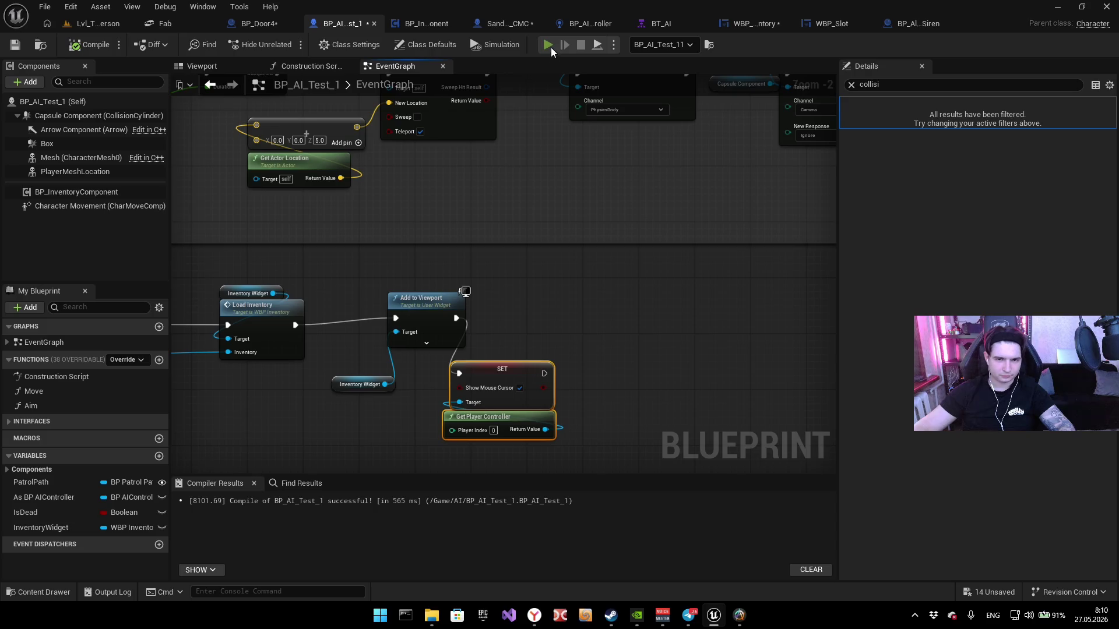
pyautogui.hotkey('alt', 'p')
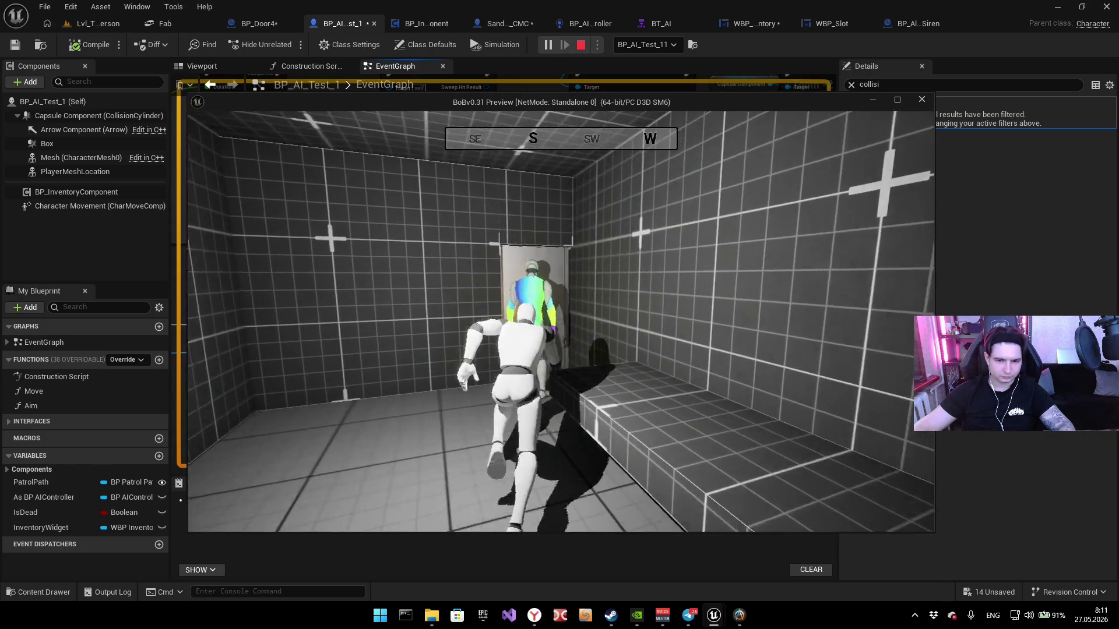
# Step: Walk into the AI room, drop the key and cube, end the playtest and view BT_AI
pyautogui.press('w')
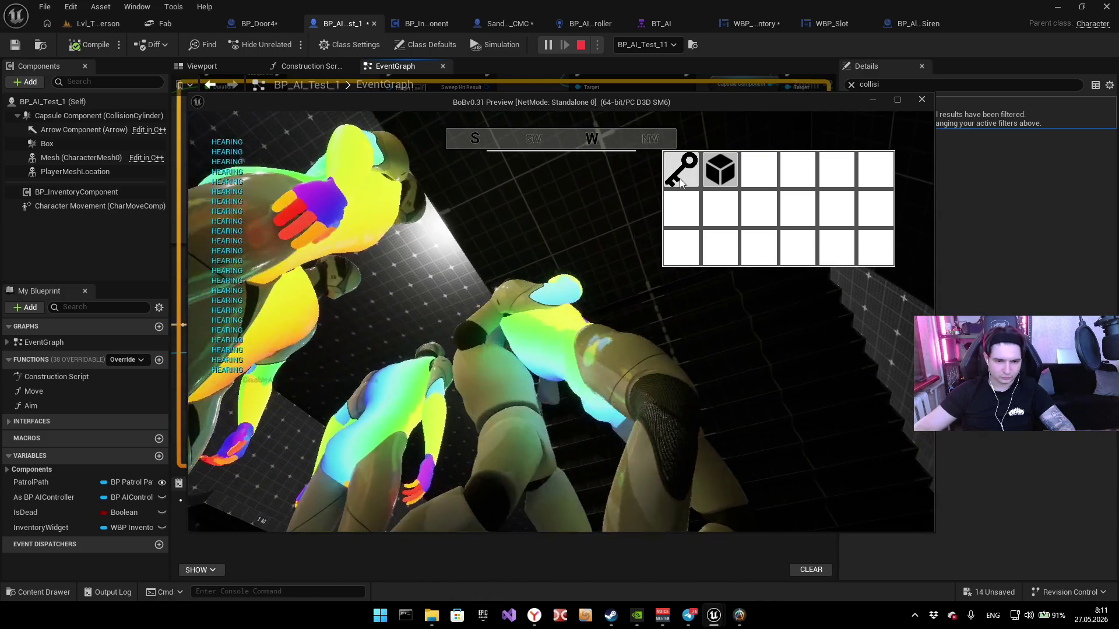
pyautogui.click(680, 182)
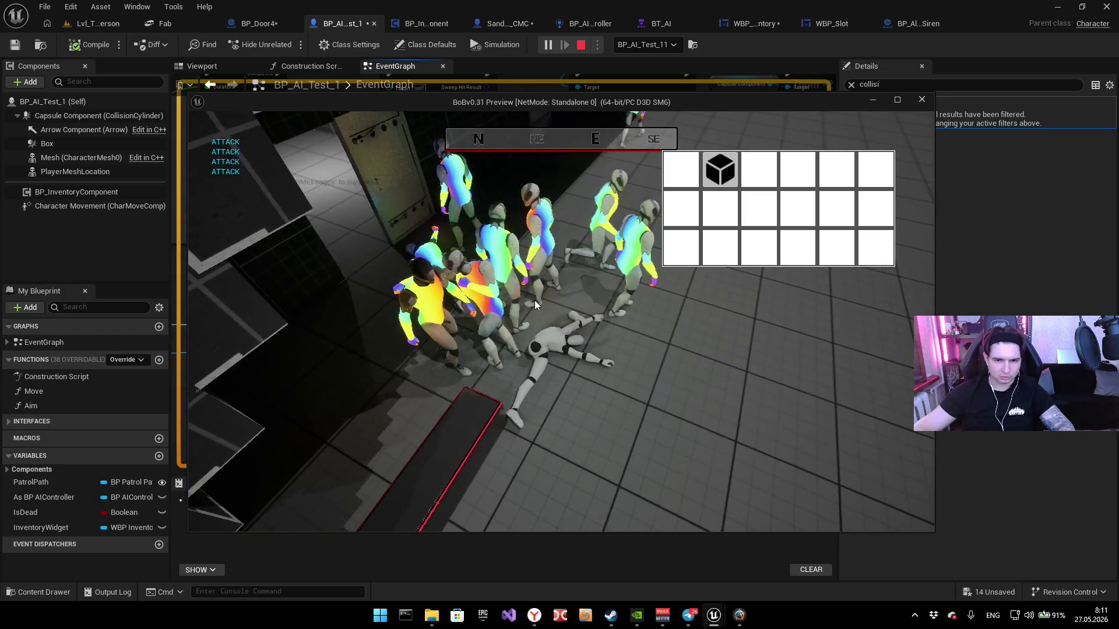
pyautogui.click(717, 179)
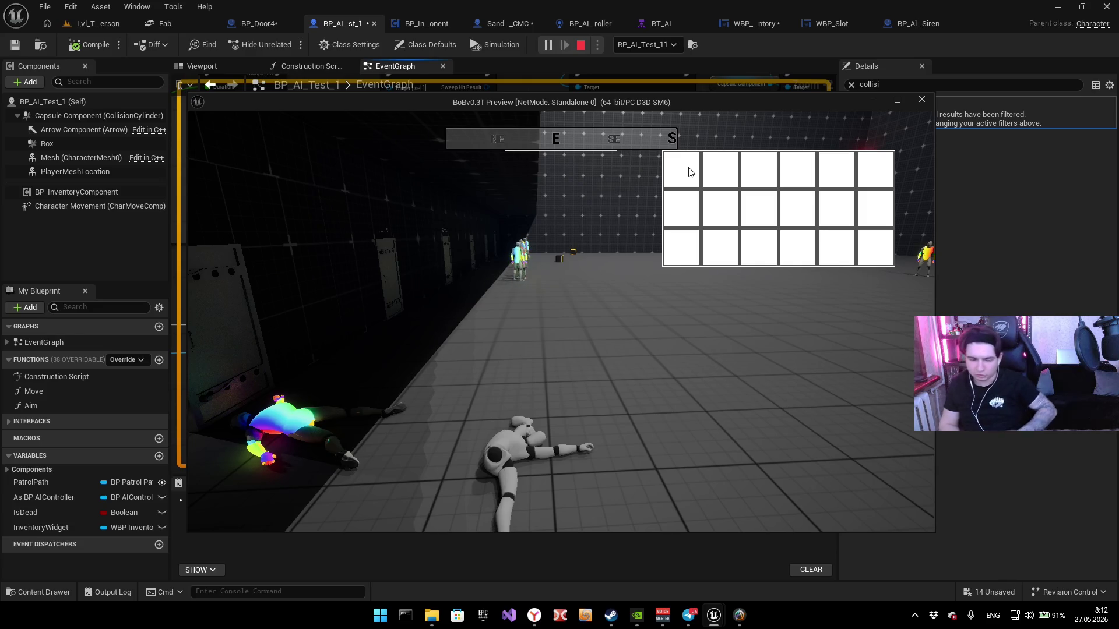
pyautogui.press('Escape')
pyautogui.click(655, 23)
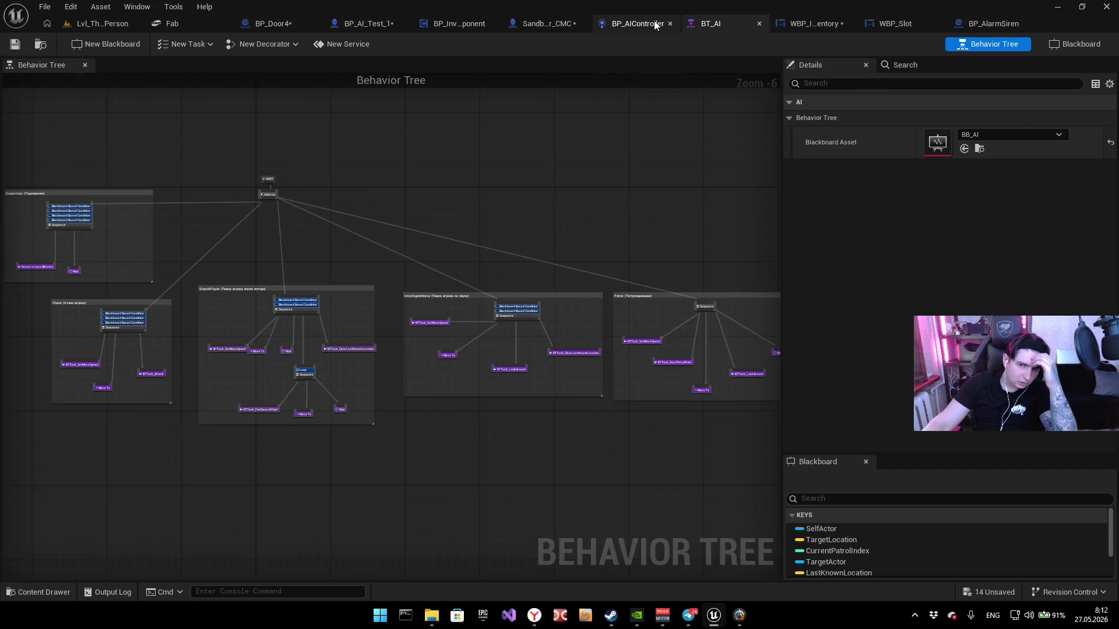
# Step: After a glance at WBP_Inventory, browse the Content Drawer to Animation > ASSASI_animation and inspect AM_SK_Player
pyautogui.click(816, 23)
pyautogui.click(663, 26)
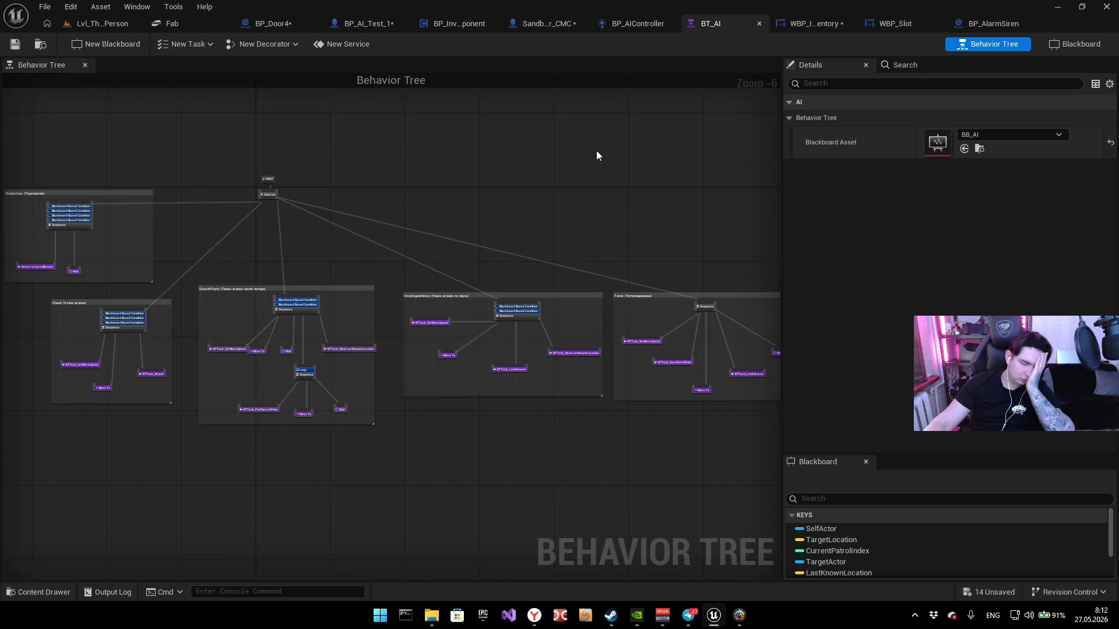
pyautogui.hotkey('ctrl', 'space')
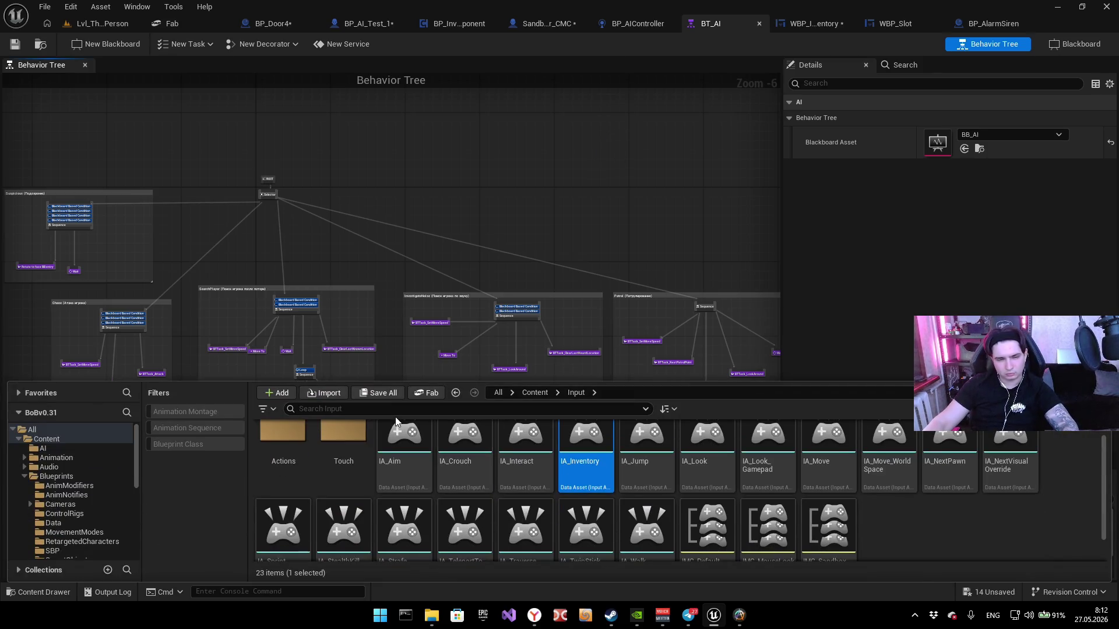
pyautogui.click(56, 457)
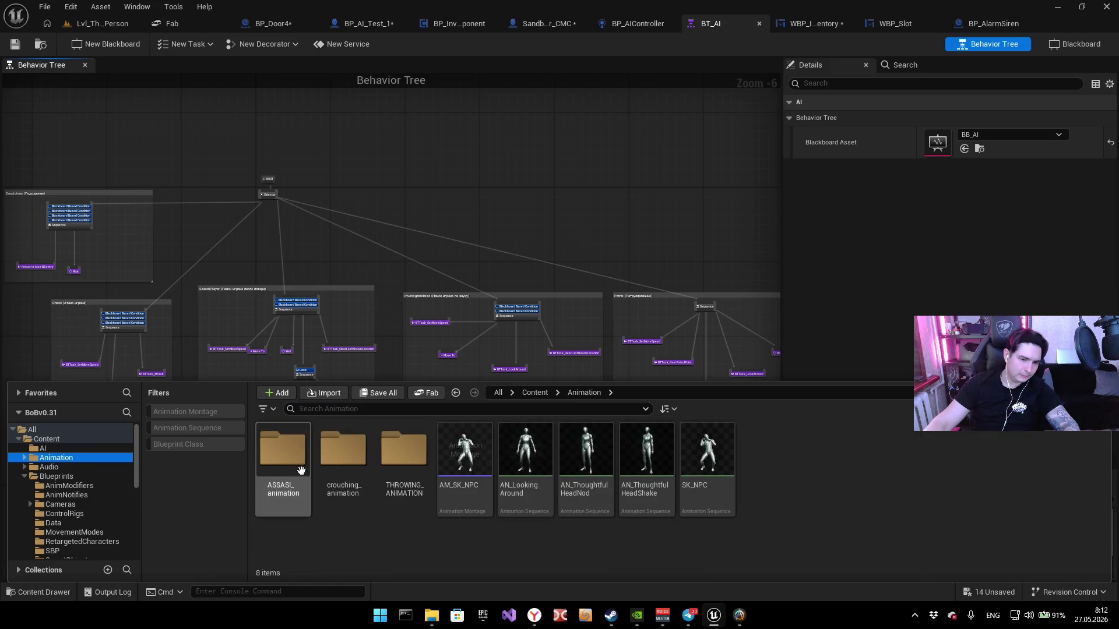
pyautogui.doubleClick(309, 468)
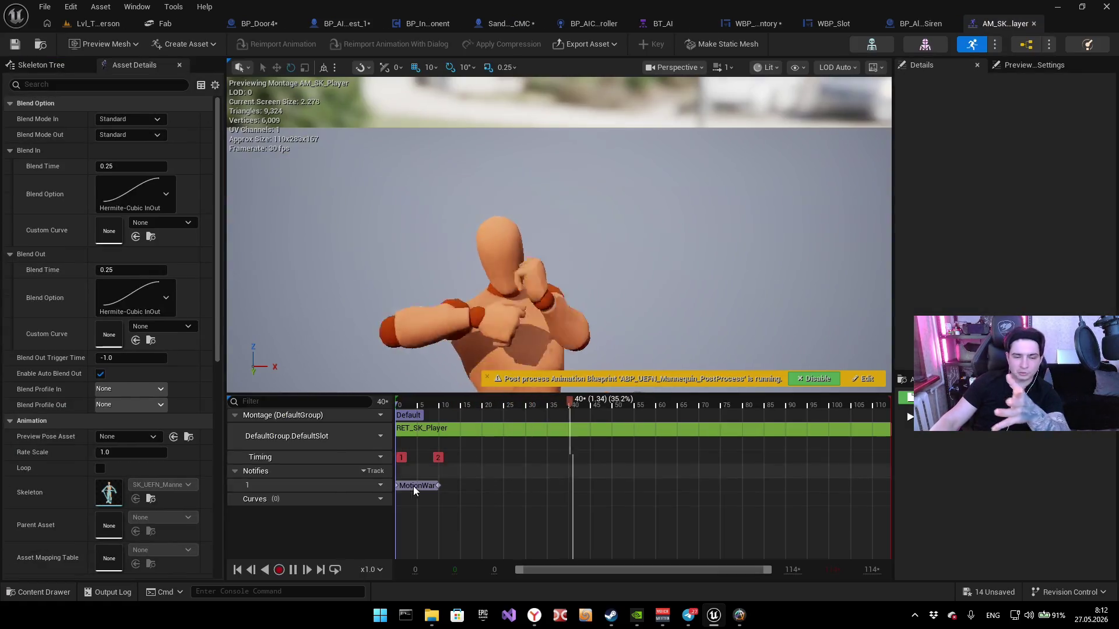
pyautogui.click(414, 485)
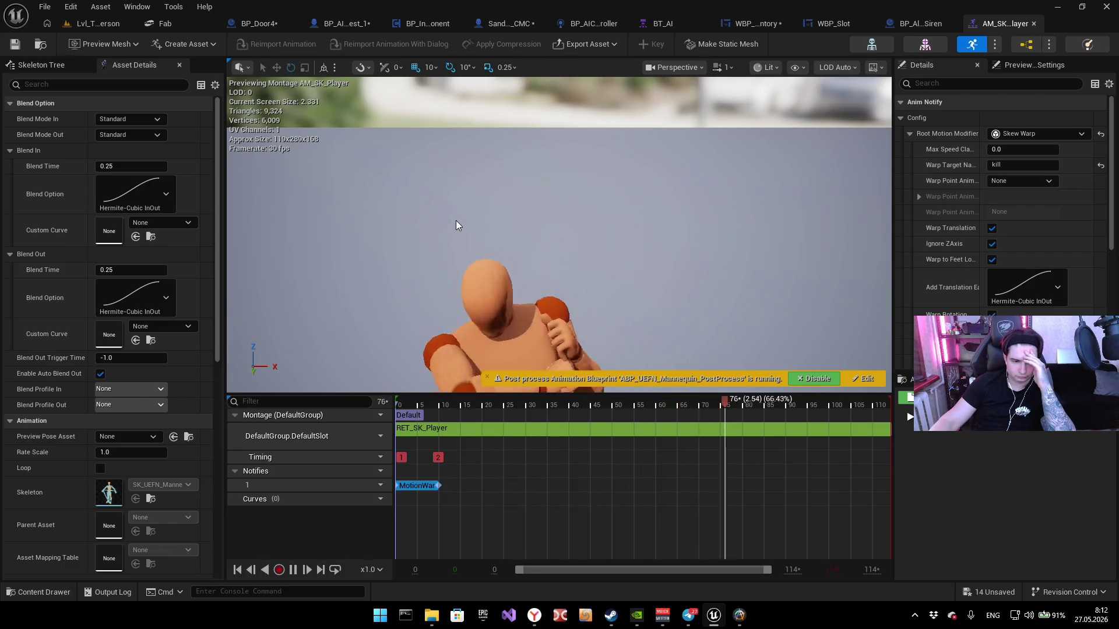
# Step: Add a Check Combo notify on AM_SK_Player's Notifies track via Add Notify
pyautogui.rightClick(495, 486)
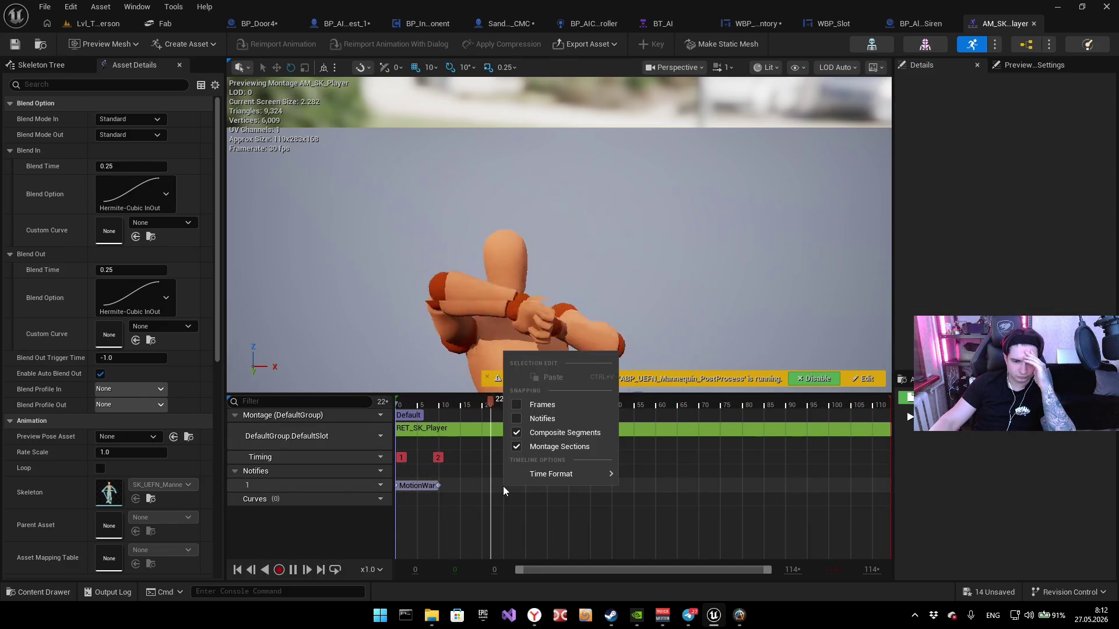
pyautogui.press('Escape')
pyautogui.rightClick(494, 484)
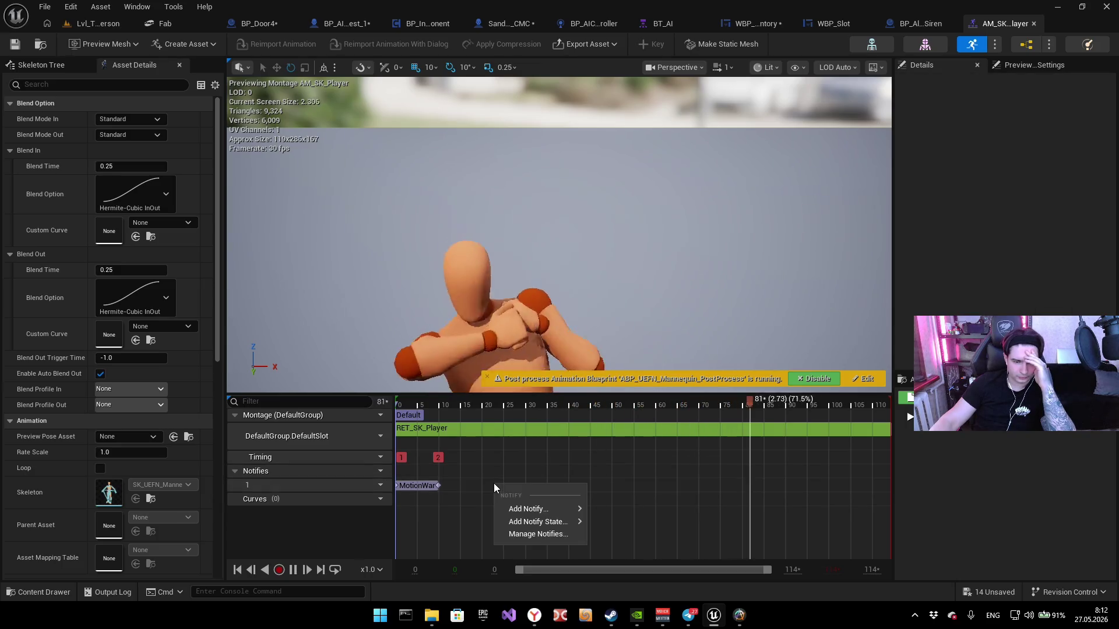
pyautogui.moveTo(563, 515)
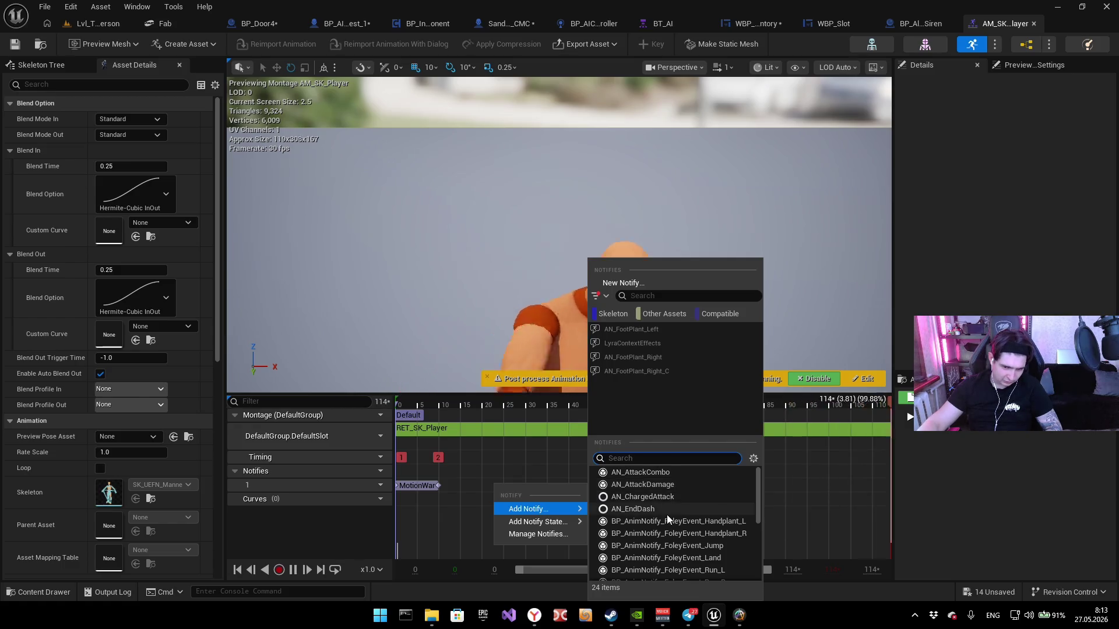
pyautogui.click(656, 471)
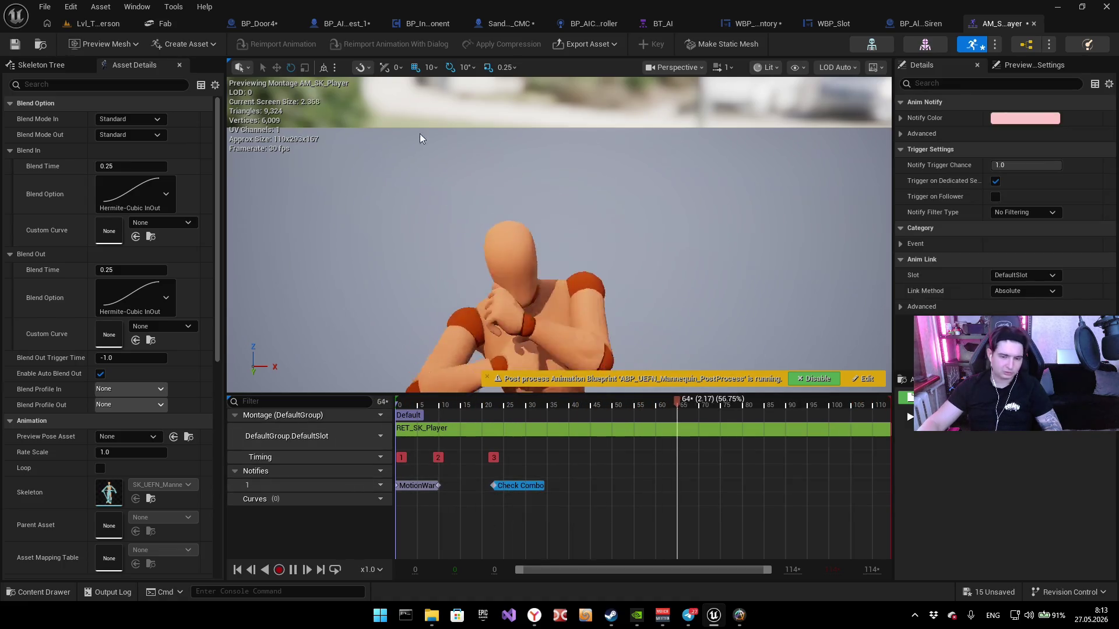
pyautogui.click(256, 22)
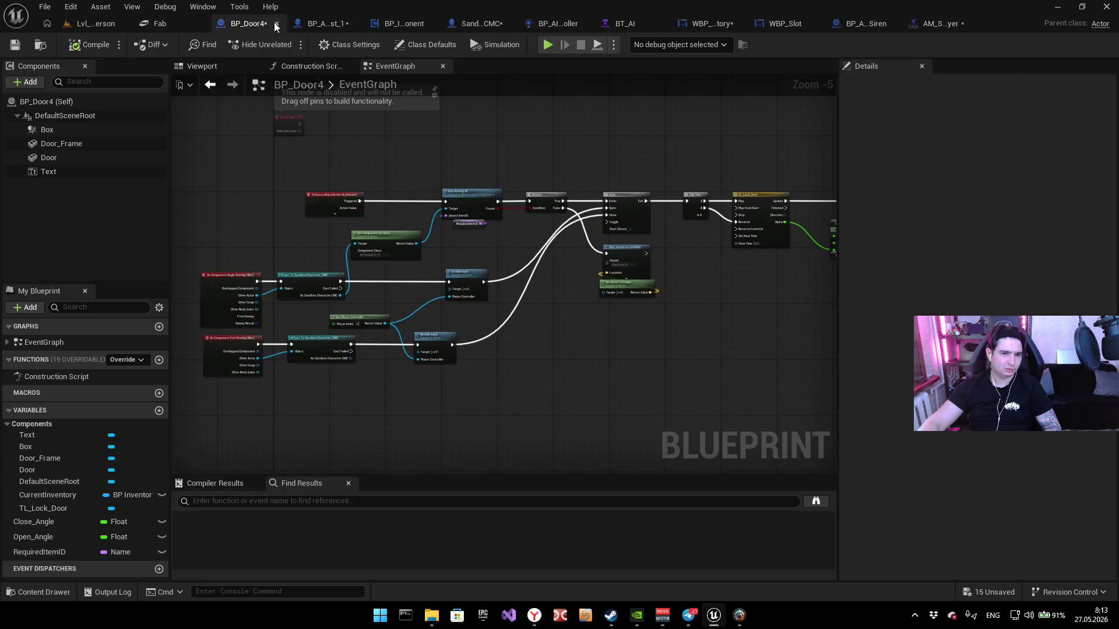
# Step: Pan and zoom around BP_AI_Test_1's EventGraph to review its overlap casts and starting-items logic
pyautogui.click(323, 23)
pyautogui.scroll(-3, 582, 282)
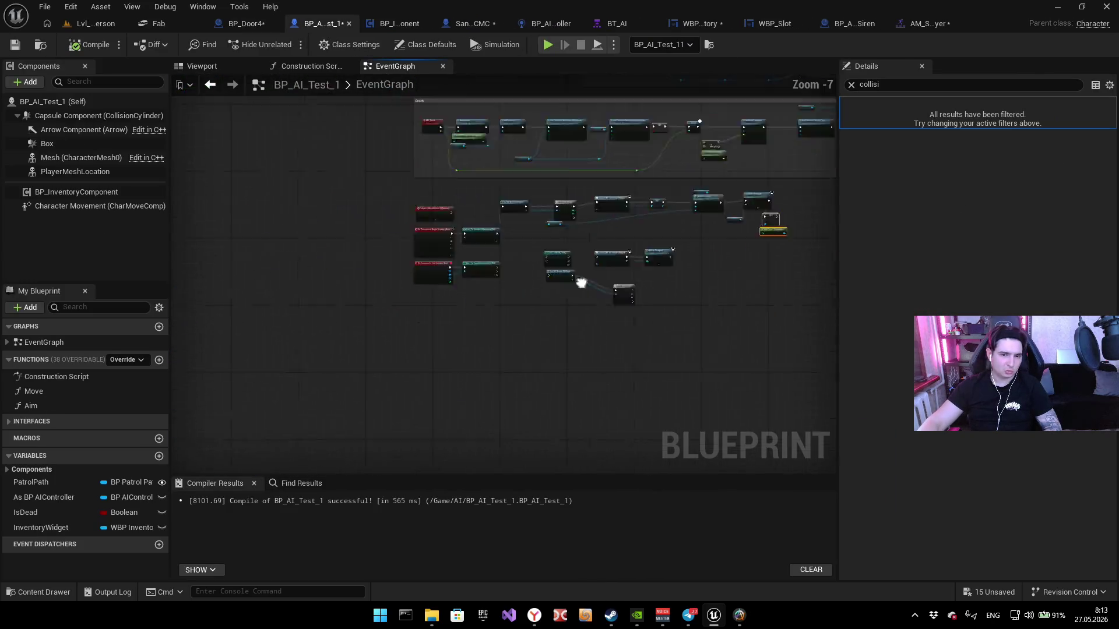
pyautogui.rightClick(508, 299)
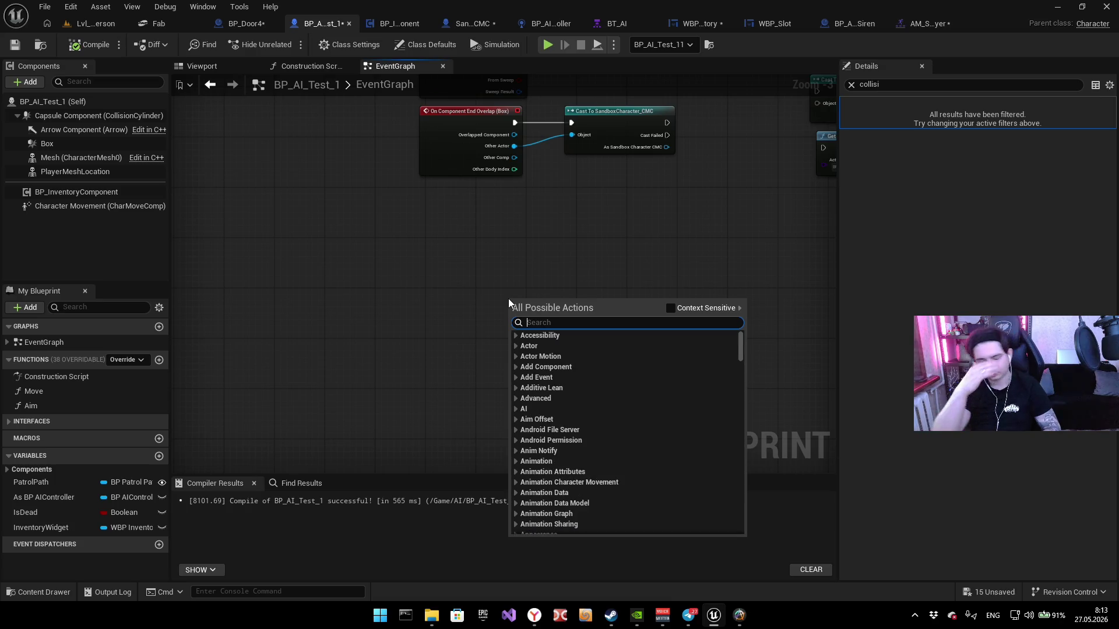
pyautogui.click(743, 199)
pyautogui.moveTo(744, 199)
pyautogui.mouseDown()
pyautogui.moveTo(529, 190)
pyautogui.moveTo(412, 273)
pyautogui.mouseUp()
pyautogui.scroll(3, 412, 272)
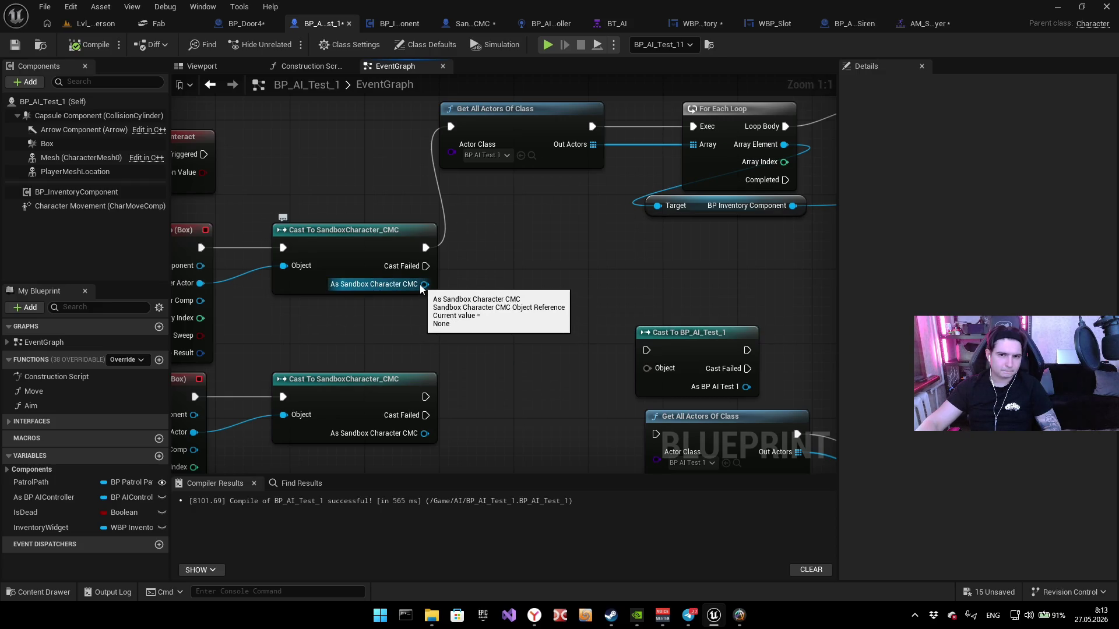
pyautogui.moveTo(428, 249); pyautogui.dragTo(387, 268)
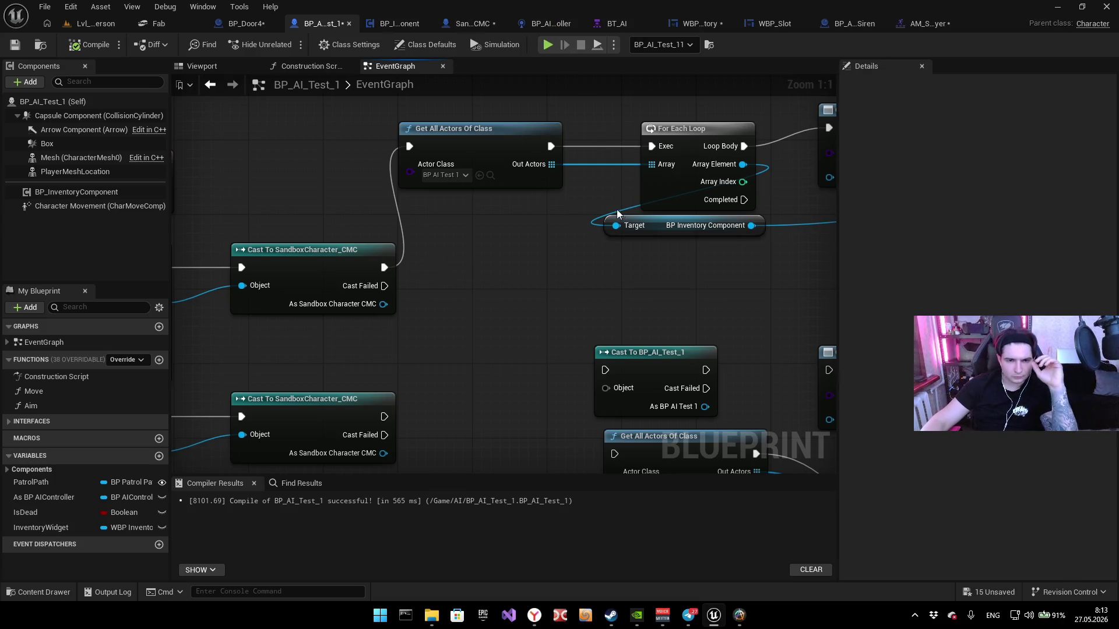
pyautogui.scroll(-5, 718, 233)
pyautogui.moveTo(718, 233)
pyautogui.mouseDown()
pyautogui.moveTo(402, 305)
pyautogui.moveTo(663, 293)
pyautogui.mouseUp()
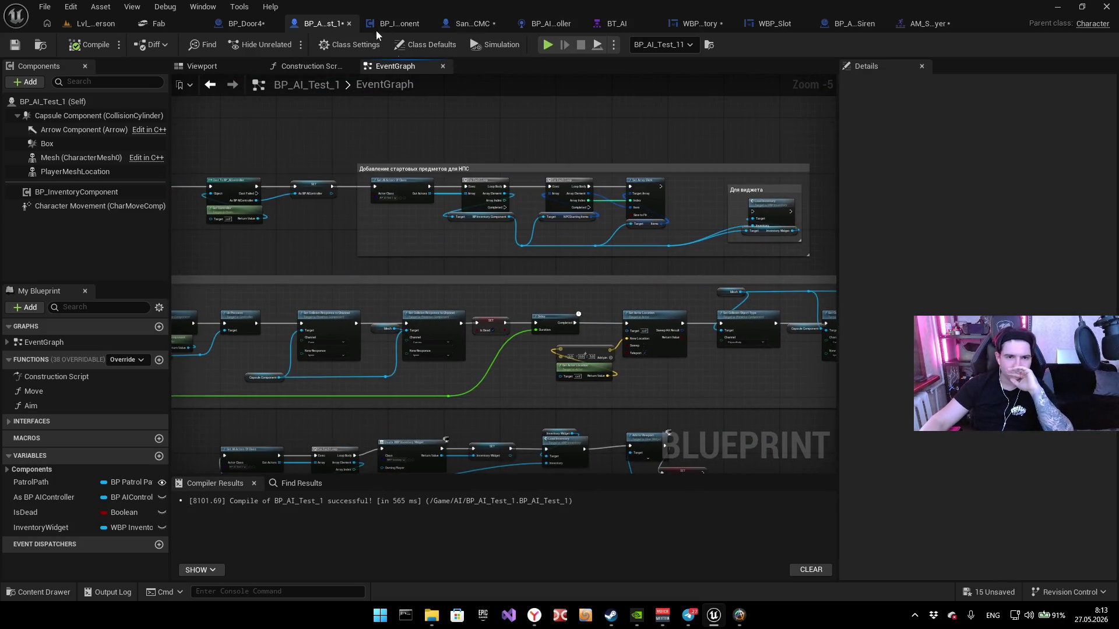
# Step: In SandboxCharacter_CMC, find the Play Montage node and pull a wire from its Notify Name output
pyautogui.click(466, 23)
pyautogui.scroll(4, 482, 120)
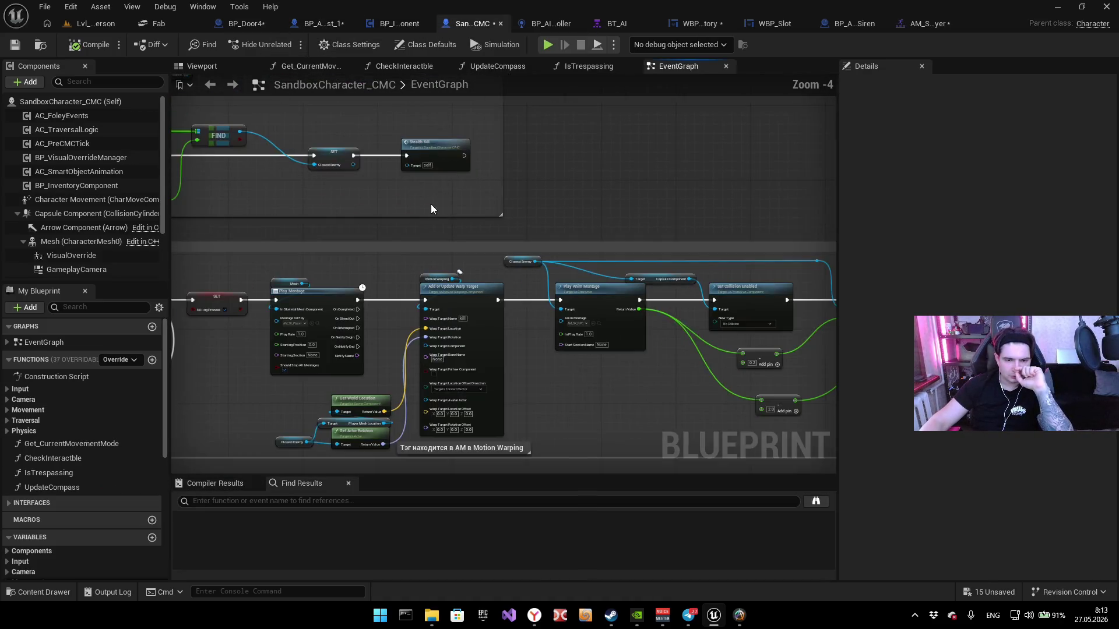
pyautogui.scroll(3, 525, 250)
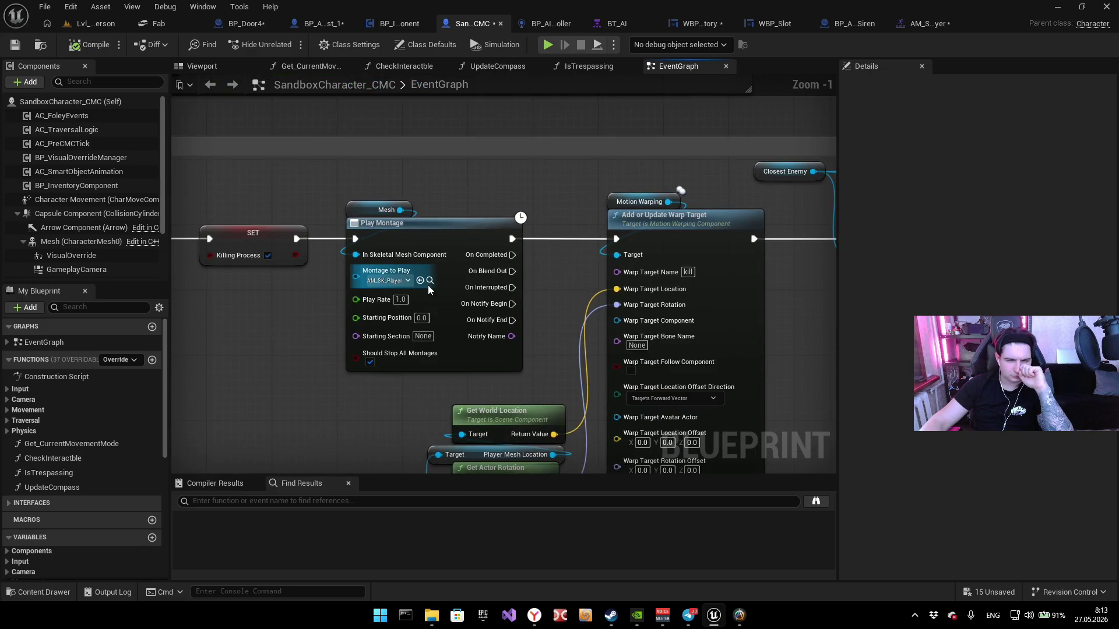
pyautogui.moveTo(515, 299); pyautogui.dragTo(450, 231)
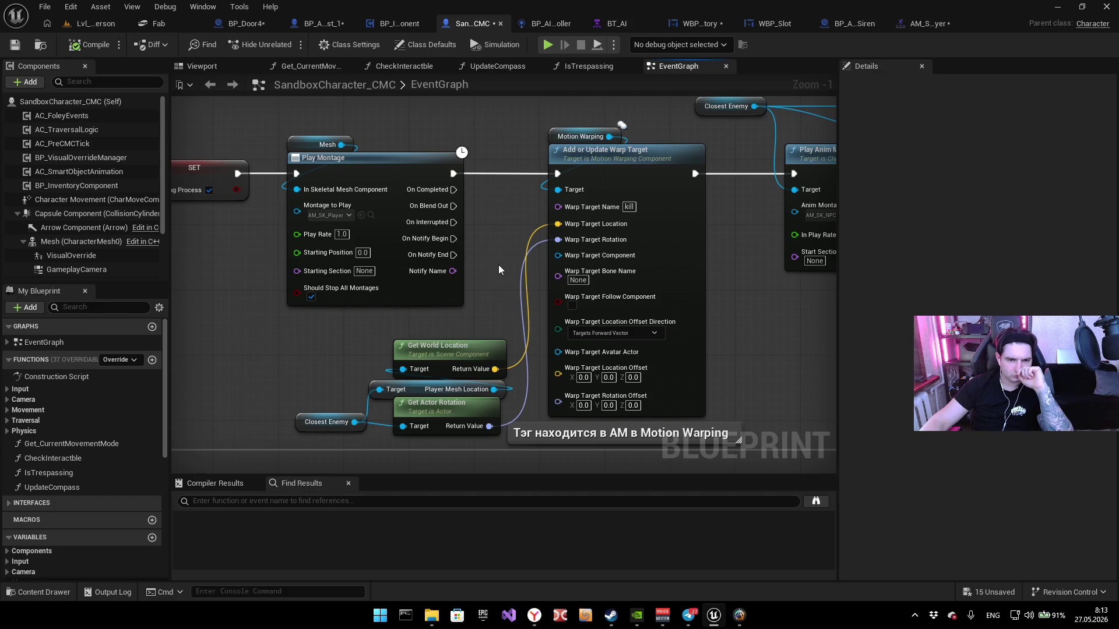
pyautogui.scroll(1, 443, 273)
pyautogui.moveTo(407, 287)
pyautogui.mouseDown()
pyautogui.moveTo(440, 272)
pyautogui.moveTo(415, 278)
pyautogui.moveTo(419, 333)
pyautogui.moveTo(443, 312)
pyautogui.mouseUp()
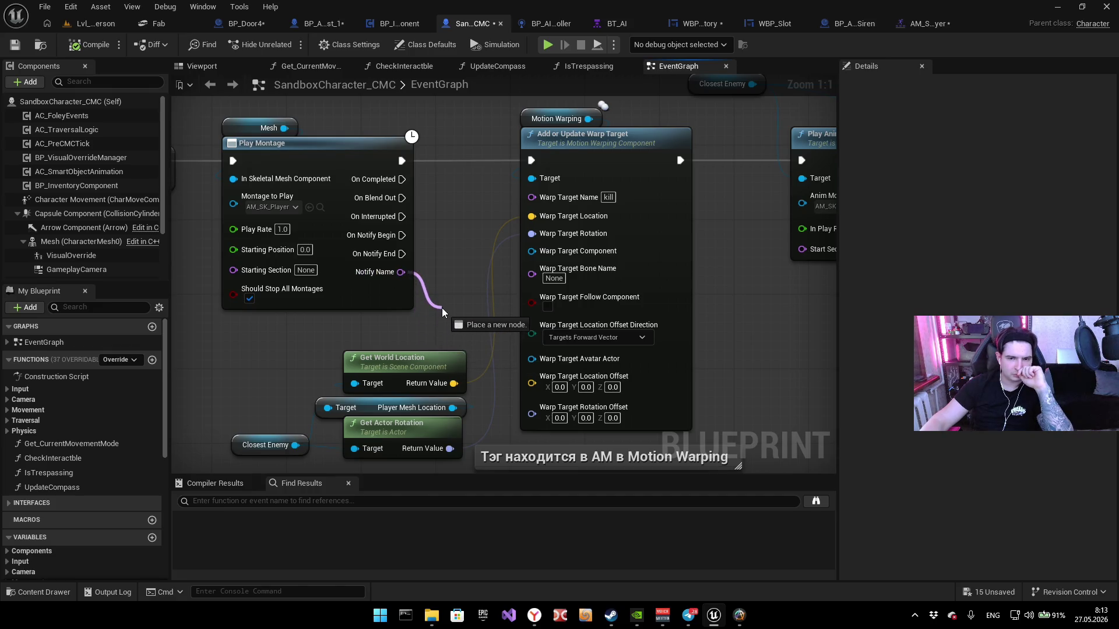
pyautogui.moveTo(443, 312); pyautogui.dragTo(443, 311)
pyautogui.moveTo(321, 300); pyautogui.dragTo(423, 289)
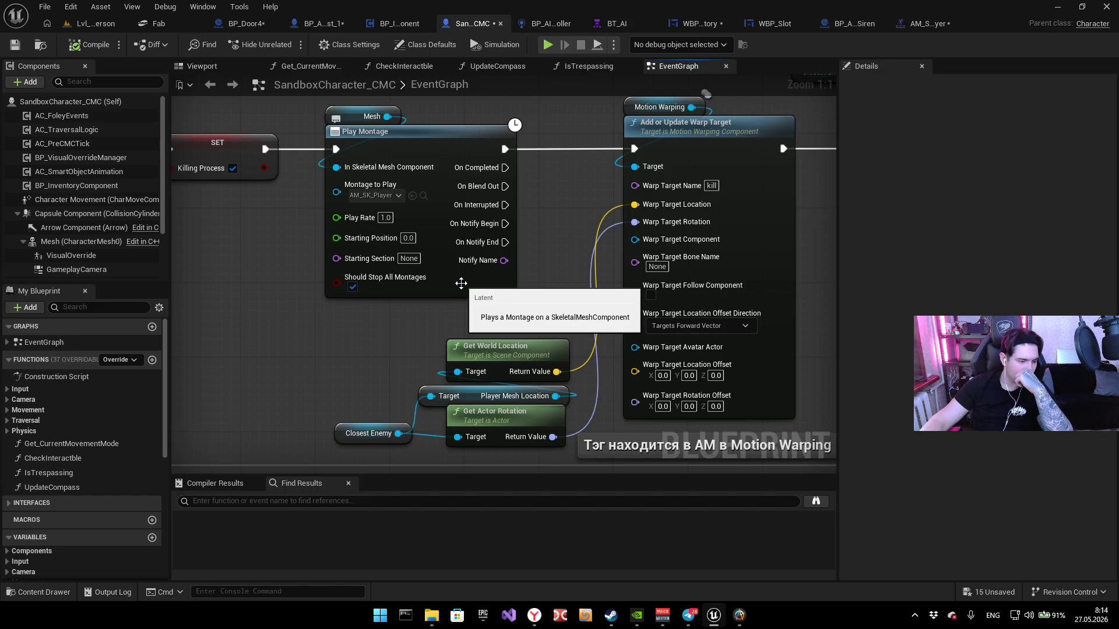
pyautogui.moveTo(461, 283)
pyautogui.mouseDown()
pyautogui.moveTo(460, 270)
pyautogui.moveTo(472, 279)
pyautogui.moveTo(292, 299)
pyautogui.mouseUp()
# Step: Search actions for 'animation blue' with Context Sensitive off, add nothing, and recentre on the warp target nodes
pyautogui.moveTo(346, 347)
pyautogui.mouseDown()
pyautogui.moveTo(437, 220)
pyautogui.moveTo(473, 232)
pyautogui.mouseUp()
pyautogui.rightClick(450, 316)
pyautogui.write('a')
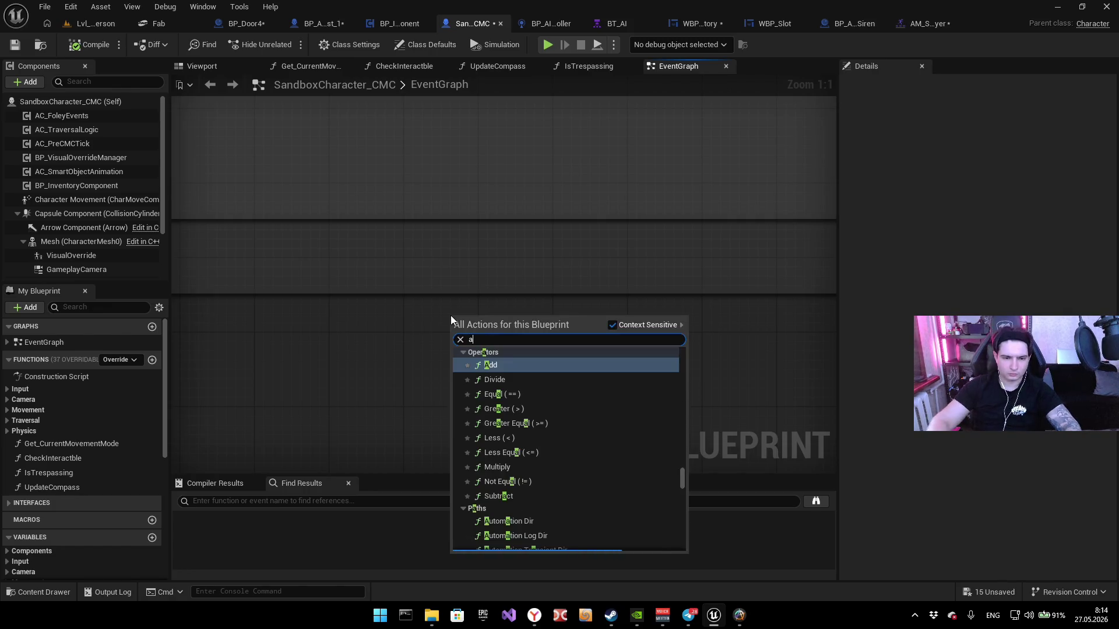
pyautogui.write('nimation blue')
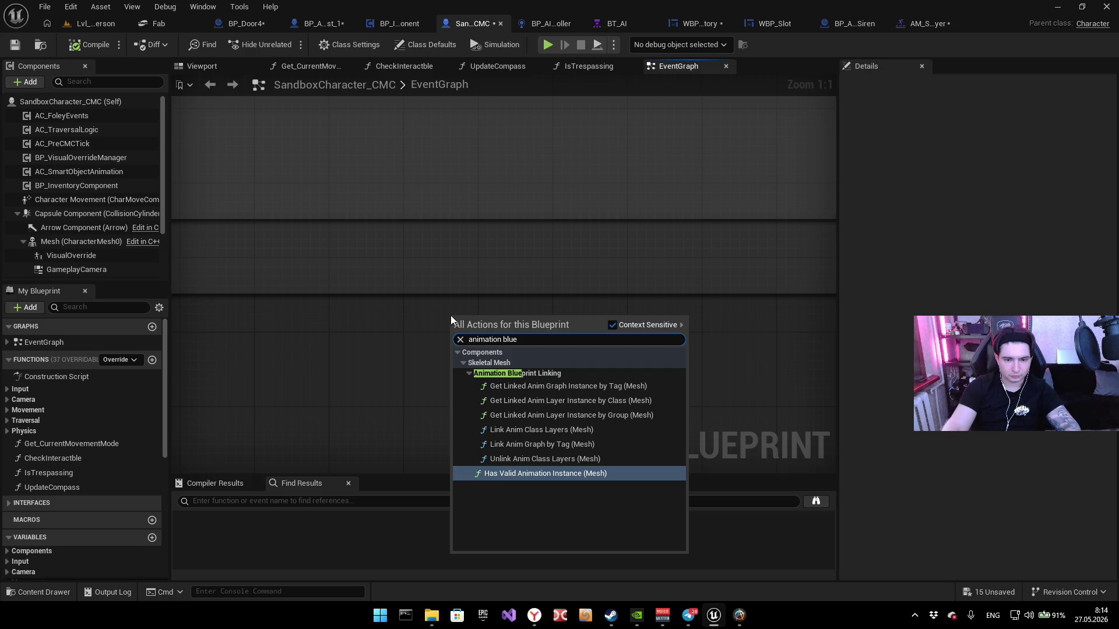
pyautogui.click(612, 324)
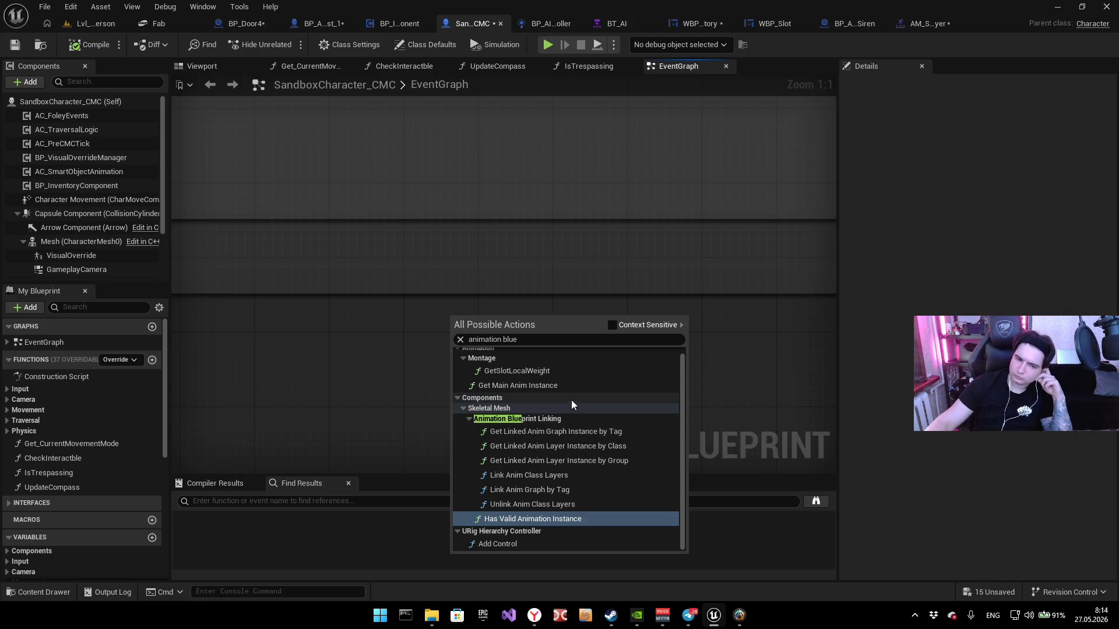
pyautogui.scroll(1, 572, 391)
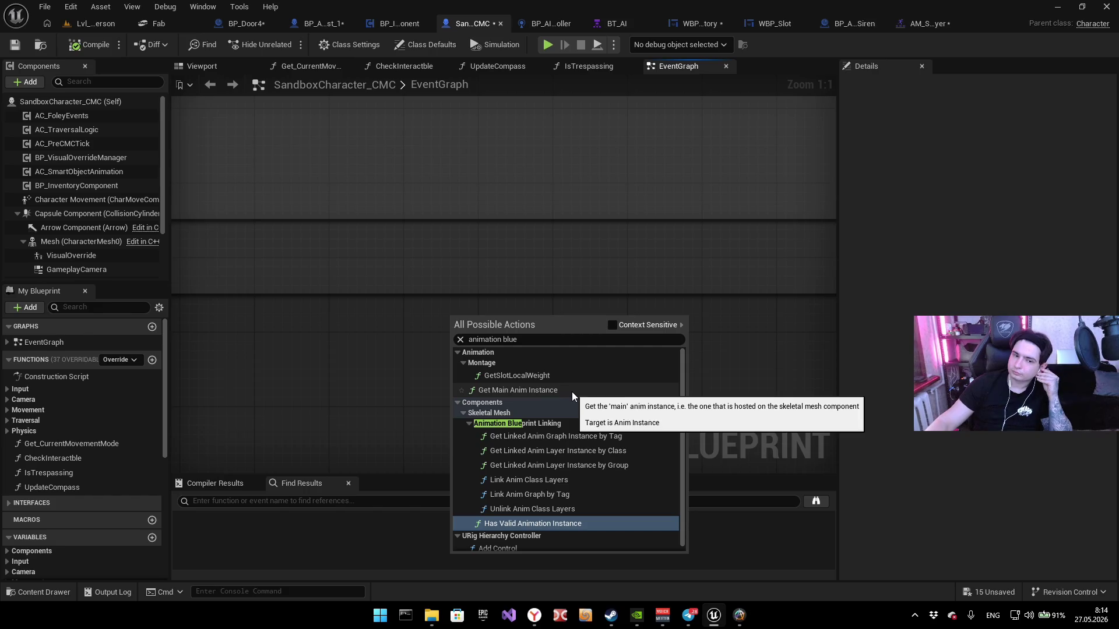
pyautogui.scroll(-1, 525, 402)
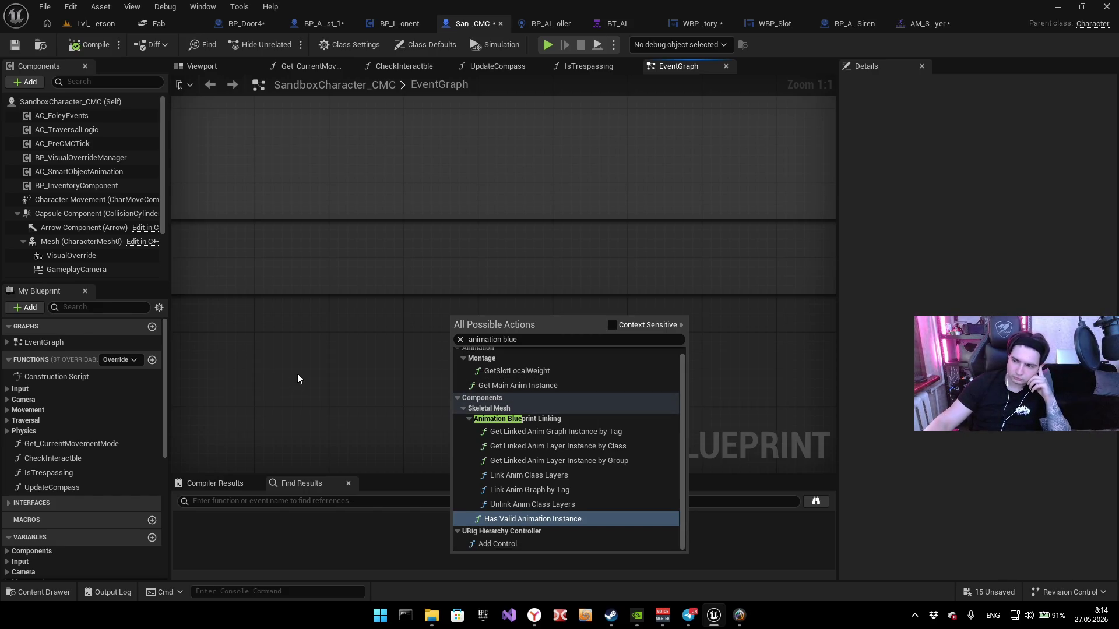
pyautogui.click(367, 354)
pyautogui.moveTo(455, 285); pyautogui.dragTo(413, 423)
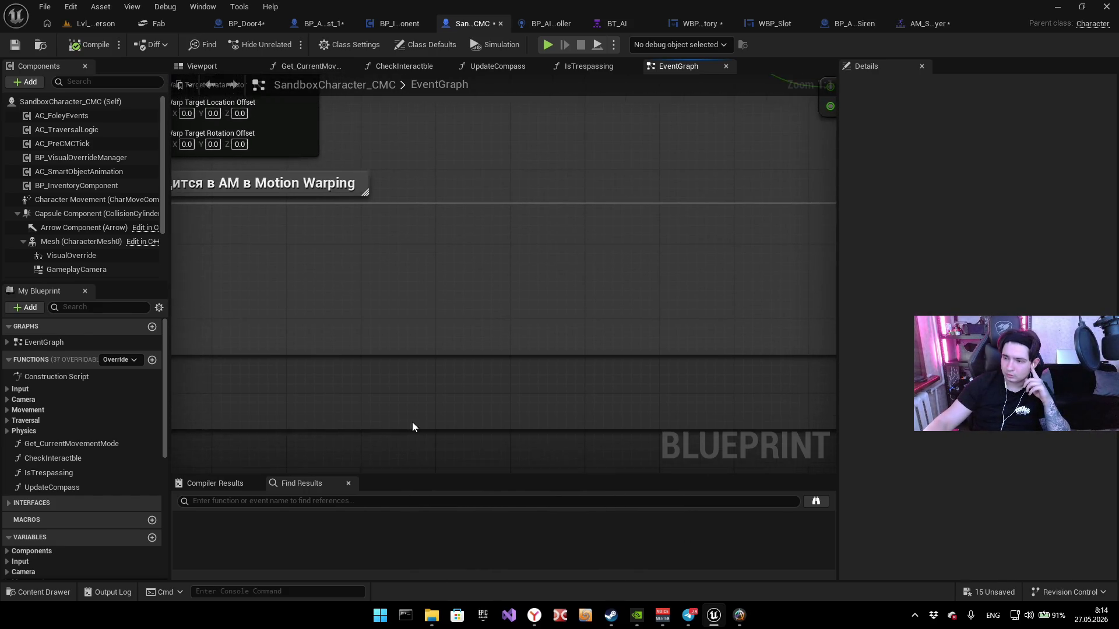
pyautogui.moveTo(393, 338)
pyautogui.mouseDown()
pyautogui.moveTo(428, 422)
pyautogui.moveTo(588, 472)
pyautogui.mouseUp()
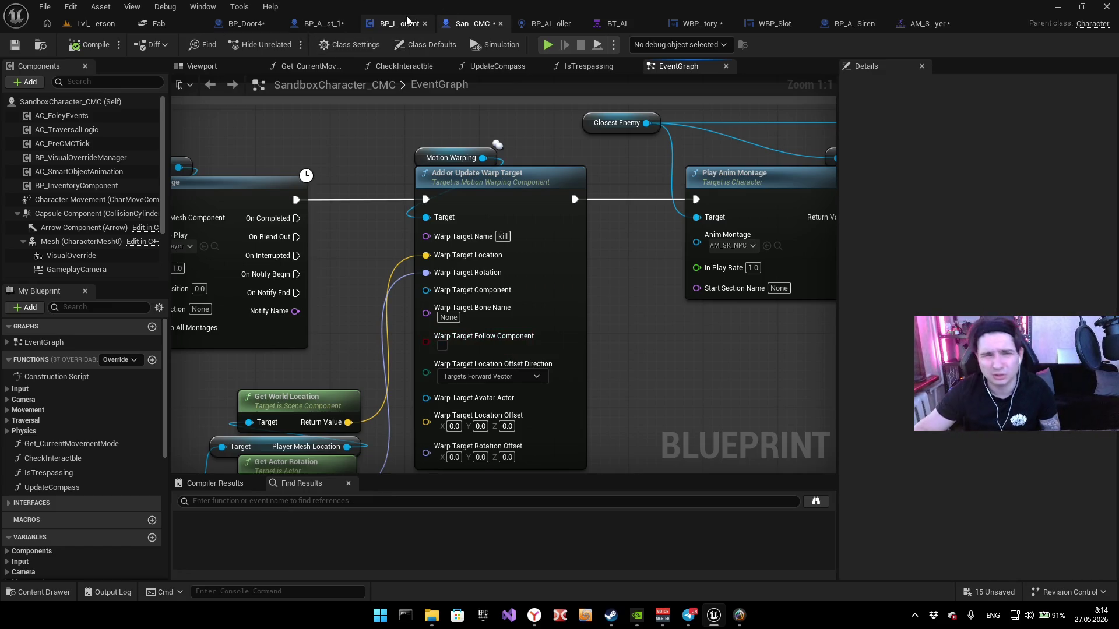
pyautogui.click(551, 23)
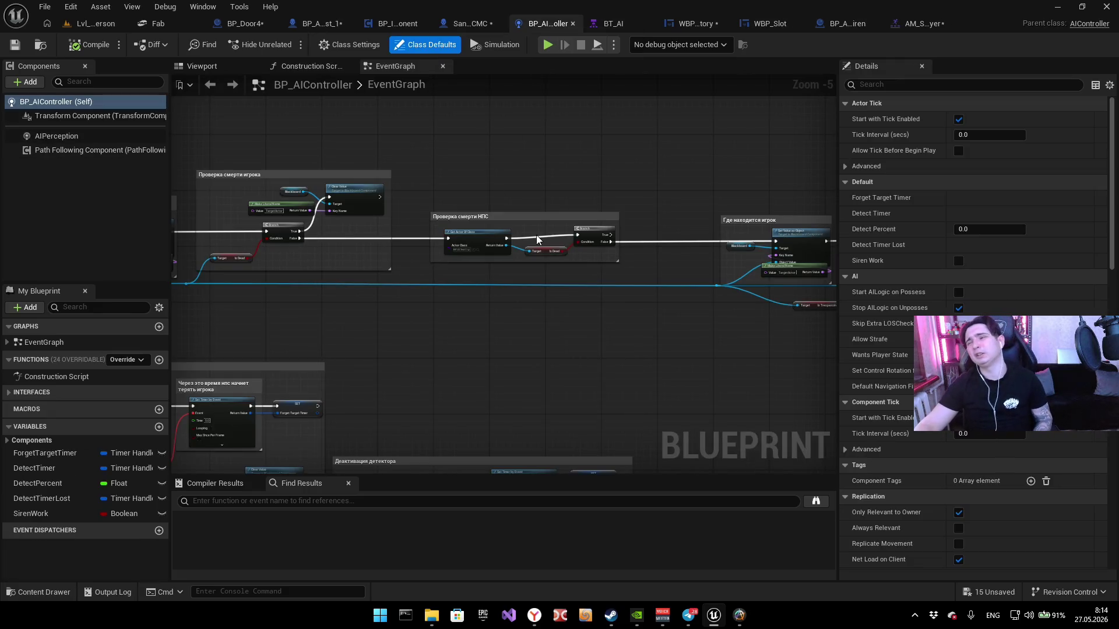
pyautogui.click(617, 25)
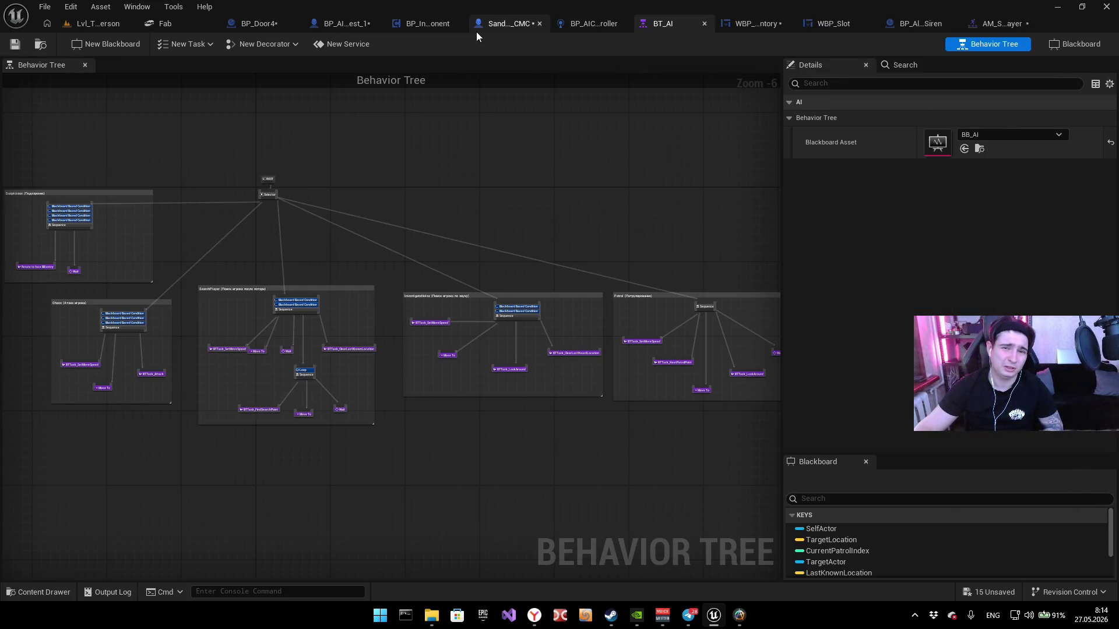
pyautogui.click(488, 25)
pyautogui.click(399, 24)
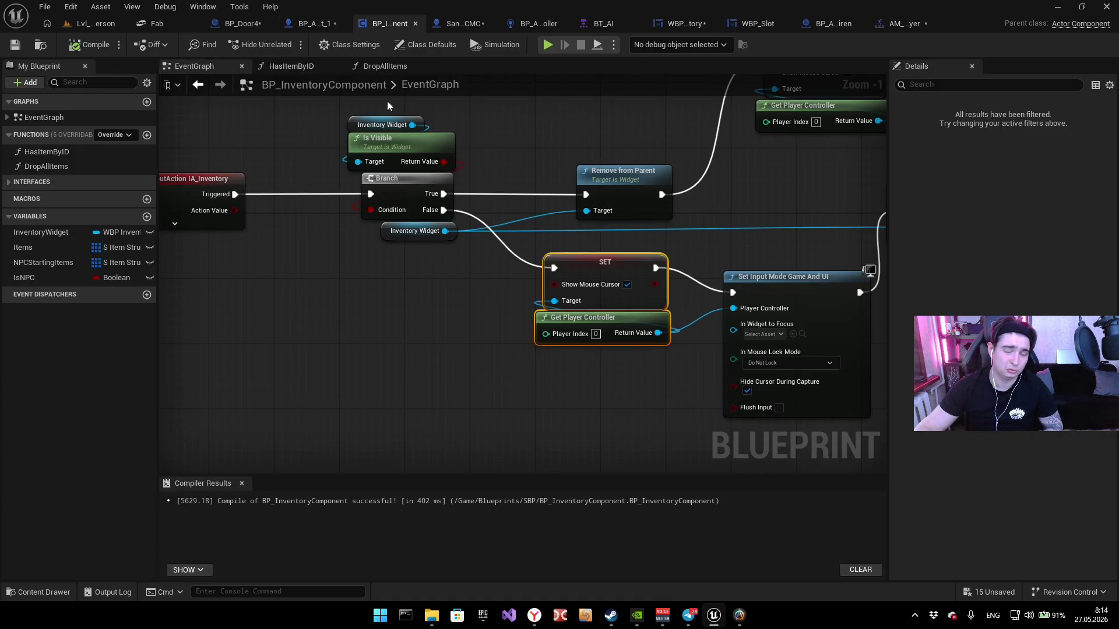
pyautogui.click(321, 26)
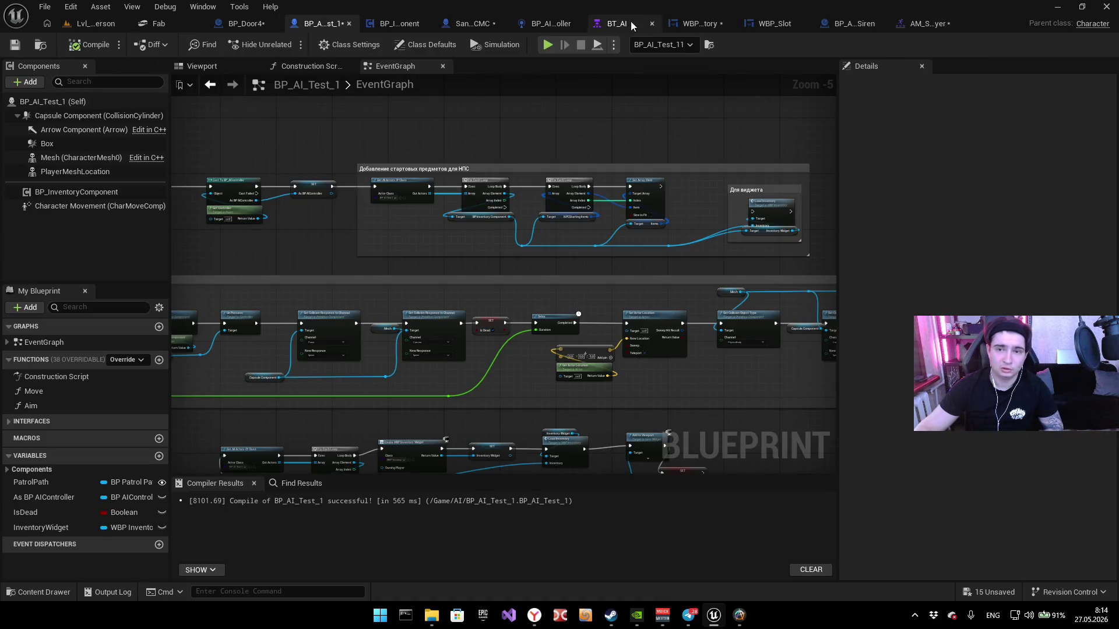
pyautogui.click(697, 23)
pyautogui.click(604, 23)
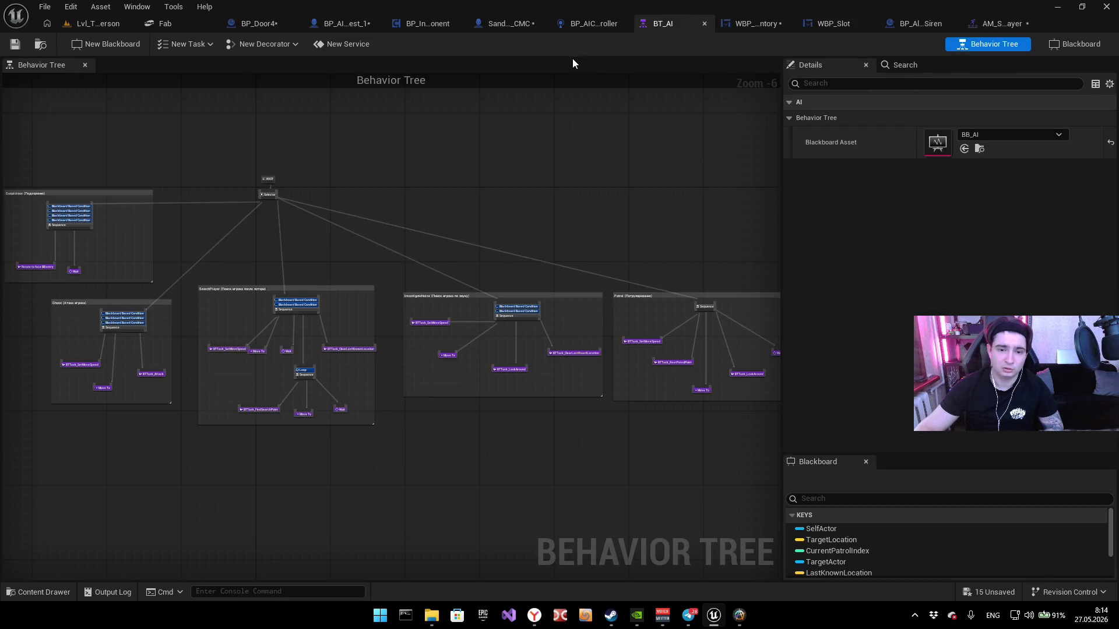
pyautogui.click(545, 23)
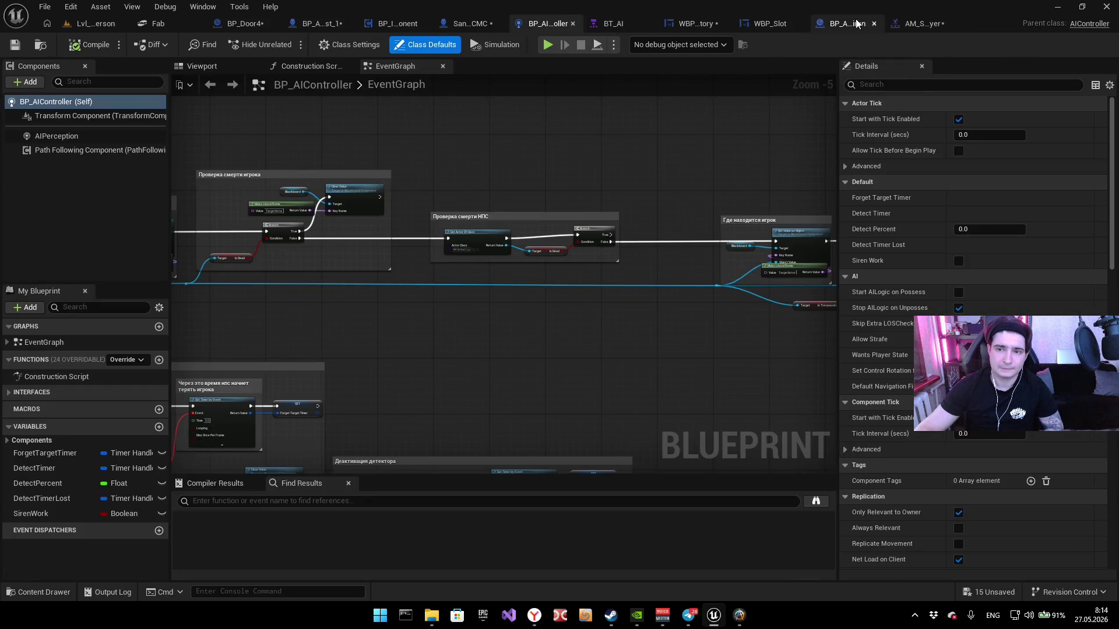
pyautogui.click(843, 24)
pyautogui.click(556, 23)
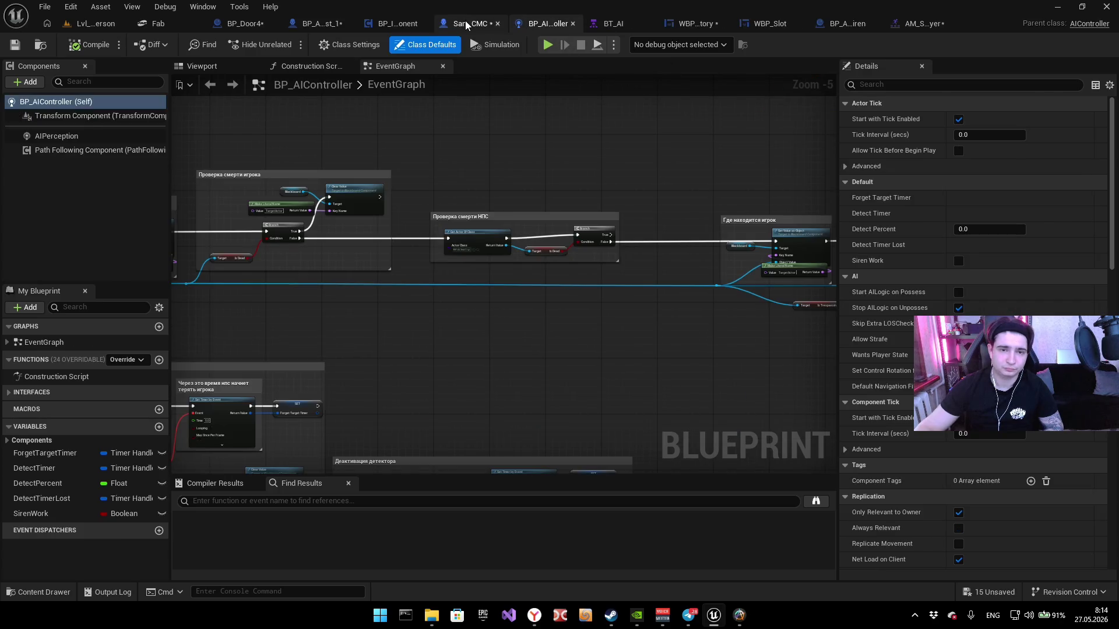
pyautogui.click(465, 20)
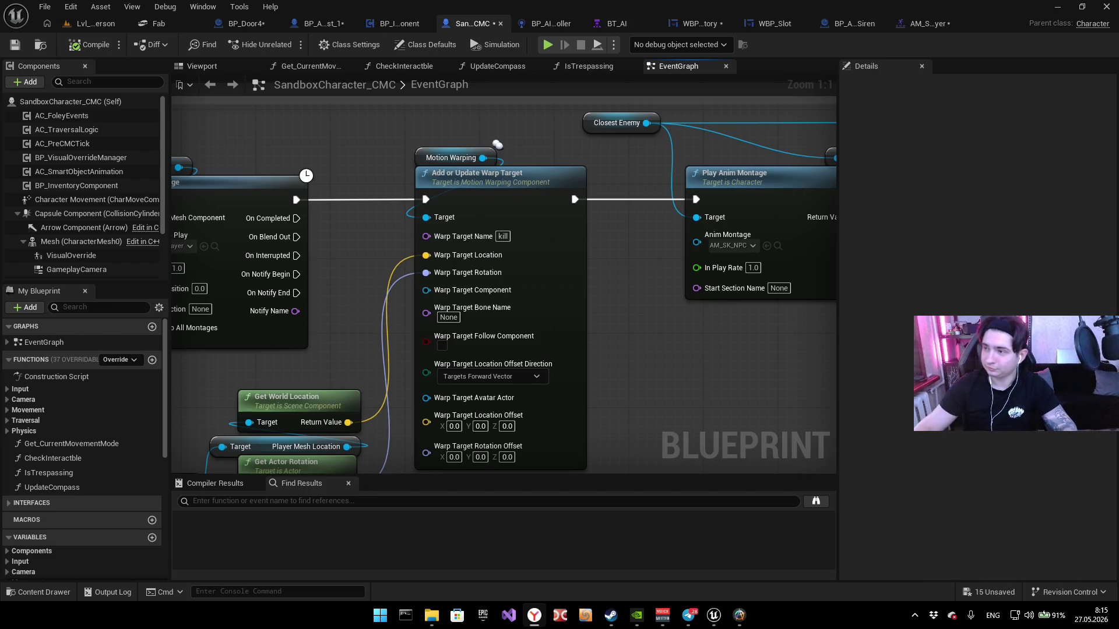
pyautogui.click(534, 614)
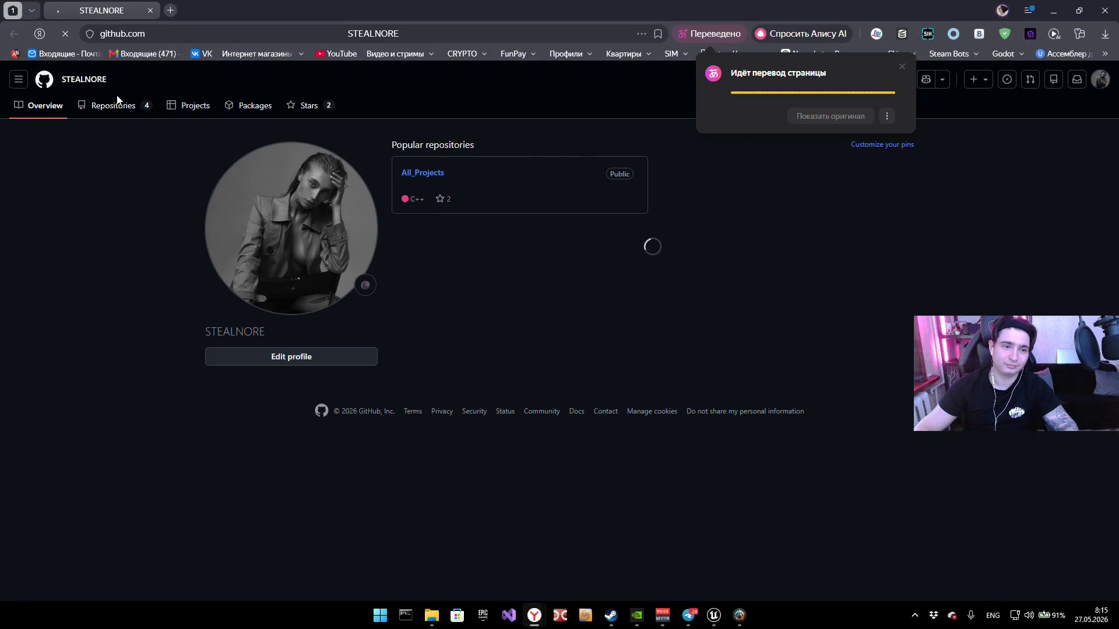
# Step: Go to the All_Projects repository from Repositories and open the FFCS_Project/FFCS folder
pyautogui.click(117, 113)
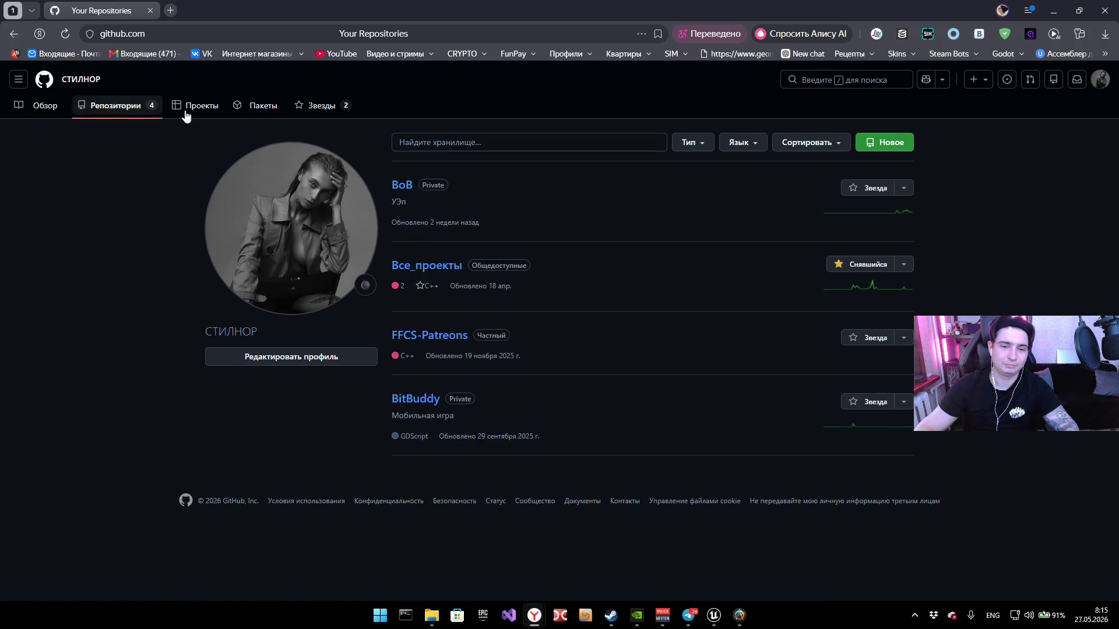
pyautogui.click(423, 268)
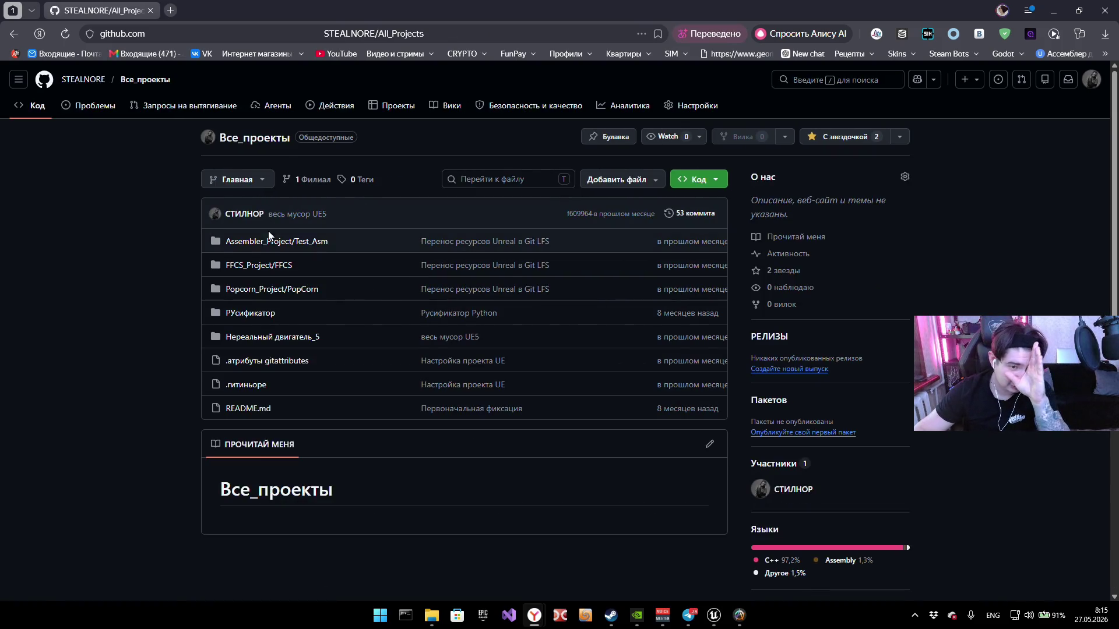
pyautogui.moveTo(258, 274)
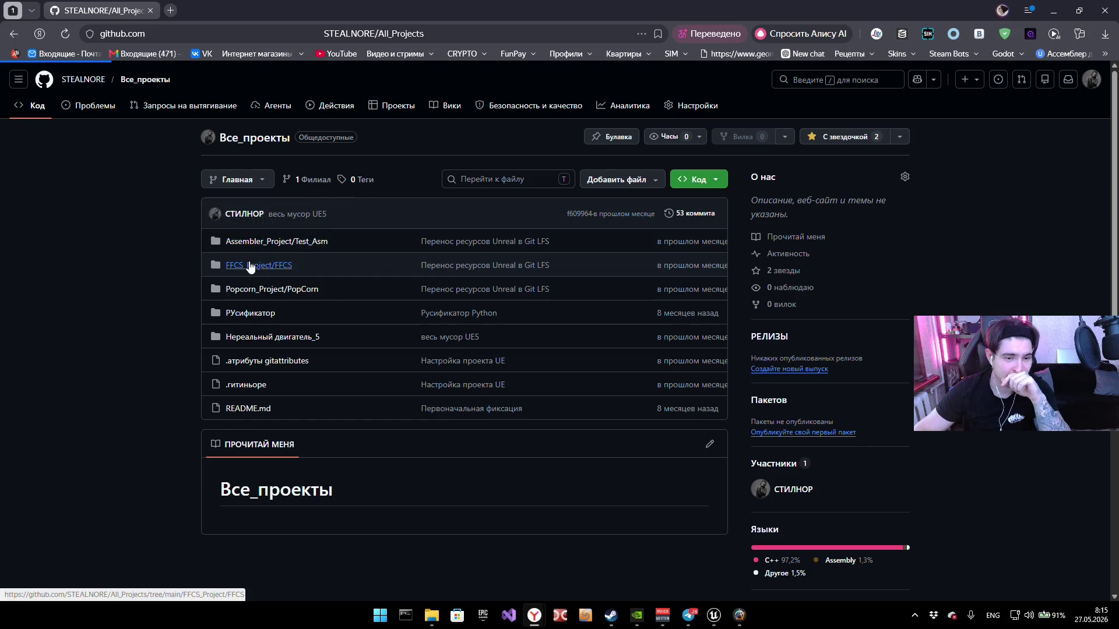
pyautogui.click(250, 267)
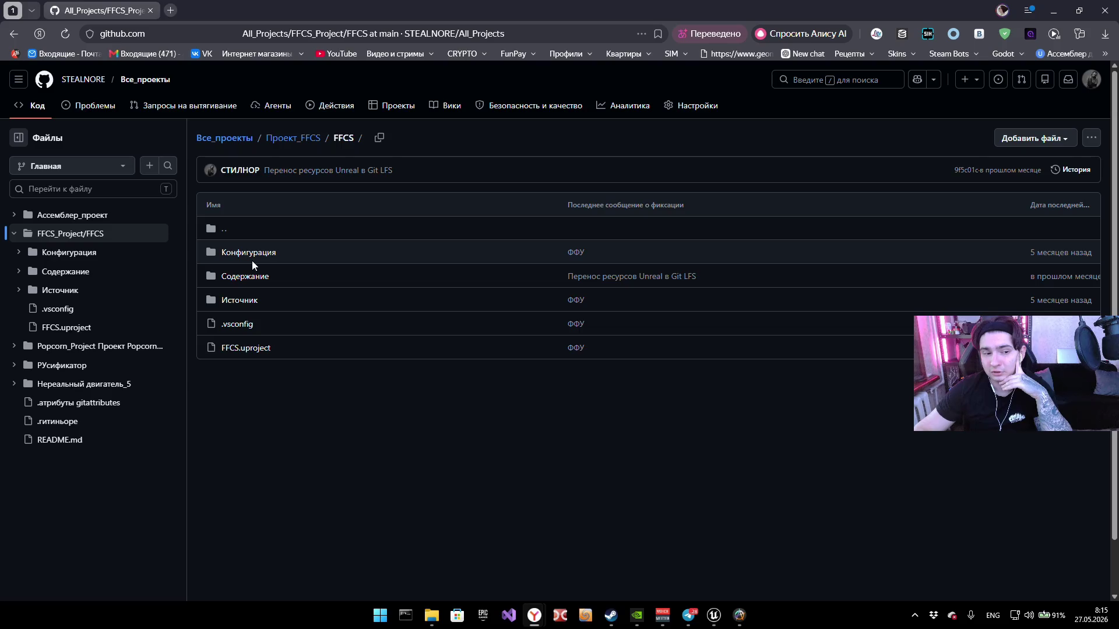
# Step: Switch the page translation back to the original English, then return to Unreal
pyautogui.click(708, 34)
pyautogui.click(873, 103)
pyautogui.moveTo(433, 431); pyautogui.dragTo(531, 389)
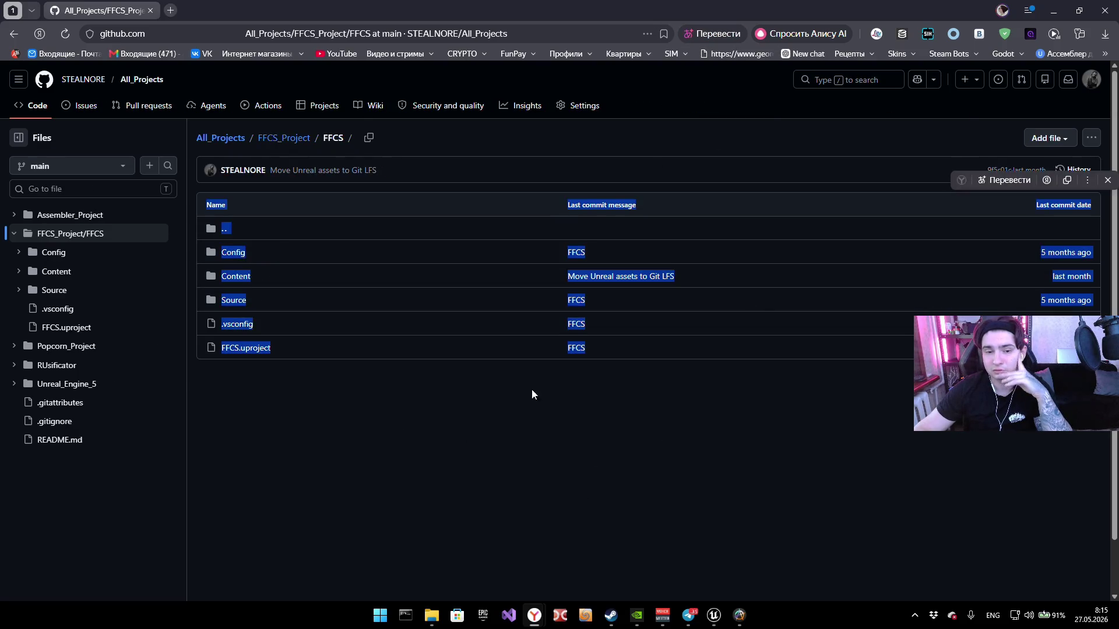
pyautogui.click(387, 450)
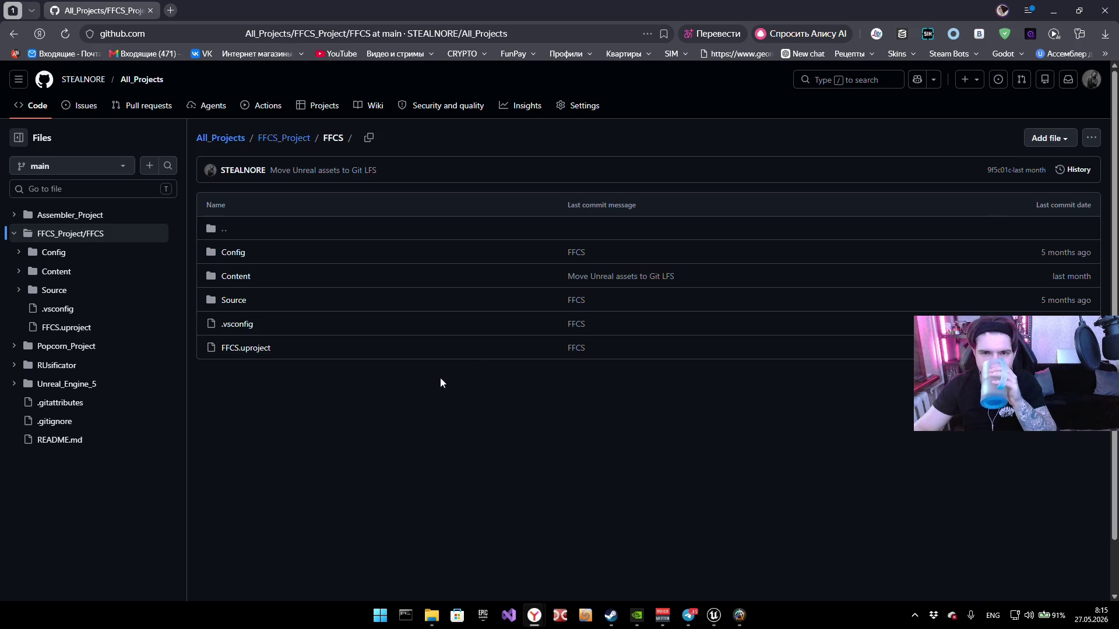
pyautogui.click(1104, 11)
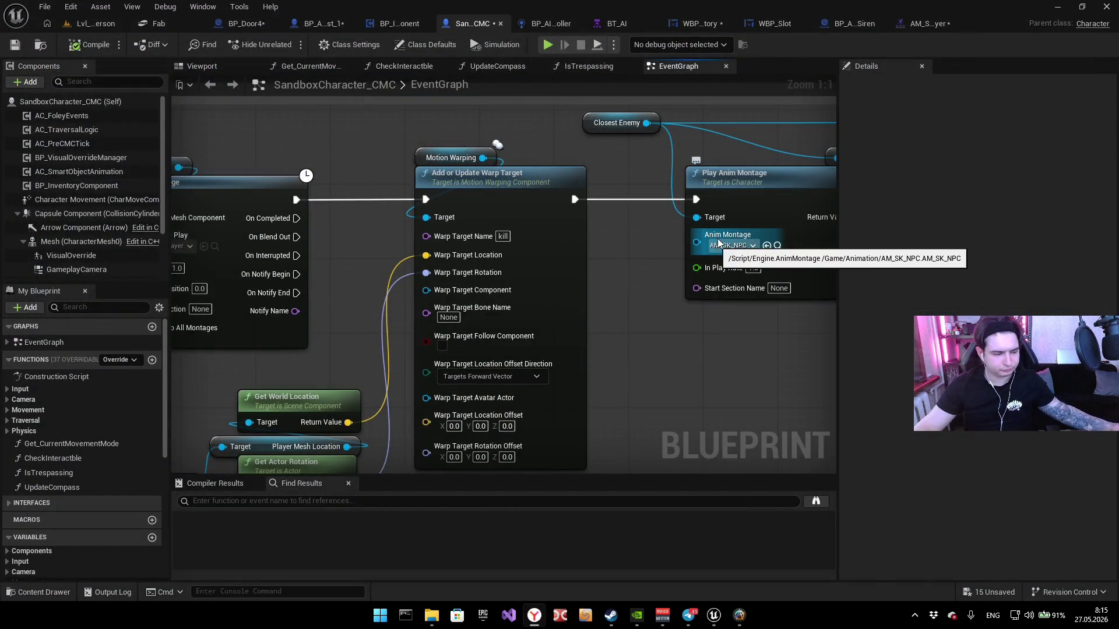
# Step: Open the AM_SK_Player montage and delete its Check Combo notify
pyautogui.scroll(-1, 744, 173)
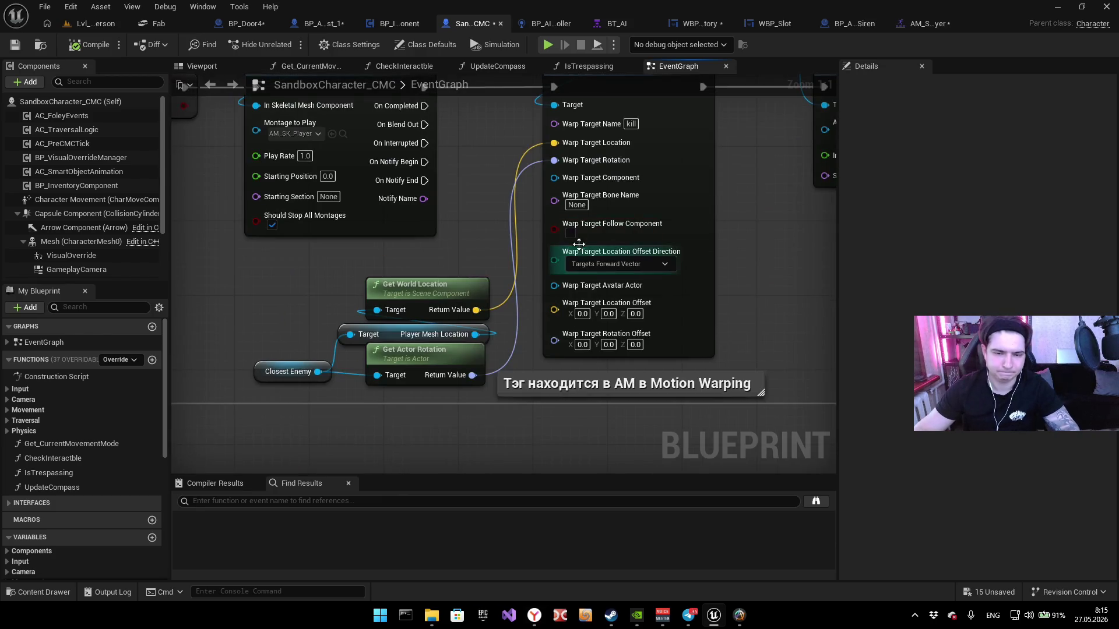
pyautogui.scroll(-1, 512, 243)
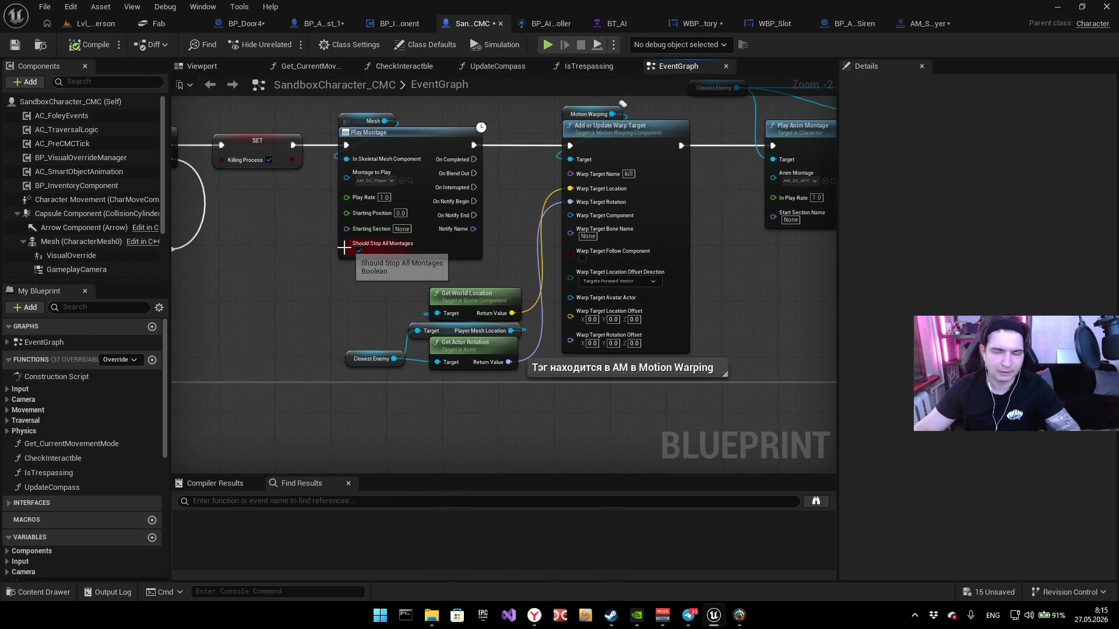
pyautogui.scroll(1, 413, 298)
pyautogui.scroll(1, 414, 298)
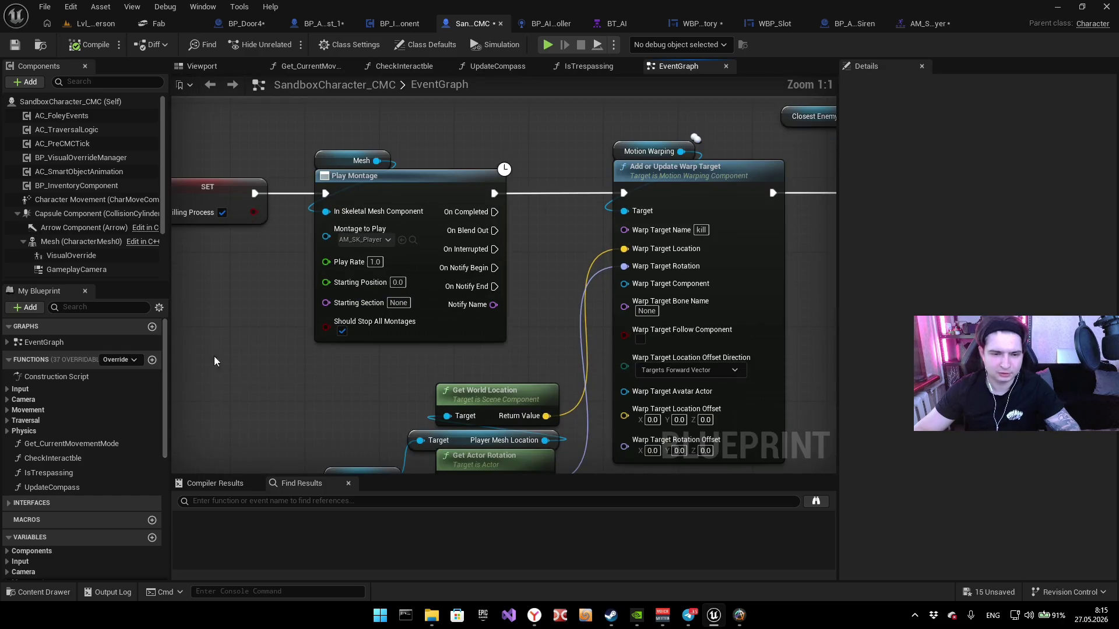
pyautogui.moveTo(214, 356); pyautogui.dragTo(473, 310)
pyautogui.moveTo(383, 341); pyautogui.dragTo(444, 254)
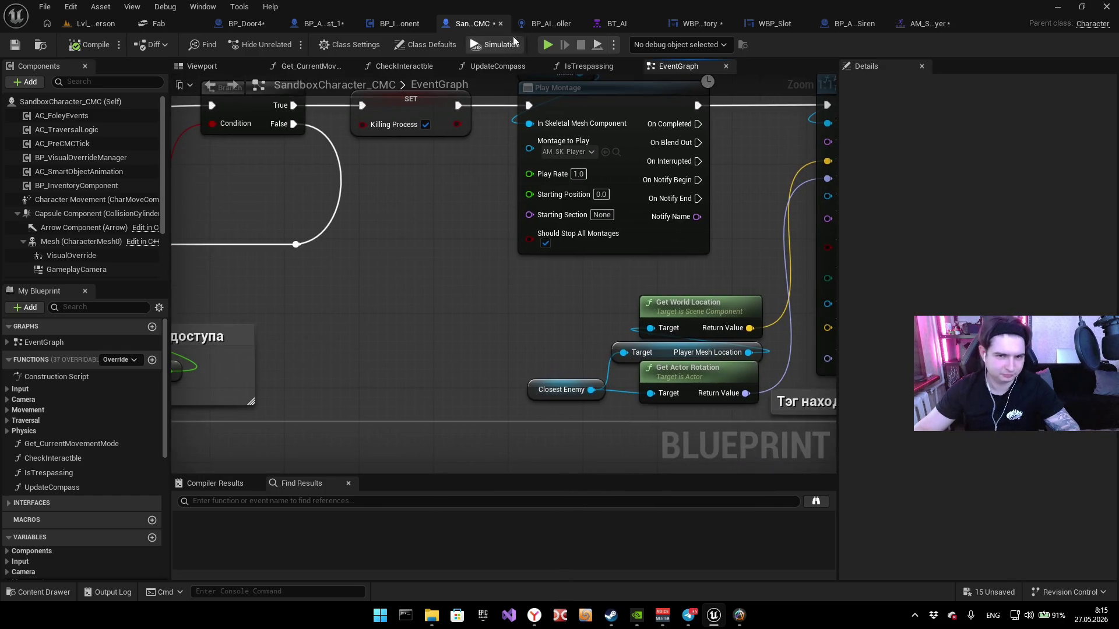
pyautogui.click(928, 24)
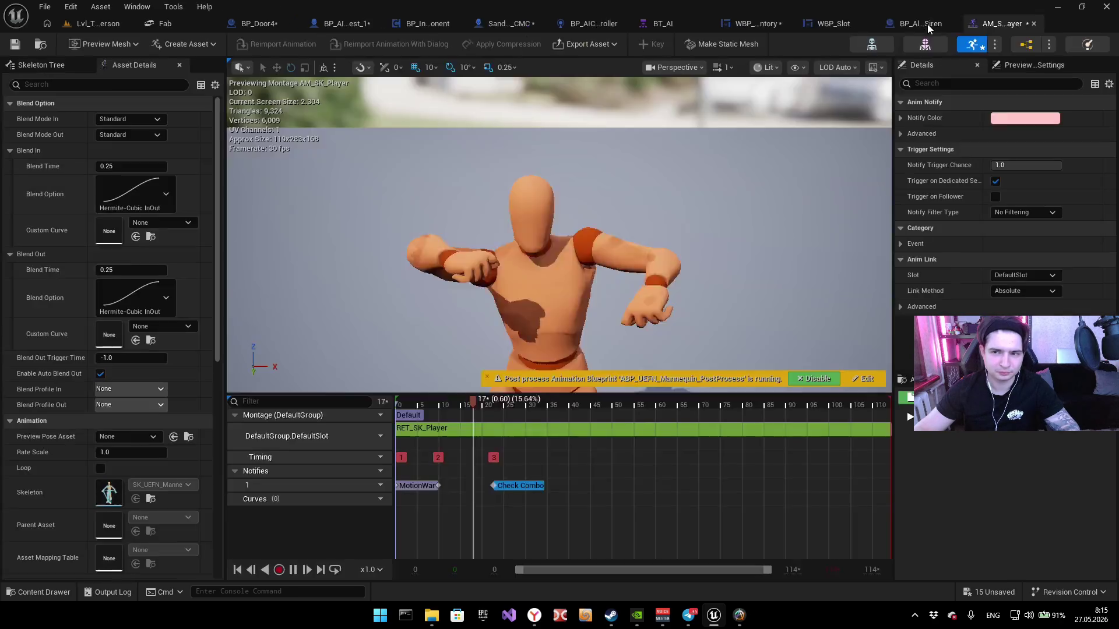
pyautogui.press('Delete')
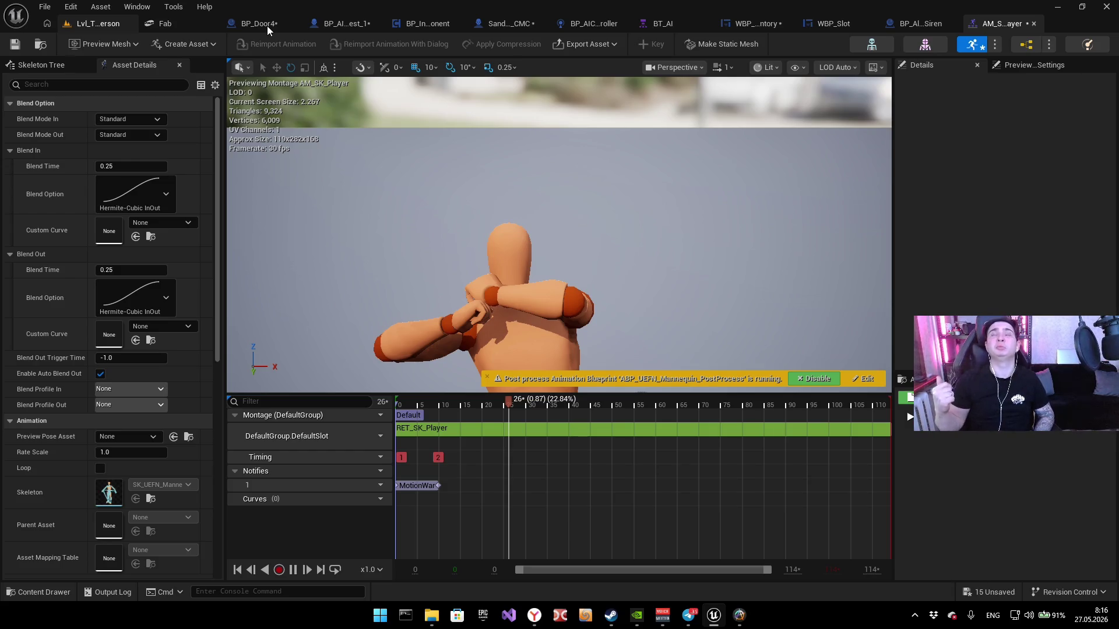
pyautogui.click(266, 26)
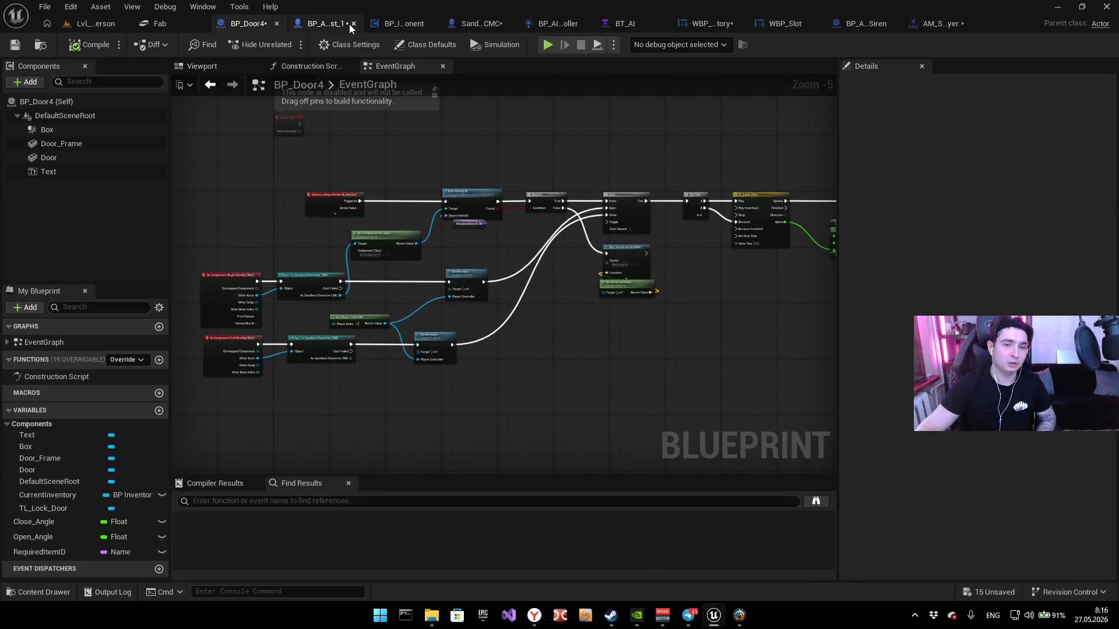
# Step: Look through the BP_InventoryComponent, SandboxCharacter_CMC and BP_AIController graphs, ending on BP_AI_Test_1's EventGraph
pyautogui.click(348, 24)
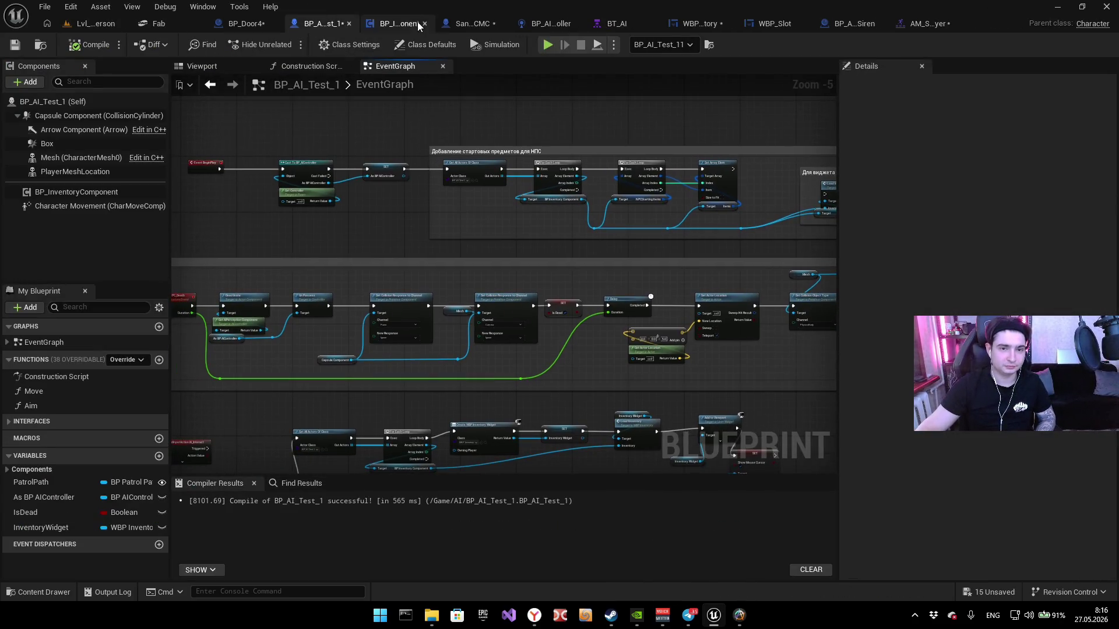
pyautogui.click(417, 22)
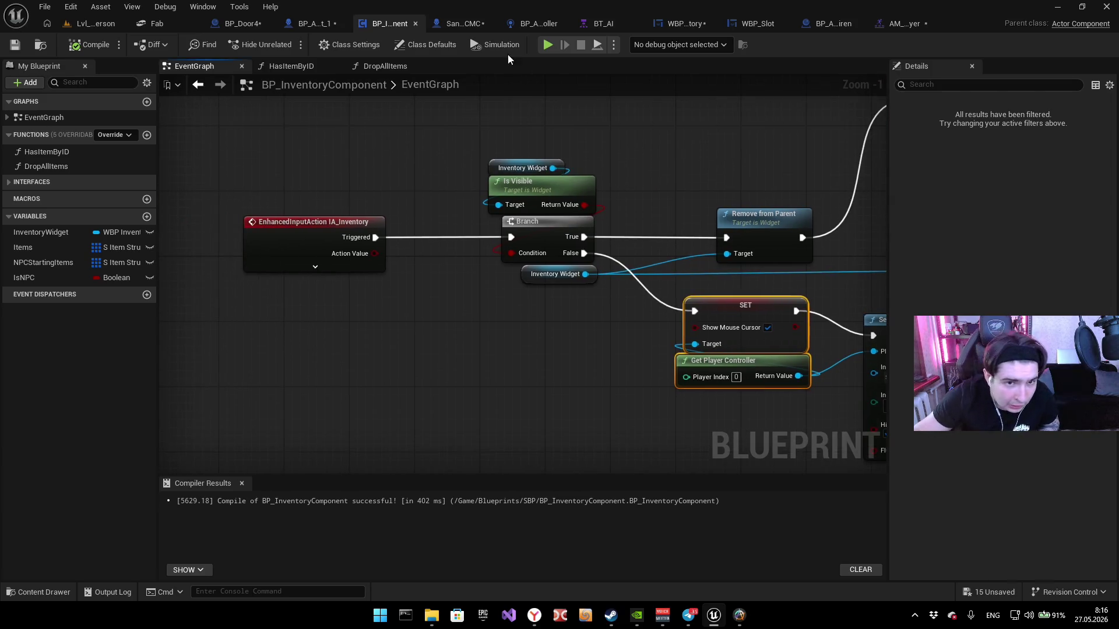
pyautogui.click(460, 24)
pyautogui.scroll(-2, 707, 254)
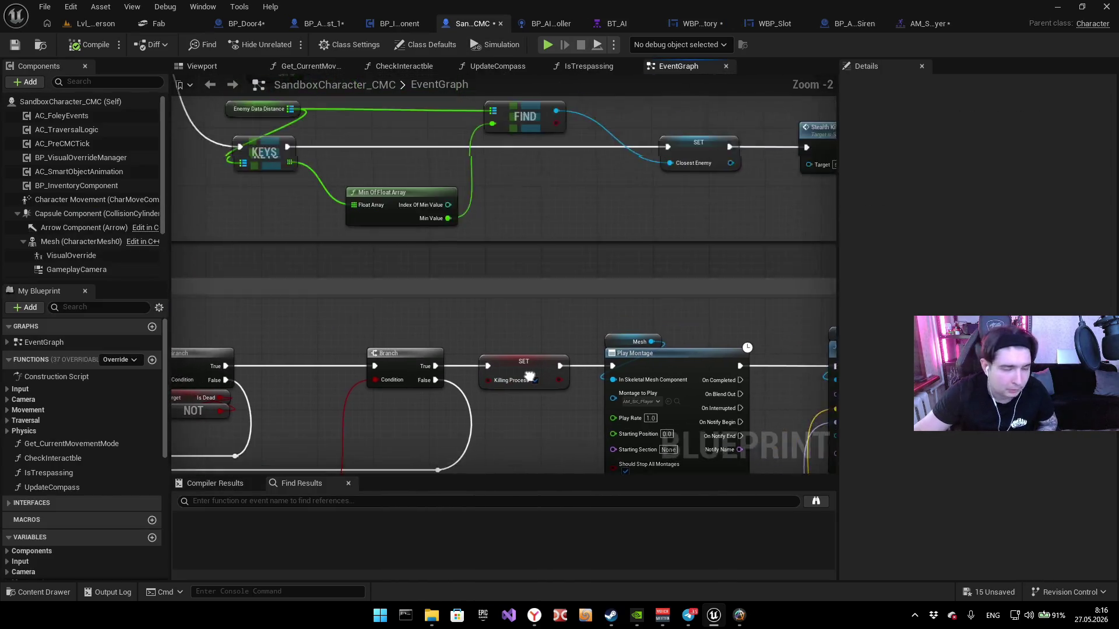
pyautogui.click(527, 22)
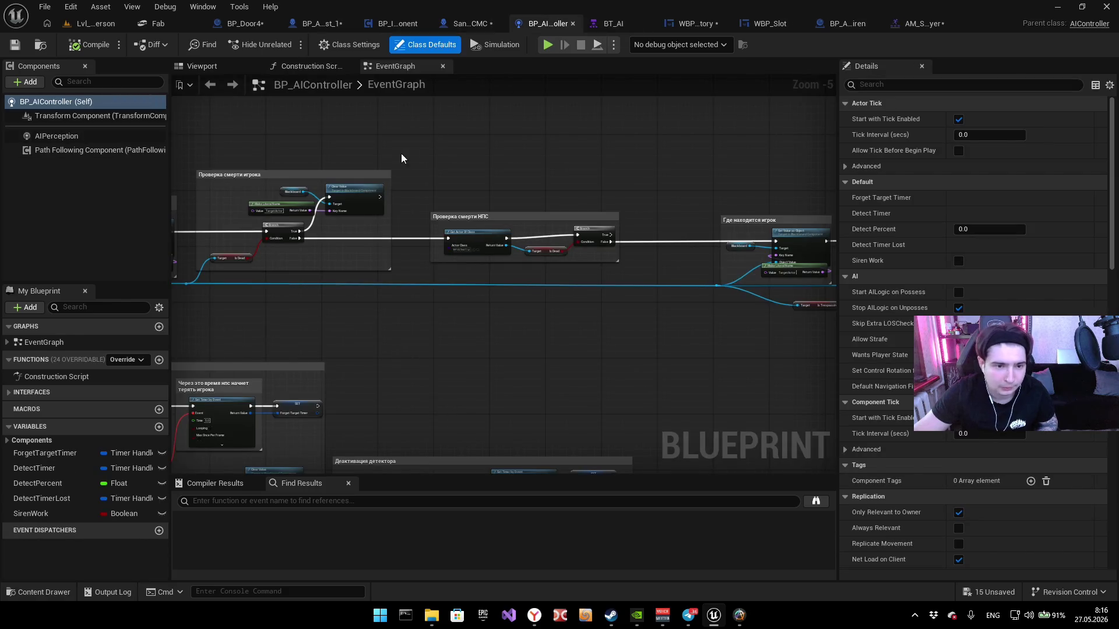
pyautogui.scroll(-2, 608, 155)
pyautogui.scroll(2, 563, 253)
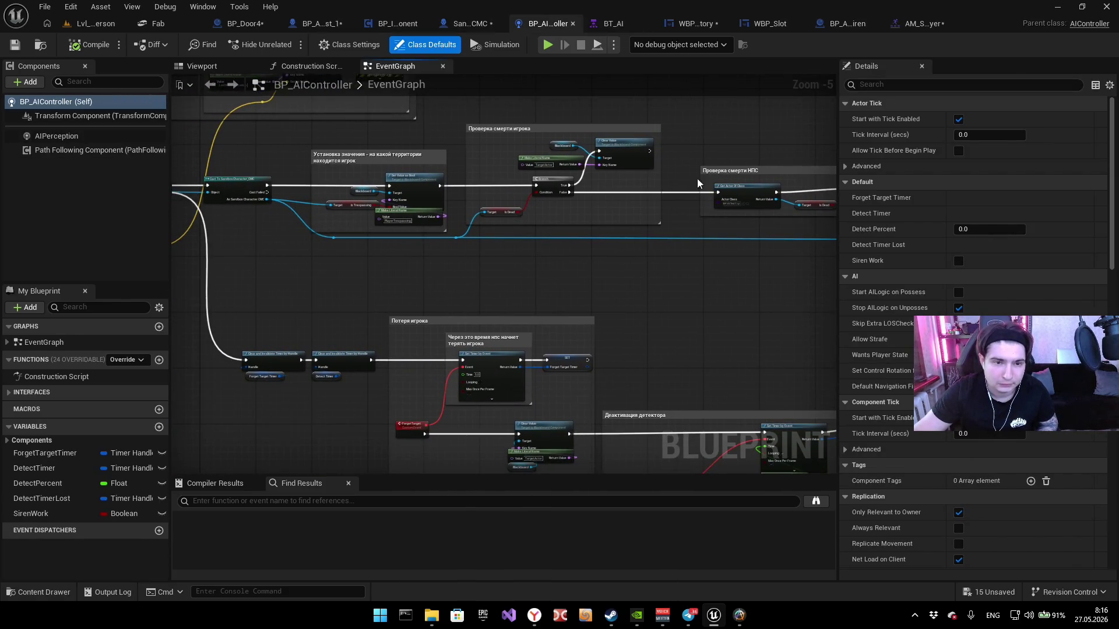
pyautogui.click(380, 27)
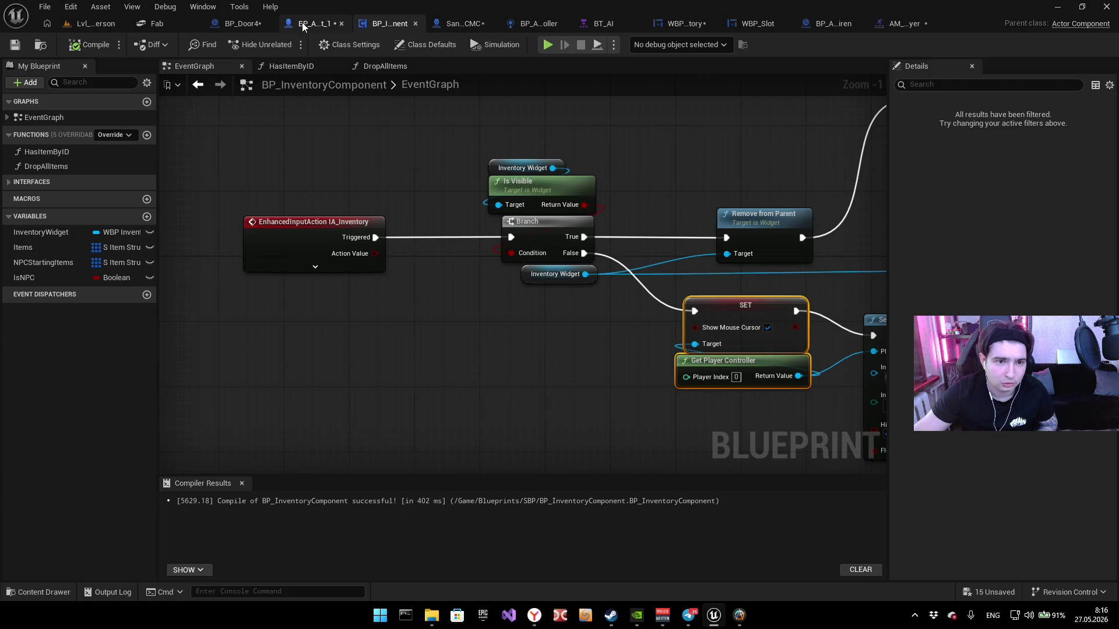
pyautogui.click(303, 23)
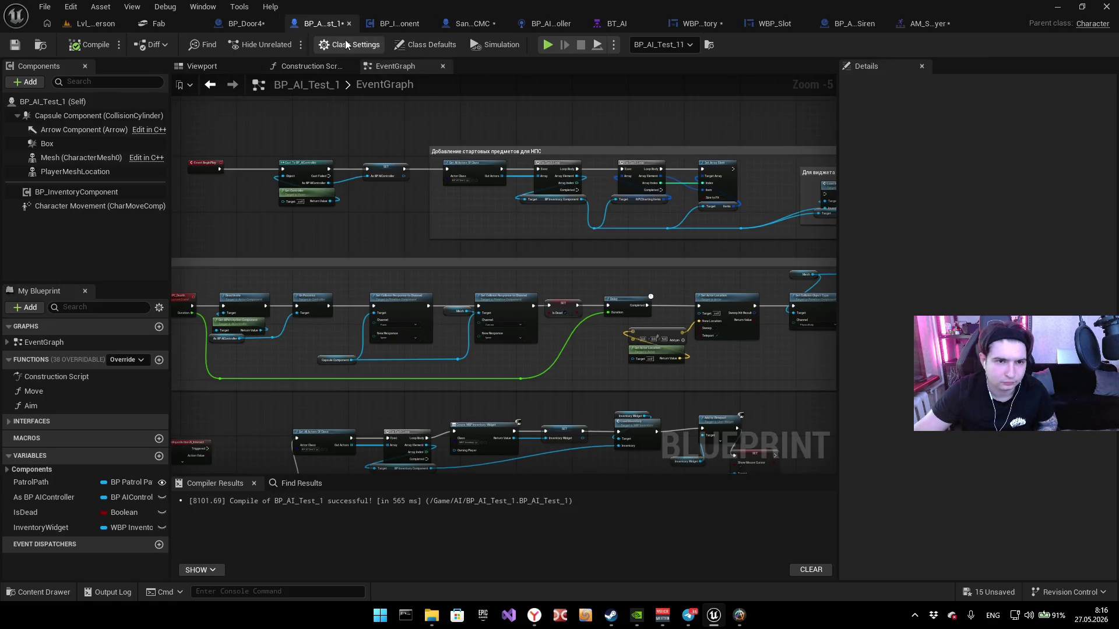
pyautogui.scroll(-2, 429, 324)
pyautogui.scroll(7, 469, 273)
# Step: Place Cast To BP_AI_Test_1 after the overlap character cast, wire its exec and Object pins, then test-play
pyautogui.moveTo(469, 272); pyautogui.dragTo(542, 356)
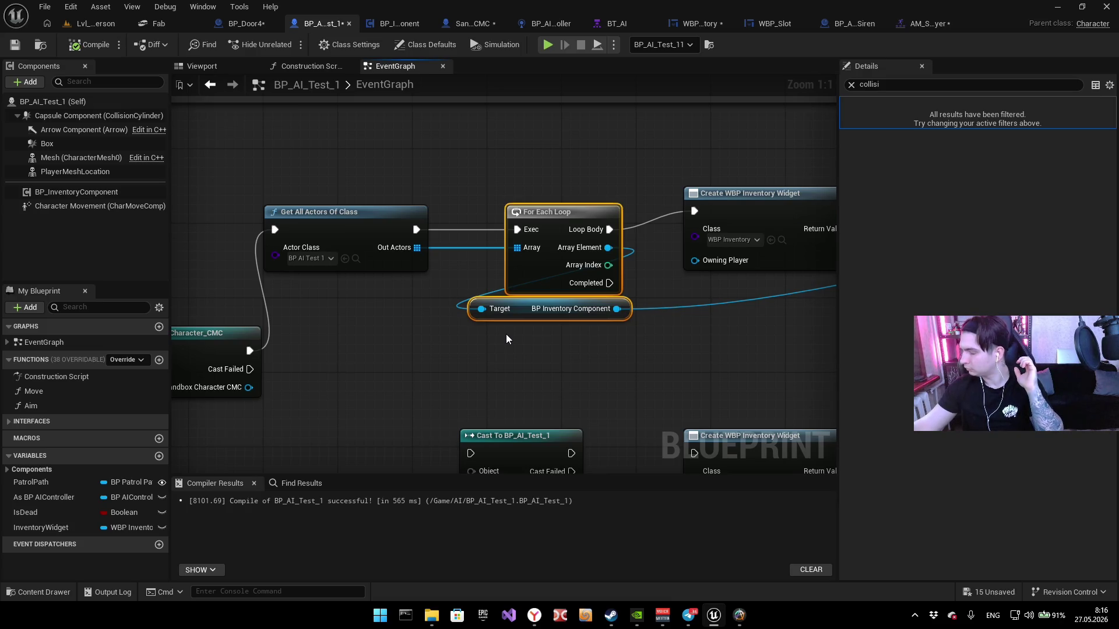
pyautogui.rightClick(375, 376)
pyautogui.moveTo(505, 369)
pyautogui.mouseDown()
pyautogui.moveTo(408, 311)
pyautogui.moveTo(382, 275)
pyautogui.moveTo(659, 239)
pyautogui.mouseUp()
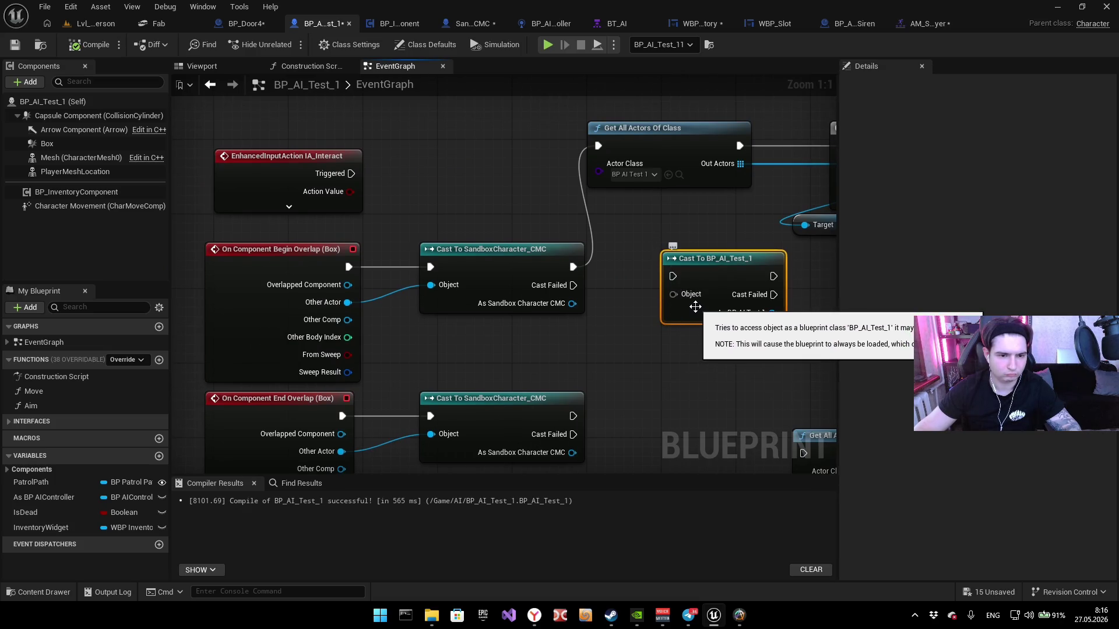
pyautogui.click(589, 212)
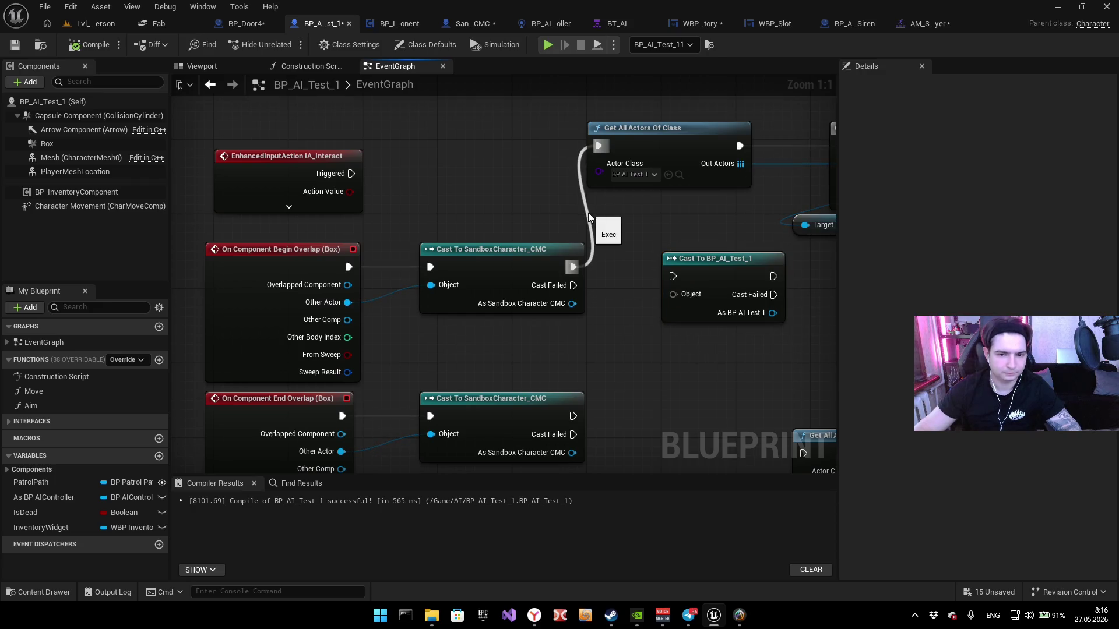
pyautogui.moveTo(673, 276)
pyautogui.mouseDown()
pyautogui.moveTo(357, 304)
pyautogui.moveTo(349, 264)
pyautogui.moveTo(598, 281)
pyautogui.moveTo(574, 266)
pyautogui.moveTo(349, 297)
pyautogui.moveTo(348, 285)
pyautogui.mouseUp()
pyautogui.moveTo(576, 332); pyautogui.dragTo(566, 314)
pyautogui.moveTo(707, 288)
pyautogui.mouseDown()
pyautogui.moveTo(423, 226)
pyautogui.moveTo(354, 307)
pyautogui.mouseUp()
pyautogui.hotkey('alt', 'p')
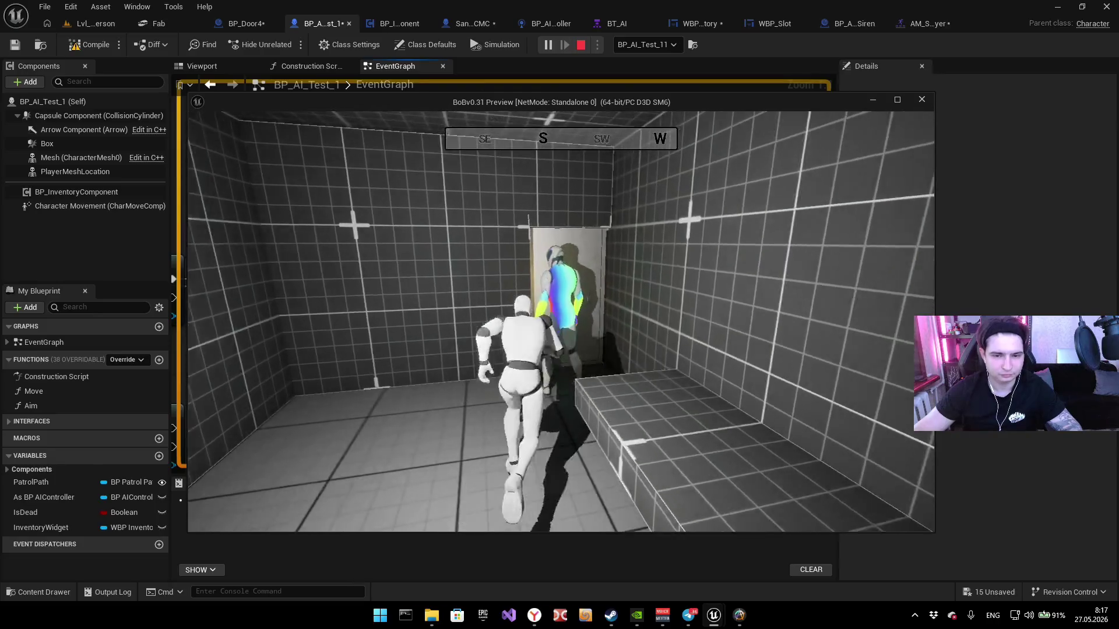
pyautogui.press('Escape')
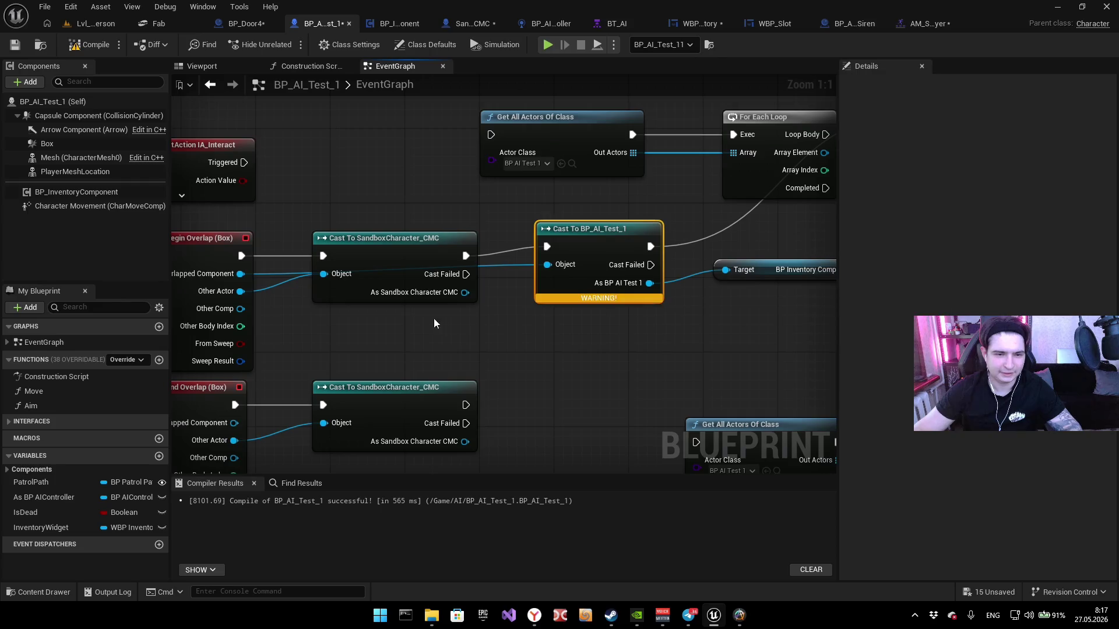
pyautogui.scroll(-4, 644, 299)
pyautogui.moveTo(640, 291); pyautogui.dragTo(463, 294)
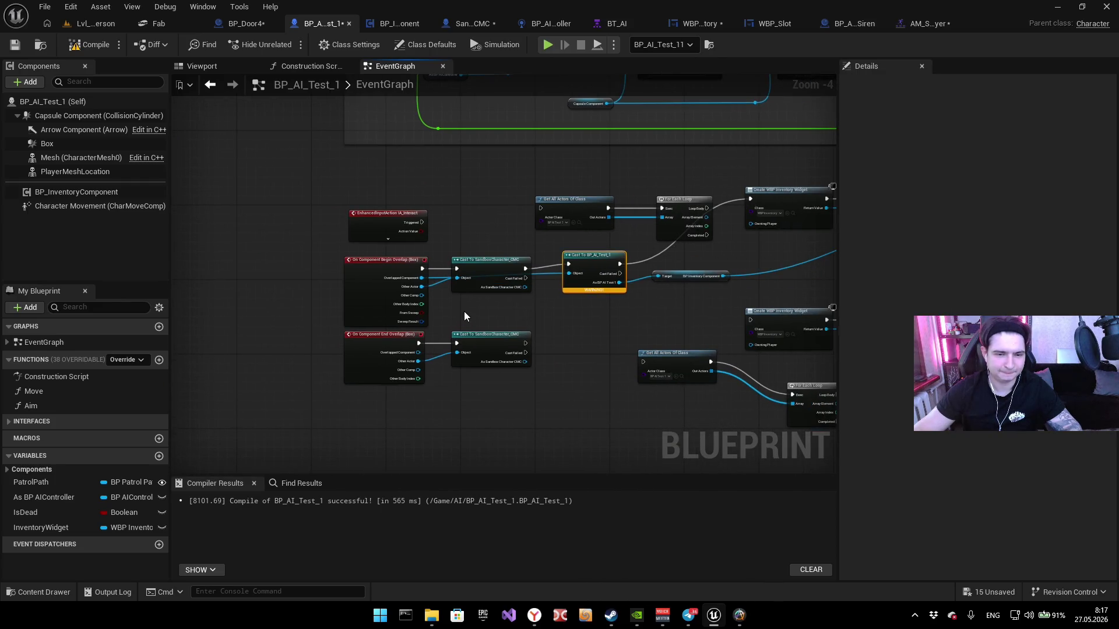
pyautogui.scroll(4, 464, 311)
pyautogui.moveTo(603, 293); pyautogui.dragTo(463, 293)
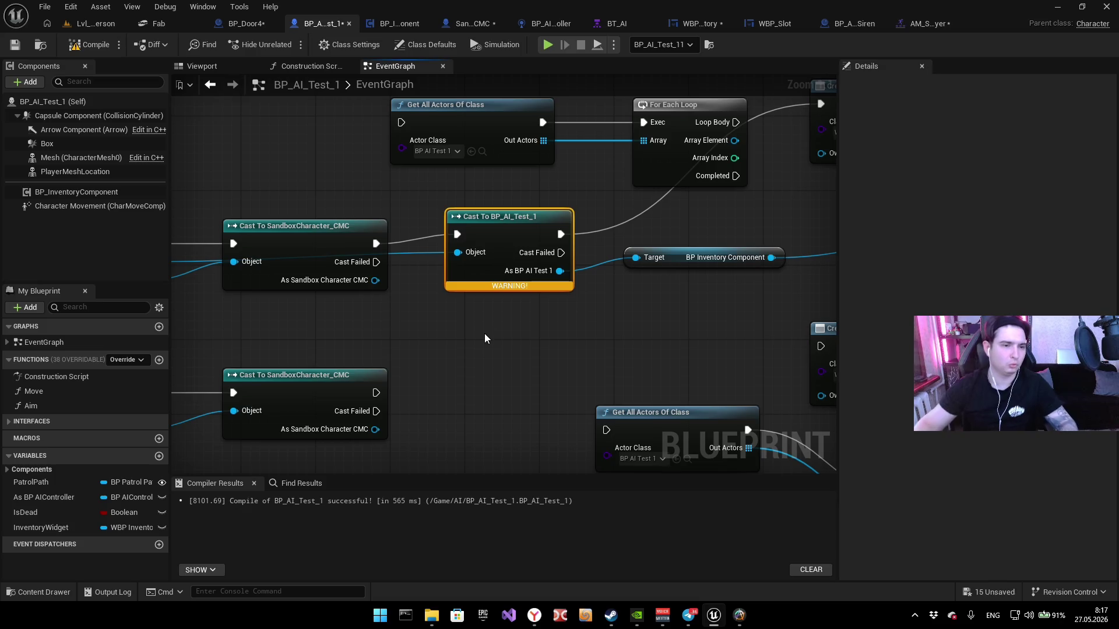
pyautogui.scroll(-5, 484, 333)
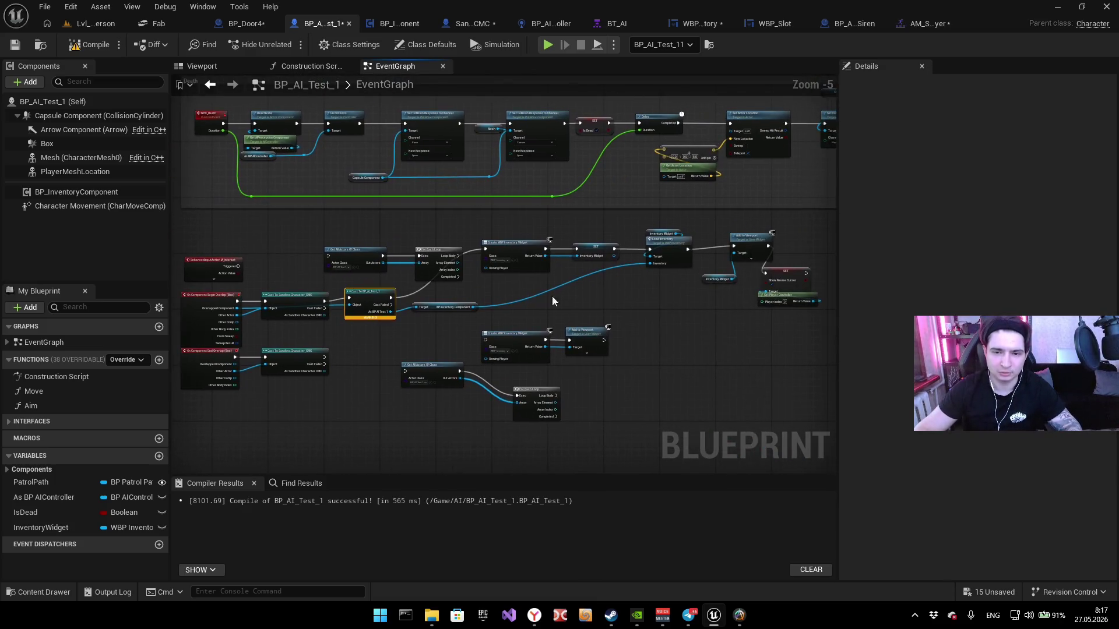
pyautogui.scroll(4, 544, 285)
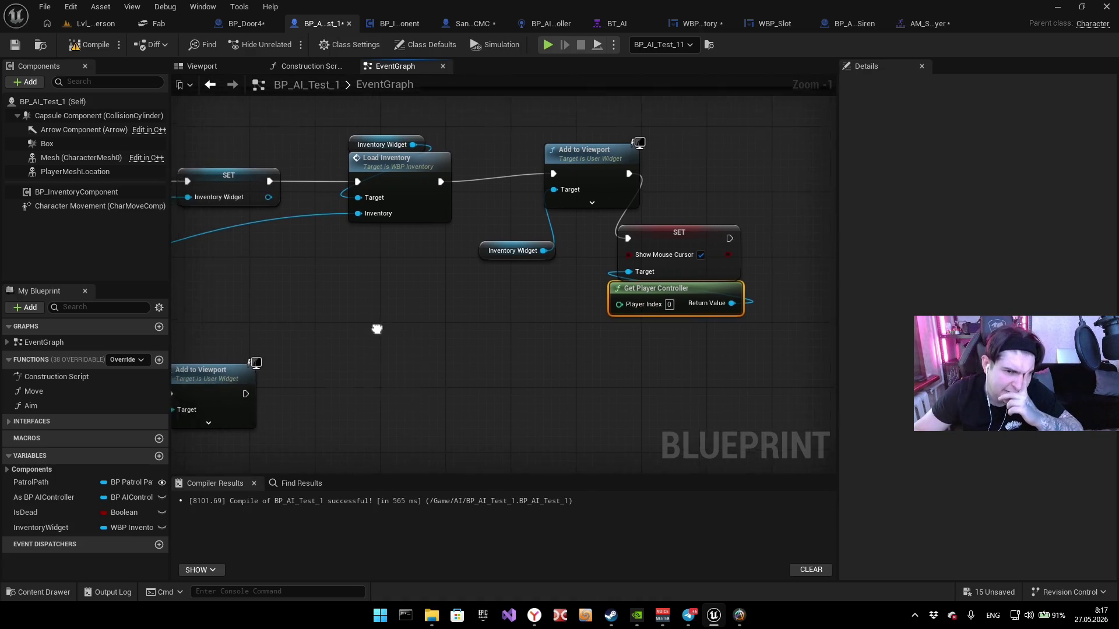
pyautogui.scroll(-4, 498, 346)
pyautogui.moveTo(575, 303); pyautogui.dragTo(447, 283)
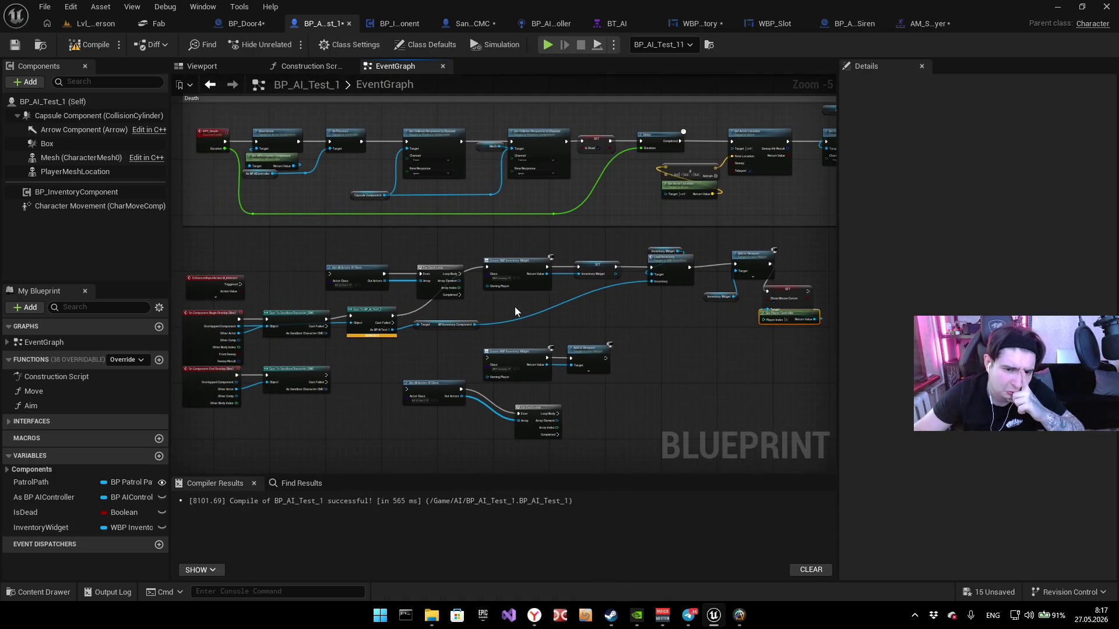
pyautogui.scroll(3, 333, 278)
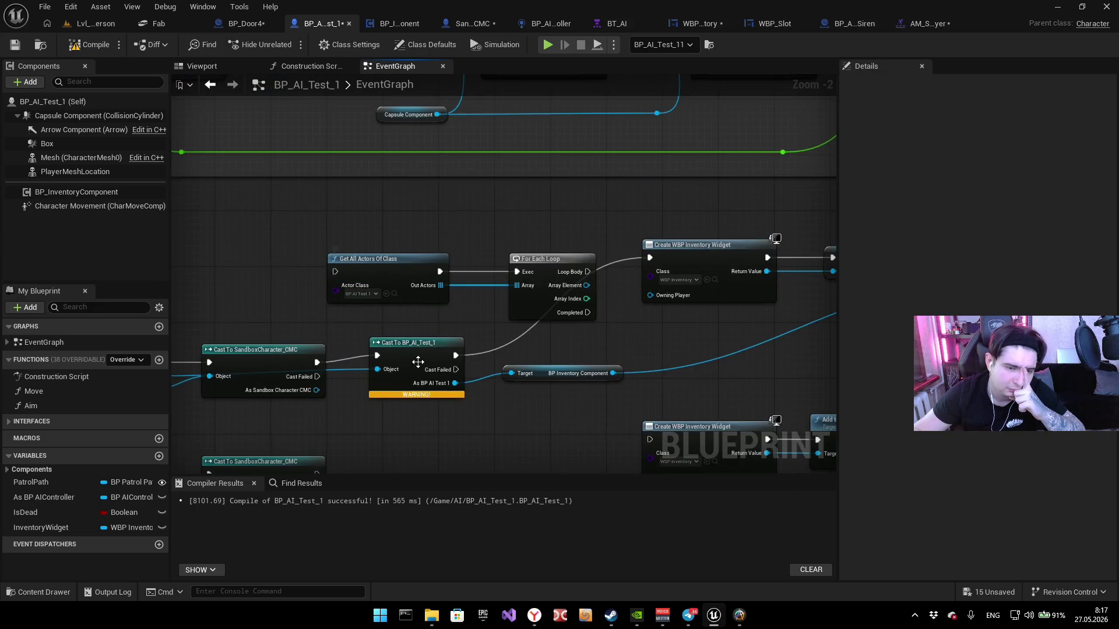
pyautogui.moveTo(424, 361); pyautogui.dragTo(520, 273)
pyautogui.moveTo(484, 309)
pyautogui.mouseDown()
pyautogui.moveTo(554, 327)
pyautogui.moveTo(502, 230)
pyautogui.moveTo(3, 239)
pyautogui.mouseUp()
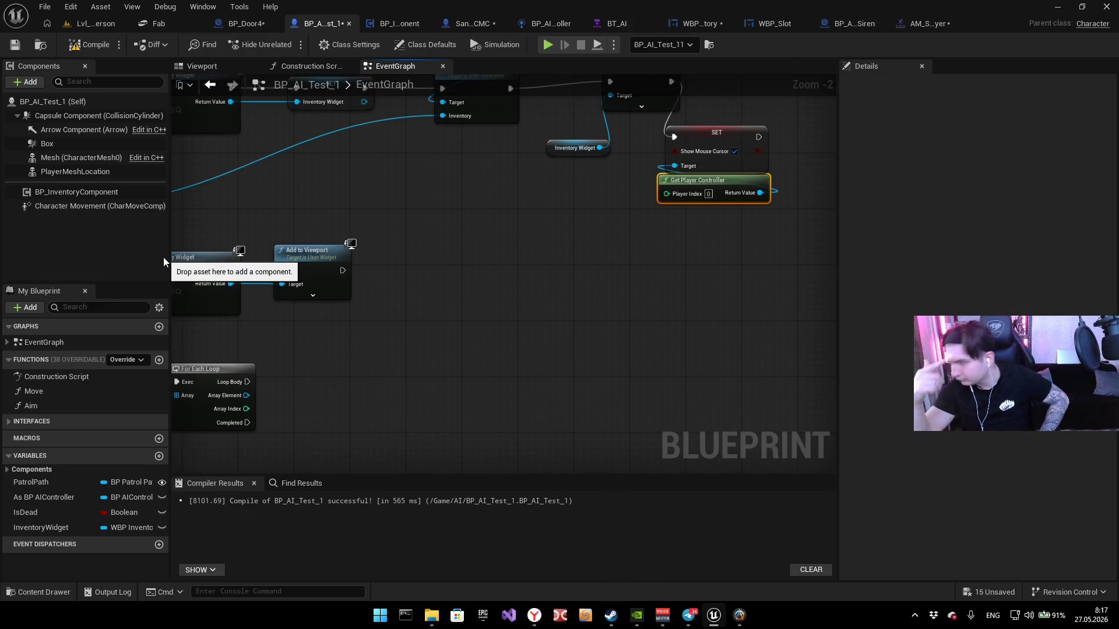
pyautogui.moveTo(187, 219)
pyautogui.mouseDown()
pyautogui.moveTo(572, 221)
pyautogui.moveTo(542, 260)
pyautogui.mouseUp()
pyautogui.scroll(-3, 542, 260)
pyautogui.scroll(3, 407, 254)
pyautogui.moveTo(407, 254); pyautogui.dragTo(411, 362)
pyautogui.scroll(-2, 609, 268)
pyautogui.moveTo(606, 267)
pyautogui.mouseDown()
pyautogui.moveTo(484, 290)
pyautogui.moveTo(361, 285)
pyautogui.moveTo(379, 330)
pyautogui.mouseUp()
pyautogui.moveTo(204, 357)
pyautogui.mouseDown()
pyautogui.moveTo(428, 263)
pyautogui.moveTo(182, 230)
pyautogui.mouseUp()
pyautogui.moveTo(468, 305); pyautogui.dragTo(433, 262)
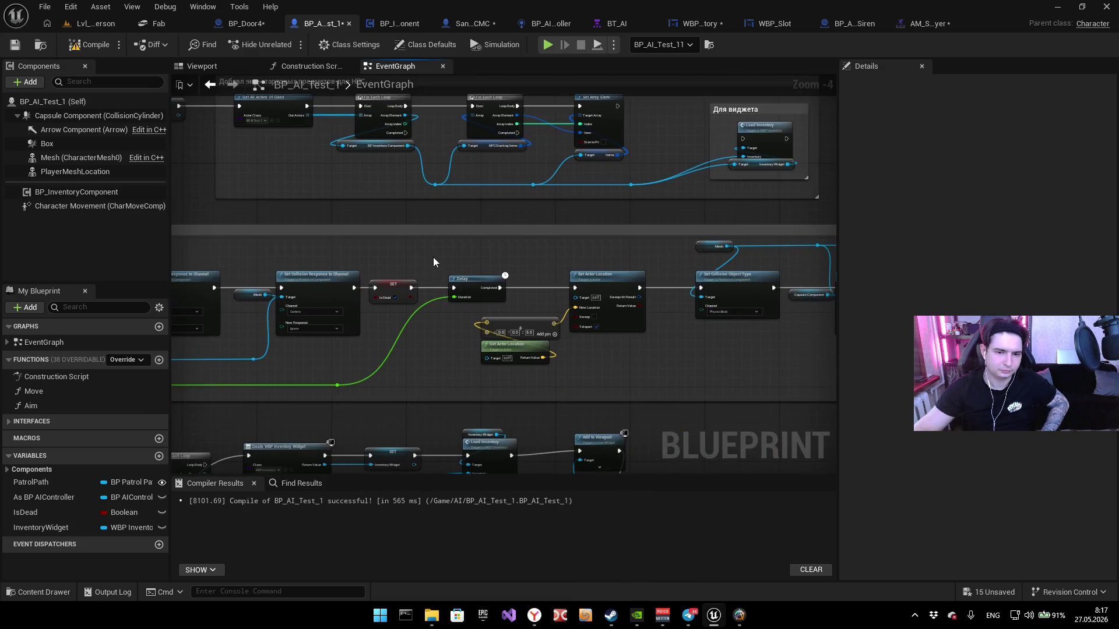
pyautogui.moveTo(344, 349); pyautogui.dragTo(456, 313)
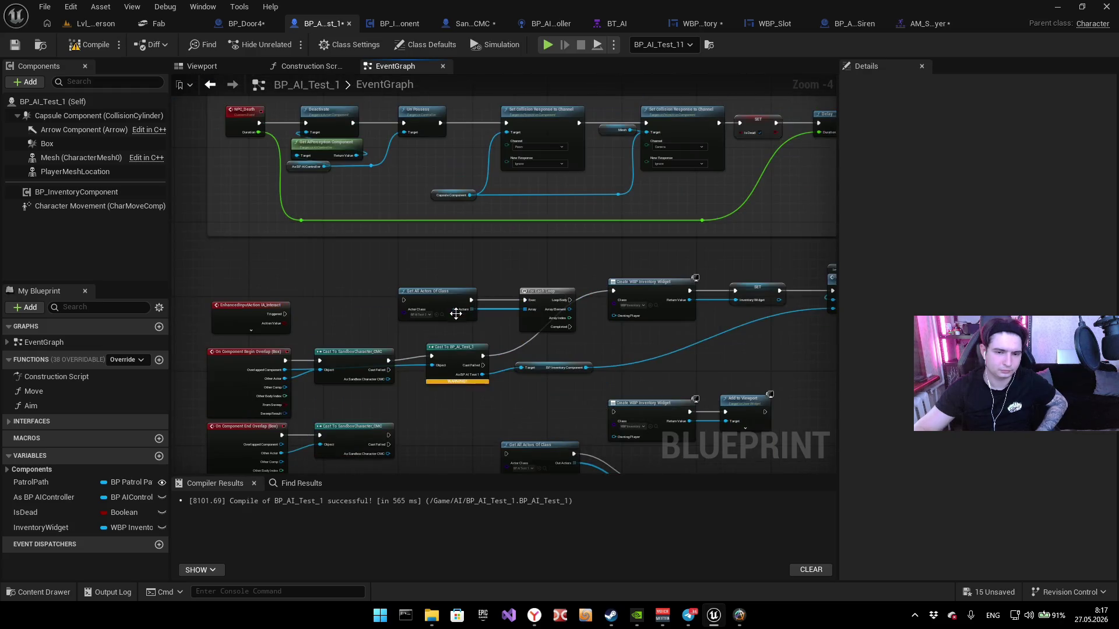
pyautogui.scroll(3, 484, 391)
# Step: Search 'get actor' from the inventory Target pin with NPC-context filtering, adding no node
pyautogui.rightClick(428, 429)
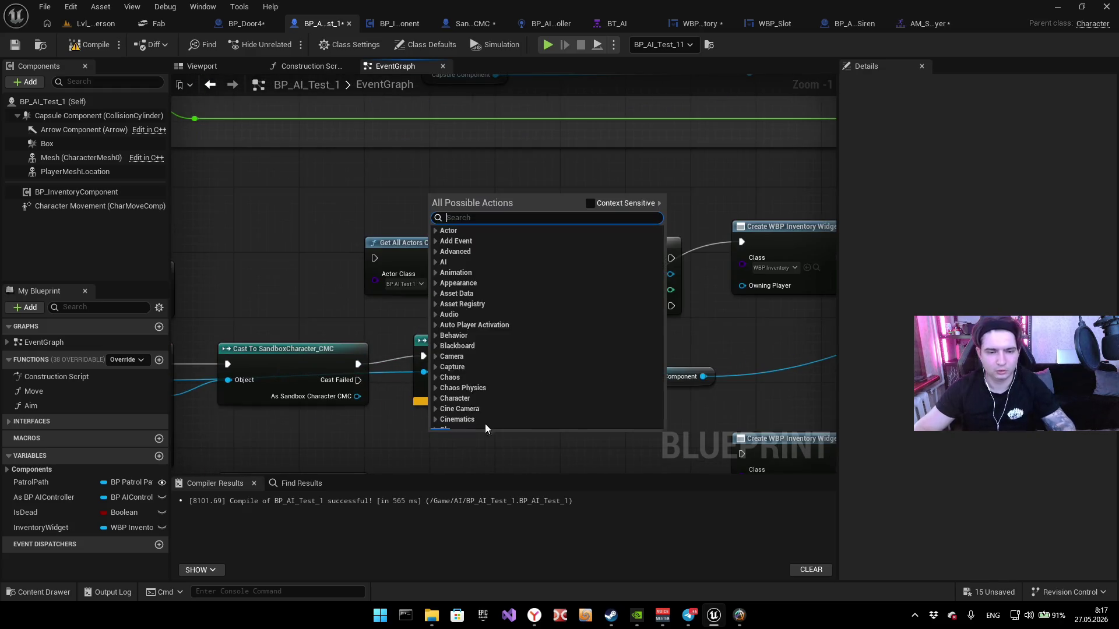
pyautogui.click(378, 429)
pyautogui.moveTo(579, 377); pyautogui.dragTo(523, 448)
pyautogui.write('get actr')
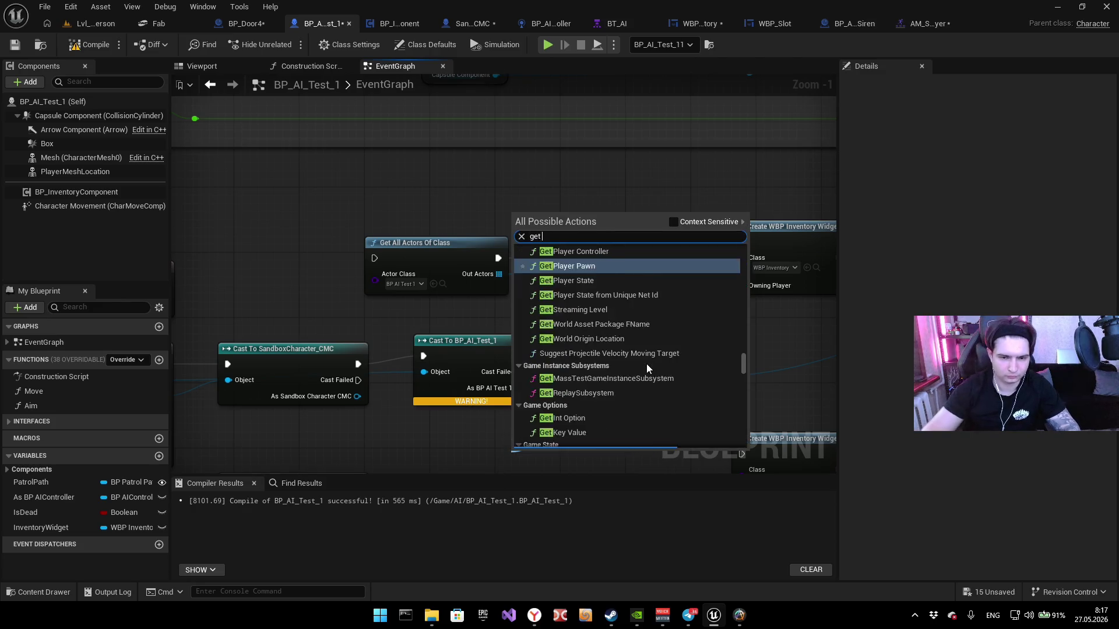
pyautogui.press('BackSpace')
pyautogui.press('BackSpace')
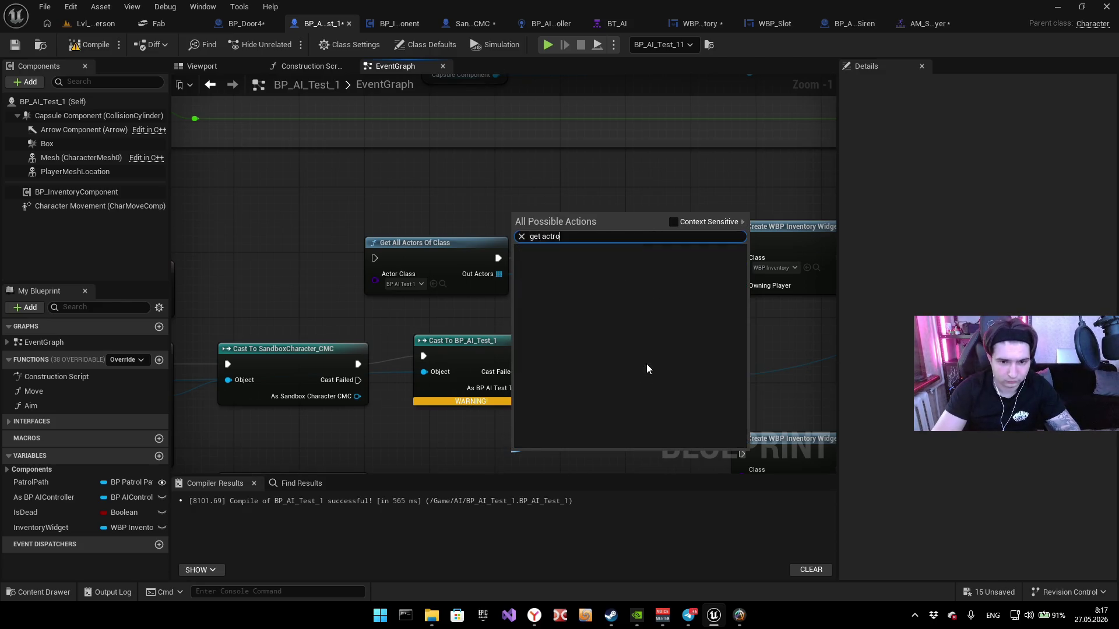
pyautogui.write('tor')
pyautogui.scroll(-10, 641, 385)
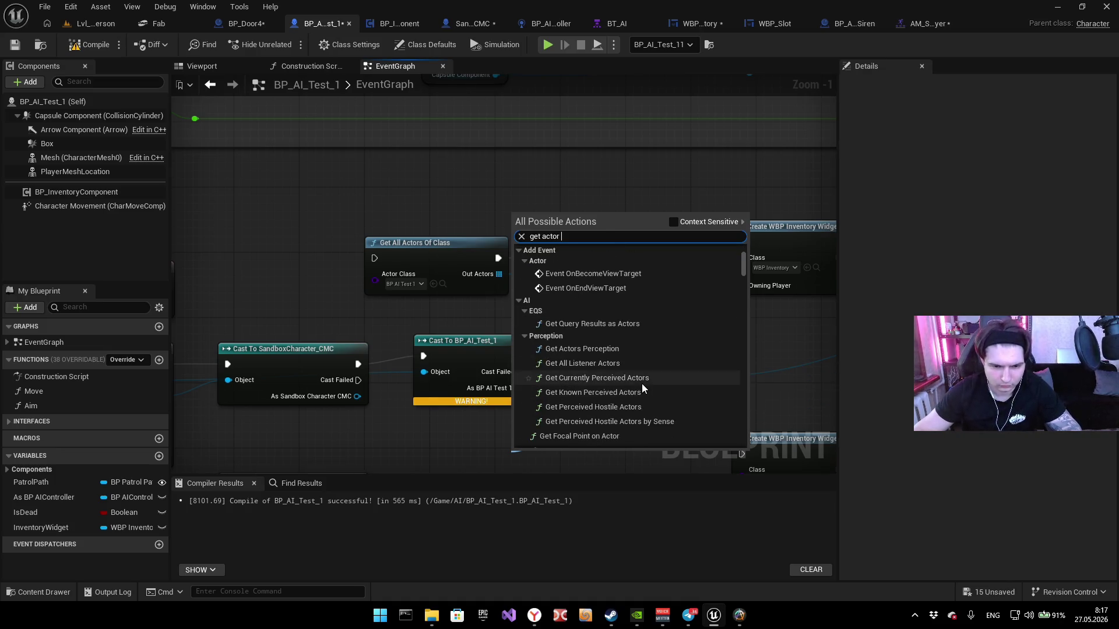
pyautogui.scroll(-5, 636, 382)
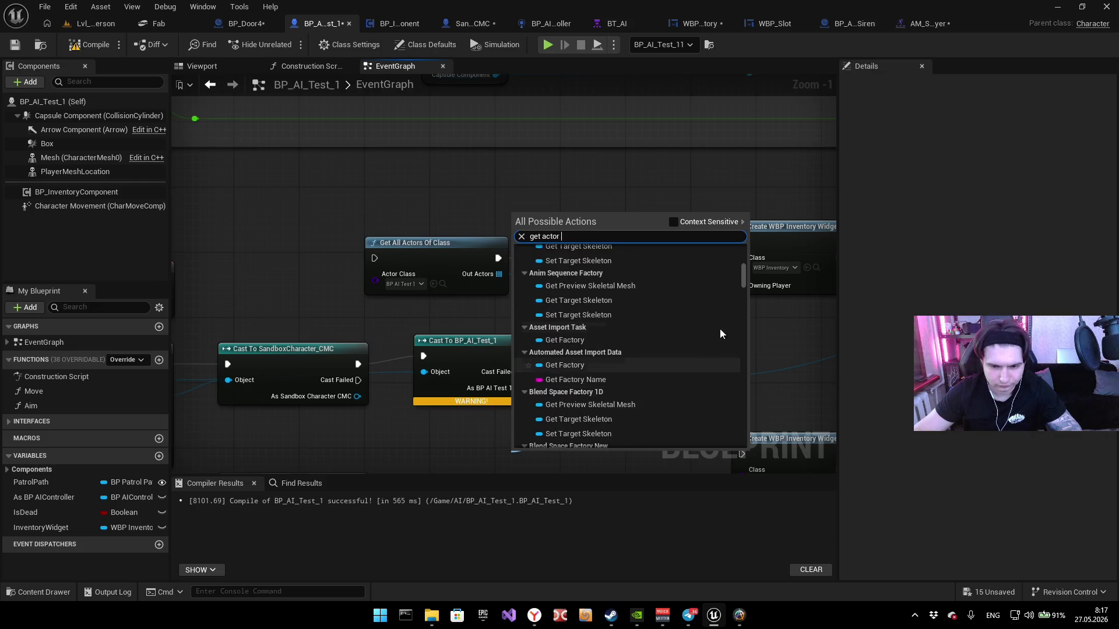
pyautogui.scroll(-5, 743, 274)
pyautogui.click(679, 220)
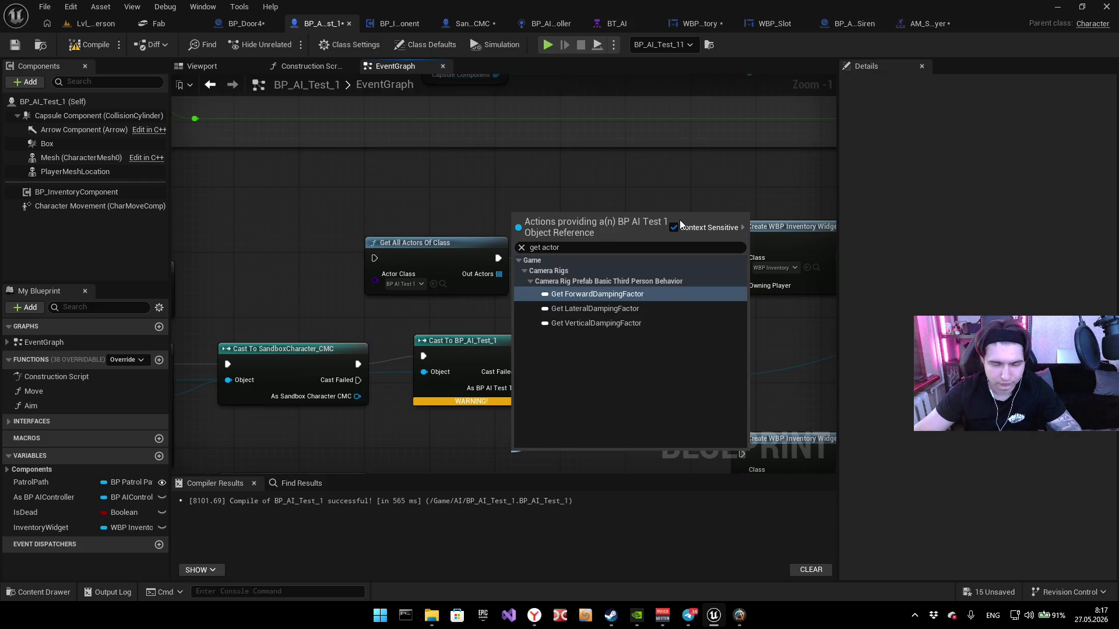
pyautogui.click(439, 184)
# Step: Look over the construction script, BeginPlay and Death sections of BP_AI_Test_1's graph
pyautogui.scroll(-3, 458, 221)
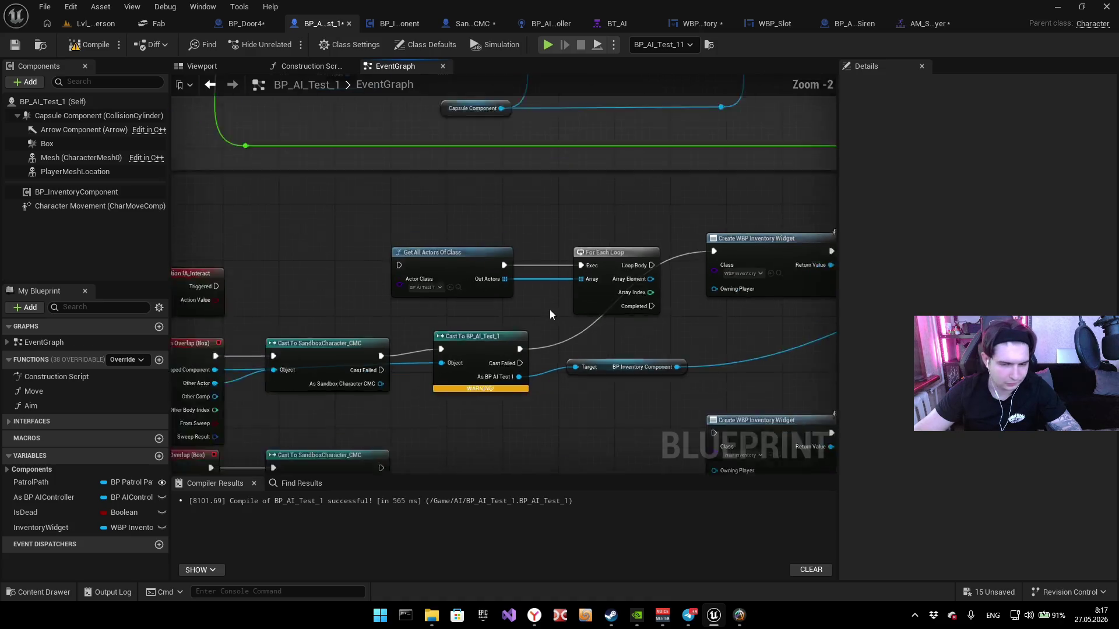
pyautogui.moveTo(521, 311); pyautogui.dragTo(497, 373)
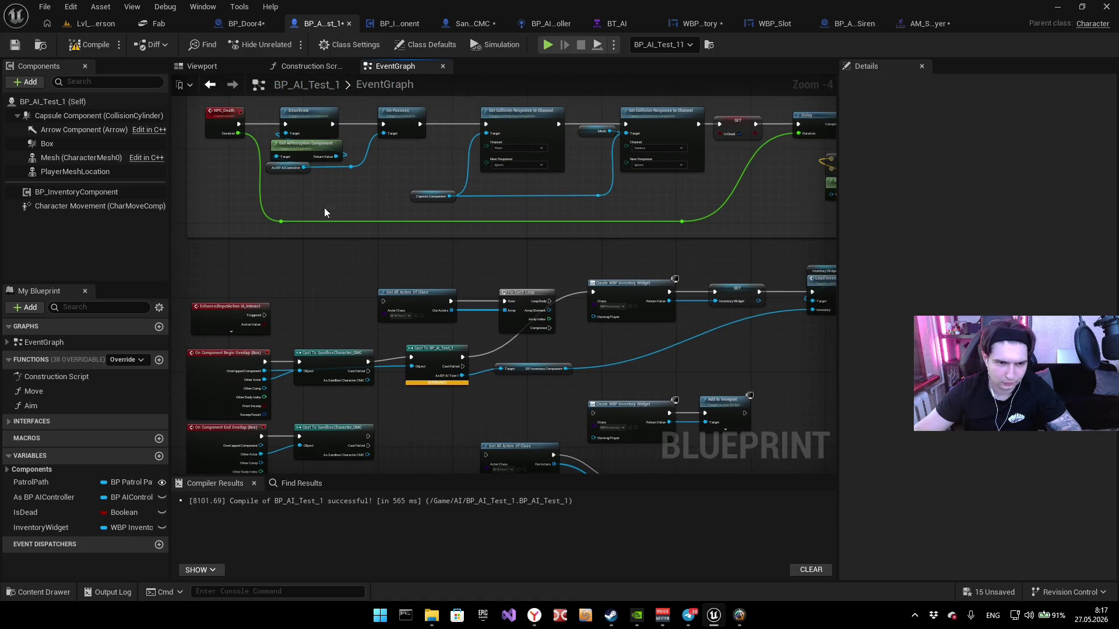
pyautogui.click(291, 65)
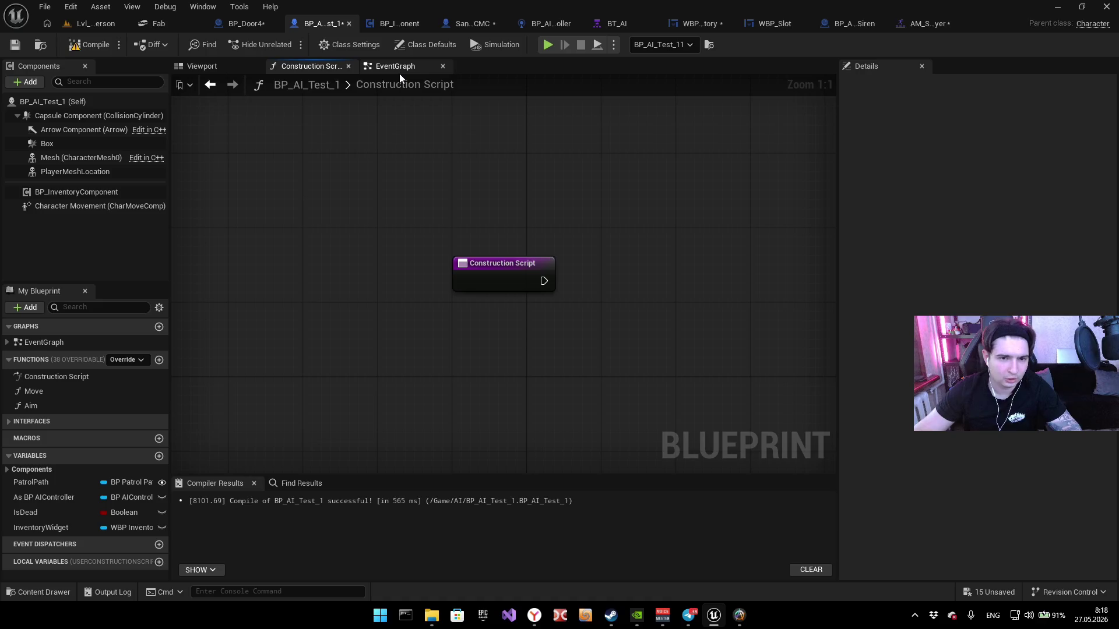
pyautogui.click(396, 65)
pyautogui.scroll(4, 435, 318)
pyautogui.moveTo(411, 269)
pyautogui.mouseDown()
pyautogui.moveTo(260, 325)
pyautogui.moveTo(767, 304)
pyautogui.mouseUp()
pyautogui.moveTo(642, 375)
pyautogui.mouseDown()
pyautogui.moveTo(692, 350)
pyautogui.moveTo(773, 272)
pyautogui.mouseUp()
# Step: Unwire Cast To BP_AI_Test_1's Object input, reposition the node and drag a new wire from it
pyautogui.scroll(-5, 628, 365)
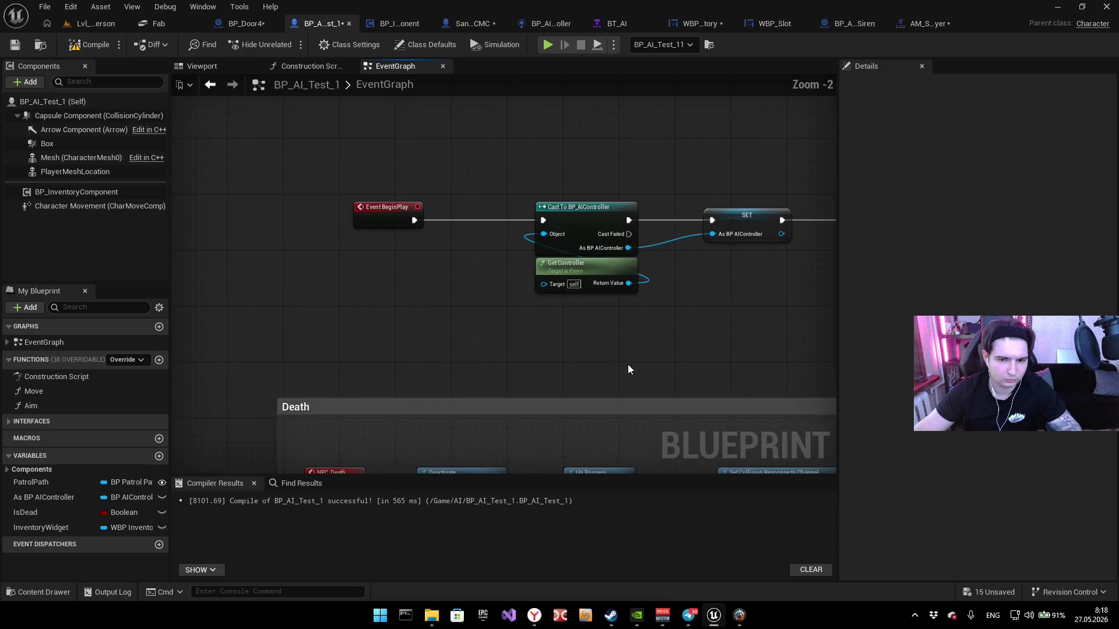
pyautogui.moveTo(628, 365); pyautogui.dragTo(552, 149)
pyautogui.scroll(4, 559, 317)
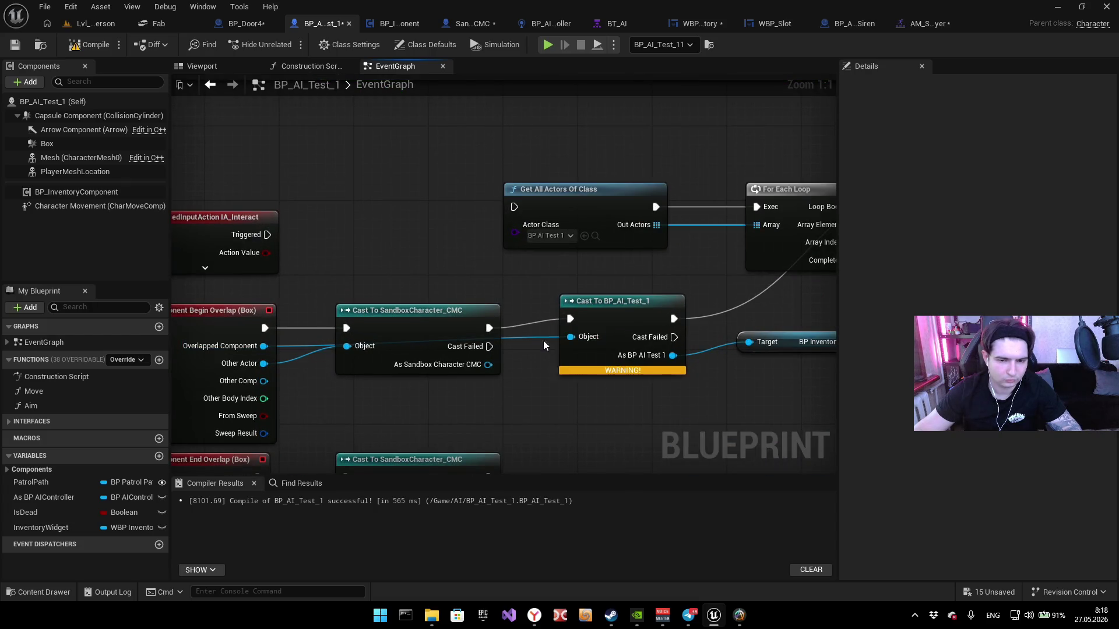
pyautogui.keyDown('alt'); pyautogui.click(533, 338); pyautogui.keyUp('alt')
pyautogui.moveTo(533, 337); pyautogui.dragTo(547, 289)
pyautogui.moveTo(612, 226)
pyautogui.mouseDown()
pyautogui.moveTo(573, 250)
pyautogui.moveTo(620, 218)
pyautogui.mouseUp()
pyautogui.moveTo(570, 261); pyautogui.dragTo(519, 322)
# Step: Add a Get Player Pawn node onto the wire and compile the blueprint
pyautogui.write('get')
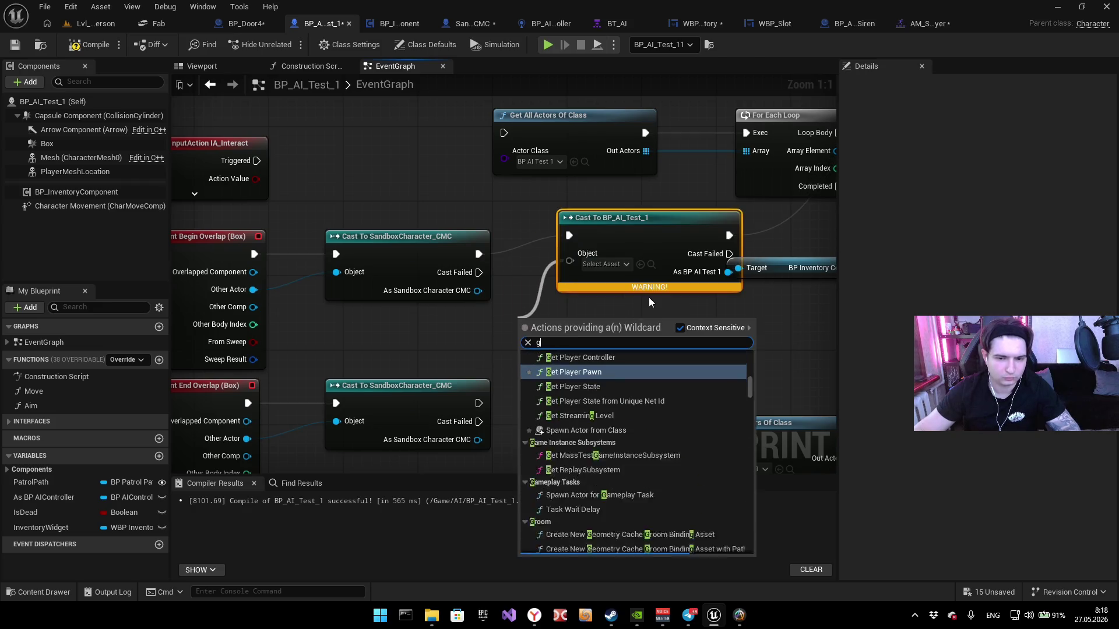
pyautogui.scroll(2, 618, 375)
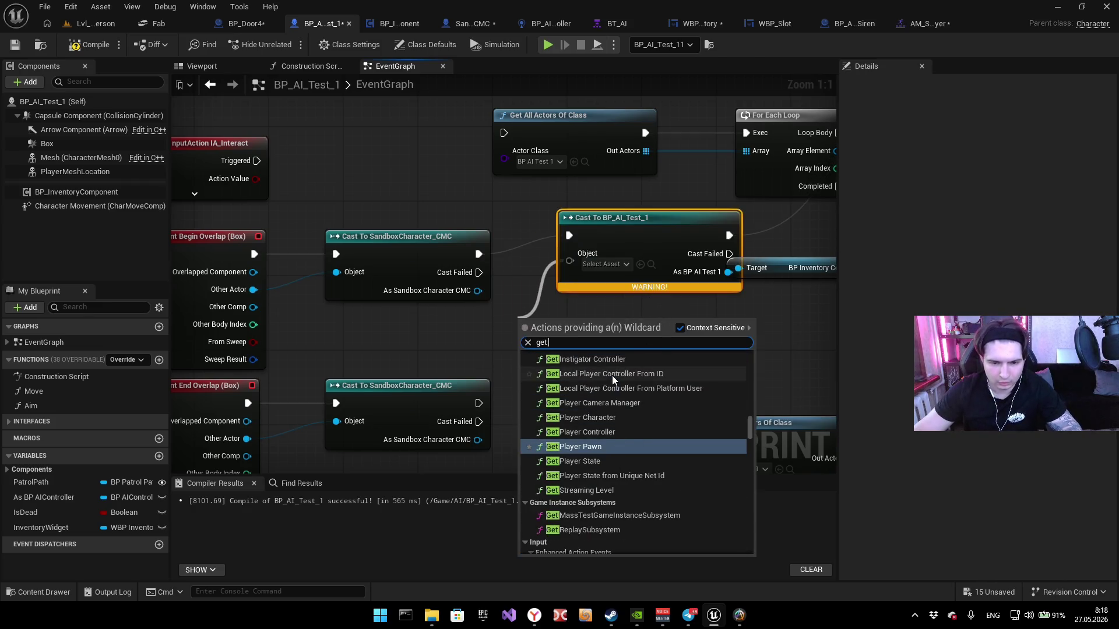
pyautogui.click(606, 449)
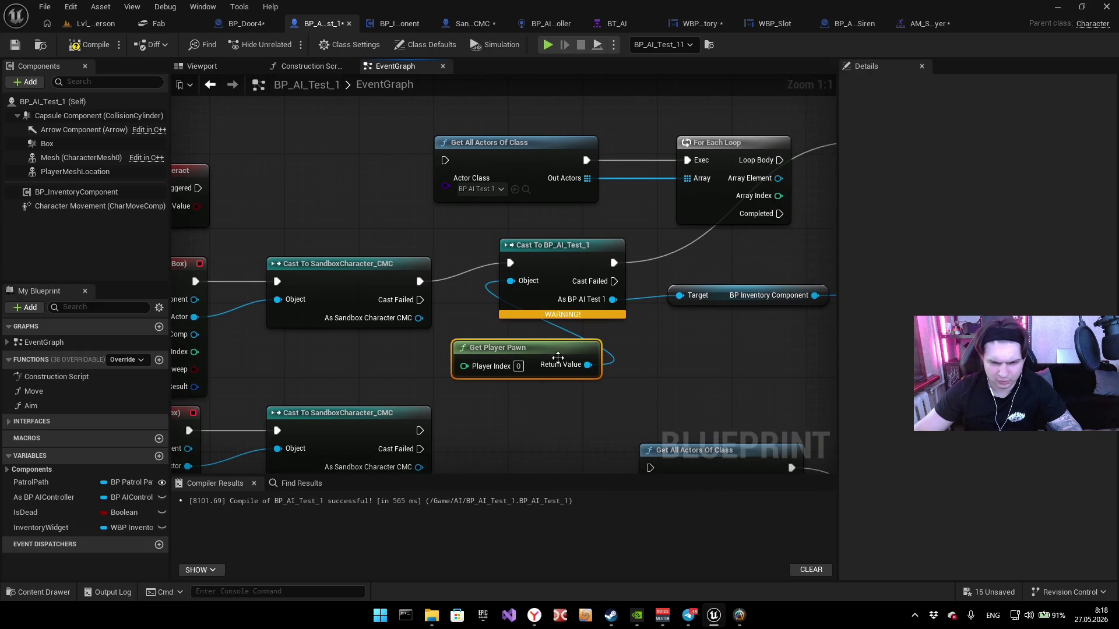
pyautogui.press('F7')
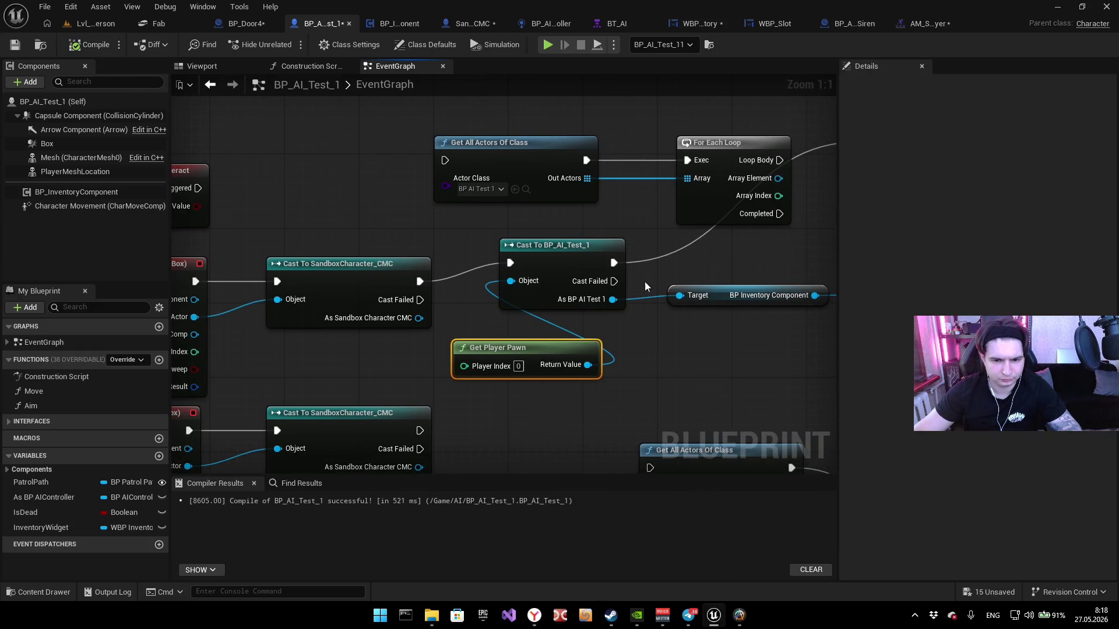
# Step: Nudge Get Player Pawn up and right, then run and stop a quick play test
pyautogui.moveTo(497, 367); pyautogui.dragTo(529, 352)
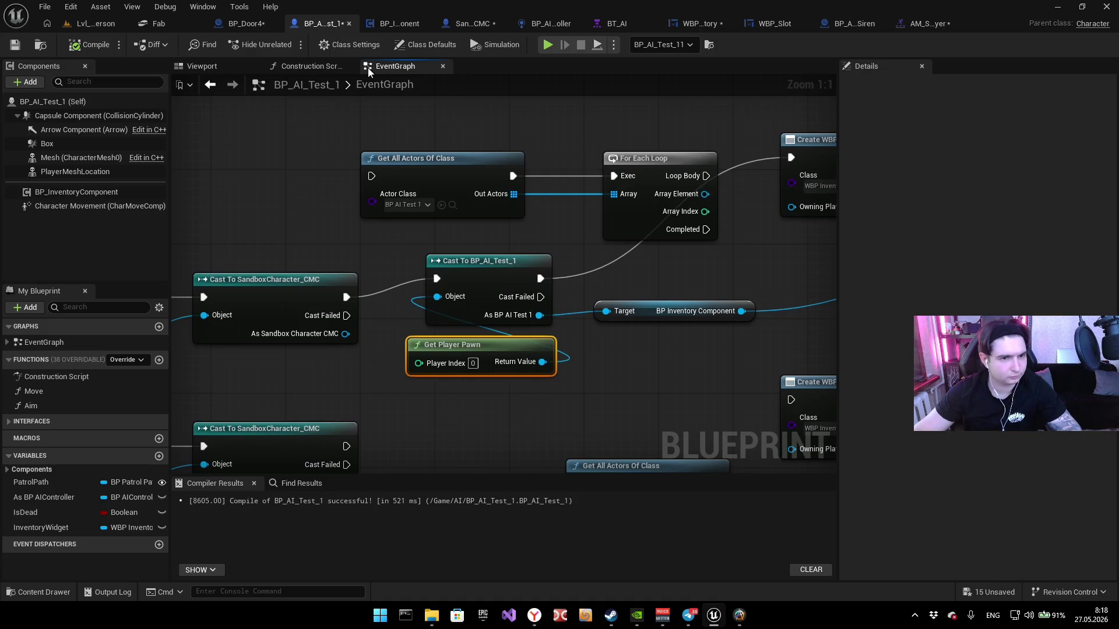
pyautogui.hotkey('alt', 'p')
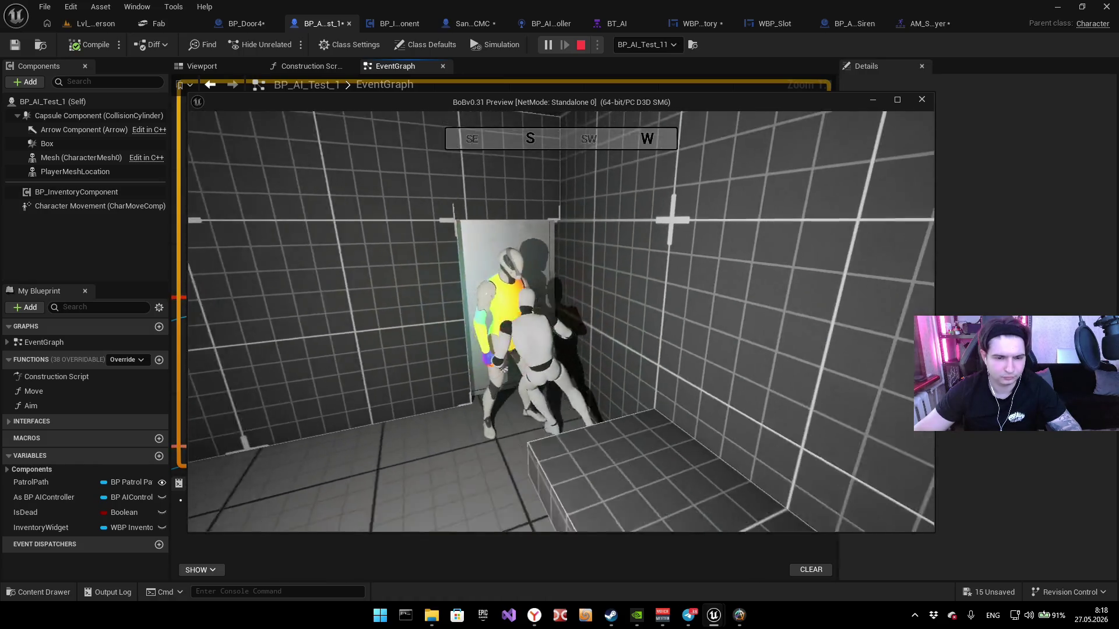
pyautogui.hotkey('alt', 'Tab')
pyautogui.press('Escape')
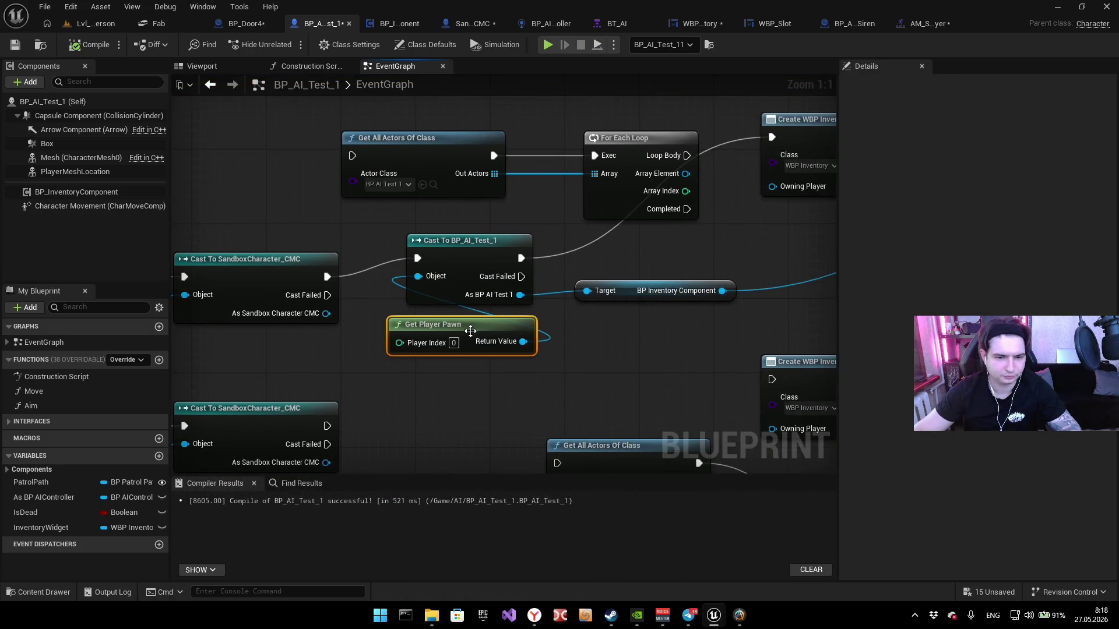
# Step: Wire Get Player Pawn's Return Value into the cast's input pin
pyautogui.moveTo(523, 341); pyautogui.dragTo(593, 293)
pyautogui.press('Escape')
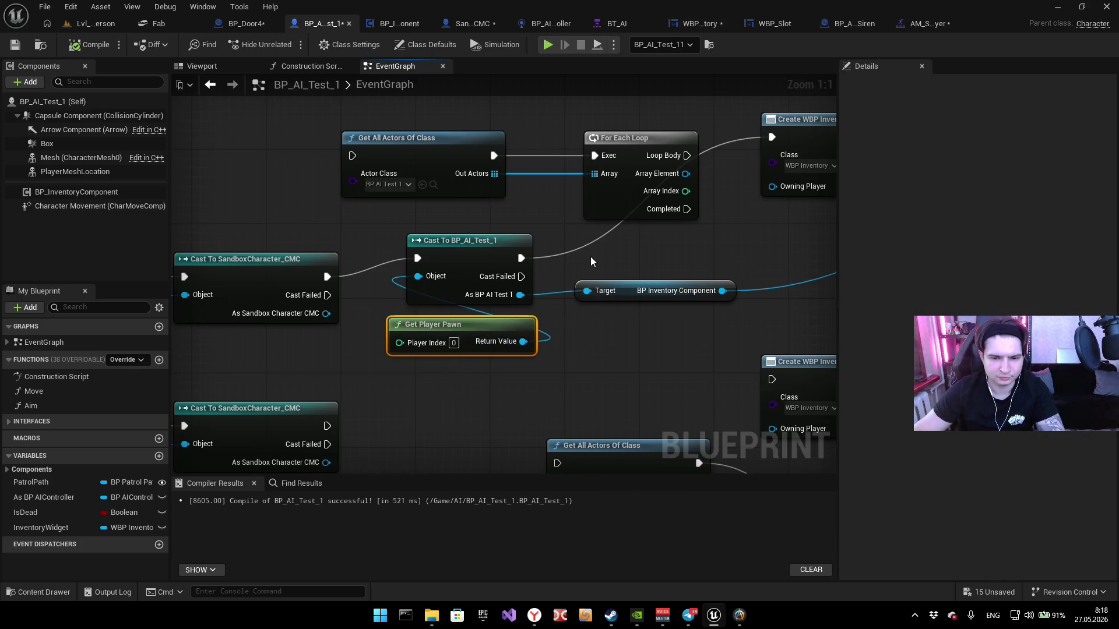
pyautogui.moveTo(569, 333); pyautogui.dragTo(568, 334)
pyautogui.click(501, 391)
pyautogui.moveTo(411, 278)
pyautogui.mouseDown()
pyautogui.moveTo(475, 236)
pyautogui.moveTo(443, 350)
pyautogui.mouseUp()
# Step: Scroll the 'get' search results, then select BP_AI_Test_1 (Self) to show its class default collision settings
pyautogui.write('get')
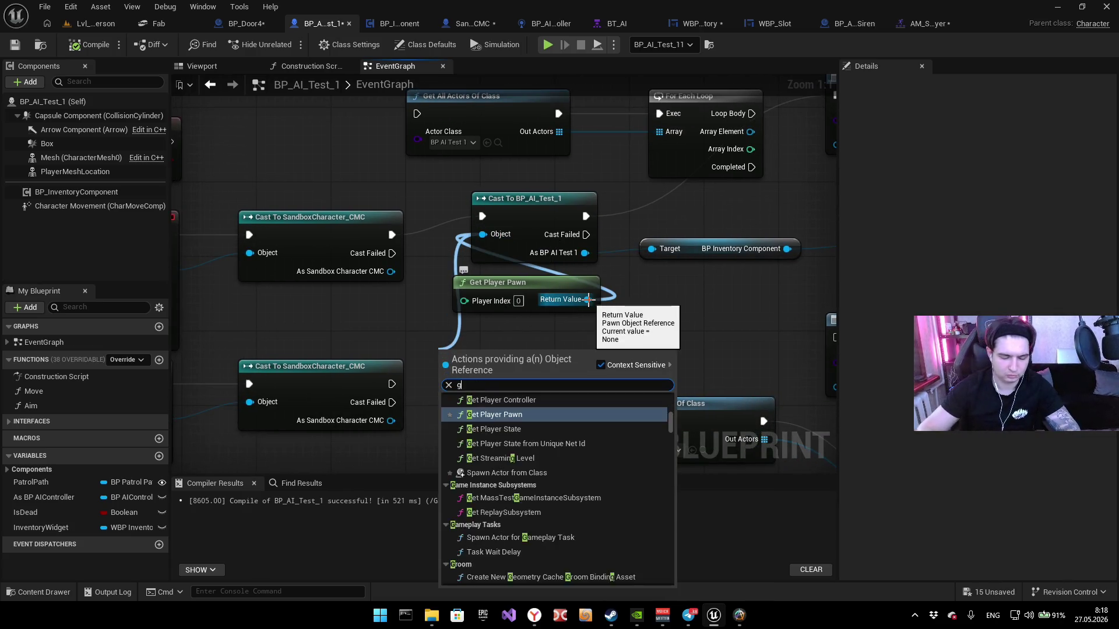
pyautogui.scroll(3, 545, 461)
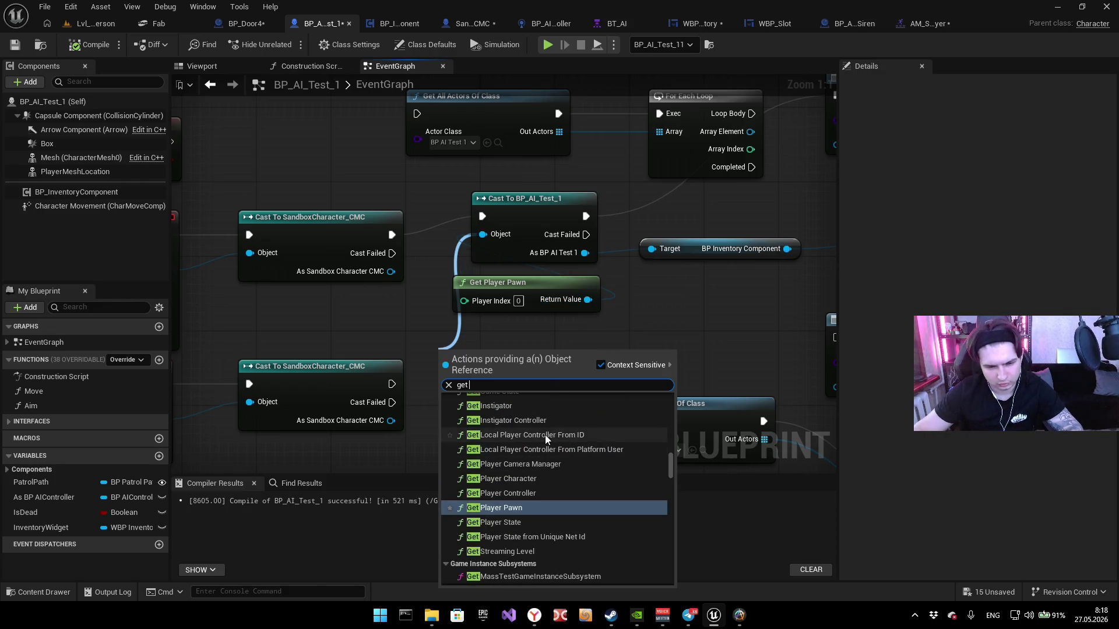
pyautogui.scroll(5, 541, 495)
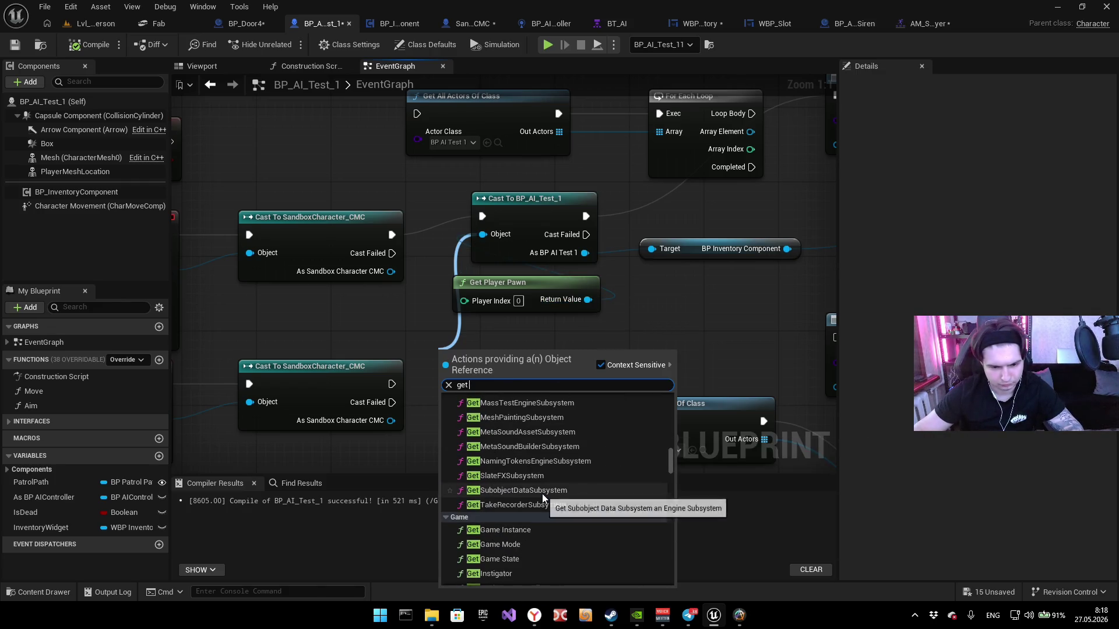
pyautogui.scroll(-4, 597, 488)
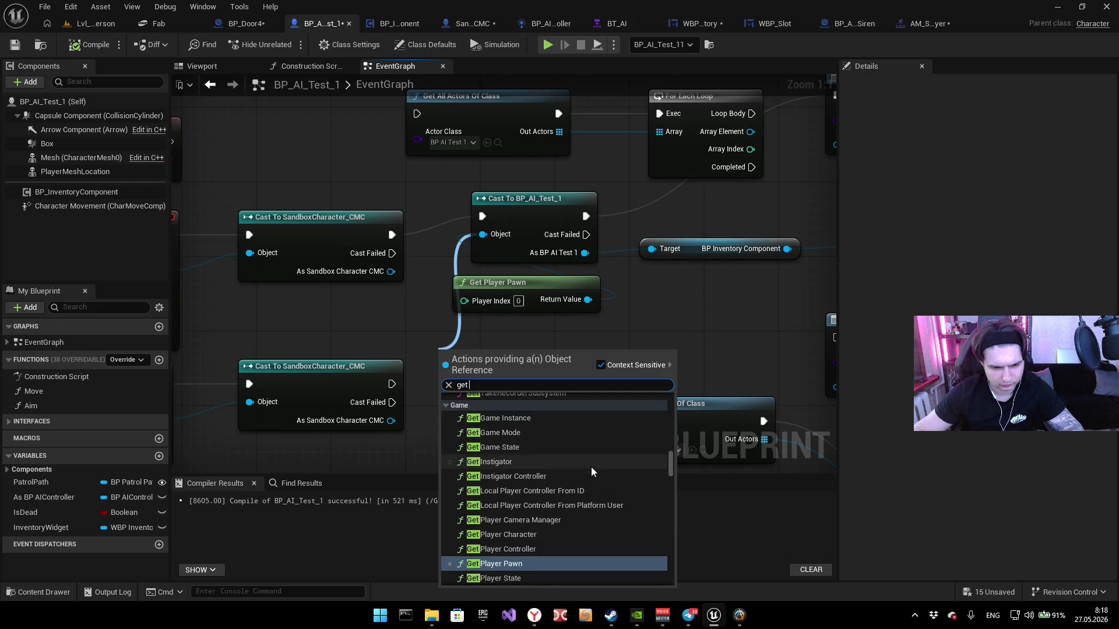
pyautogui.scroll(-1, 591, 467)
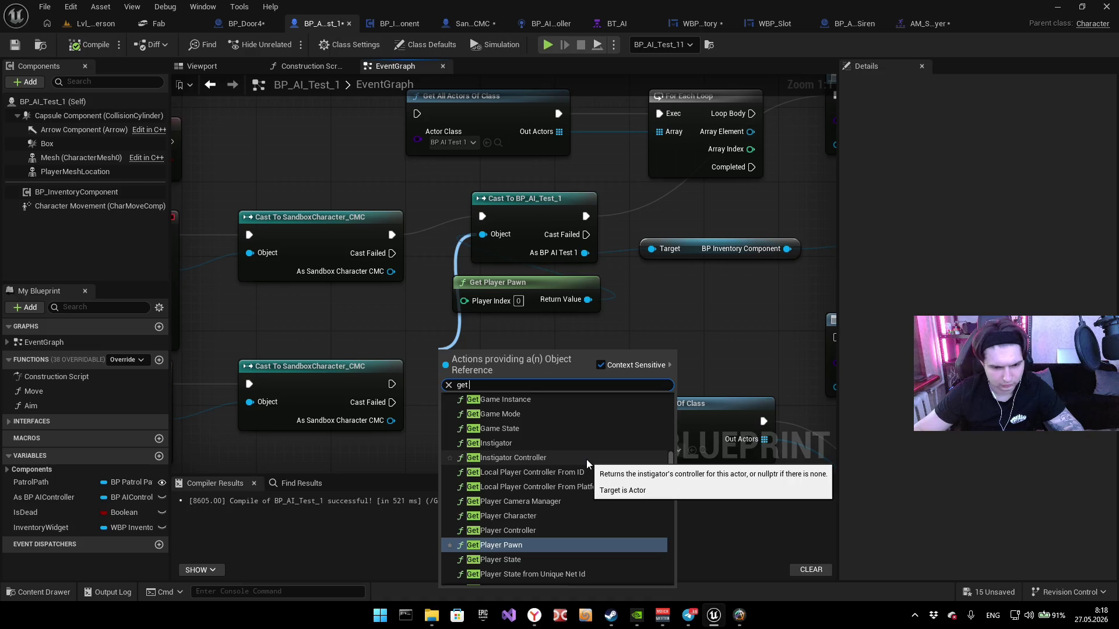
pyautogui.scroll(-1, 586, 459)
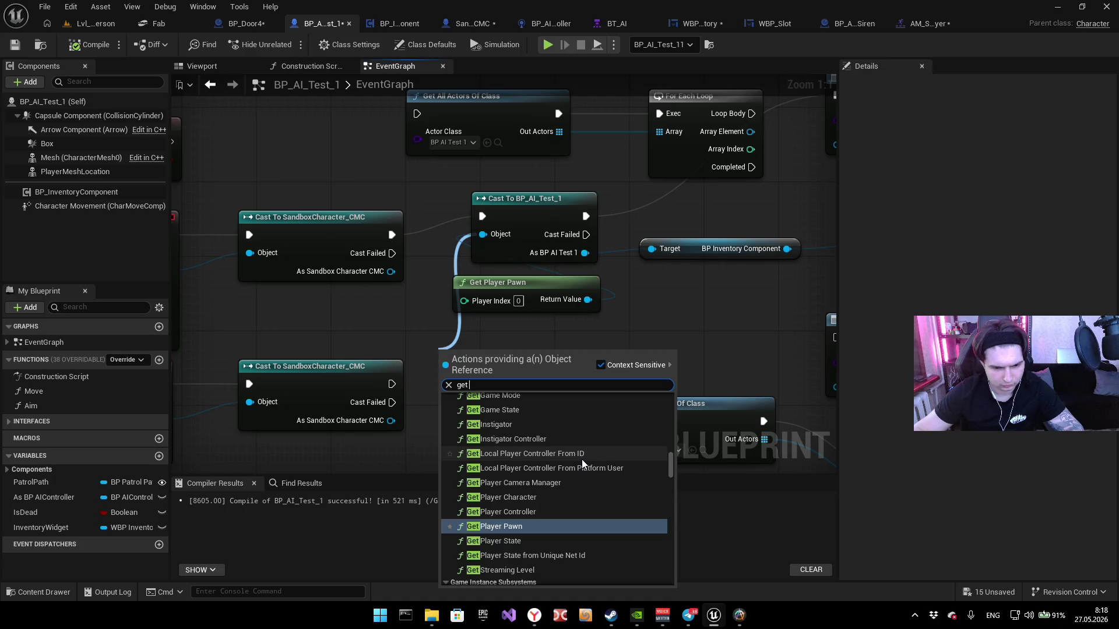
pyautogui.scroll(-6, 582, 461)
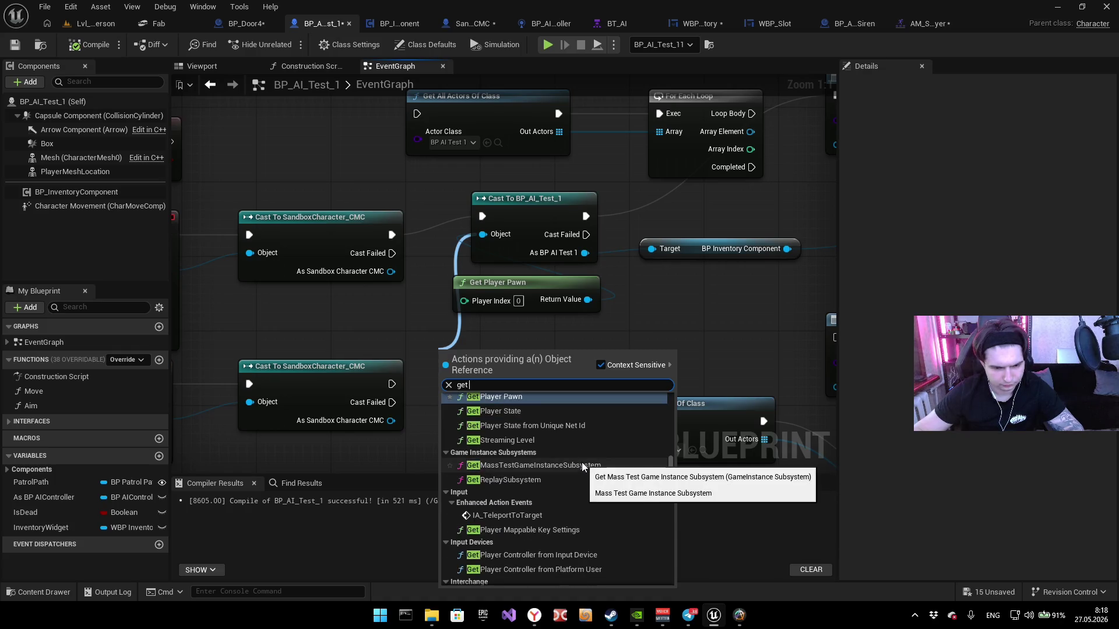
pyautogui.scroll(-5, 581, 462)
pyautogui.scroll(-8, 582, 463)
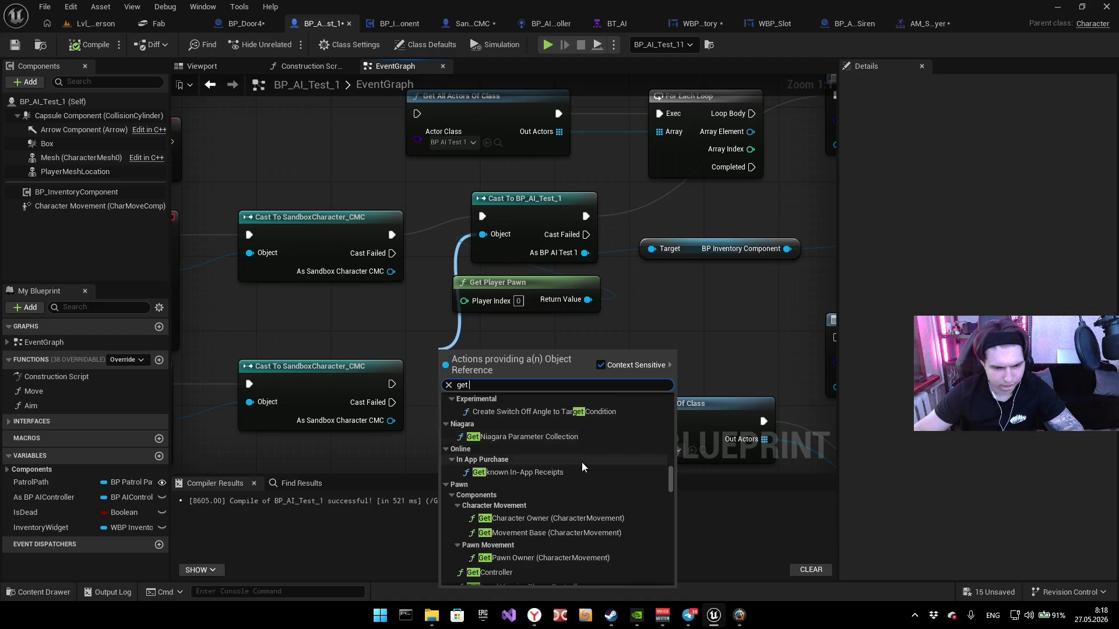
pyautogui.scroll(-2, 582, 463)
pyautogui.scroll(-2, 581, 463)
pyautogui.scroll(-2, 581, 459)
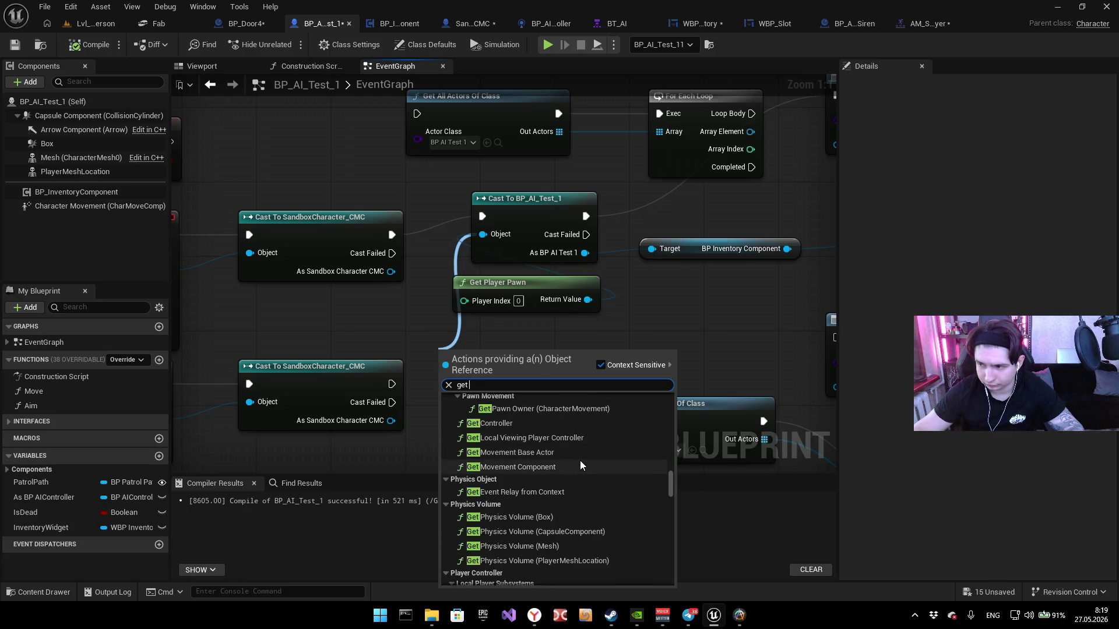
pyautogui.scroll(-10, 580, 462)
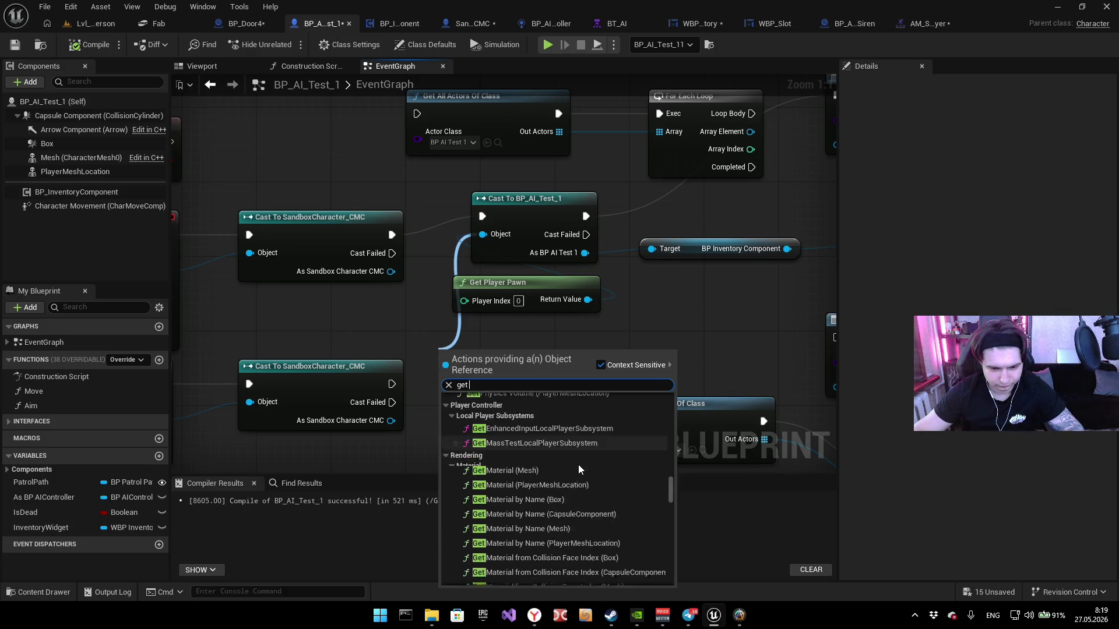
pyautogui.scroll(-6, 578, 464)
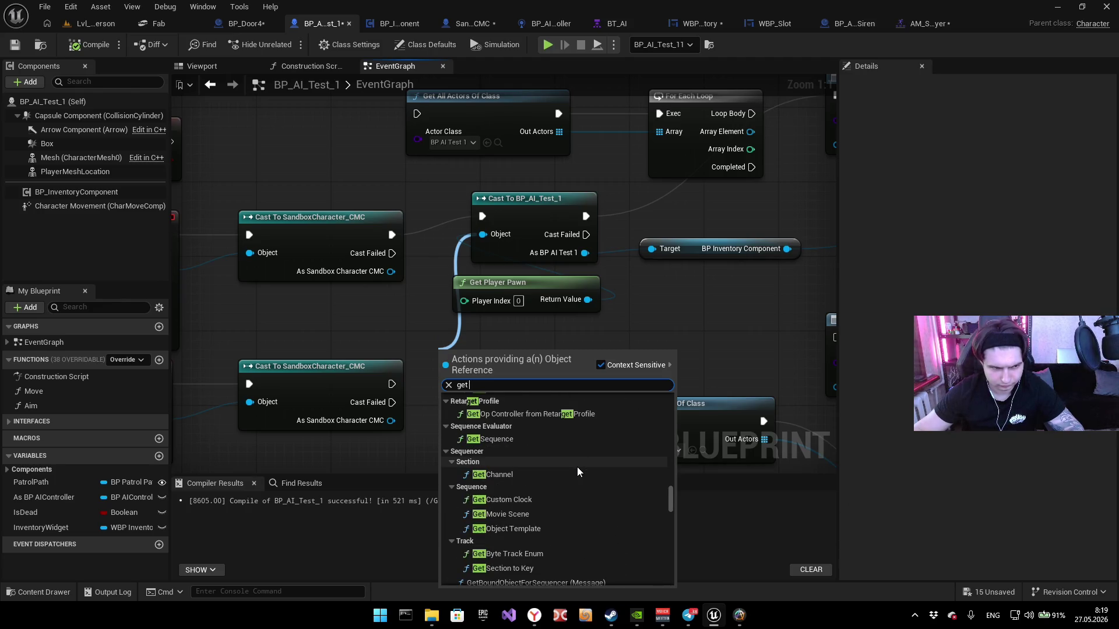
pyautogui.click(50, 102)
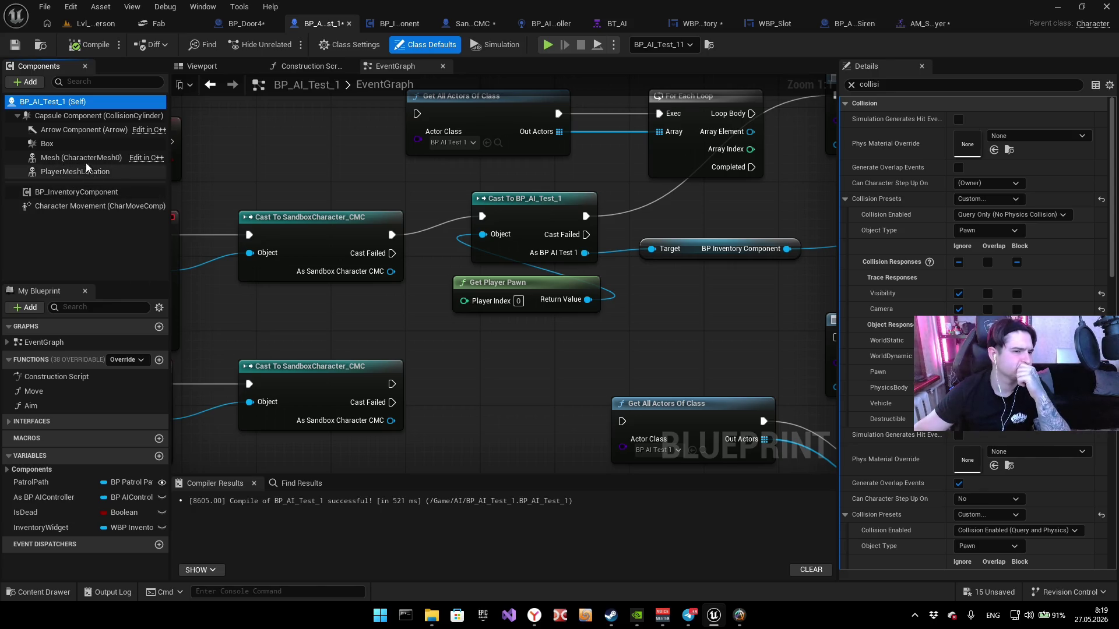
# Step: Add a Self node wired to the inventory component's Target pin
pyautogui.moveTo(80, 160)
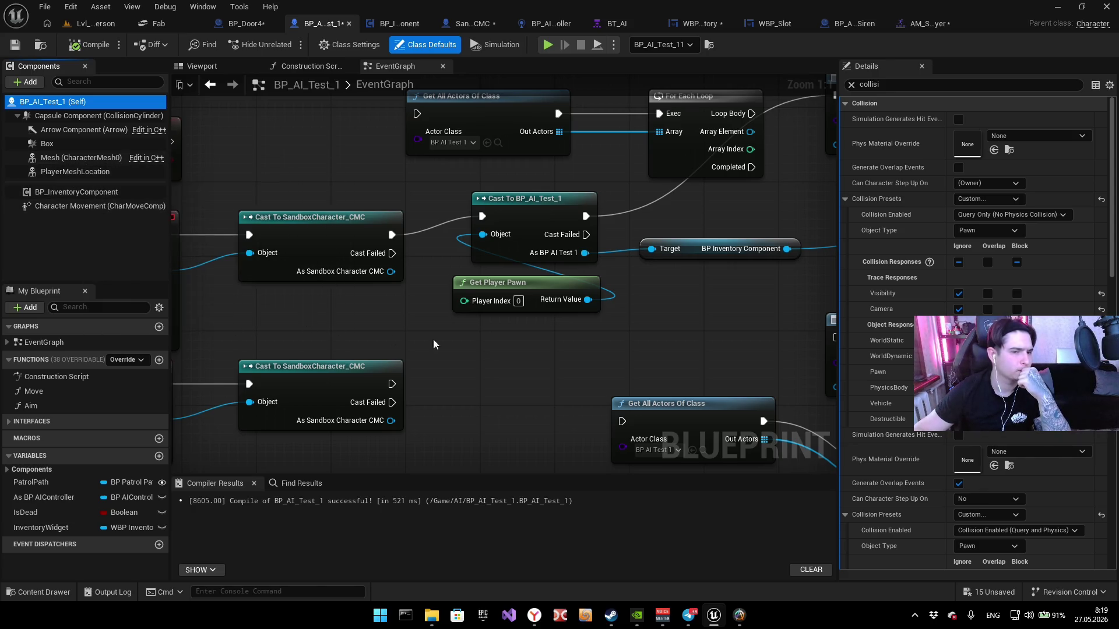
pyautogui.moveTo(669, 248); pyautogui.dragTo(618, 324)
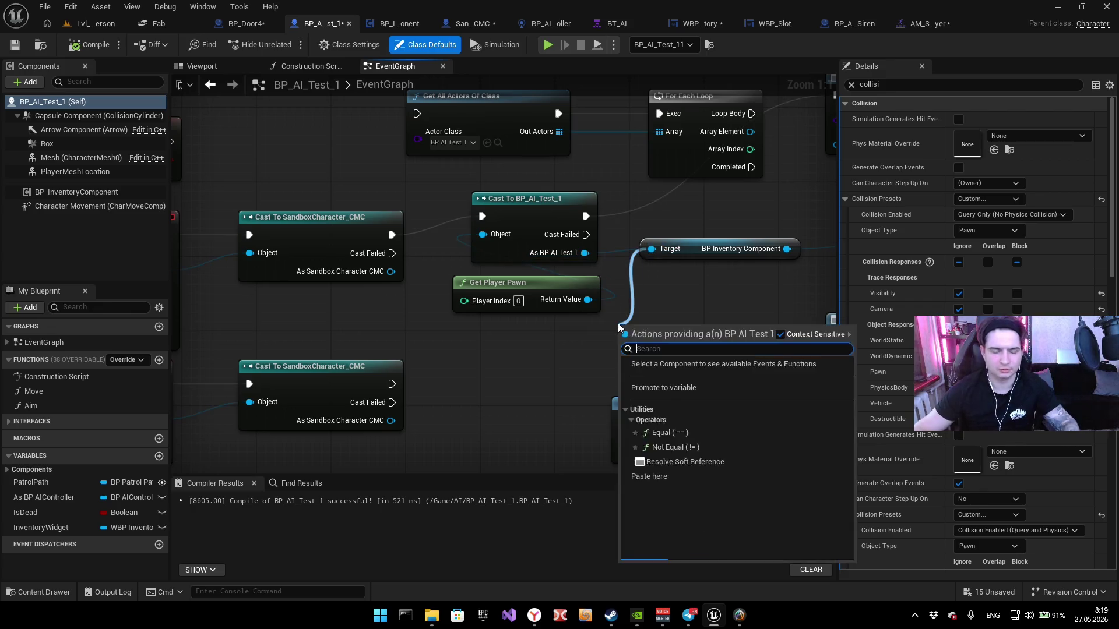
pyautogui.write('self')
pyautogui.click(683, 386)
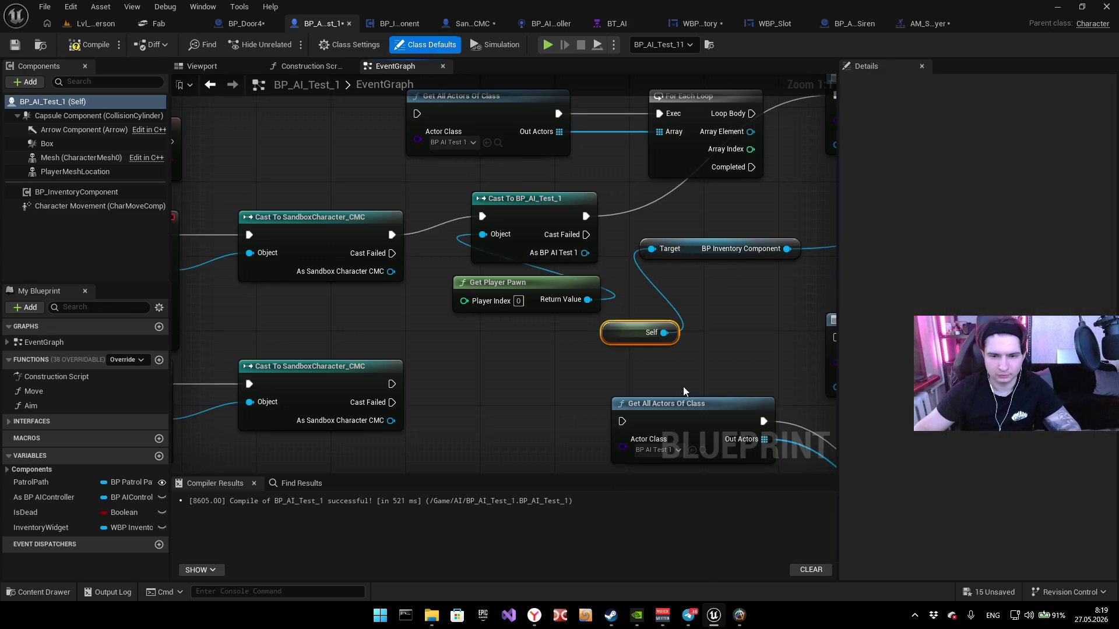
# Step: Delete Get Player Pawn and connect Self to the cast's Object input
pyautogui.click(697, 259)
pyautogui.moveTo(701, 211)
pyautogui.mouseDown()
pyautogui.moveTo(637, 231)
pyautogui.moveTo(673, 260)
pyautogui.mouseUp()
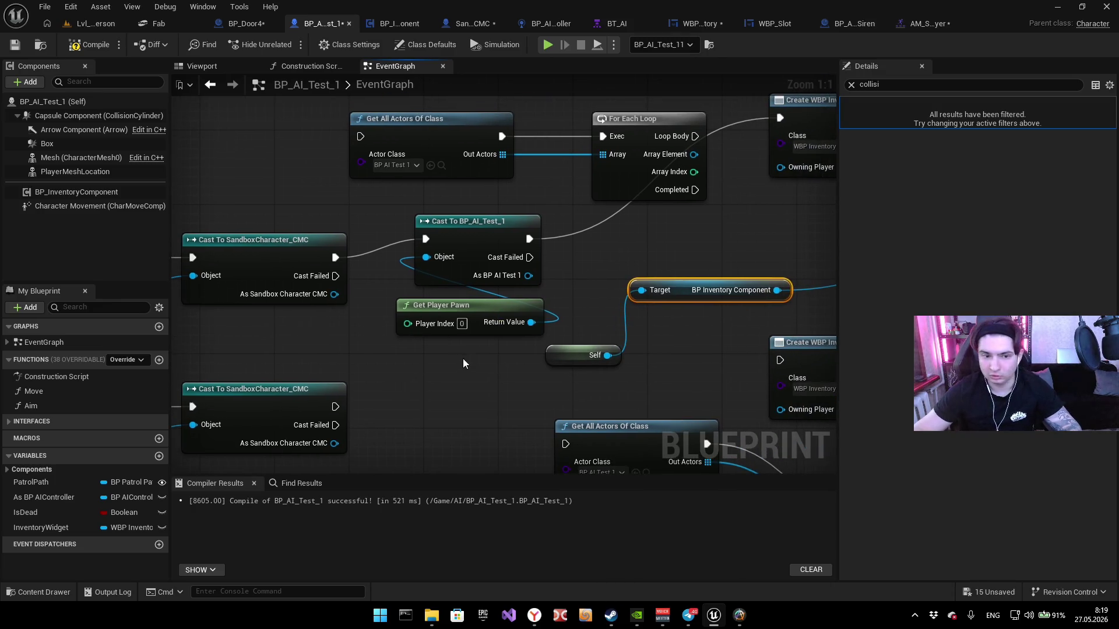
pyautogui.click(472, 309)
pyautogui.press('Delete')
pyautogui.keyDown('alt'); pyautogui.click(641, 290); pyautogui.keyUp('alt')
pyautogui.moveTo(583, 356)
pyautogui.mouseDown()
pyautogui.moveTo(320, 347)
pyautogui.moveTo(424, 274)
pyautogui.moveTo(546, 302)
pyautogui.mouseUp()
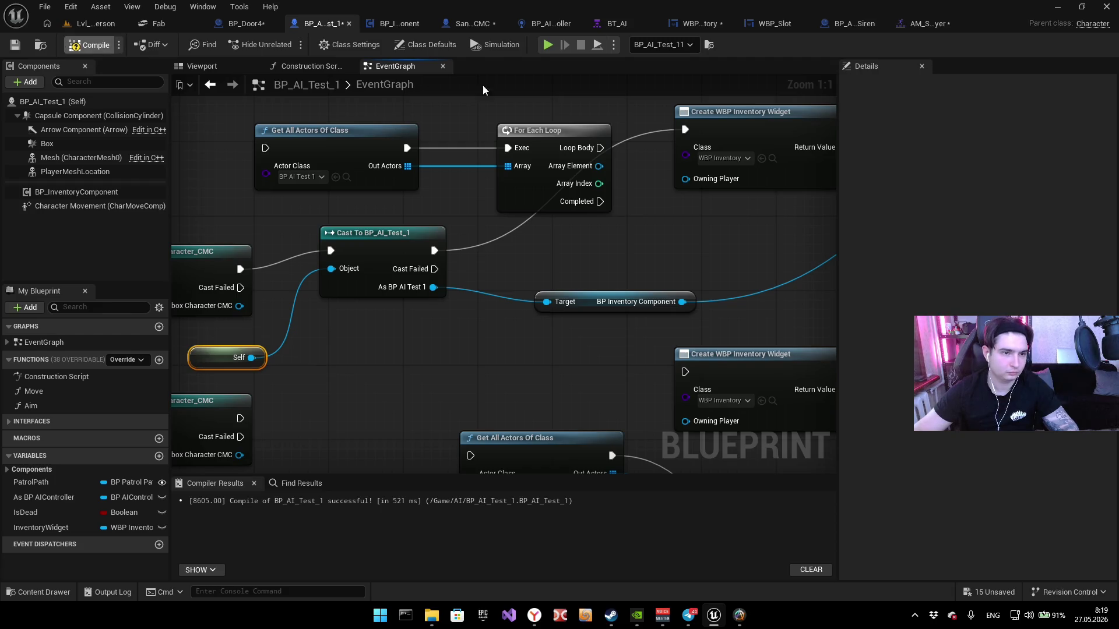
# Step: Compile the blueprint and run a quick play test
pyautogui.press('F7')
pyautogui.hotkey('alt', 'p')
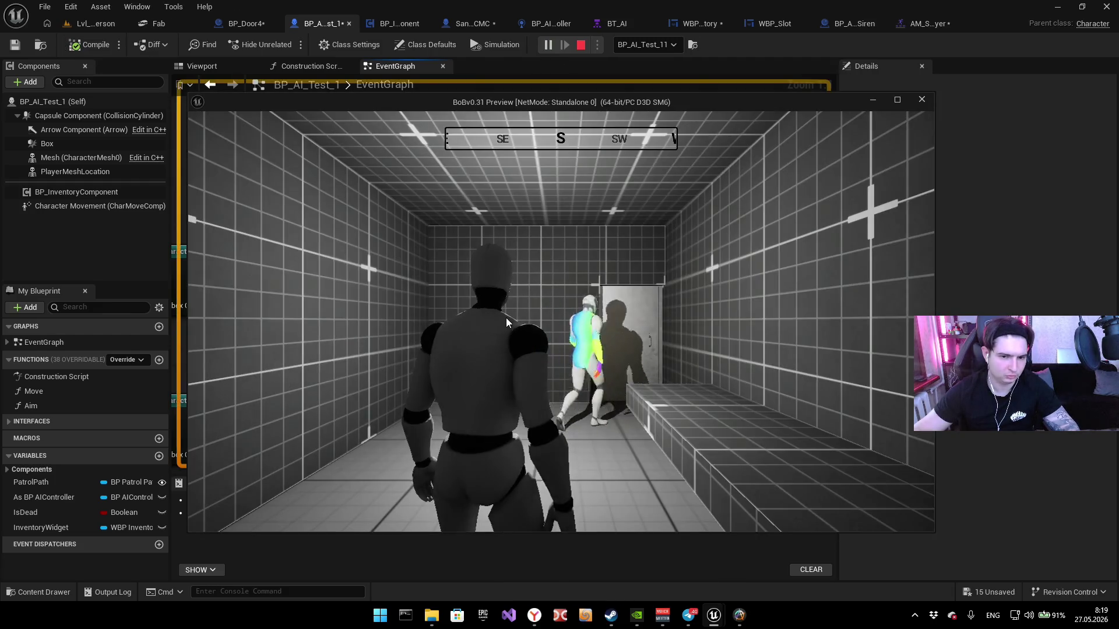
pyautogui.press('Escape')
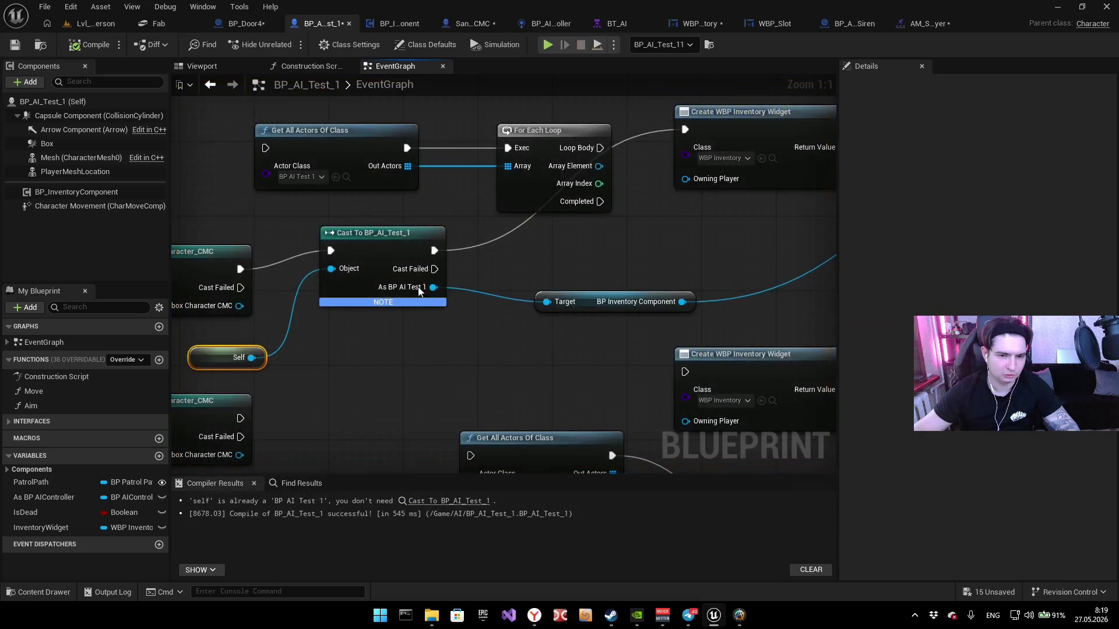
# Step: Remove the Cast To BP_AI_Test_1 node, rewire exec to Create WBP Inventory Widget, and test the inventory
pyautogui.press('Delete')
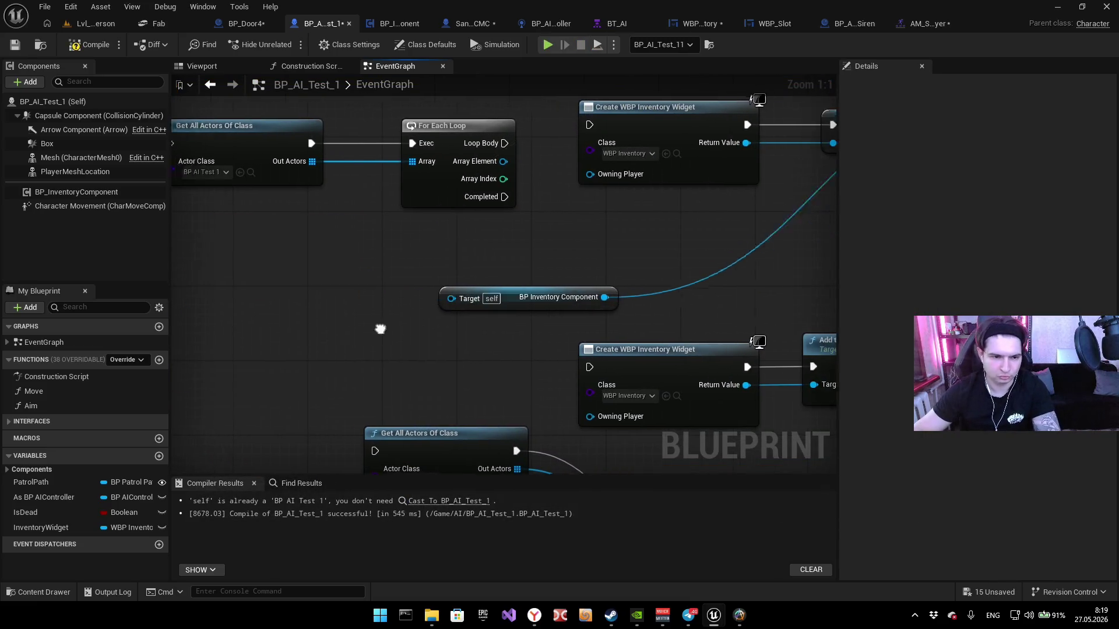
pyautogui.moveTo(282, 265); pyautogui.dragTo(728, 125)
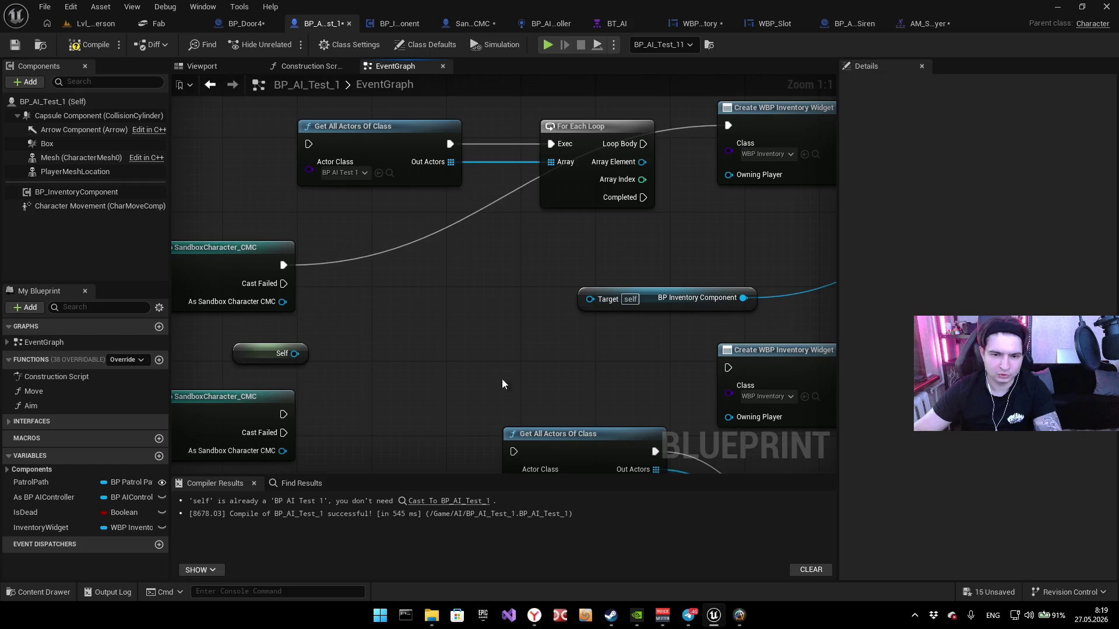
pyautogui.moveTo(253, 355)
pyautogui.mouseDown()
pyautogui.moveTo(468, 300)
pyautogui.moveTo(606, 299)
pyautogui.mouseUp()
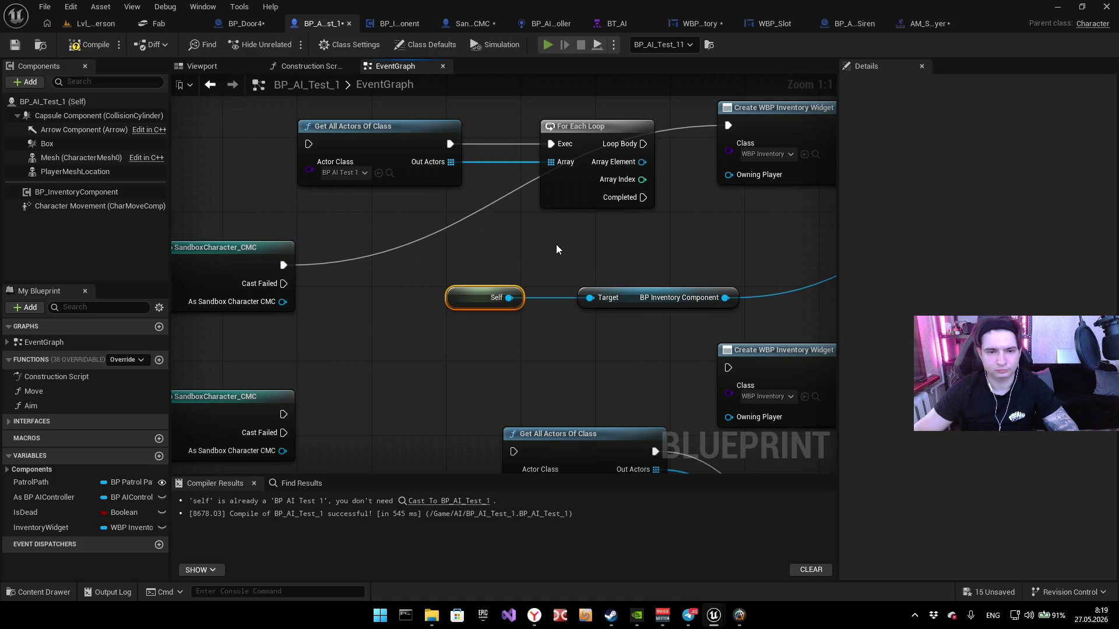
pyautogui.click(547, 45)
pyautogui.press('i')
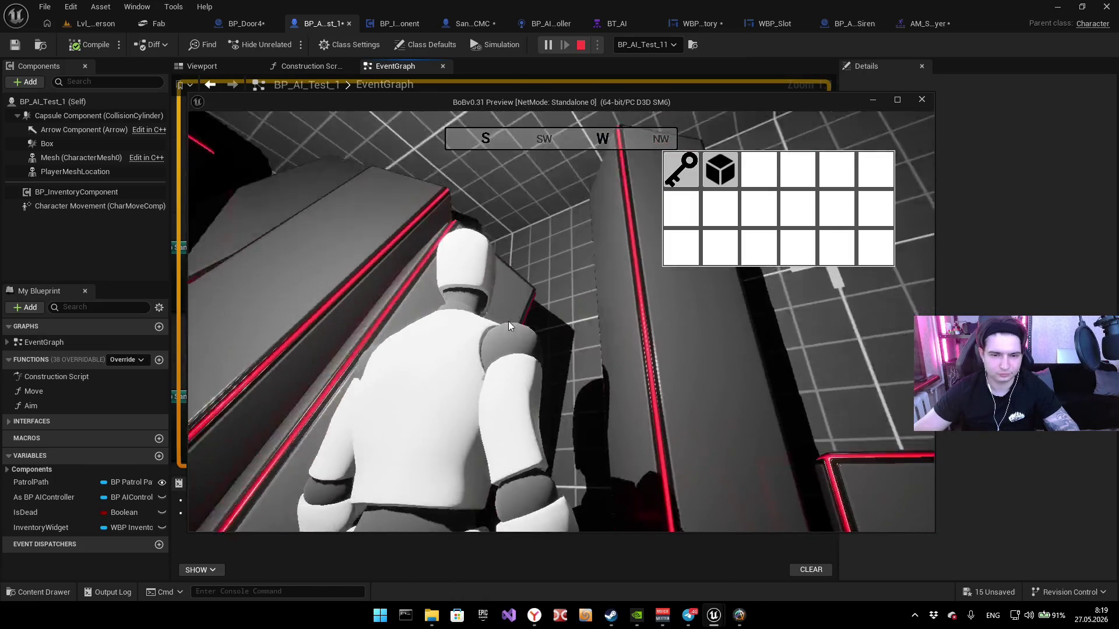
# Step: Walk the character down the corridor through the red-lit area, then stop the session
pyautogui.press('w')
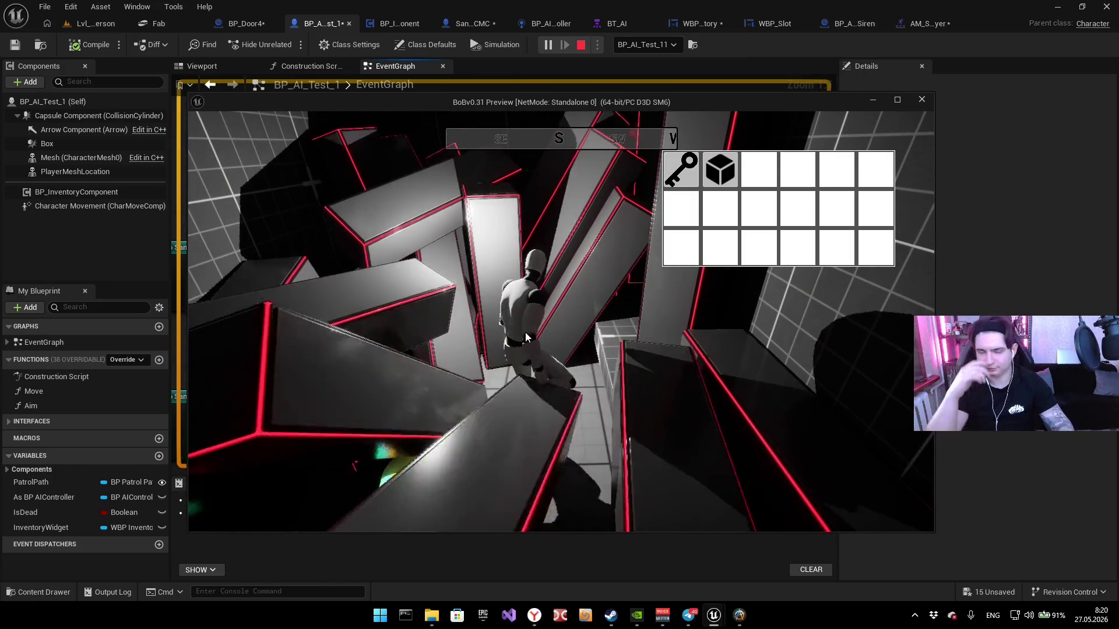
pyautogui.press('w')
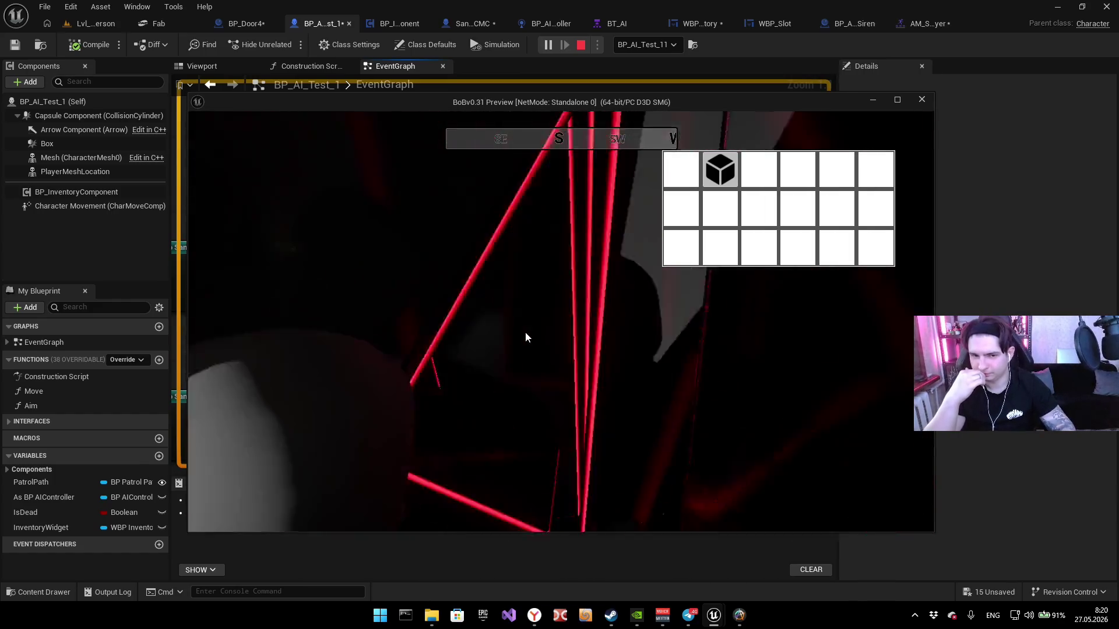
pyautogui.press('w')
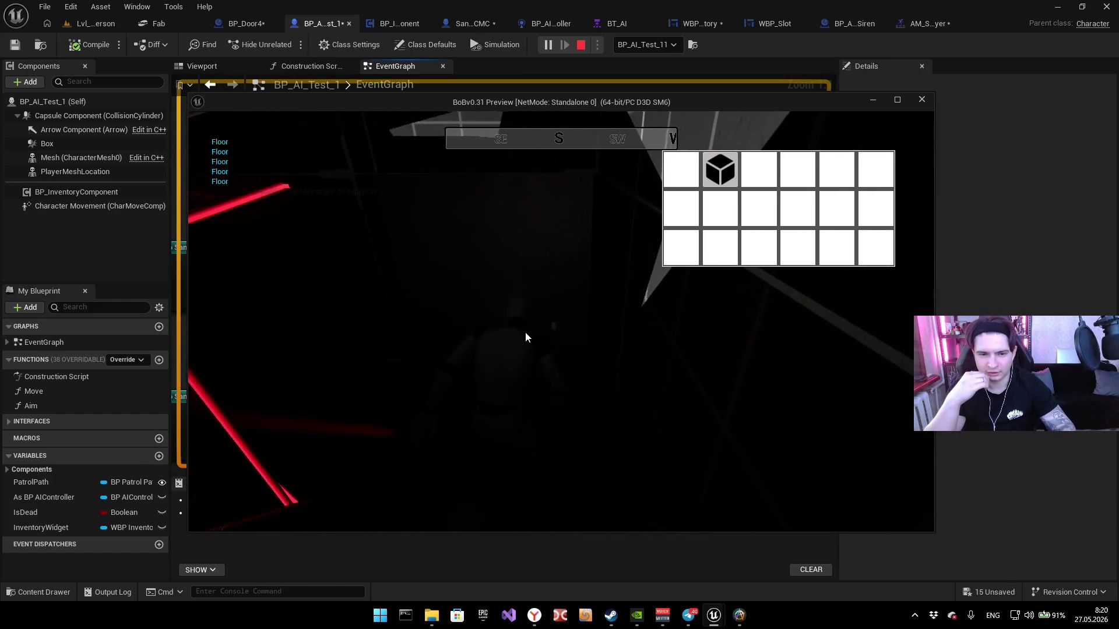
pyautogui.press('w')
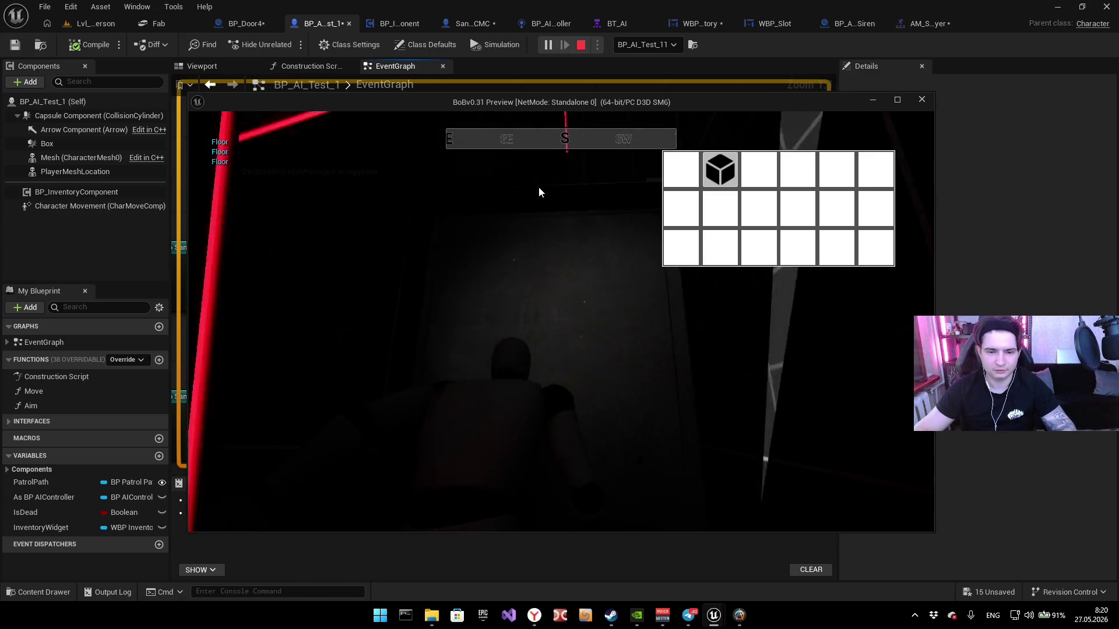
pyautogui.press('w')
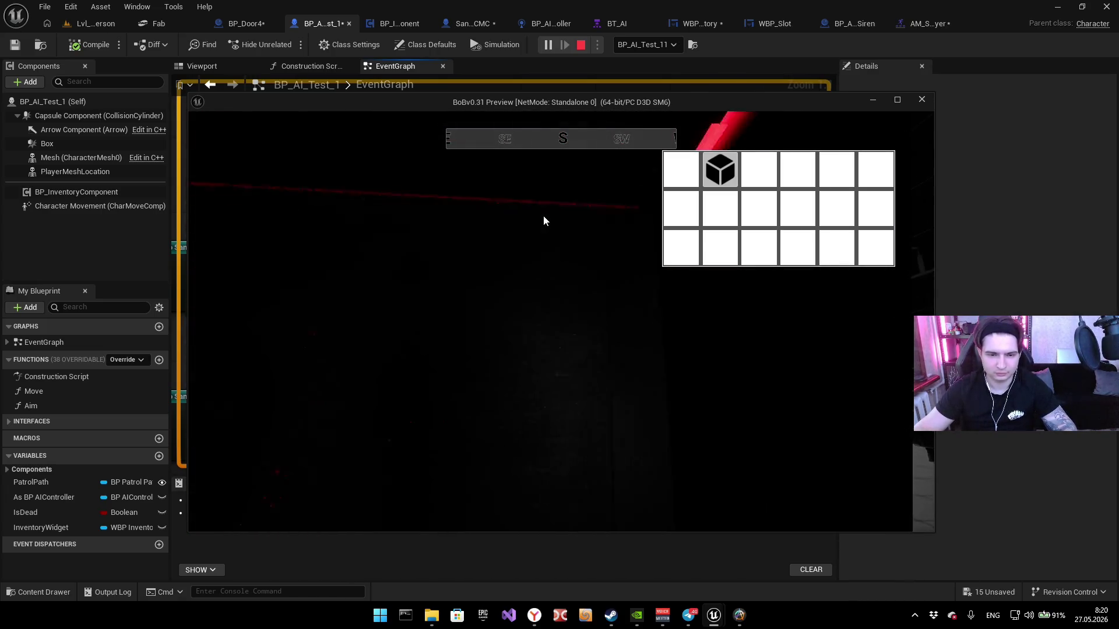
pyautogui.press('w')
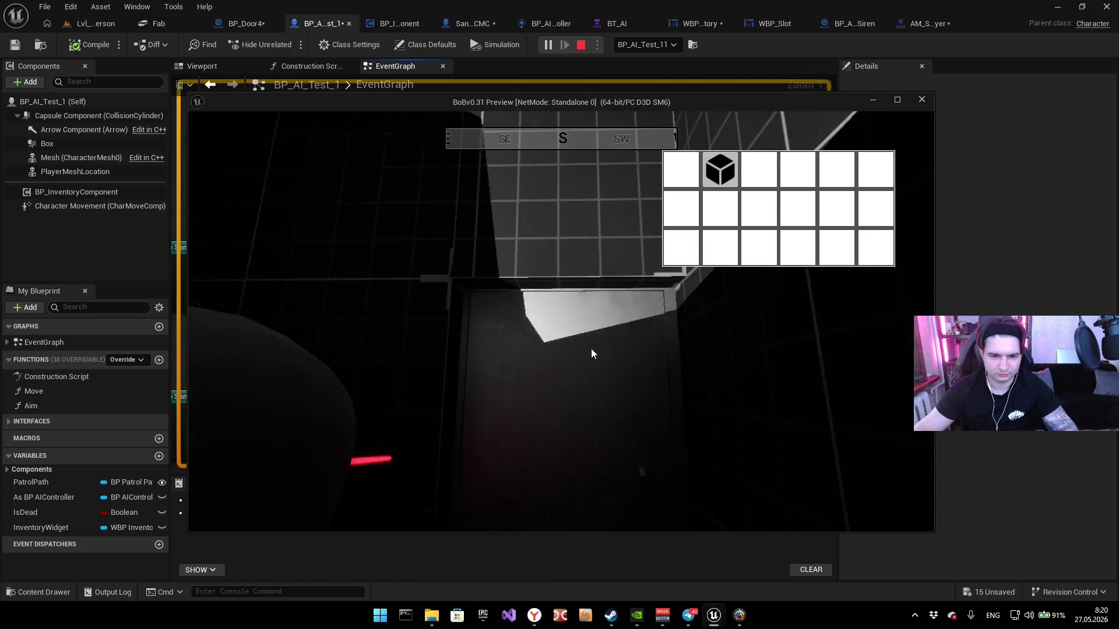
pyautogui.press('Escape')
# Step: Replay, open the inventory, walk into the AI room, and stop play
pyautogui.click(542, 46)
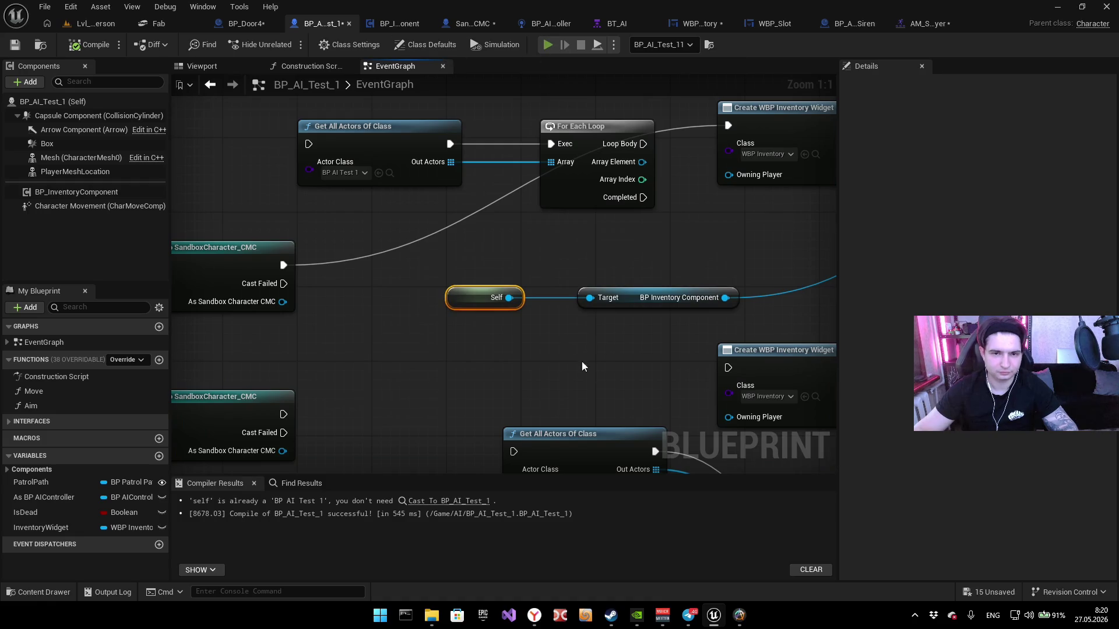
pyautogui.press('i')
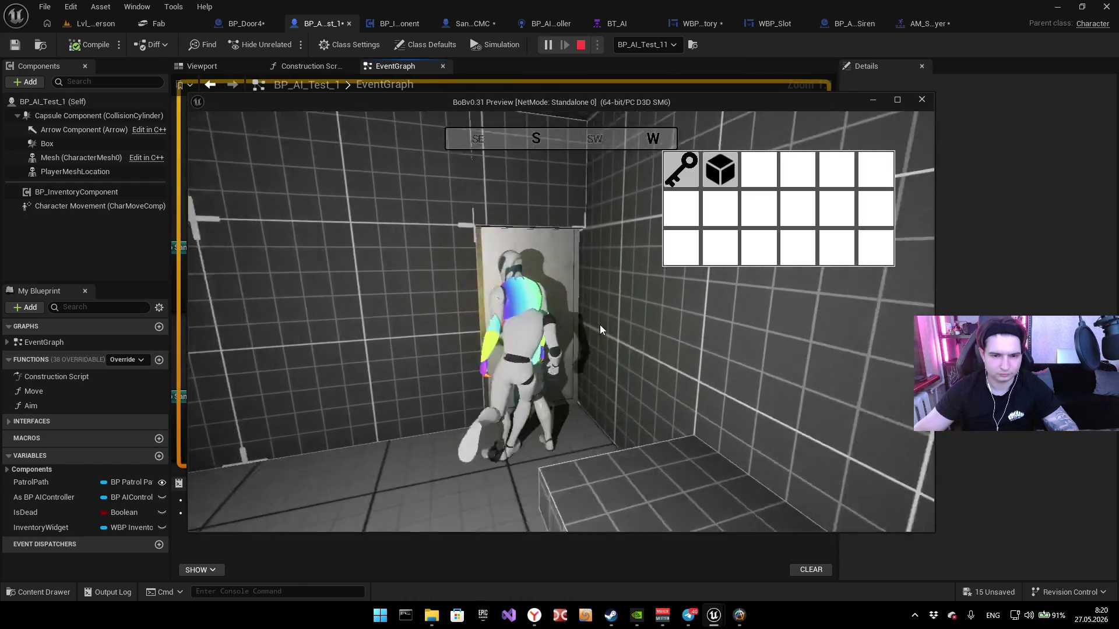
pyautogui.press('w')
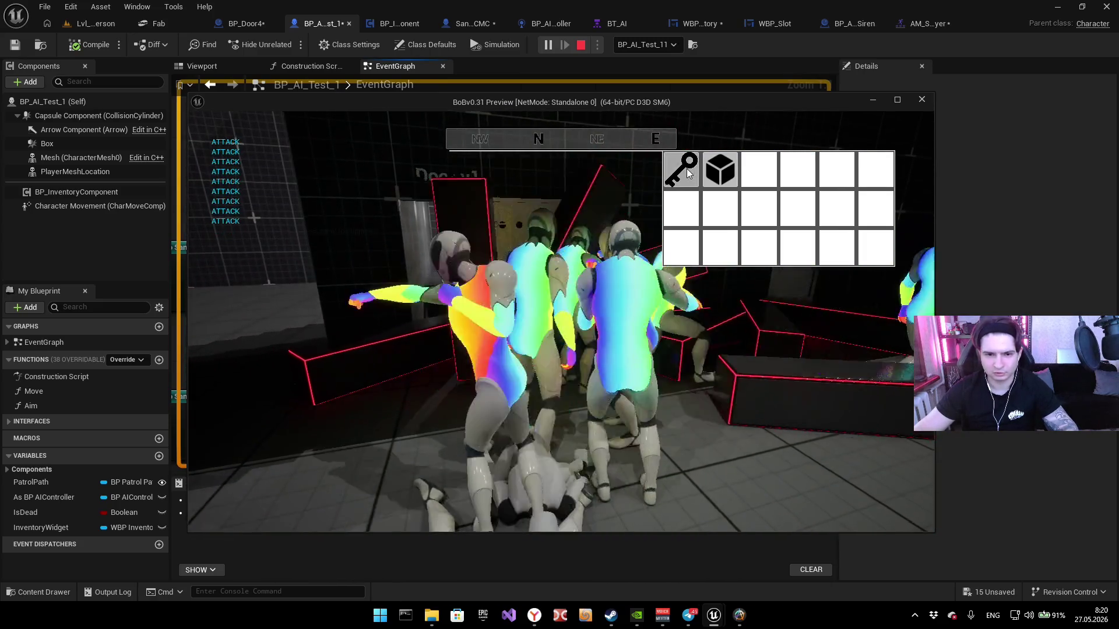
pyautogui.press('Escape')
pyautogui.scroll(-5, 439, 270)
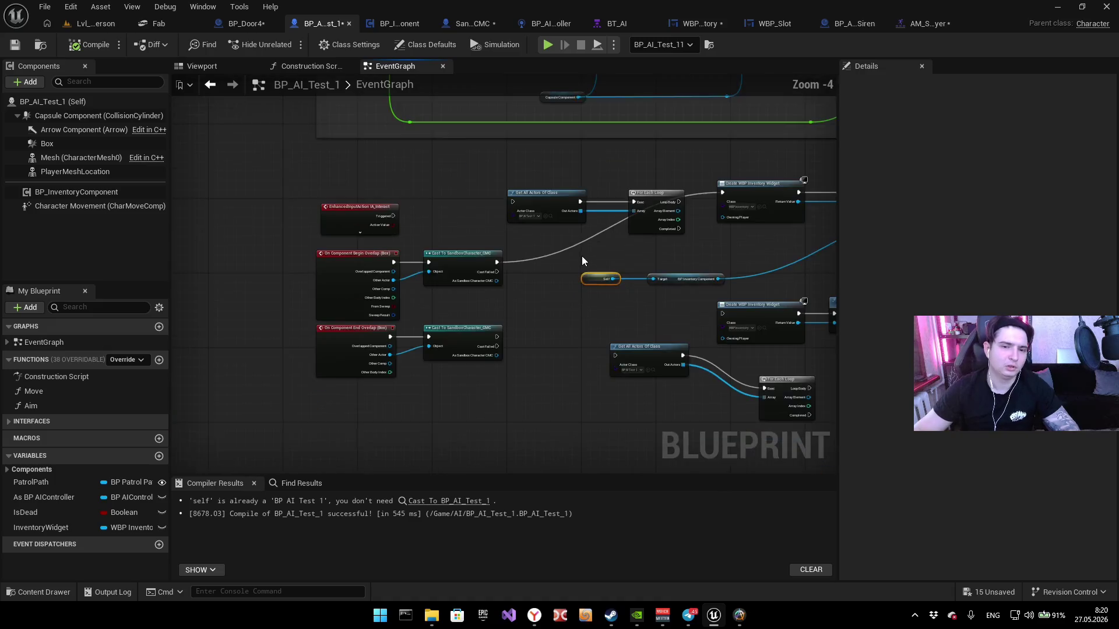
# Step: Switch to BP_InventoryComponent's graph and bring the Destroy Actor and For Each Loop nodes into view
pyautogui.scroll(3, 450, 281)
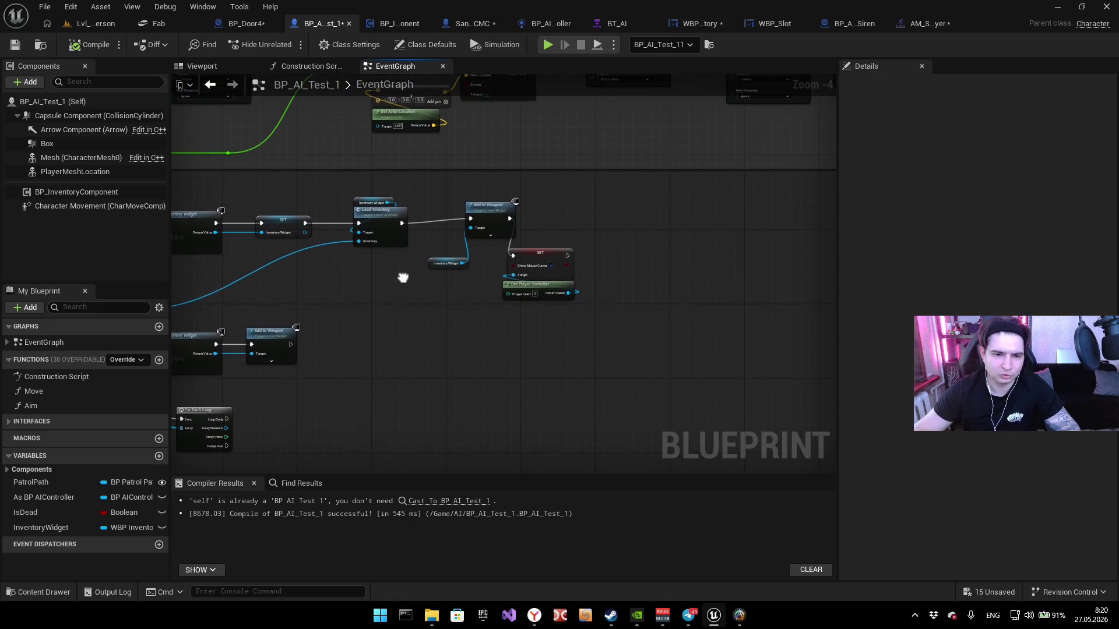
pyautogui.moveTo(441, 315)
pyautogui.mouseDown()
pyautogui.moveTo(736, 264)
pyautogui.moveTo(444, 295)
pyautogui.mouseUp()
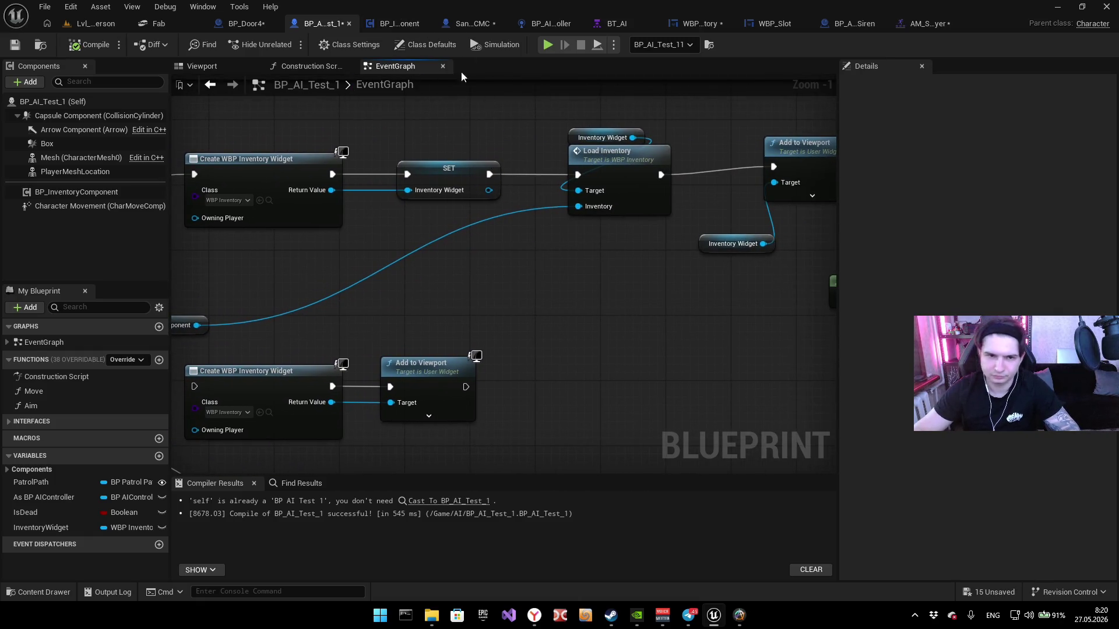
pyautogui.click(396, 24)
pyautogui.scroll(-3, 598, 276)
pyautogui.moveTo(598, 275)
pyautogui.mouseDown()
pyautogui.moveTo(582, 304)
pyautogui.moveTo(405, 275)
pyautogui.moveTo(521, 306)
pyautogui.moveTo(410, 390)
pyautogui.moveTo(533, 282)
pyautogui.moveTo(496, 277)
pyautogui.moveTo(443, 207)
pyautogui.moveTo(337, 243)
pyautogui.moveTo(627, 288)
pyautogui.moveTo(457, 253)
pyautogui.mouseUp()
pyautogui.scroll(2, 526, 271)
pyautogui.scroll(-2, 403, 395)
pyautogui.scroll(2, 443, 207)
pyautogui.click(670, 203)
pyautogui.moveTo(694, 193)
pyautogui.mouseDown()
pyautogui.moveTo(513, 275)
pyautogui.moveTo(590, 333)
pyautogui.mouseUp()
# Step: Remove the breakpoint from the Destroy Actor node
pyautogui.rightClick(714, 344)
pyautogui.click(752, 374)
pyautogui.moveTo(830, 207); pyautogui.dragTo(749, 162)
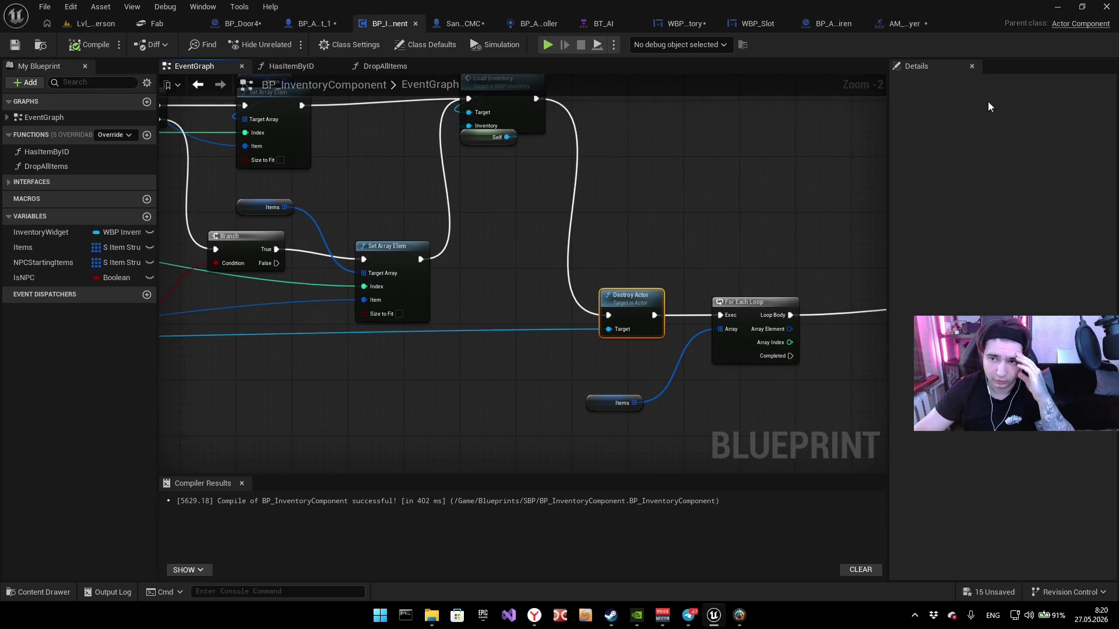
# Step: Open WBP_Slot's graph and trace the Pre Construct branch into the Set Visibility nodes
pyautogui.click(681, 24)
pyautogui.click(769, 24)
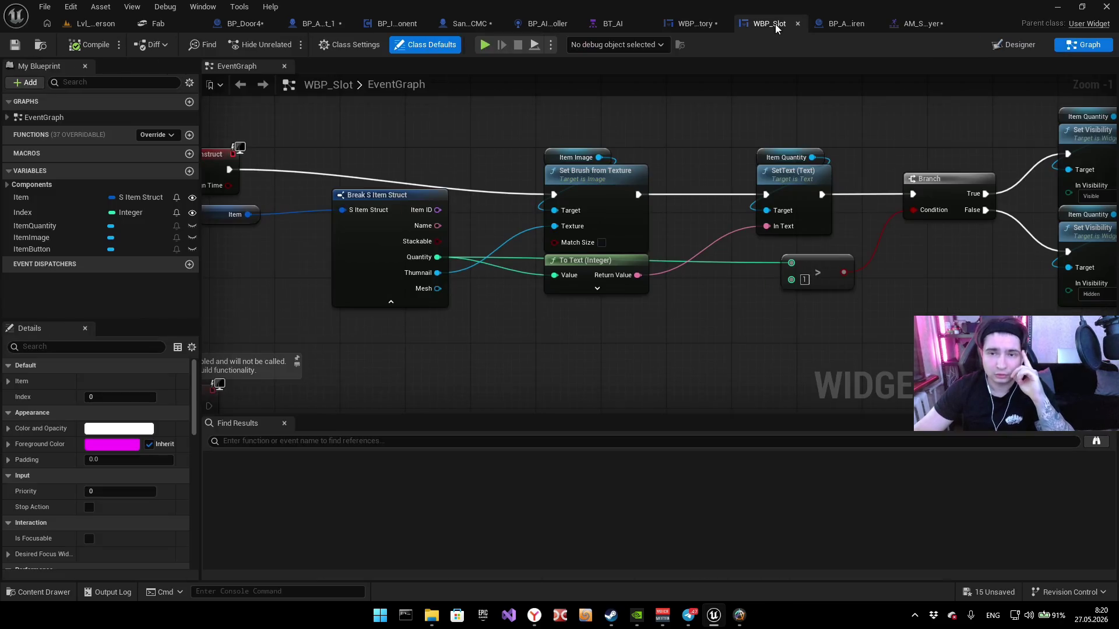
pyautogui.moveTo(450, 143)
pyautogui.mouseDown()
pyautogui.moveTo(476, 169)
pyautogui.moveTo(570, 174)
pyautogui.mouseUp()
pyautogui.scroll(-1, 467, 169)
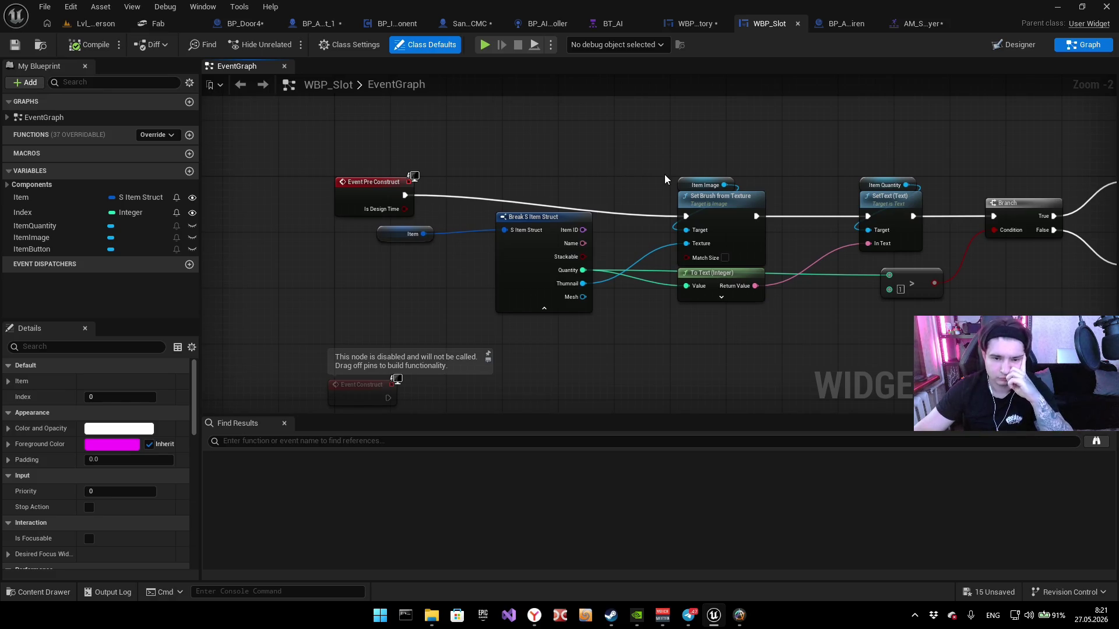
pyautogui.moveTo(664, 174); pyautogui.dragTo(613, 185)
pyautogui.moveTo(731, 188); pyautogui.dragTo(617, 200)
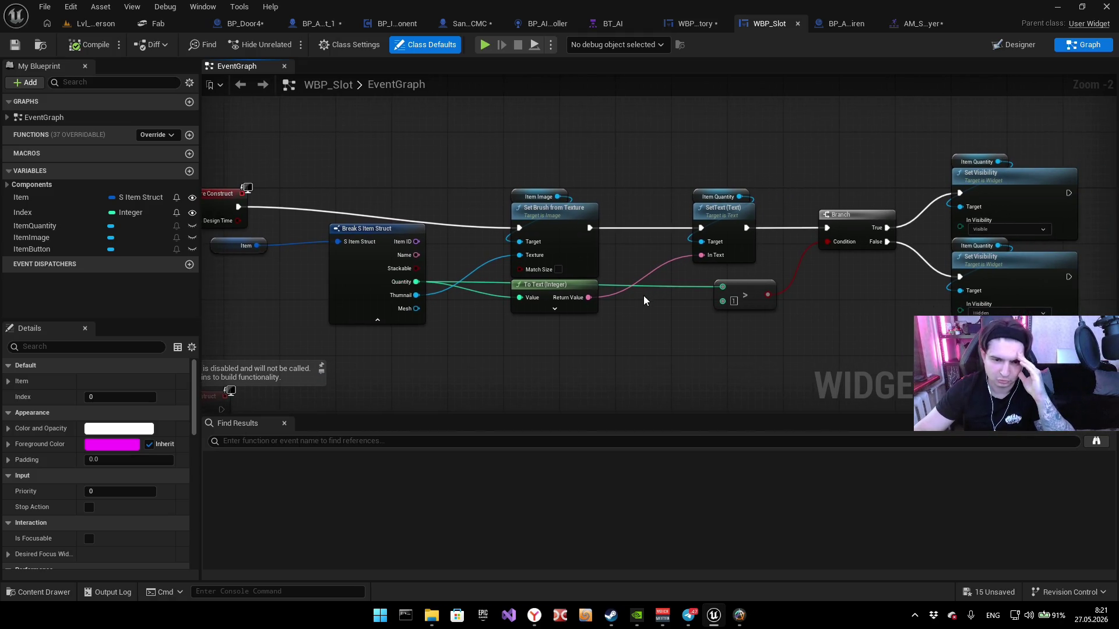
pyautogui.moveTo(814, 324)
pyautogui.mouseDown()
pyautogui.moveTo(618, 335)
pyautogui.moveTo(790, 296)
pyautogui.mouseUp()
pyautogui.moveTo(613, 355); pyautogui.dragTo(676, 331)
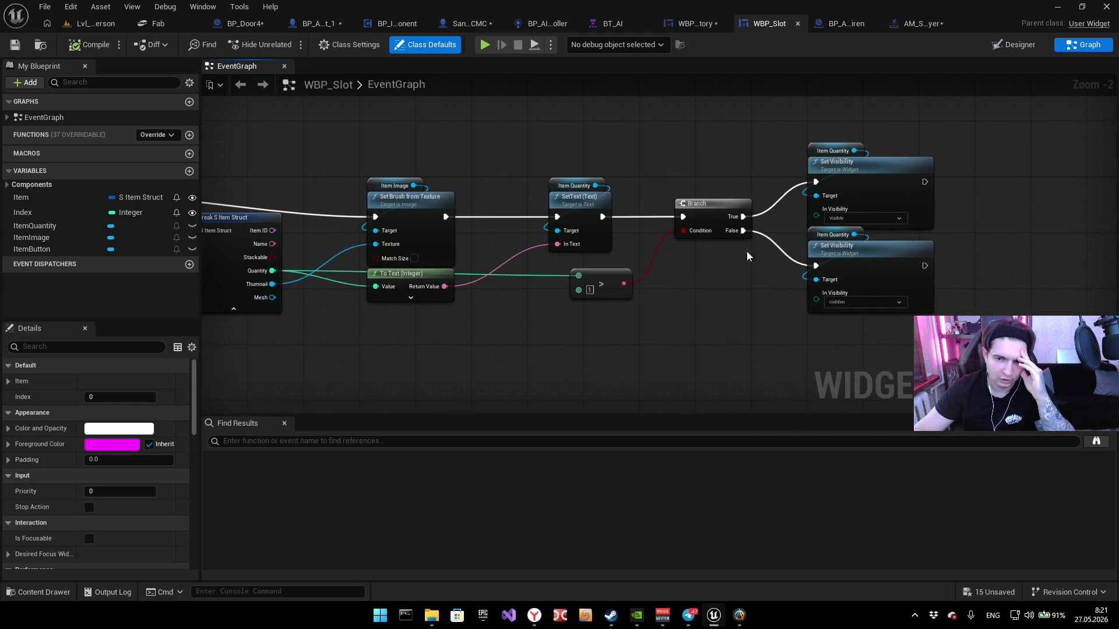
pyautogui.moveTo(439, 359); pyautogui.dragTo(591, 374)
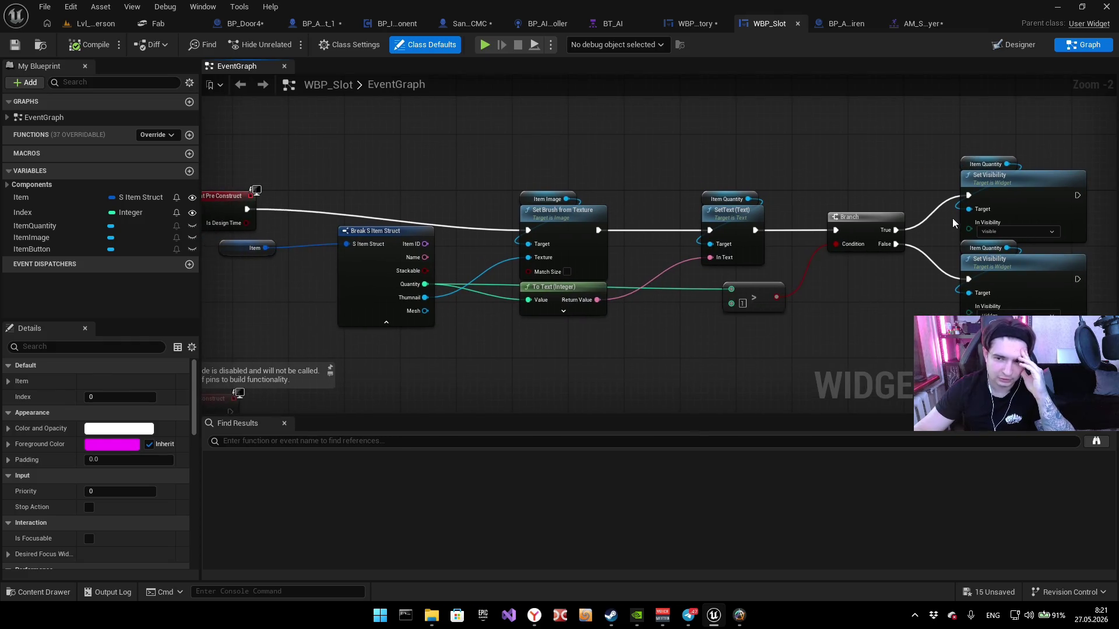
# Step: Inspect the ItemImage and Break S Item Struct nodes, then move to On Clicked and SpawnActor
pyautogui.moveTo(652, 191); pyautogui.dragTo(696, 245)
pyautogui.moveTo(558, 115)
pyautogui.mouseDown()
pyautogui.moveTo(616, 174)
pyautogui.moveTo(628, 230)
pyautogui.moveTo(444, 202)
pyautogui.mouseUp()
pyautogui.moveTo(325, 200); pyautogui.dragTo(550, 205)
pyautogui.moveTo(473, 317); pyautogui.dragTo(452, 300)
pyautogui.click(570, 262)
pyautogui.moveTo(660, 365)
pyautogui.mouseDown()
pyautogui.moveTo(541, 357)
pyautogui.moveTo(656, 254)
pyautogui.mouseUp()
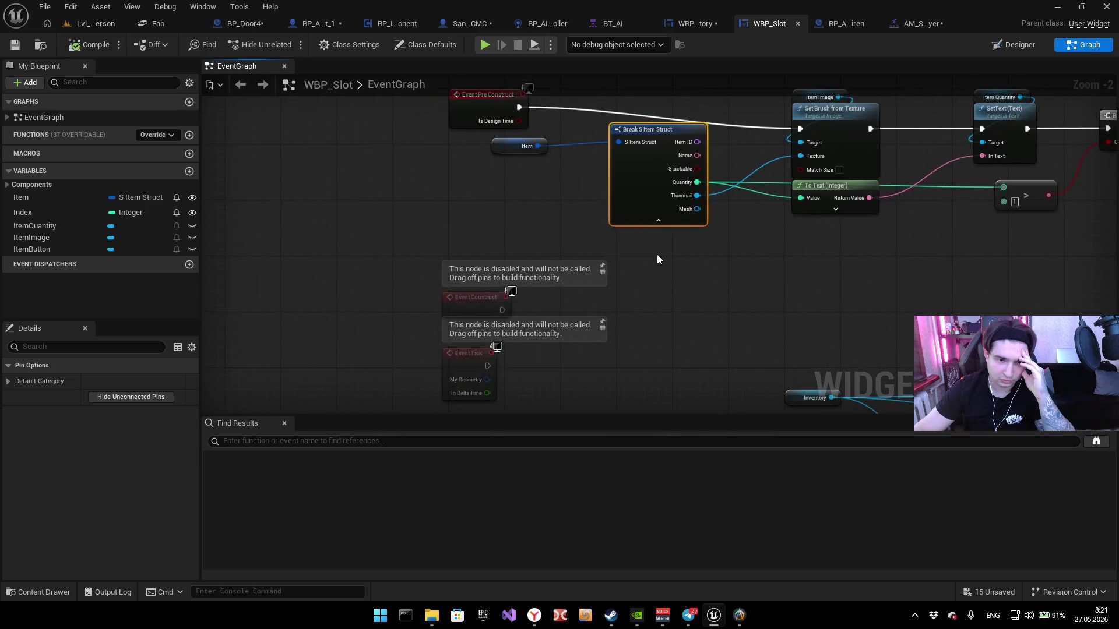
pyautogui.scroll(-3, 739, 290)
pyautogui.scroll(3, 689, 330)
pyautogui.moveTo(636, 311); pyautogui.dragTo(676, 184)
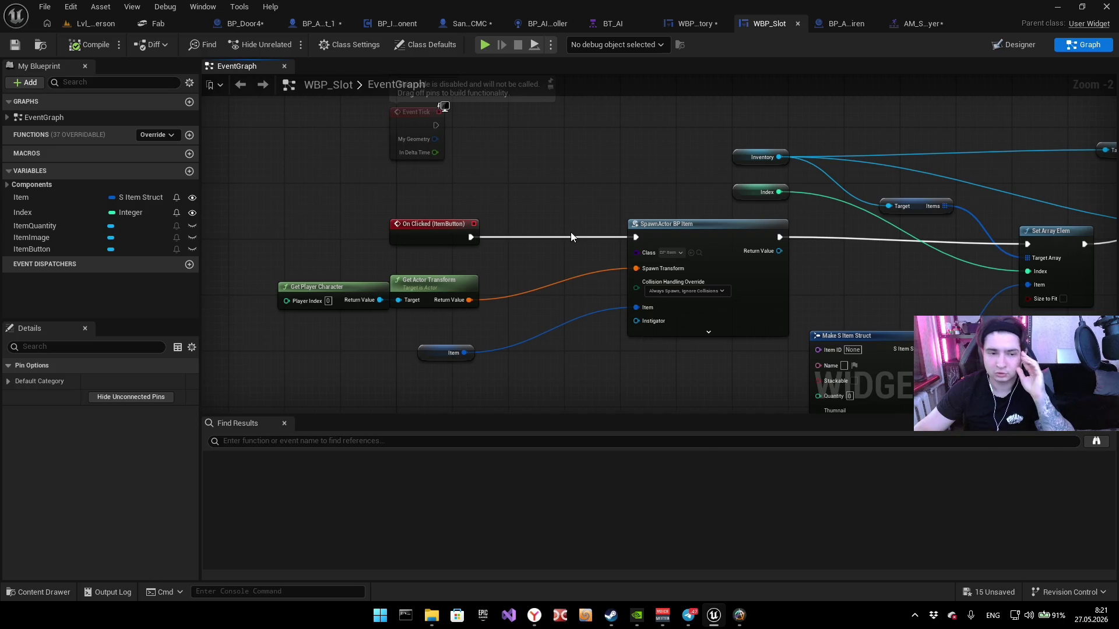
pyautogui.moveTo(596, 194); pyautogui.dragTo(568, 194)
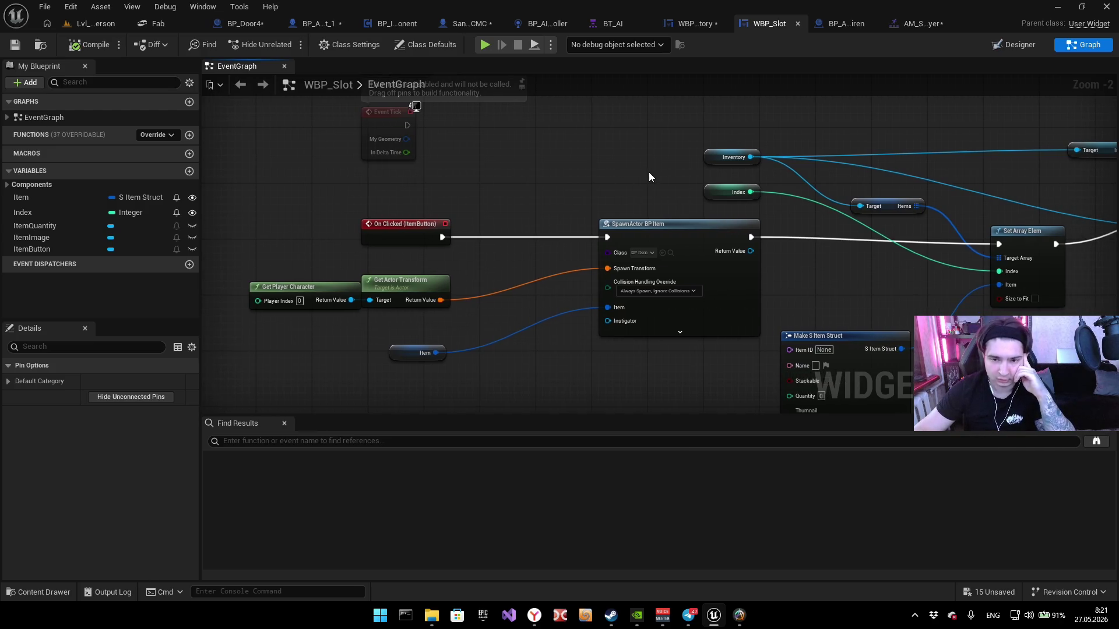
pyautogui.moveTo(644, 173)
pyautogui.mouseDown()
pyautogui.moveTo(675, 155)
pyautogui.moveTo(554, 248)
pyautogui.moveTo(638, 244)
pyautogui.mouseUp()
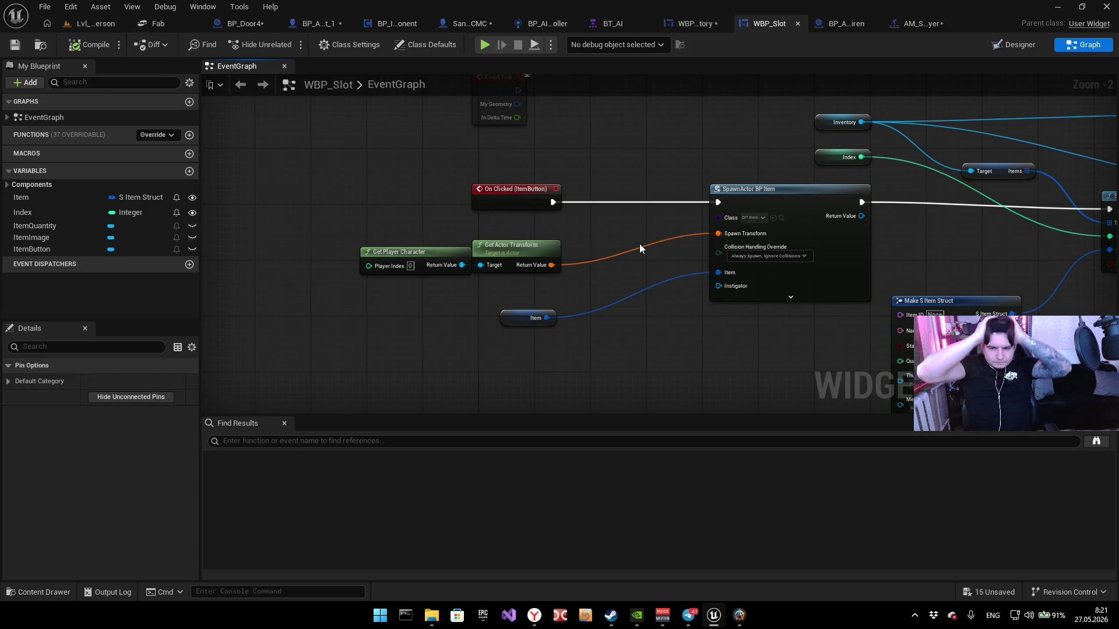
pyautogui.moveTo(589, 351)
pyautogui.mouseDown()
pyautogui.moveTo(533, 326)
pyautogui.moveTo(382, 350)
pyautogui.mouseUp()
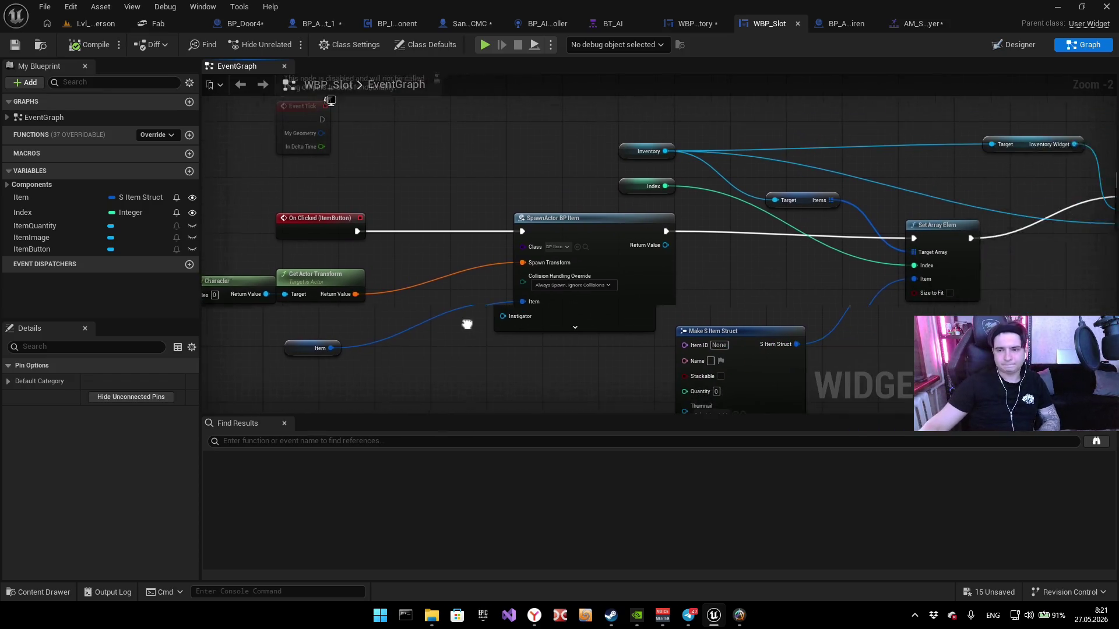
pyautogui.moveTo(454, 312); pyautogui.dragTo(202, 308)
pyautogui.moveTo(748, 233)
pyautogui.mouseDown()
pyautogui.moveTo(693, 264)
pyautogui.moveTo(787, 299)
pyautogui.mouseUp()
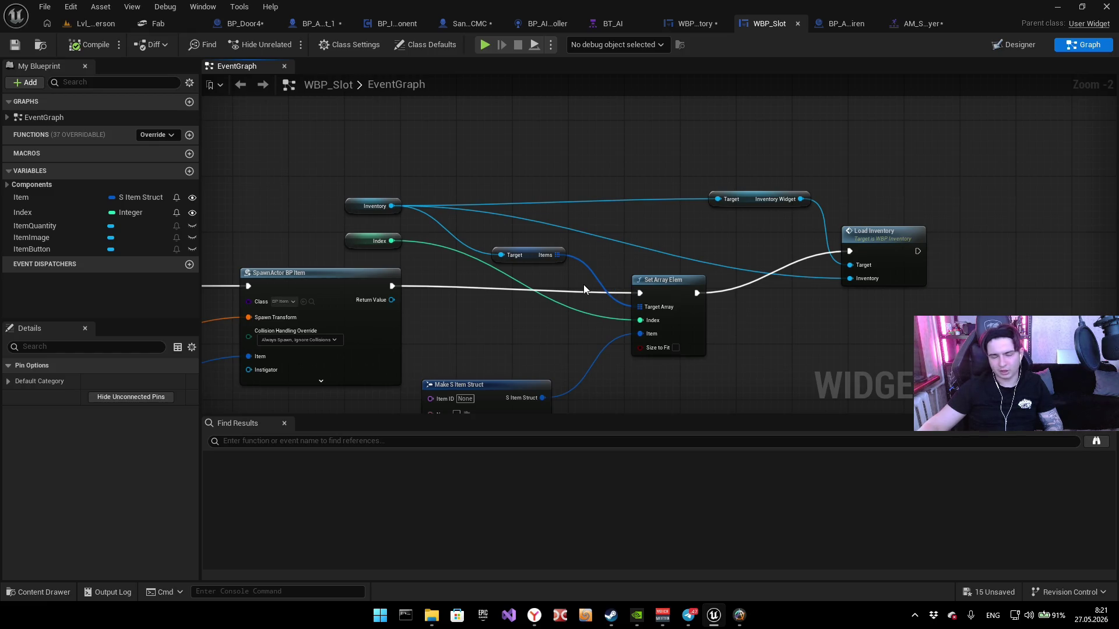
pyautogui.moveTo(362, 280); pyautogui.dragTo(710, 238)
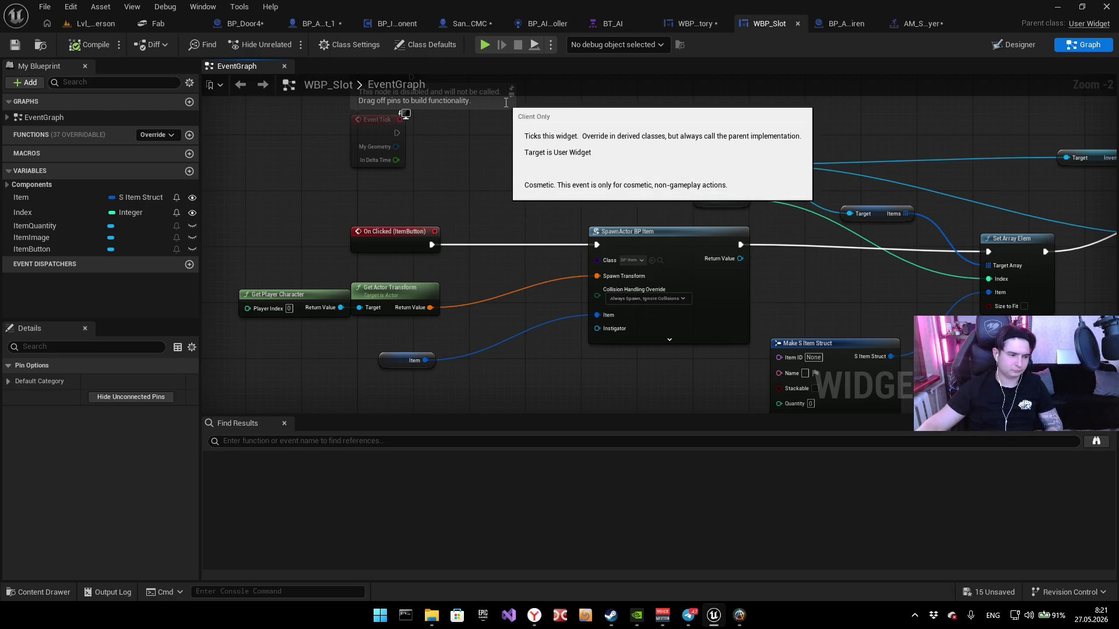
pyautogui.moveTo(505, 102); pyautogui.dragTo(457, 159)
pyautogui.moveTo(446, 266); pyautogui.dragTo(560, 267)
pyautogui.scroll(2, 348, 304)
pyautogui.moveTo(388, 316); pyautogui.dragTo(396, 195)
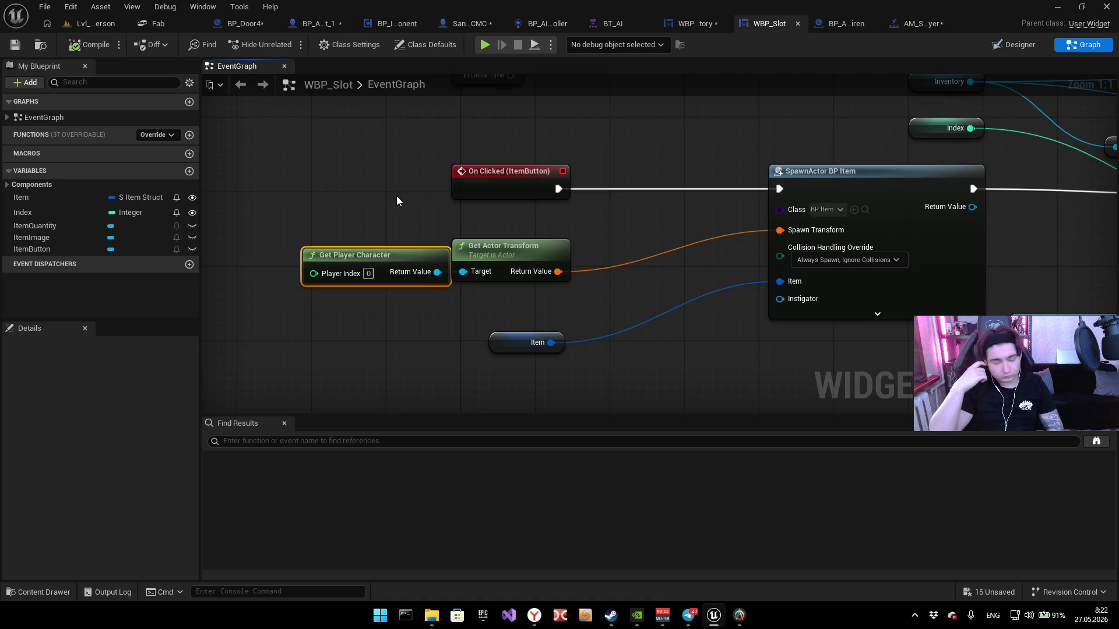
pyautogui.moveTo(735, 342)
pyautogui.mouseDown()
pyautogui.moveTo(487, 330)
pyautogui.moveTo(379, 307)
pyautogui.mouseUp()
pyautogui.moveTo(824, 257); pyautogui.dragTo(547, 342)
pyautogui.moveTo(404, 289); pyautogui.dragTo(564, 314)
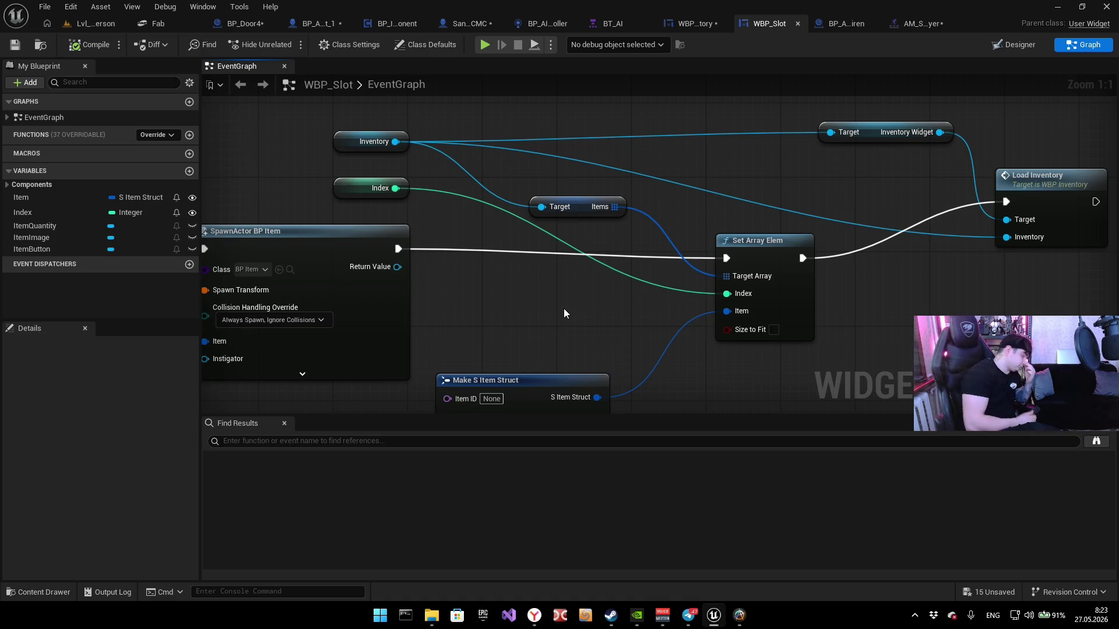
# Step: Review the slot's On Clicked (ItemButton) logic, Get Actor Transform, SpawnActor and array nodes
pyautogui.moveTo(485, 210)
pyautogui.mouseDown()
pyautogui.moveTo(776, 154)
pyautogui.moveTo(789, 163)
pyautogui.mouseUp()
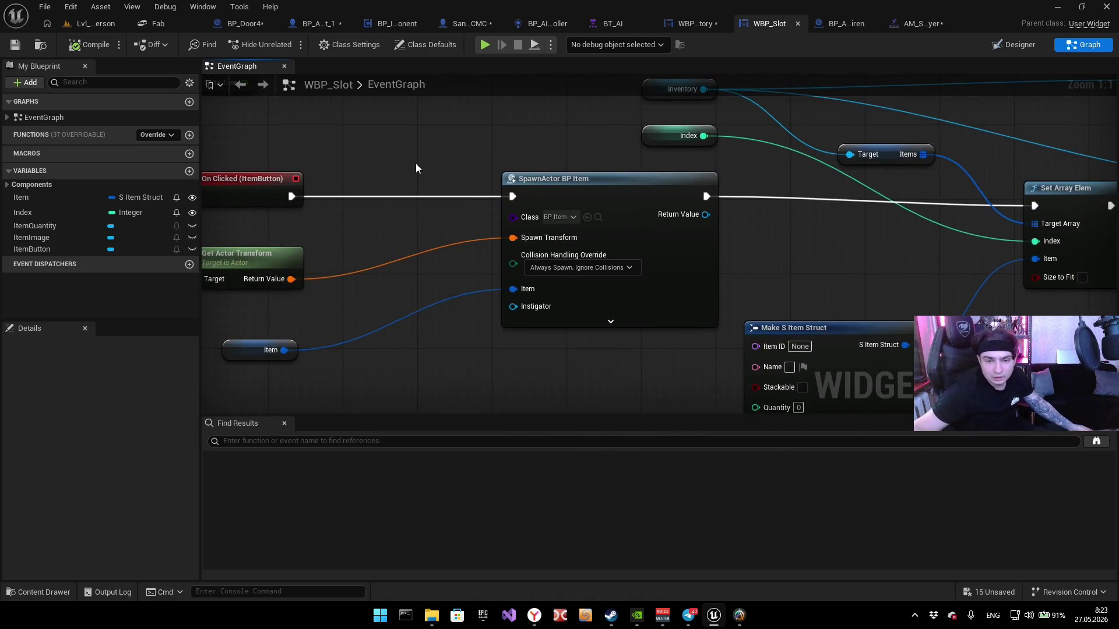
pyautogui.scroll(-1, 415, 167)
pyautogui.moveTo(595, 264)
pyautogui.mouseDown()
pyautogui.moveTo(801, 332)
pyautogui.moveTo(803, 317)
pyautogui.moveTo(702, 239)
pyautogui.mouseUp()
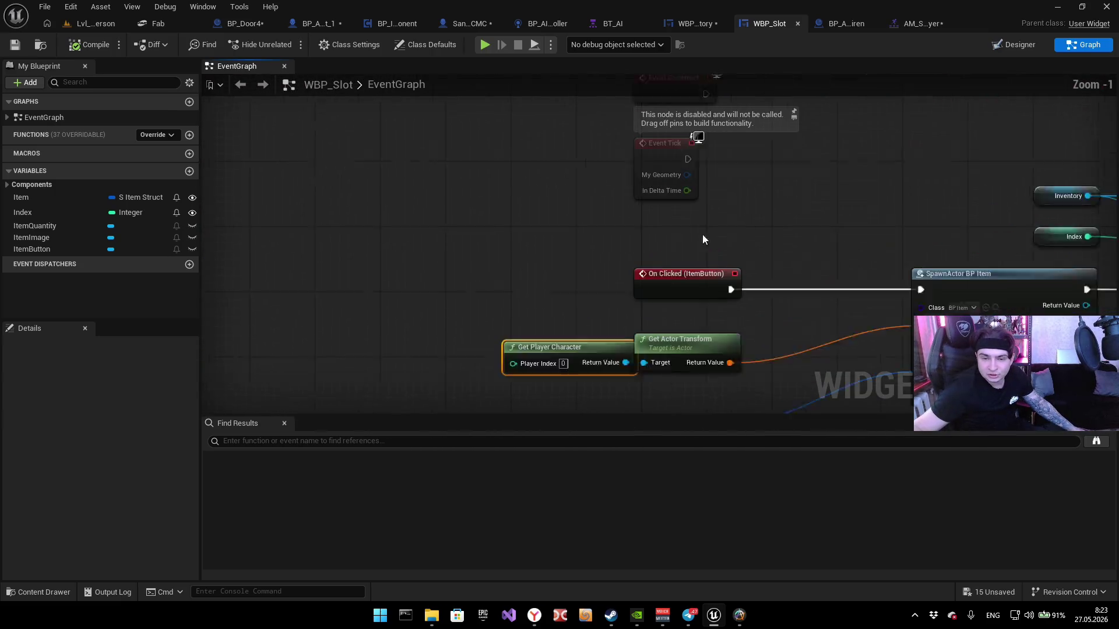
pyautogui.scroll(1, 702, 239)
pyautogui.click(662, 279)
pyautogui.moveTo(865, 199)
pyautogui.mouseDown()
pyautogui.moveTo(738, 200)
pyautogui.moveTo(701, 149)
pyautogui.mouseUp()
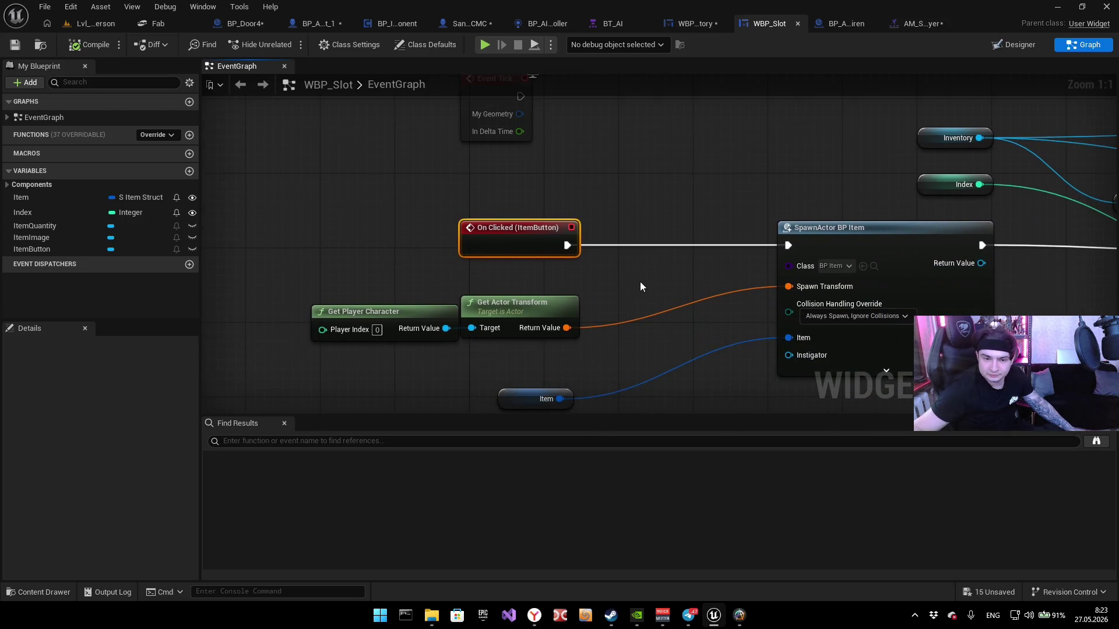
pyautogui.moveTo(606, 285); pyautogui.dragTo(598, 228)
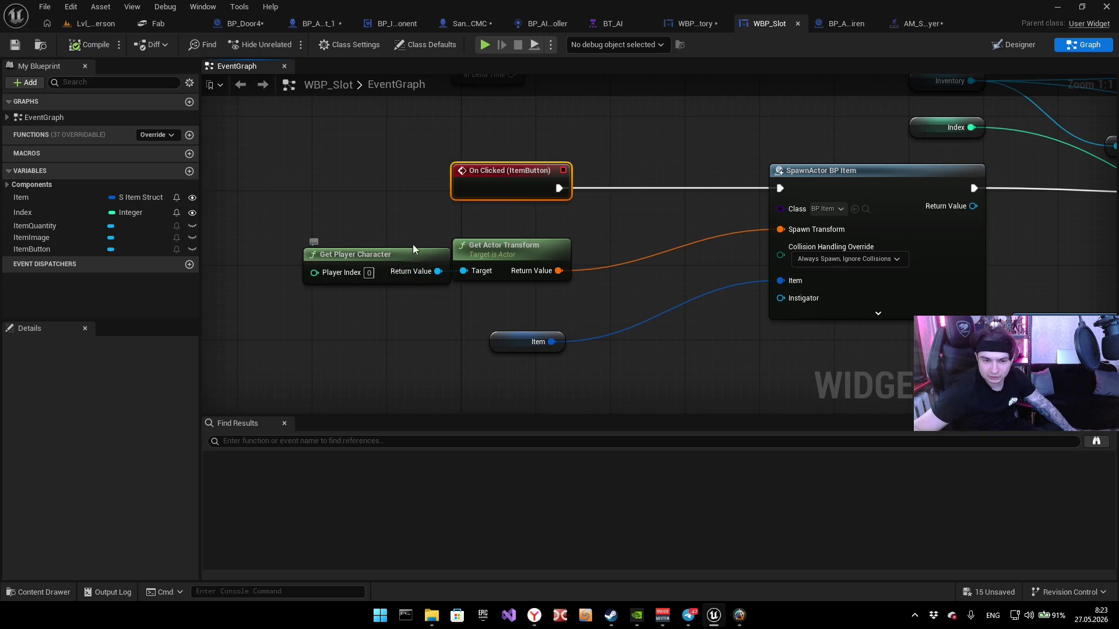
pyautogui.moveTo(352, 240)
pyautogui.mouseDown()
pyautogui.moveTo(210, 236)
pyautogui.moveTo(525, 286)
pyautogui.mouseUp()
pyautogui.click(800, 281)
pyautogui.moveTo(801, 281)
pyautogui.mouseDown()
pyautogui.moveTo(614, 282)
pyautogui.moveTo(621, 265)
pyautogui.mouseUp()
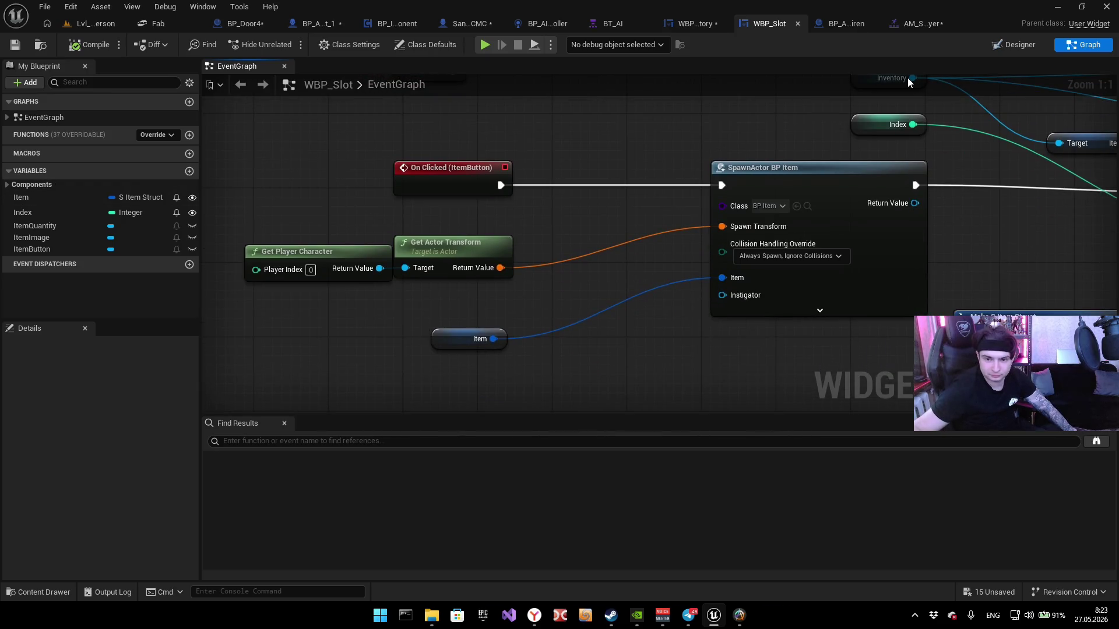
# Step: Peek at the slot's Designer, return to its graph, then show WBP_Inventory's Designer layout
pyautogui.click(1013, 45)
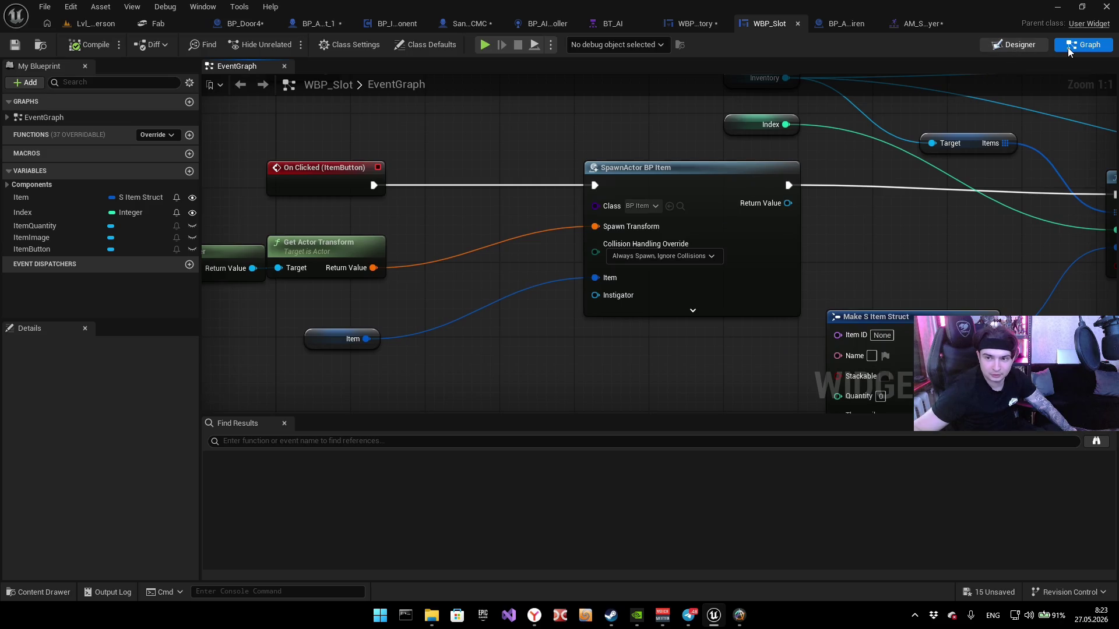
pyautogui.click(1069, 52)
pyautogui.scroll(-2, 523, 210)
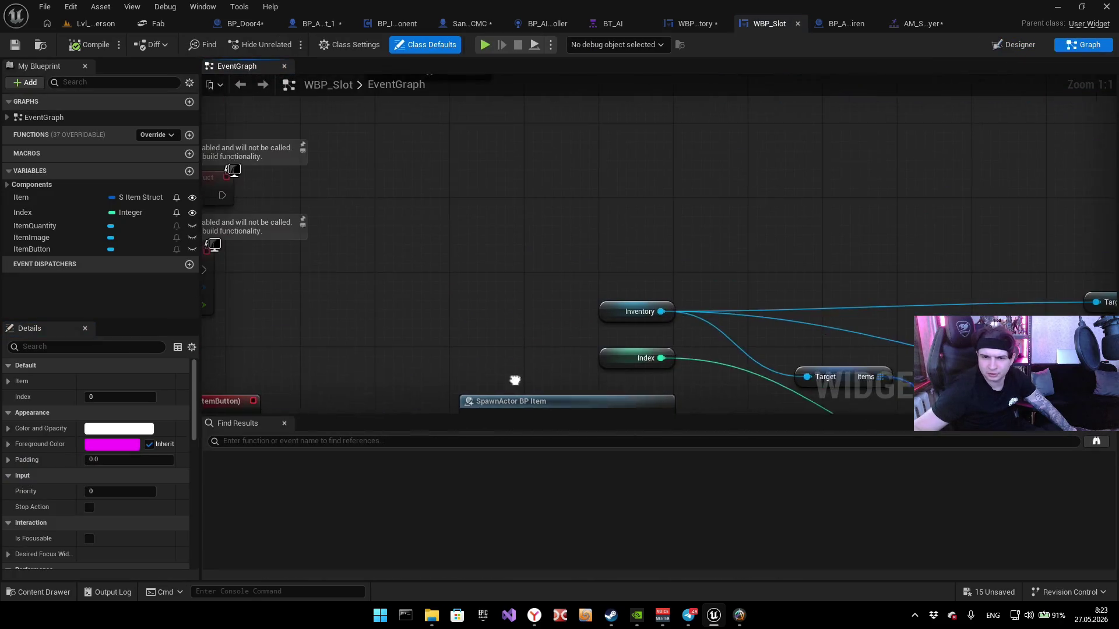
pyautogui.scroll(-3, 524, 211)
pyautogui.scroll(1, 551, 337)
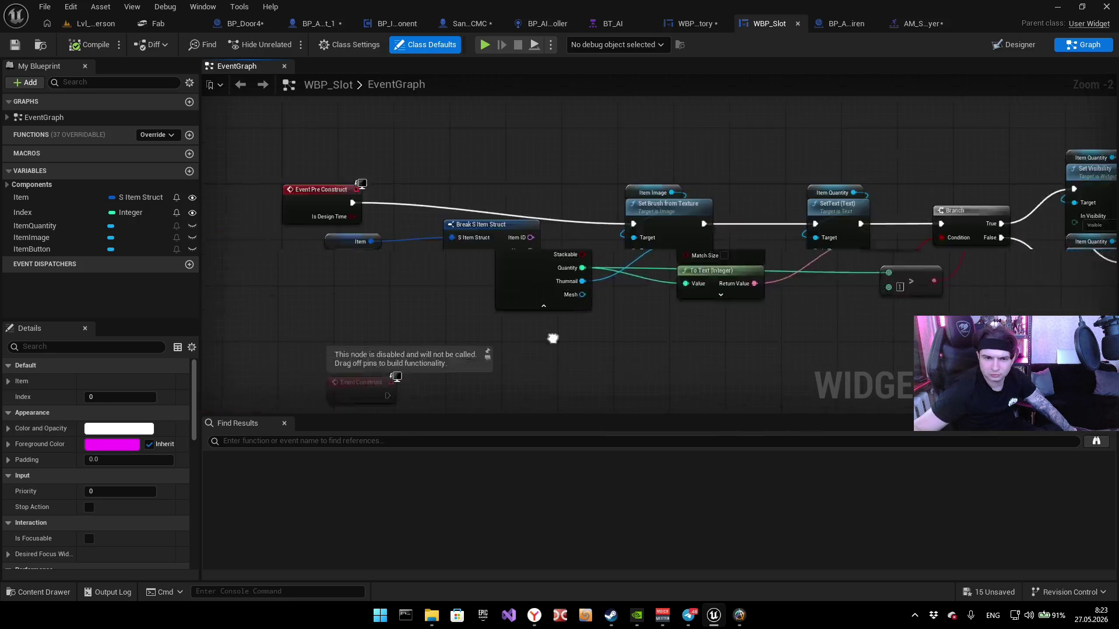
pyautogui.scroll(-2, 686, 318)
pyautogui.moveTo(712, 194)
pyautogui.mouseDown()
pyautogui.moveTo(689, 130)
pyautogui.moveTo(666, 254)
pyautogui.moveTo(673, 192)
pyautogui.mouseUp()
pyautogui.scroll(5, 673, 193)
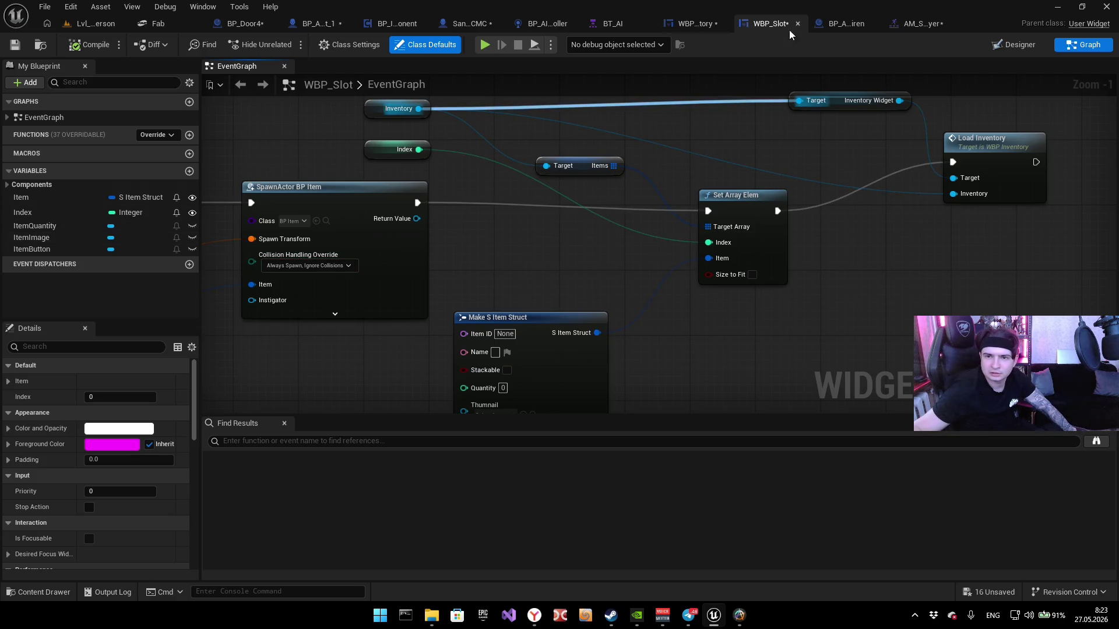
pyautogui.click(677, 29)
pyautogui.click(1083, 44)
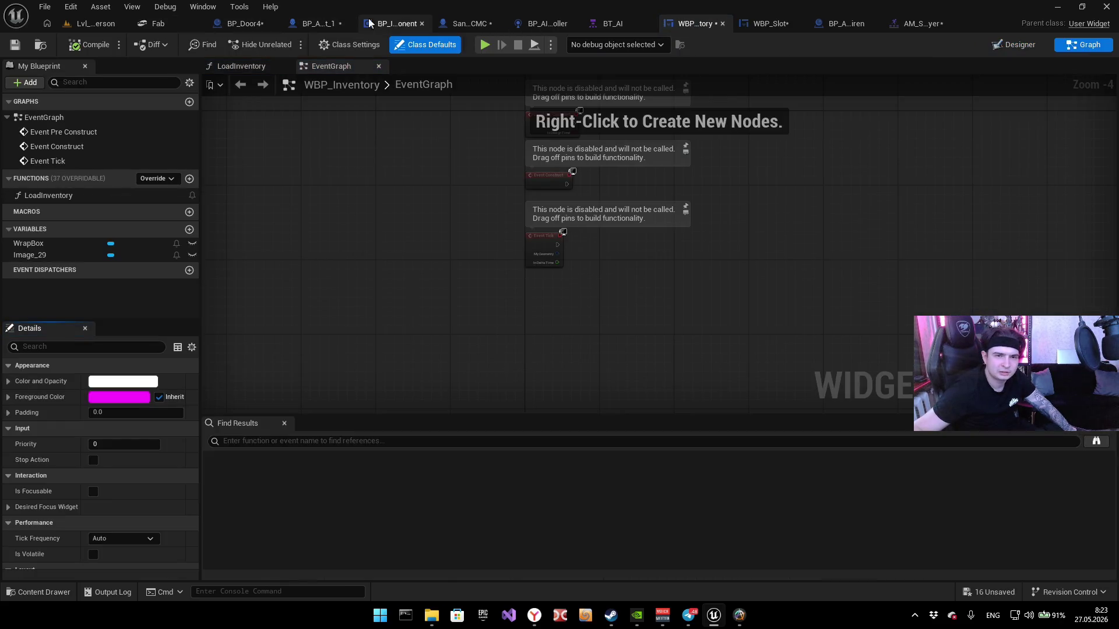
# Step: Open BP_InventoryComponent's graph and inspect the Break S Item Struct nodes and Item variable
pyautogui.moveTo(397, 24)
pyautogui.mouseDown()
pyautogui.moveTo(704, 24)
pyautogui.moveTo(690, 25)
pyautogui.mouseUp()
pyautogui.scroll(-4, 591, 222)
pyautogui.scroll(4, 583, 224)
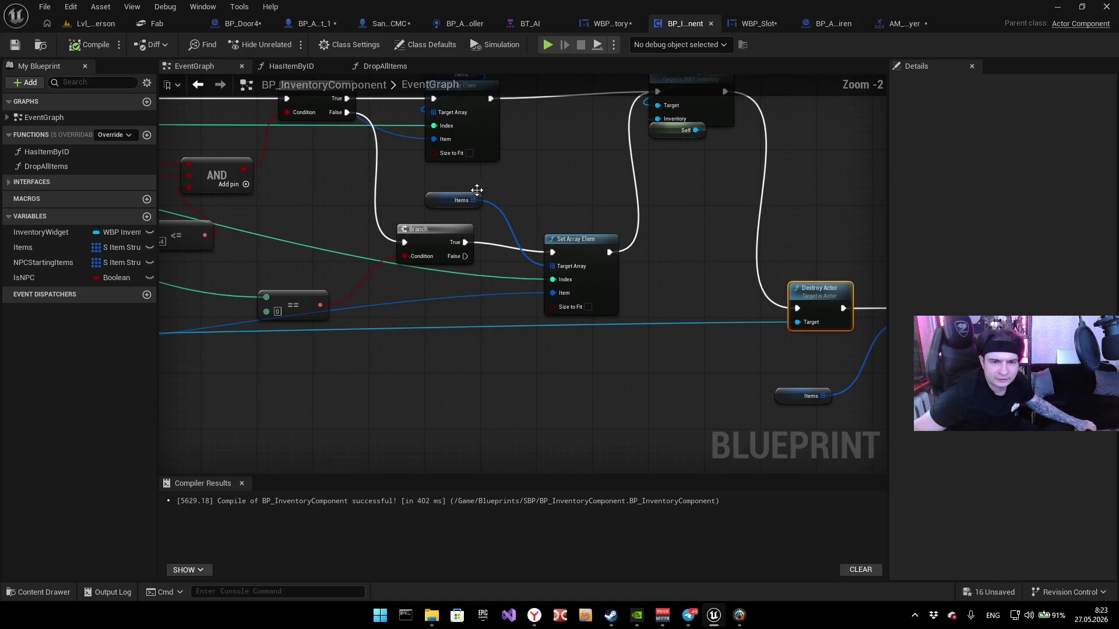
pyautogui.moveTo(582, 226)
pyautogui.mouseDown()
pyautogui.moveTo(687, 412)
pyautogui.moveTo(807, 340)
pyautogui.moveTo(505, 353)
pyautogui.moveTo(728, 163)
pyautogui.mouseUp()
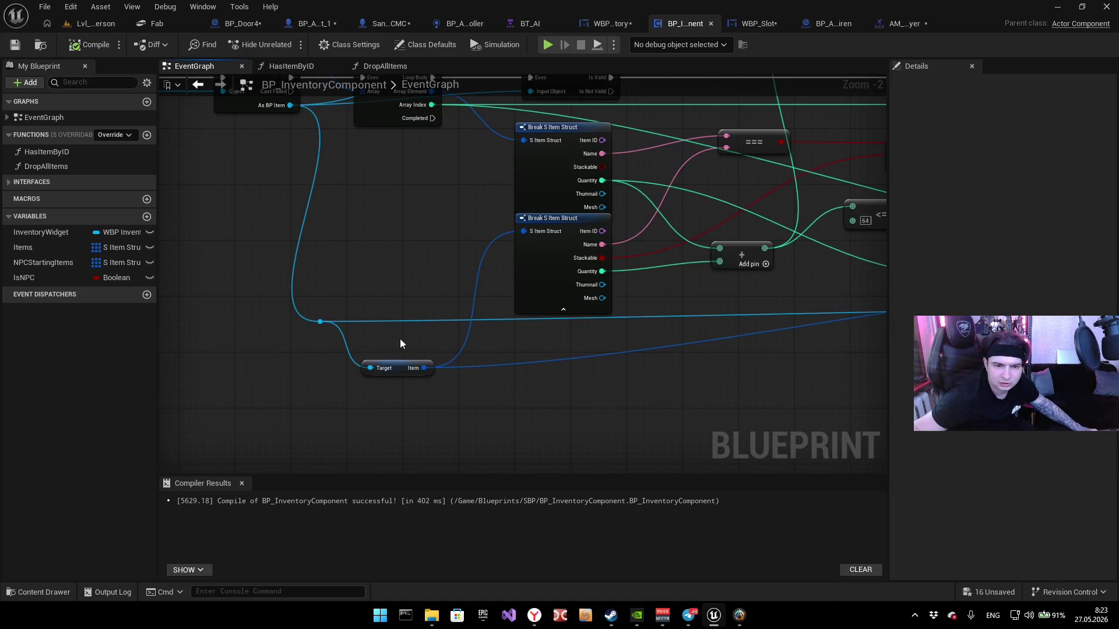
pyautogui.click(389, 368)
# Step: Trace the Cast To, comparison, Set Array Elem and Destroy Actor nodes, then open BP_AI_Test_1
pyautogui.moveTo(408, 204)
pyautogui.mouseDown()
pyautogui.moveTo(447, 330)
pyautogui.moveTo(635, 367)
pyautogui.moveTo(704, 220)
pyautogui.moveTo(600, 252)
pyautogui.moveTo(467, 367)
pyautogui.moveTo(292, 243)
pyautogui.mouseUp()
pyautogui.moveTo(662, 359)
pyautogui.mouseDown()
pyautogui.moveTo(586, 372)
pyautogui.moveTo(170, 331)
pyautogui.mouseUp()
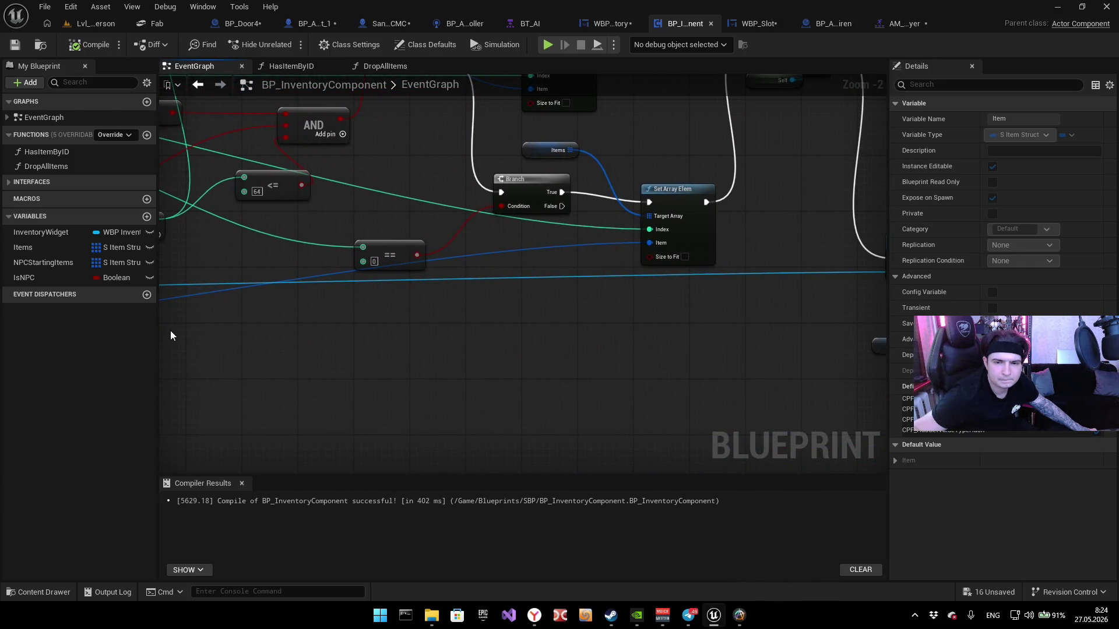
pyautogui.moveTo(267, 318); pyautogui.dragTo(384, 526)
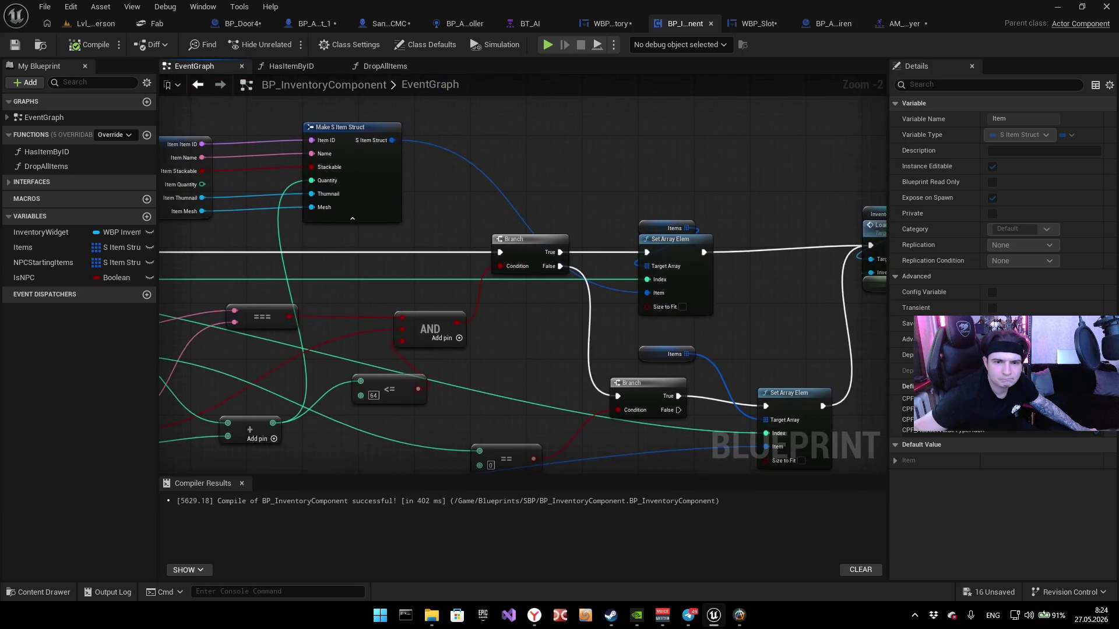
pyautogui.moveTo(619, 392); pyautogui.dragTo(213, 323)
pyautogui.moveTo(388, 360); pyautogui.dragTo(289, 181)
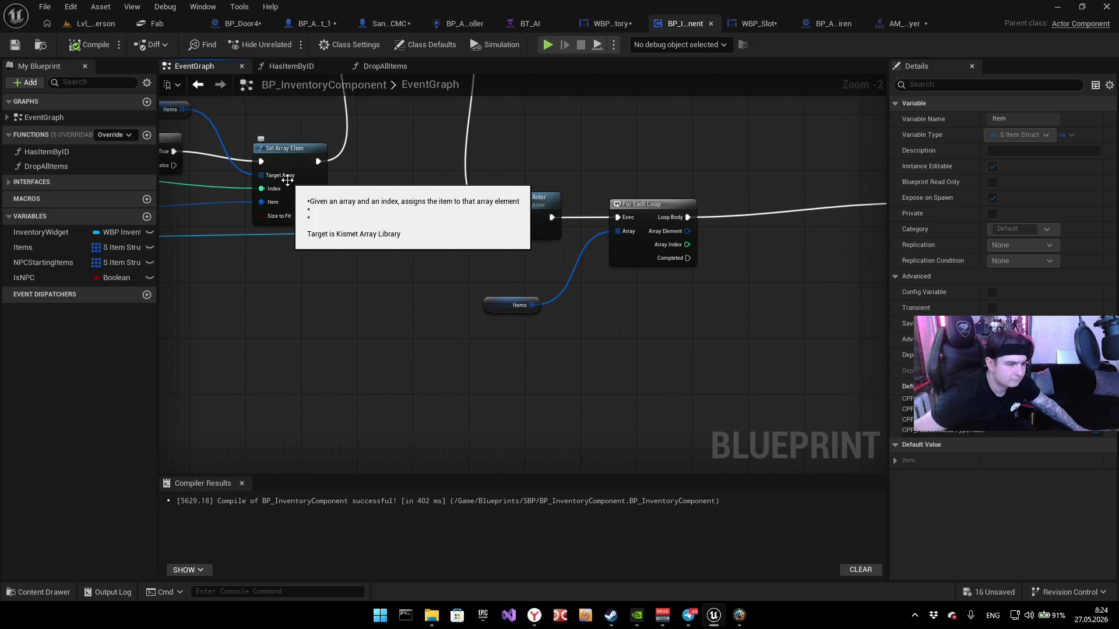
pyautogui.click(310, 26)
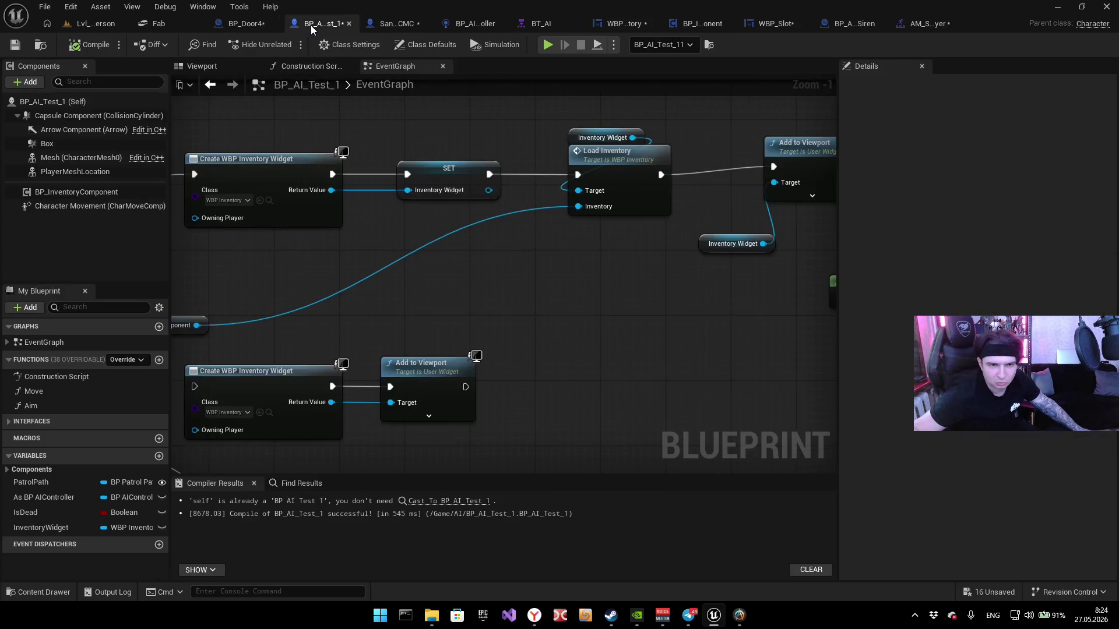
# Step: Check the other open blueprints, then close the BP_AlarmSiren and animation montage tabs
pyautogui.click(405, 24)
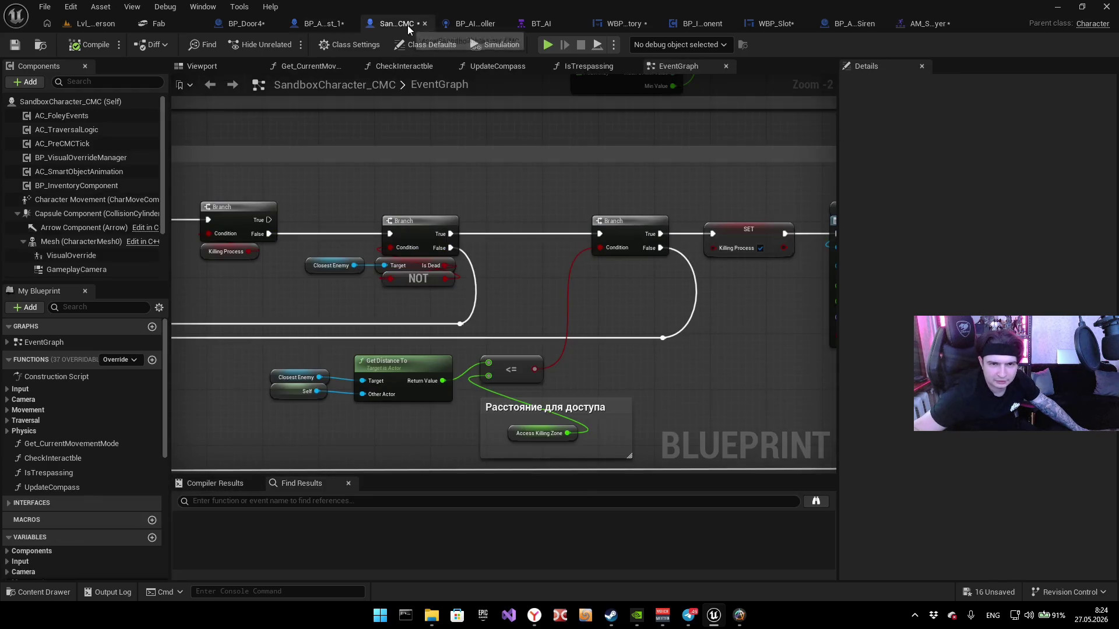
pyautogui.click(330, 25)
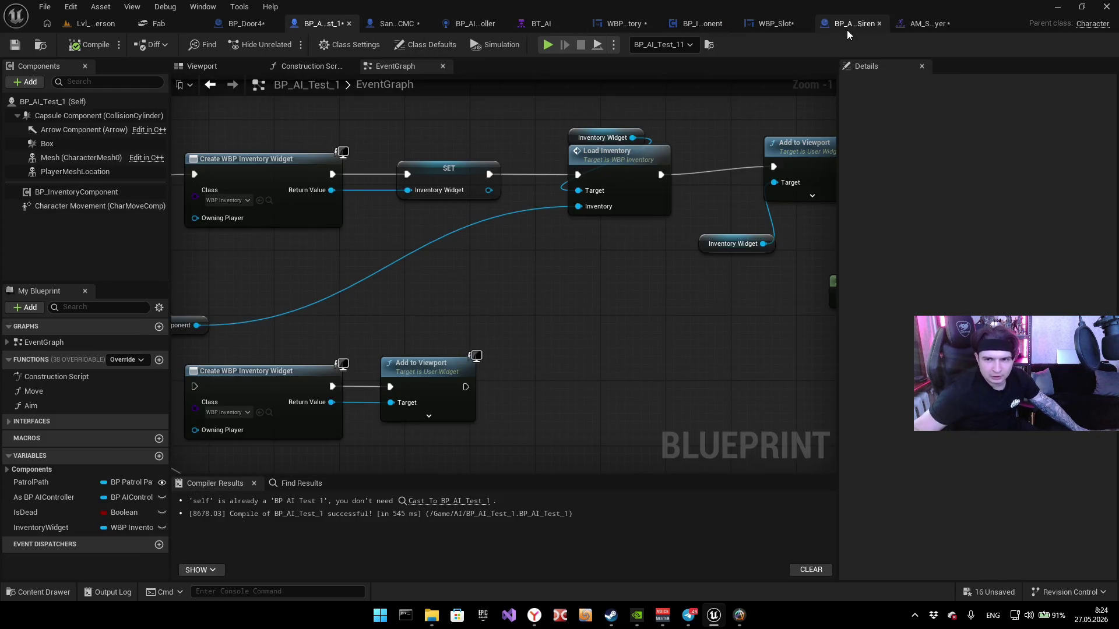
pyautogui.click(847, 27)
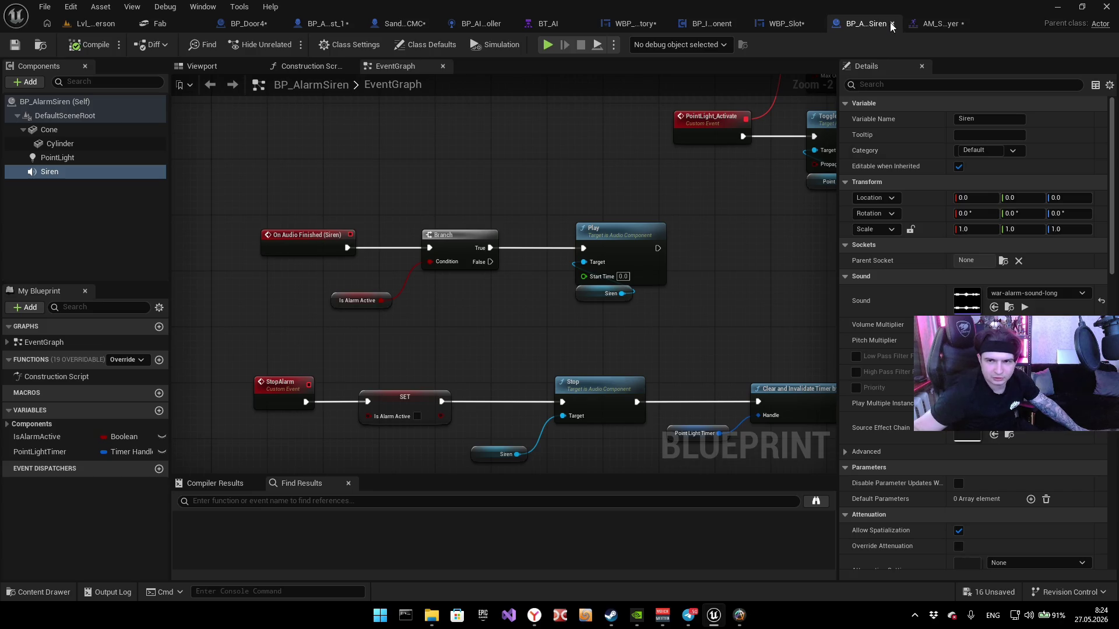
pyautogui.click(890, 23)
pyautogui.click(1028, 25)
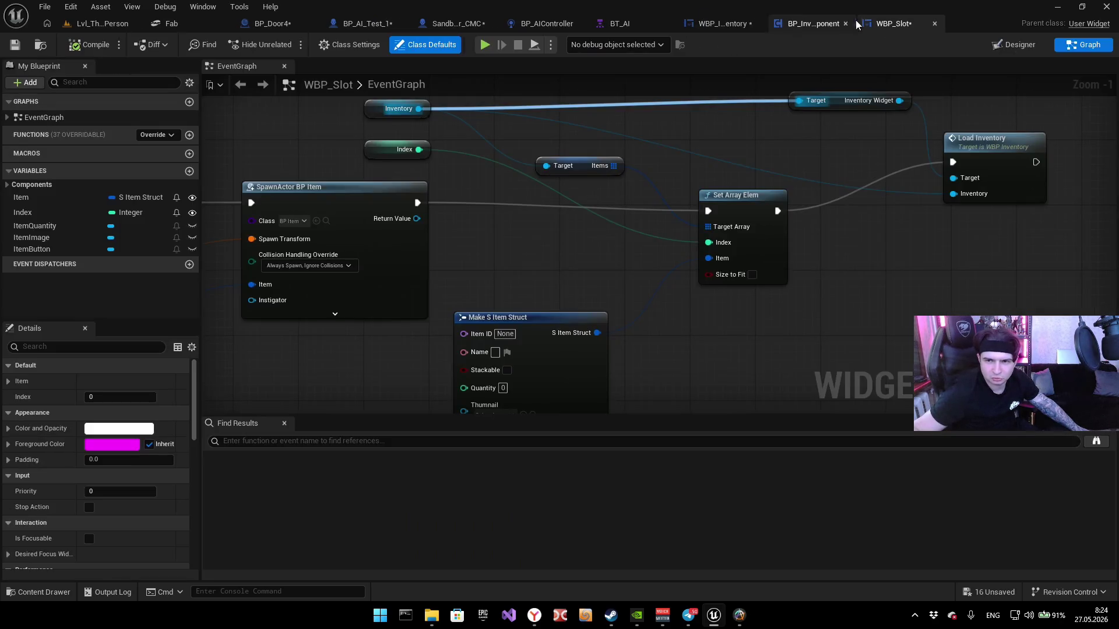
pyautogui.moveTo(575, 265)
pyautogui.mouseDown()
pyautogui.moveTo(767, 233)
pyautogui.moveTo(856, 266)
pyautogui.moveTo(325, 327)
pyautogui.moveTo(462, 340)
pyautogui.moveTo(540, 316)
pyautogui.mouseUp()
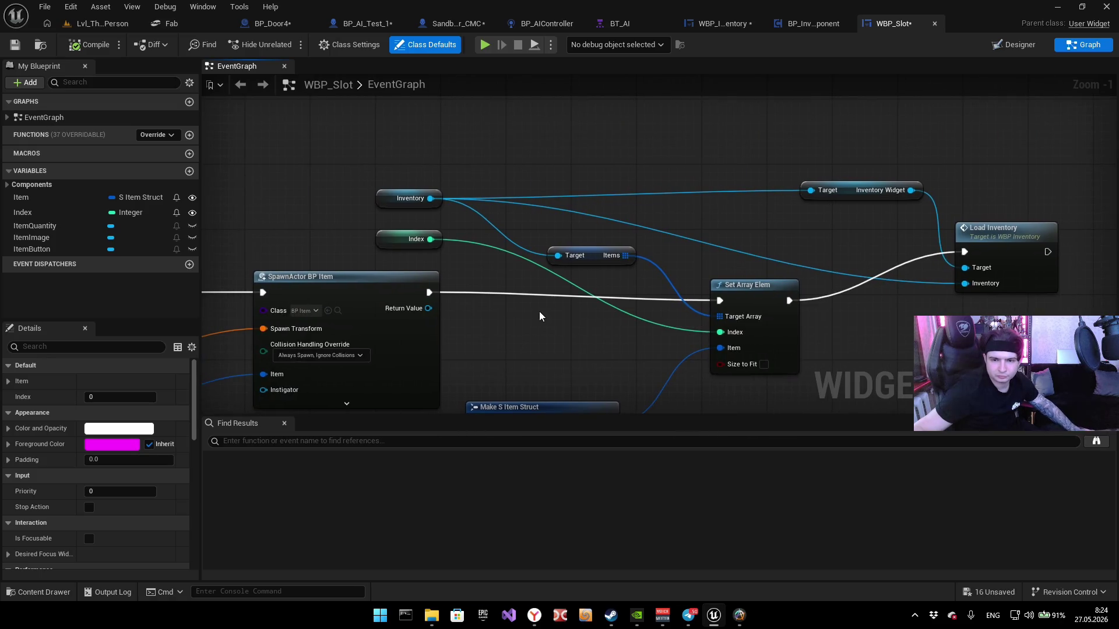
pyautogui.moveTo(807, 327); pyautogui.dragTo(807, 270)
pyautogui.moveTo(609, 331)
pyautogui.mouseDown()
pyautogui.moveTo(590, 264)
pyautogui.moveTo(620, 214)
pyautogui.mouseUp()
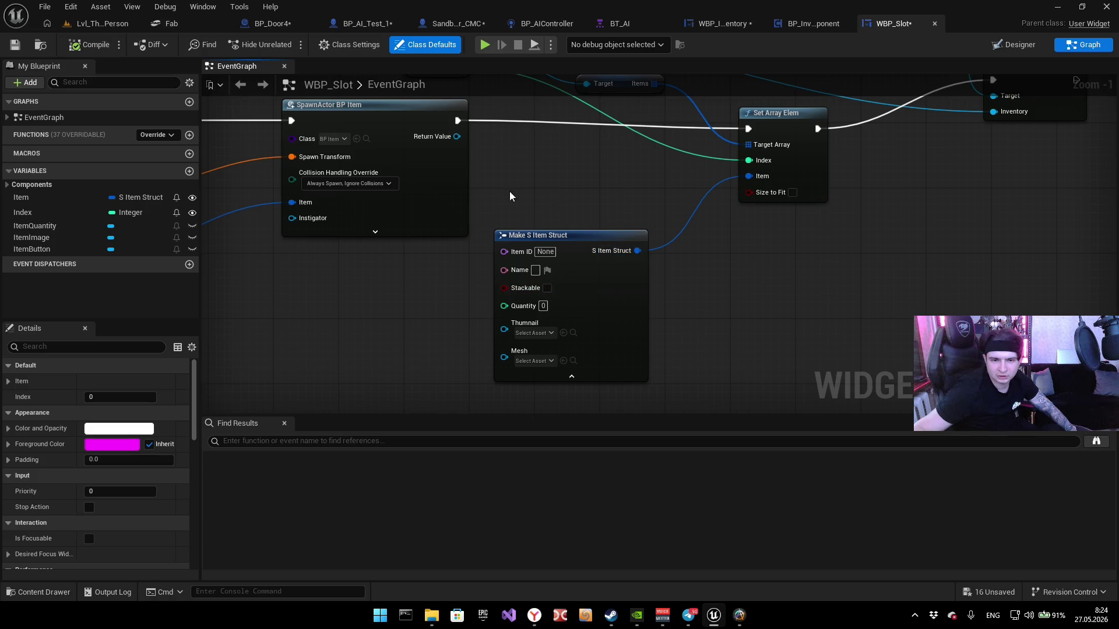
pyautogui.moveTo(483, 204); pyautogui.dragTo(687, 390)
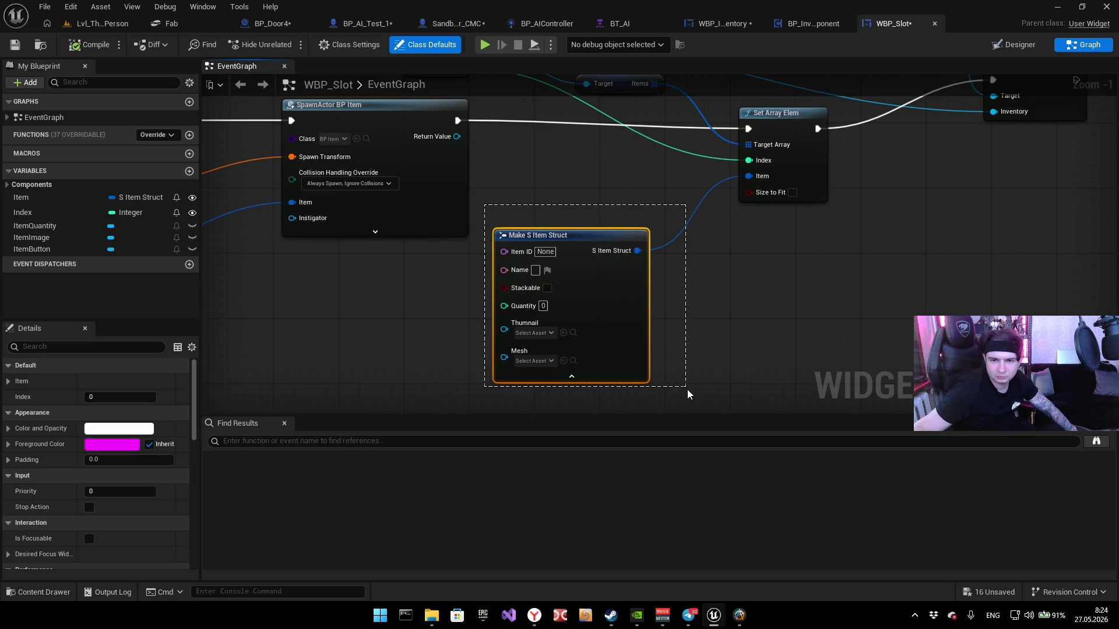
pyautogui.moveTo(683, 238)
pyautogui.mouseDown()
pyautogui.moveTo(737, 371)
pyautogui.moveTo(759, 377)
pyautogui.mouseUp()
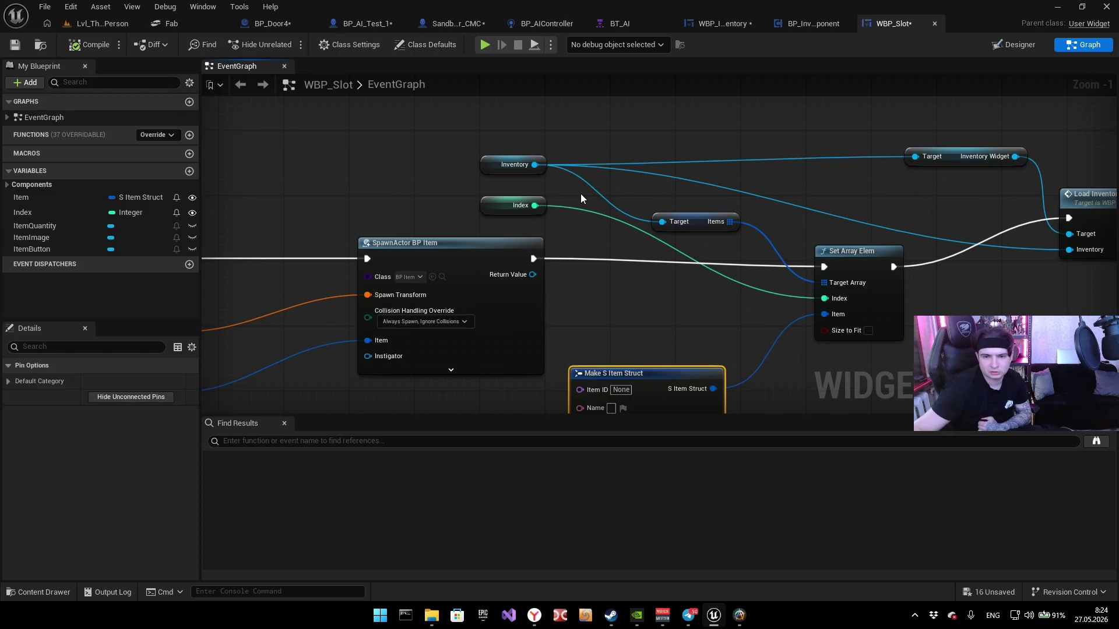
pyautogui.click(486, 167)
pyautogui.moveTo(685, 133); pyautogui.dragTo(637, 133)
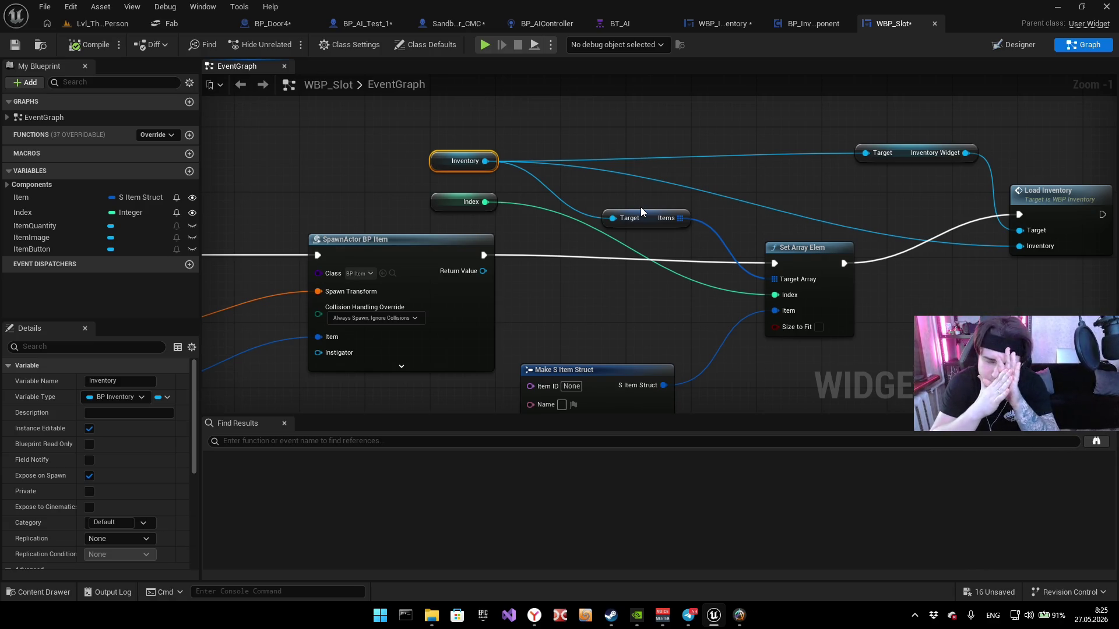
# Step: Open the BP_AI_Test_1 tab to show its inventory widget creation graph
pyautogui.click(361, 23)
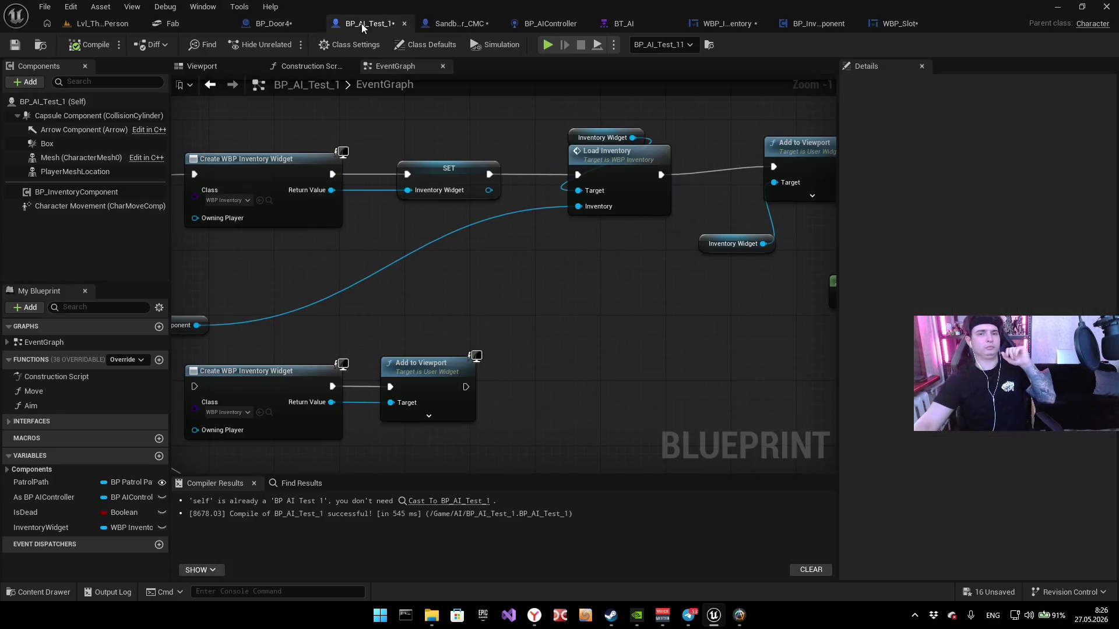
# Step: Rearrange the widget creation nodes, placing SET and Get Player Controller after Add to Viewport
pyautogui.scroll(-4, 406, 216)
pyautogui.scroll(3, 406, 216)
pyautogui.scroll(-2, 406, 216)
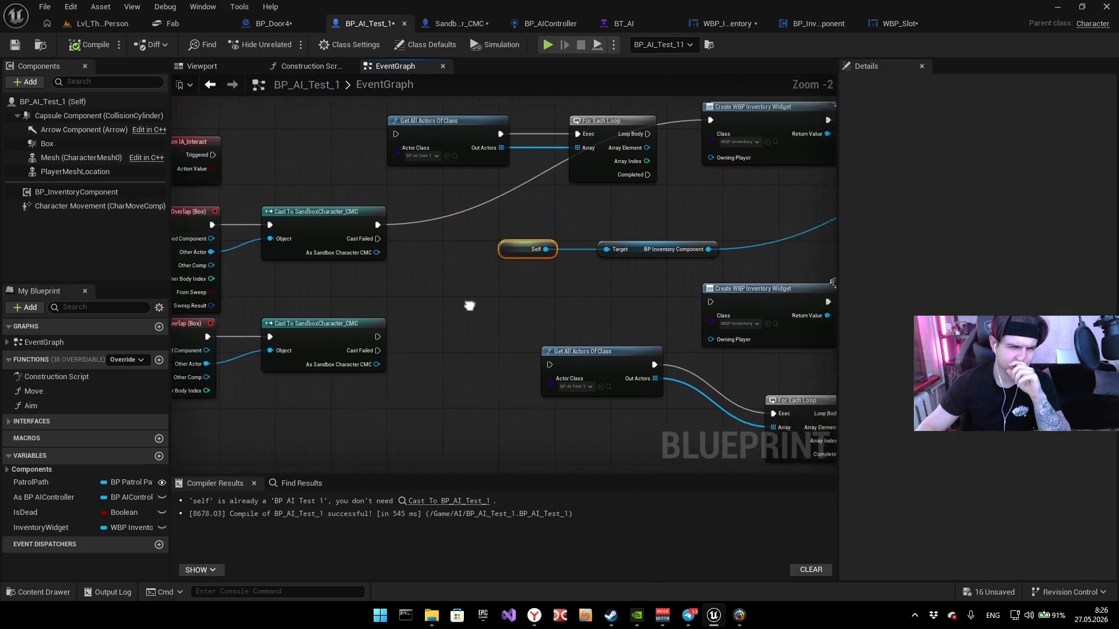
pyautogui.moveTo(388, 417); pyautogui.dragTo(708, 296)
pyautogui.moveTo(537, 290)
pyautogui.mouseDown()
pyautogui.moveTo(531, 387)
pyautogui.moveTo(489, 429)
pyautogui.mouseUp()
pyautogui.scroll(1, 532, 325)
pyautogui.moveTo(532, 325)
pyautogui.mouseDown()
pyautogui.moveTo(524, 402)
pyautogui.moveTo(467, 319)
pyautogui.mouseUp()
pyautogui.scroll(-1, 488, 333)
pyautogui.moveTo(327, 297)
pyautogui.mouseDown()
pyautogui.moveTo(460, 267)
pyautogui.moveTo(705, 255)
pyautogui.mouseUp()
pyautogui.moveTo(640, 311); pyautogui.dragTo(476, 316)
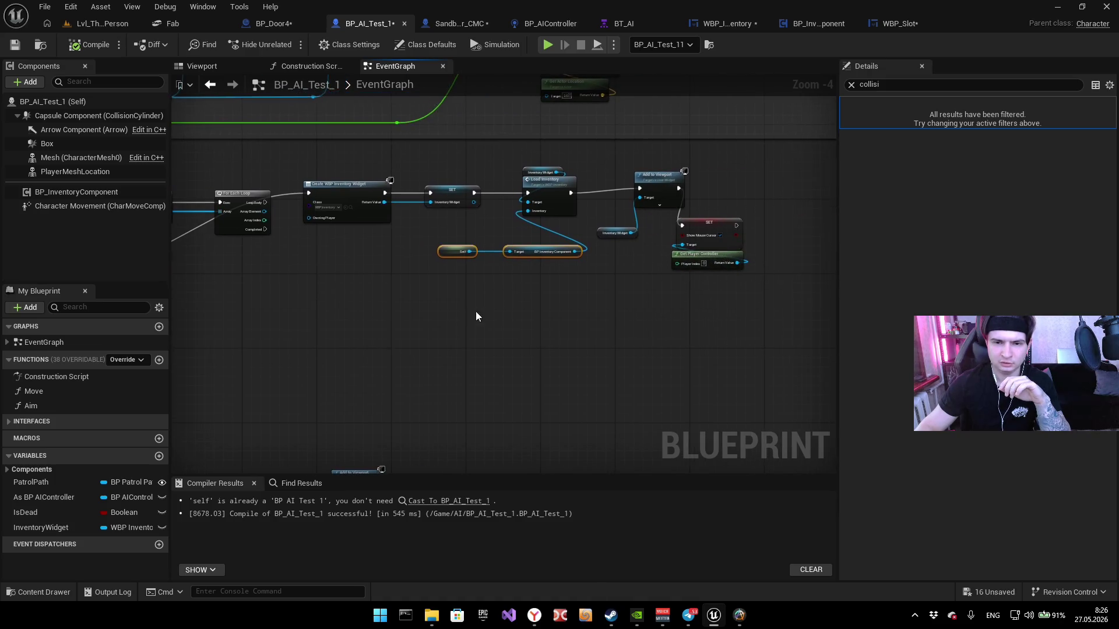
pyautogui.moveTo(666, 279)
pyautogui.mouseDown()
pyautogui.moveTo(674, 234)
pyautogui.moveTo(723, 251)
pyautogui.moveTo(707, 249)
pyautogui.moveTo(729, 204)
pyautogui.moveTo(770, 176)
pyautogui.mouseUp()
pyautogui.click(634, 340)
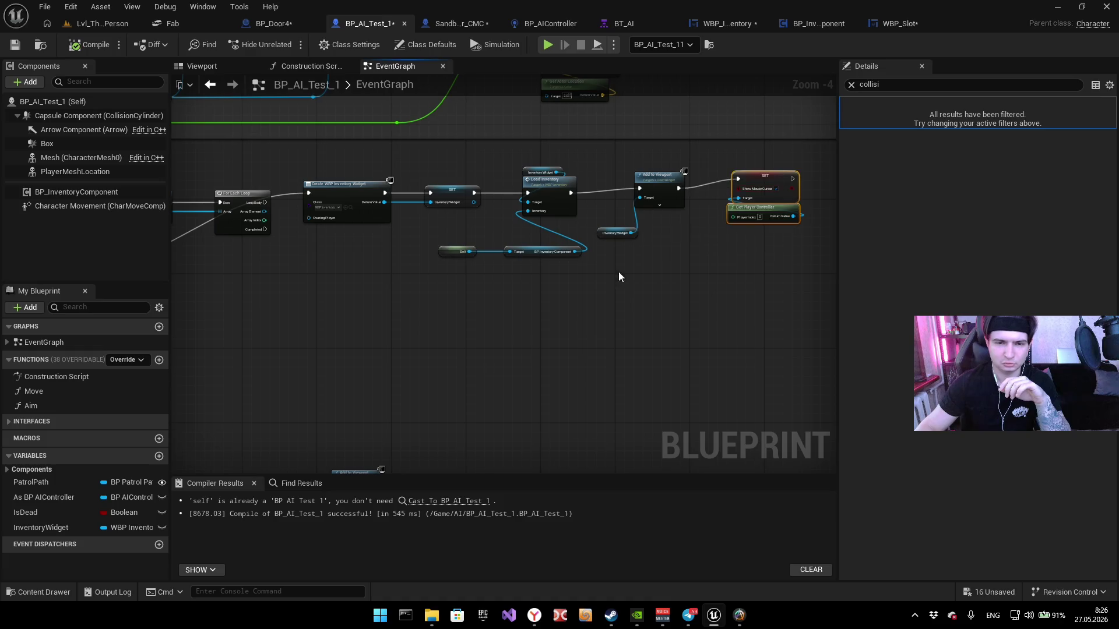
pyautogui.moveTo(261, 386); pyautogui.dragTo(396, 345)
# Step: Review BP_AI_Test_1's Get All Actors, Create WBP Inventory Widget, overlap and cast nodes
pyautogui.scroll(-2, 585, 340)
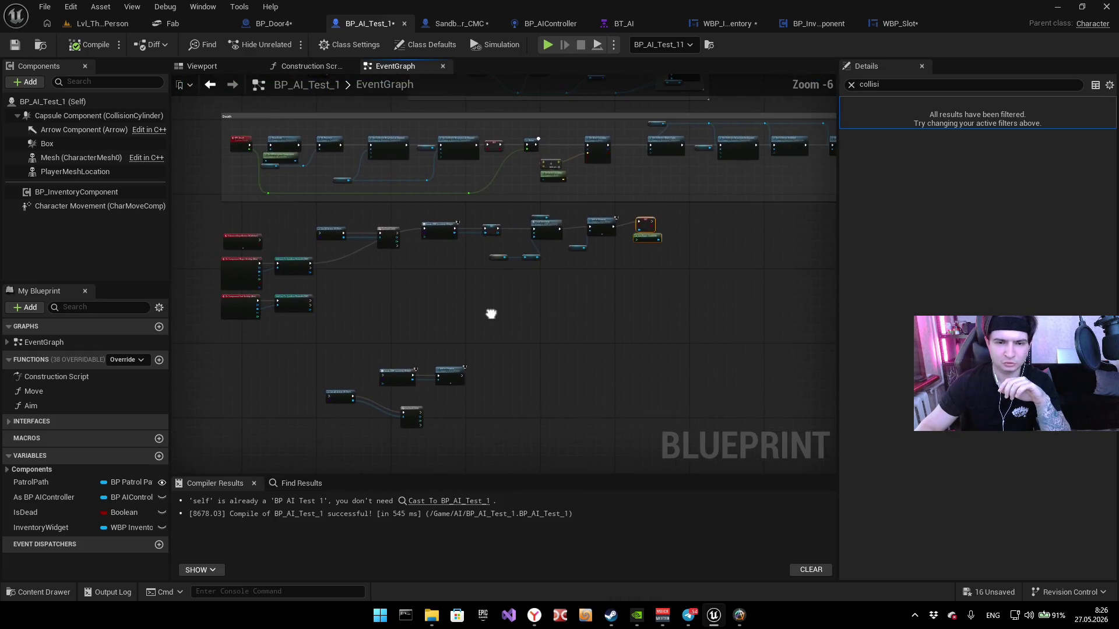
pyautogui.scroll(2, 492, 312)
pyautogui.moveTo(173, 320); pyautogui.dragTo(684, 169)
pyautogui.moveTo(201, 193)
pyautogui.mouseDown()
pyautogui.moveTo(422, 233)
pyautogui.moveTo(402, 233)
pyautogui.mouseUp()
pyautogui.moveTo(328, 209)
pyautogui.mouseDown()
pyautogui.moveTo(488, 239)
pyautogui.moveTo(429, 229)
pyautogui.moveTo(491, 204)
pyautogui.moveTo(350, 445)
pyautogui.moveTo(482, 298)
pyautogui.moveTo(439, 349)
pyautogui.mouseUp()
pyautogui.click(643, 243)
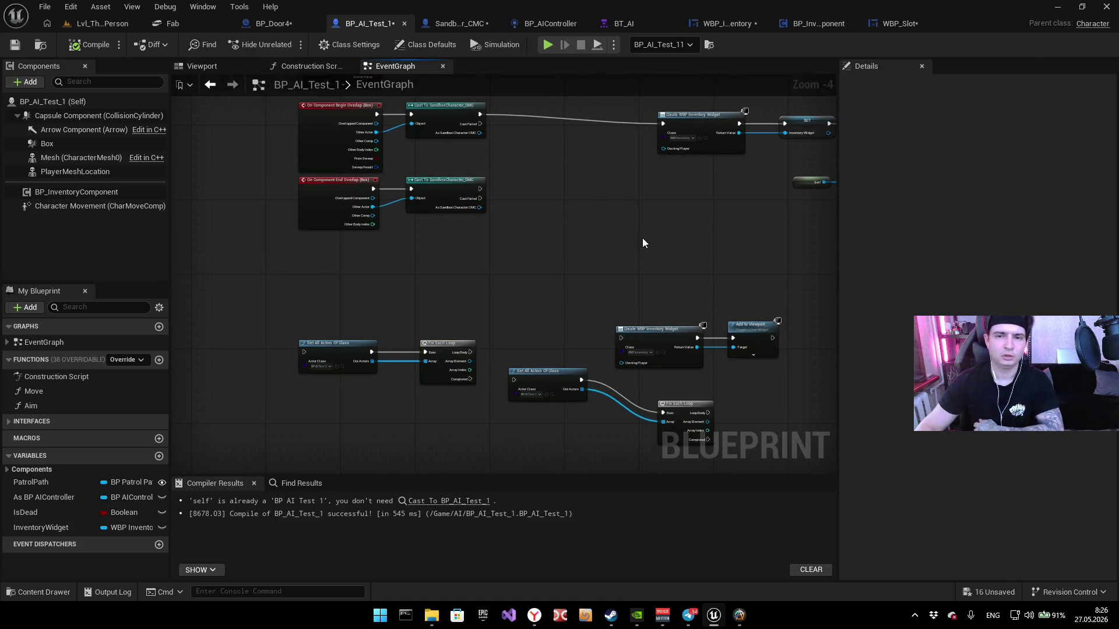
pyautogui.moveTo(597, 239); pyautogui.dragTo(497, 279)
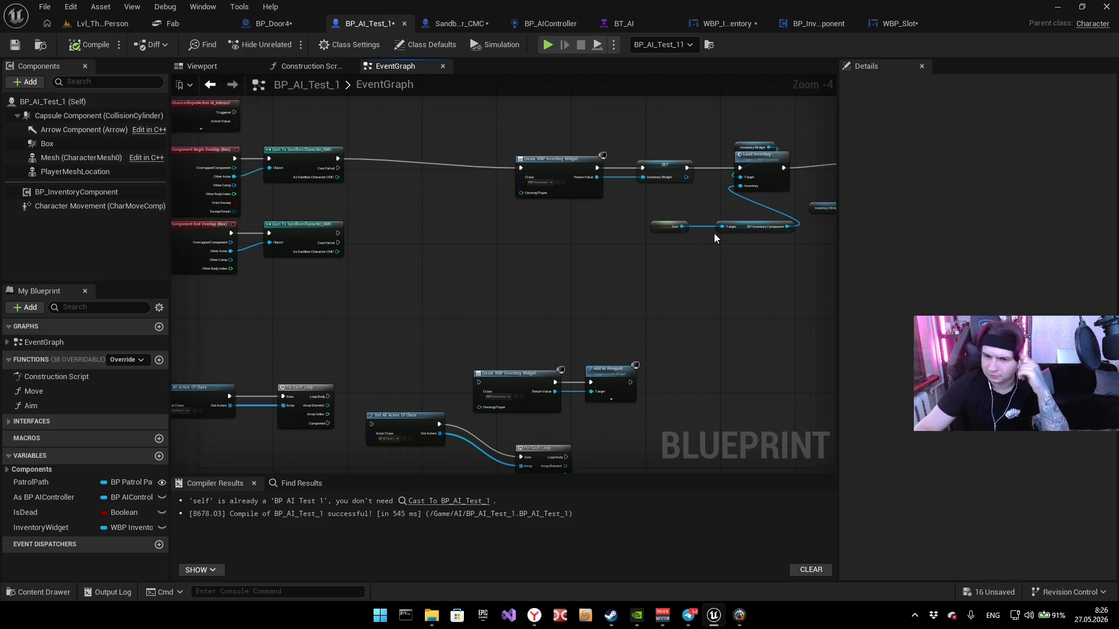
pyautogui.scroll(3, 708, 217)
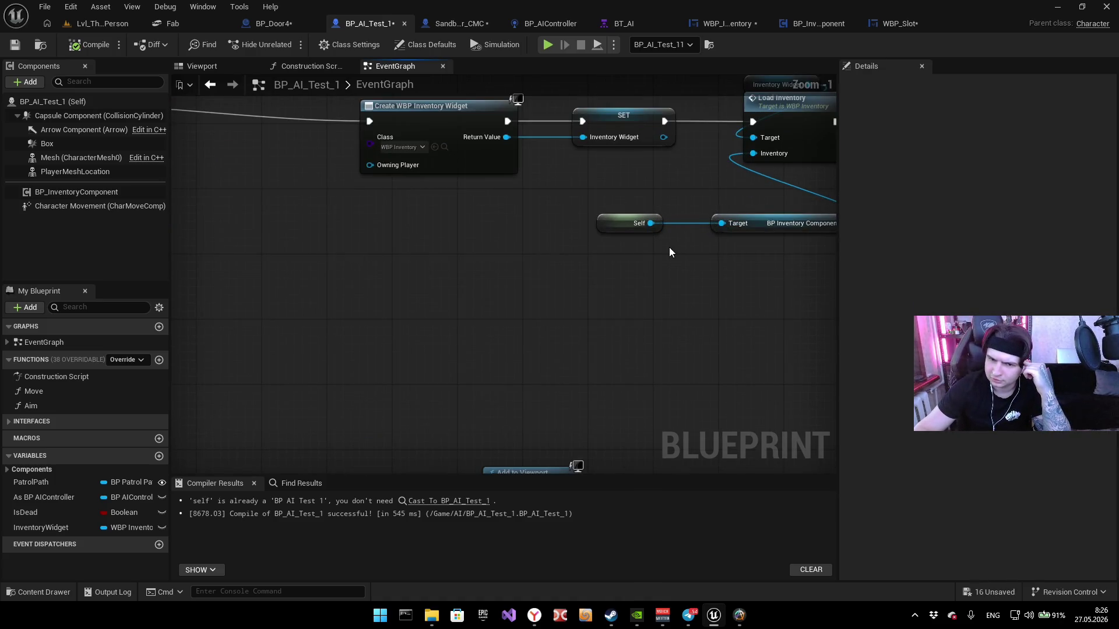
pyautogui.moveTo(486, 243)
pyautogui.mouseDown()
pyautogui.moveTo(569, 278)
pyautogui.moveTo(543, 231)
pyautogui.moveTo(559, 289)
pyautogui.moveTo(552, 367)
pyautogui.mouseUp()
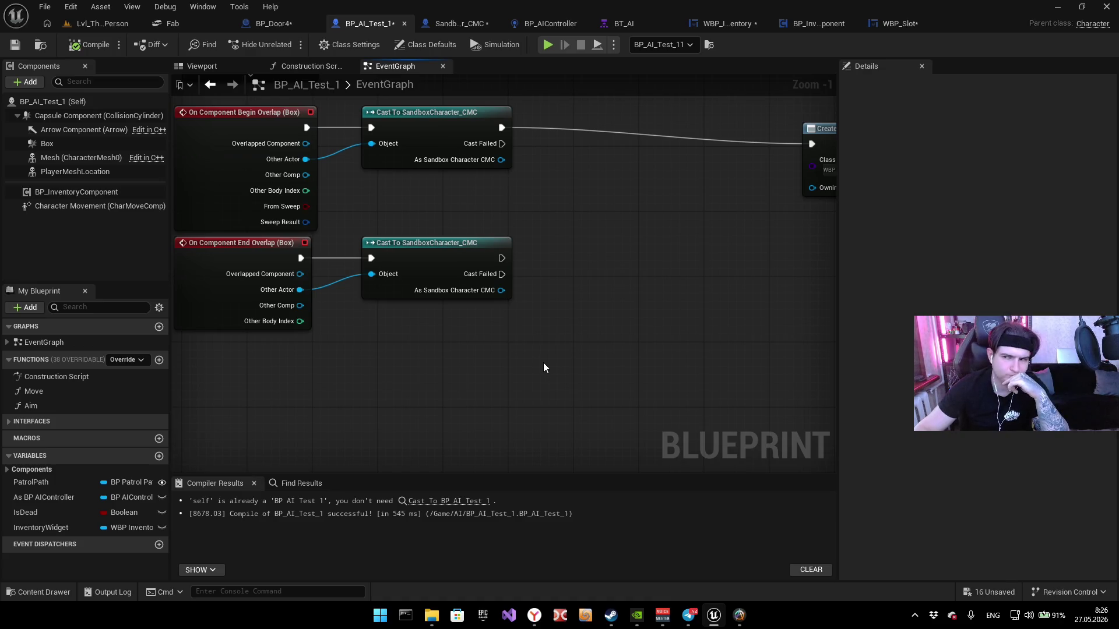
pyautogui.moveTo(670, 314)
pyautogui.mouseDown()
pyautogui.moveTo(441, 347)
pyautogui.moveTo(573, 485)
pyautogui.mouseUp()
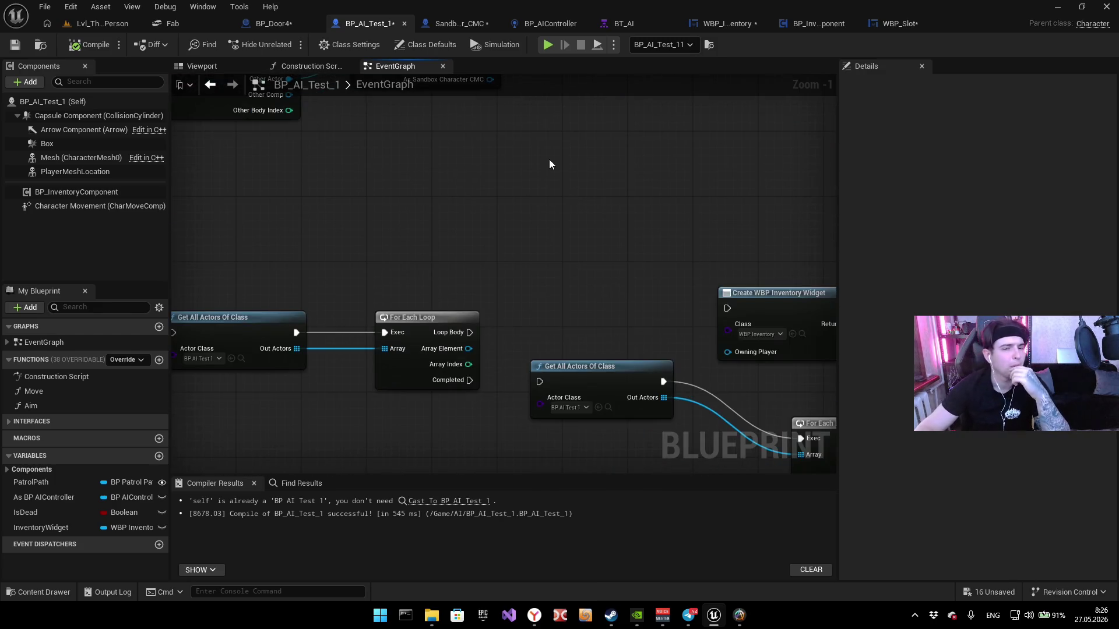
pyautogui.scroll(-3, 607, 166)
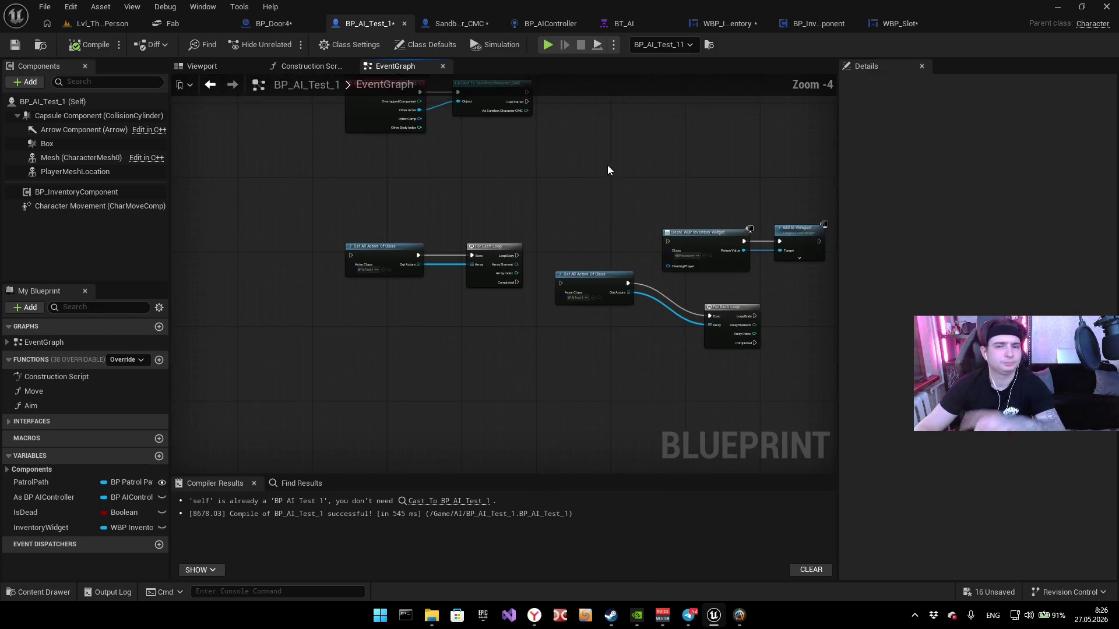
pyautogui.moveTo(607, 166); pyautogui.dragTo(409, 373)
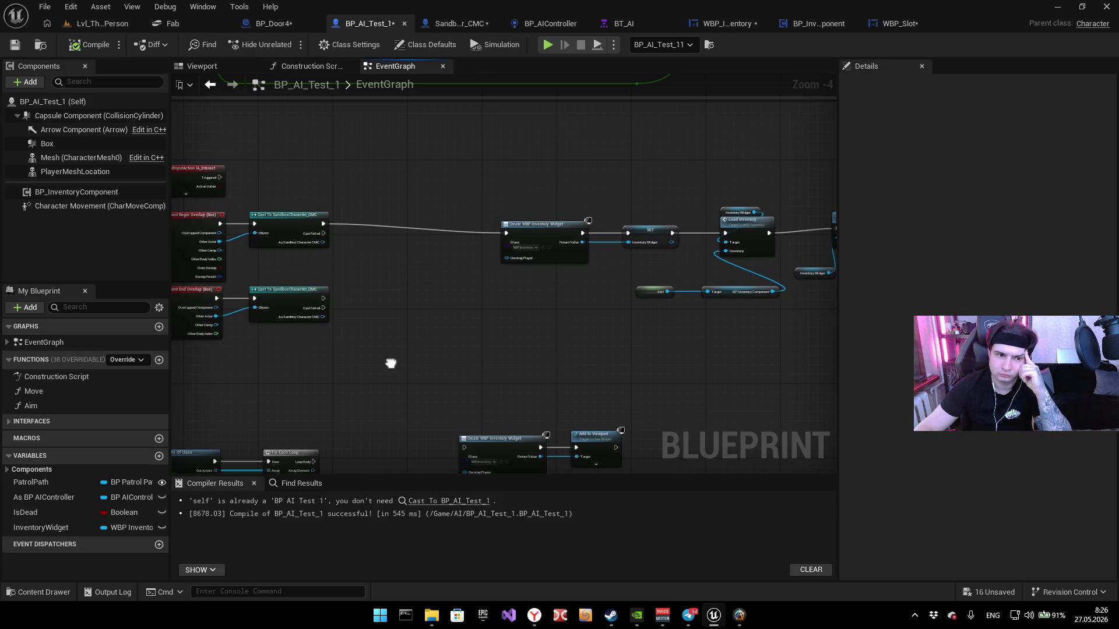
pyautogui.scroll(4, 327, 243)
pyautogui.moveTo(386, 315)
pyautogui.mouseDown()
pyautogui.moveTo(453, 392)
pyautogui.moveTo(452, 240)
pyautogui.mouseUp()
pyautogui.scroll(-2, 453, 233)
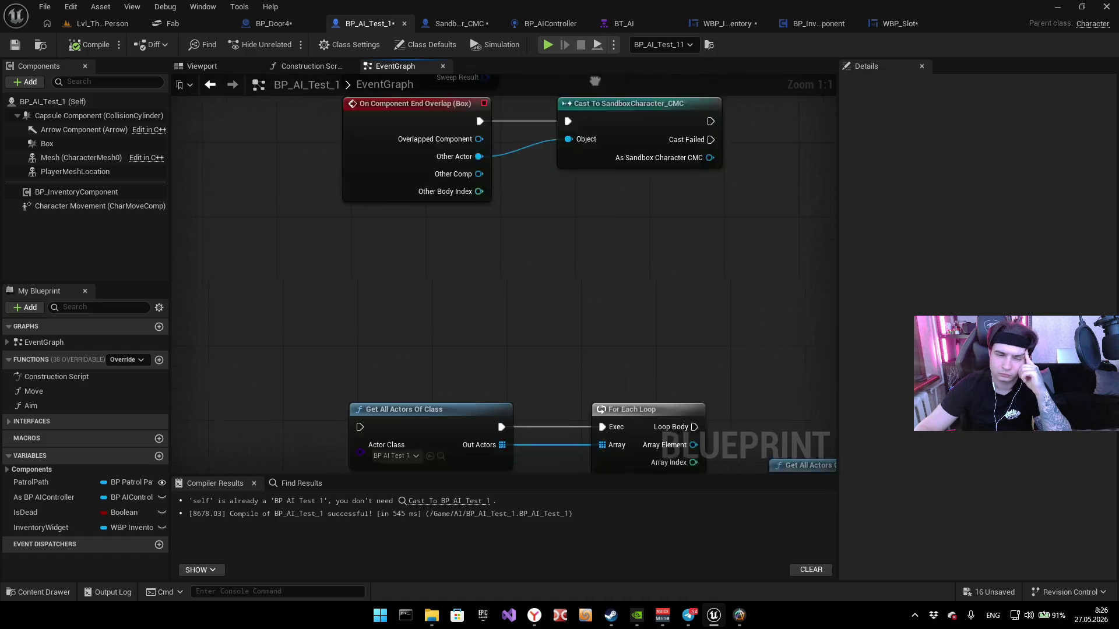
pyautogui.scroll(-1, 497, 281)
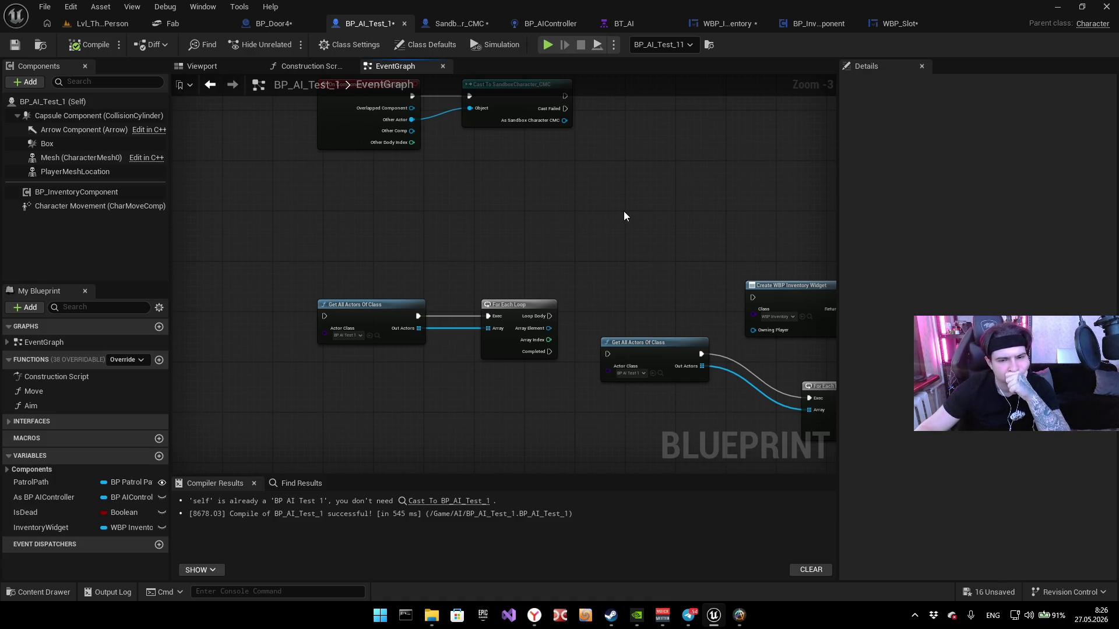
# Step: Shift the top node chain left, review the widget chain, then switch to SandboxCharacter_CMC
pyautogui.moveTo(610, 218)
pyautogui.mouseDown()
pyautogui.moveTo(377, 357)
pyautogui.moveTo(464, 352)
pyautogui.moveTo(193, 330)
pyautogui.moveTo(379, 249)
pyautogui.moveTo(402, 260)
pyautogui.moveTo(450, 184)
pyautogui.mouseUp()
pyautogui.scroll(-2, 443, 250)
pyautogui.moveTo(434, 319)
pyautogui.mouseDown()
pyautogui.moveTo(333, 296)
pyautogui.moveTo(635, 215)
pyautogui.mouseUp()
pyautogui.moveTo(303, 230); pyautogui.dragTo(238, 211)
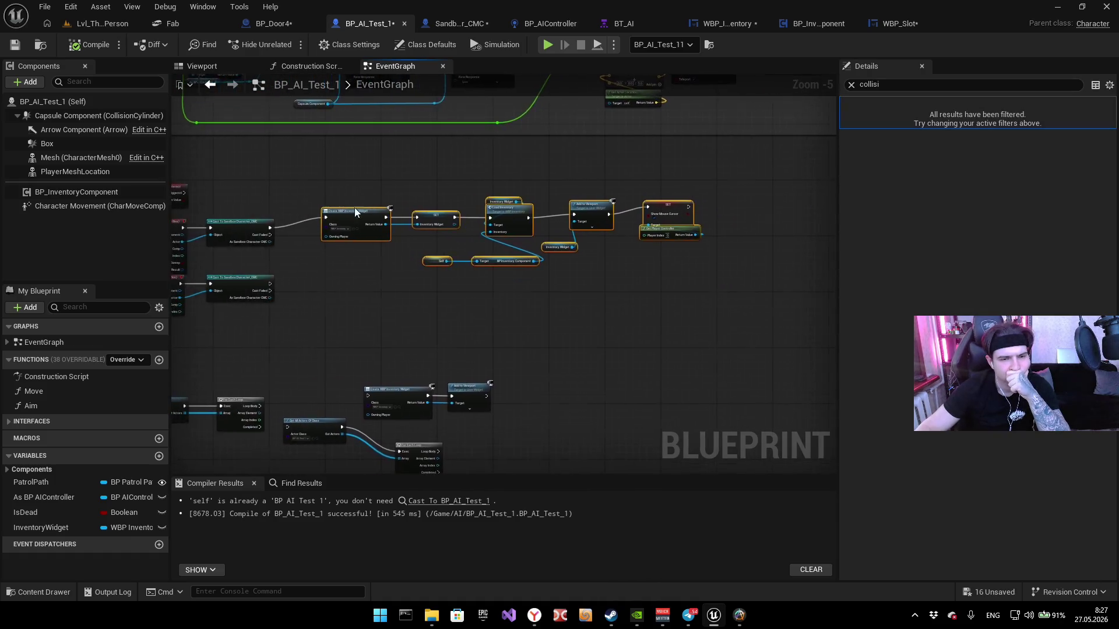
pyautogui.scroll(3, 354, 207)
pyautogui.moveTo(337, 233); pyautogui.dragTo(463, 203)
pyautogui.click(498, 365)
pyautogui.moveTo(498, 365)
pyautogui.mouseDown()
pyautogui.moveTo(453, 369)
pyautogui.moveTo(486, 335)
pyautogui.mouseUp()
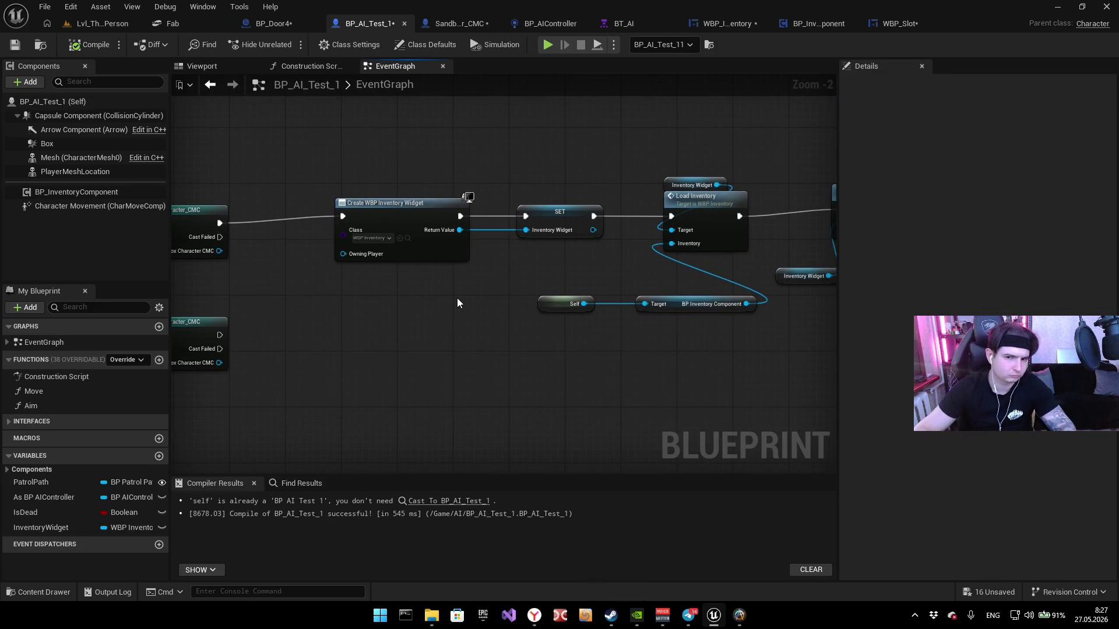
pyautogui.moveTo(456, 298)
pyautogui.mouseDown()
pyautogui.moveTo(374, 328)
pyautogui.moveTo(239, 331)
pyautogui.moveTo(291, 331)
pyautogui.mouseUp()
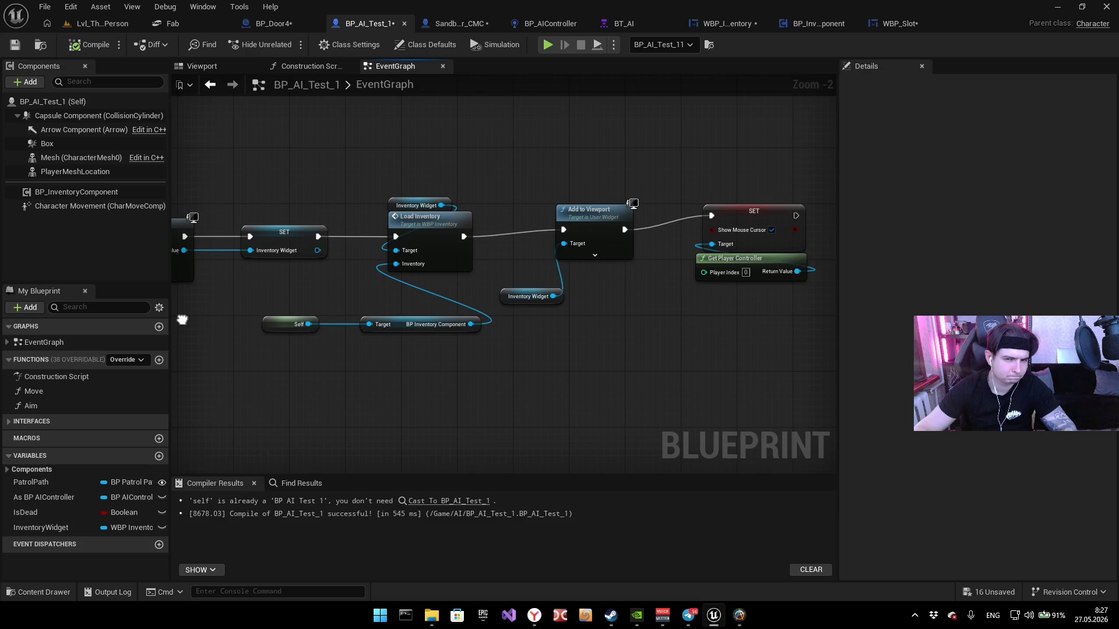
pyautogui.scroll(-3, 502, 292)
pyautogui.scroll(2, 448, 318)
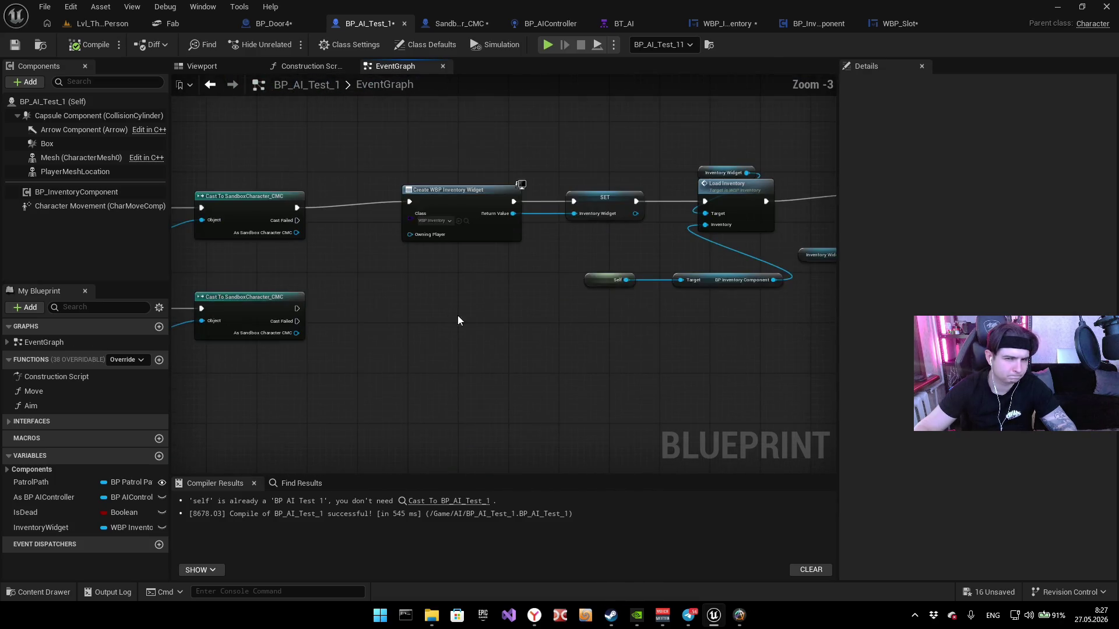
pyautogui.moveTo(457, 316); pyautogui.dragTo(418, 320)
pyautogui.scroll(-1, 489, 315)
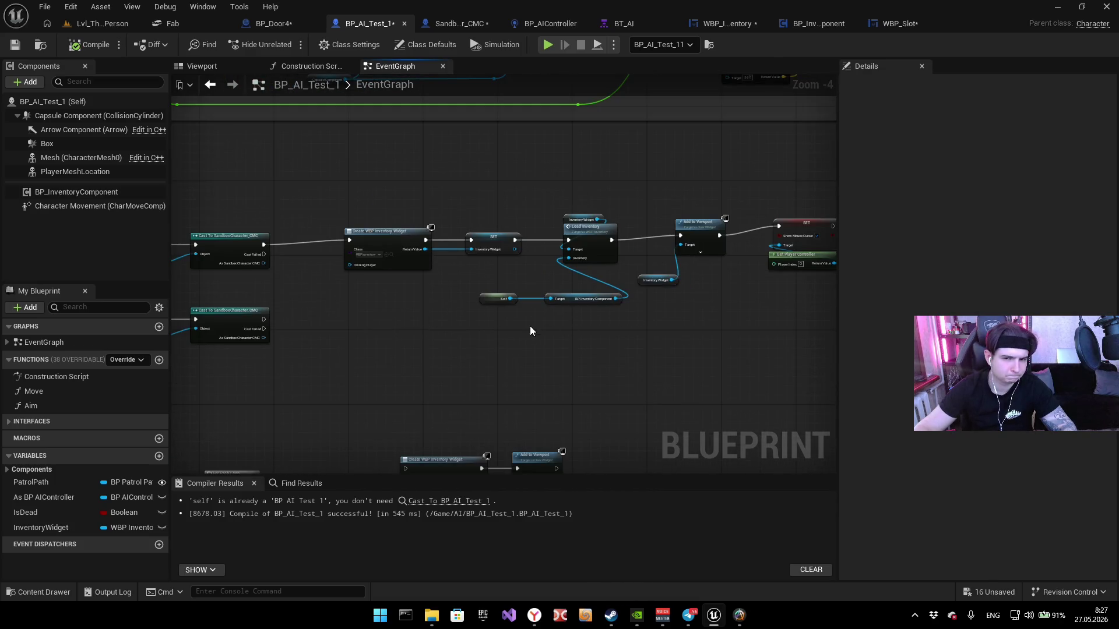
pyautogui.click(458, 23)
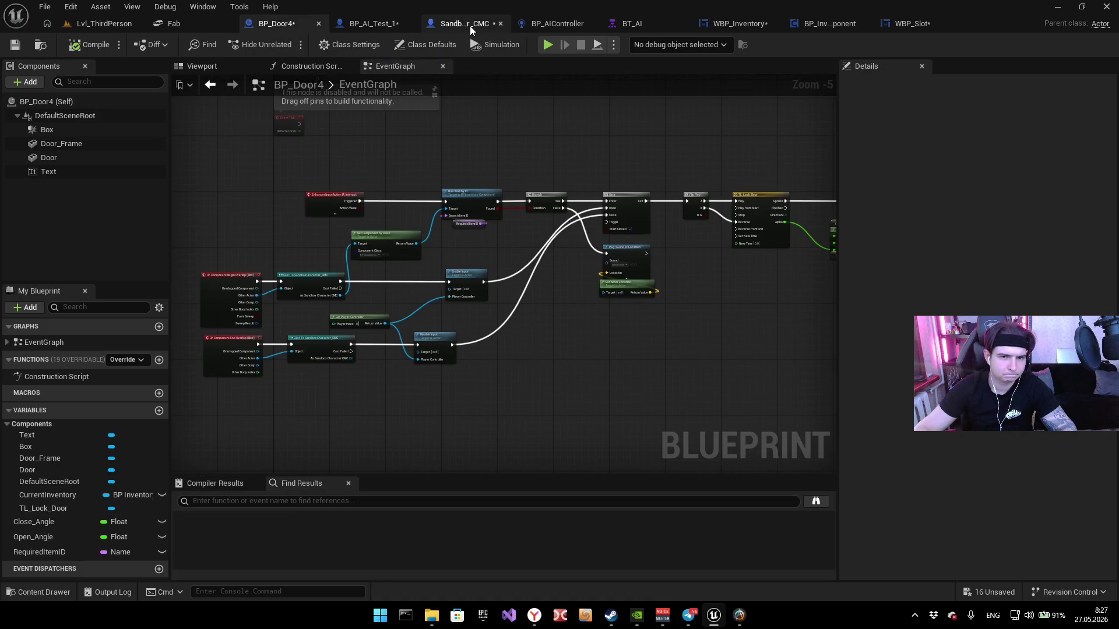
# Step: Browse the character's event graph around the Компас and Создание шума comment blocks
pyautogui.scroll(-2, 536, 249)
pyautogui.moveTo(536, 249); pyautogui.dragTo(682, 277)
pyautogui.scroll(-1, 607, 280)
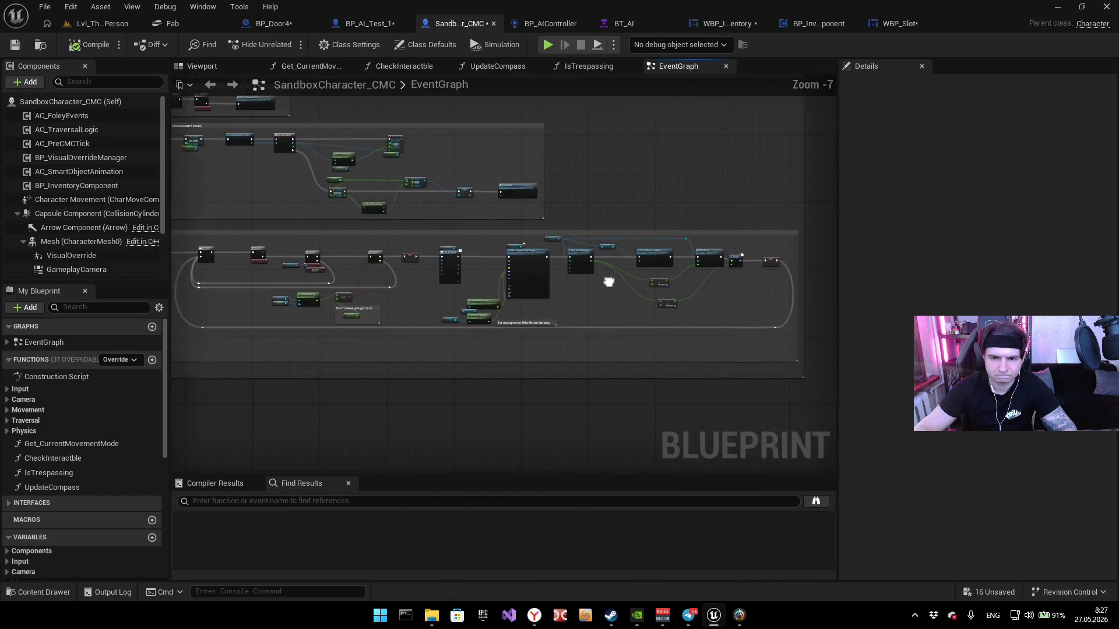
pyautogui.scroll(2, 409, 268)
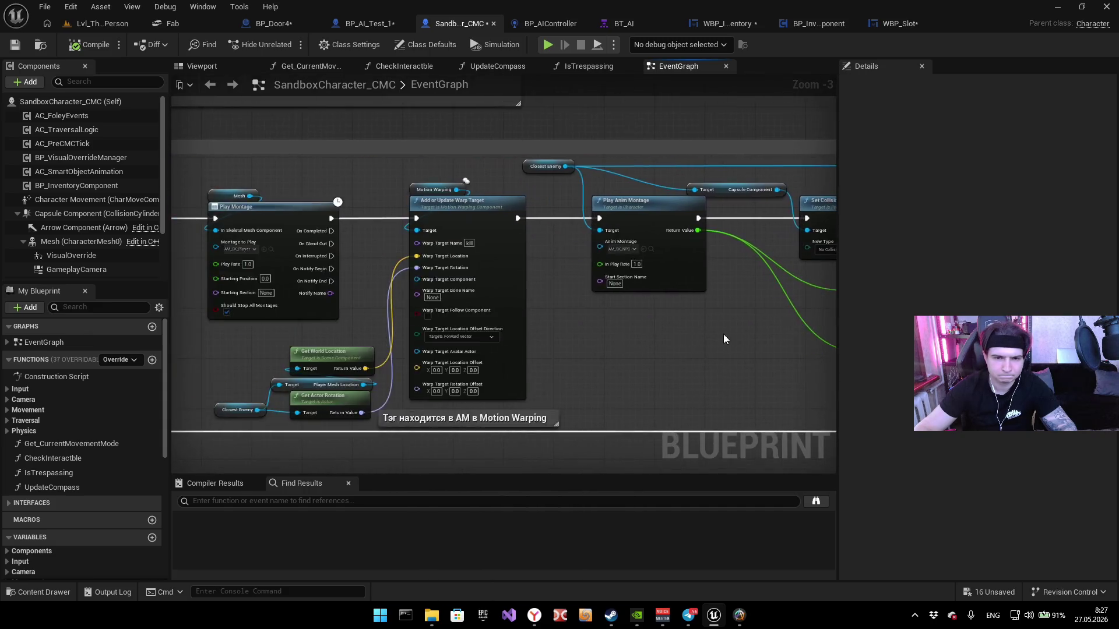
pyautogui.scroll(-9, 723, 334)
pyautogui.scroll(2, 674, 247)
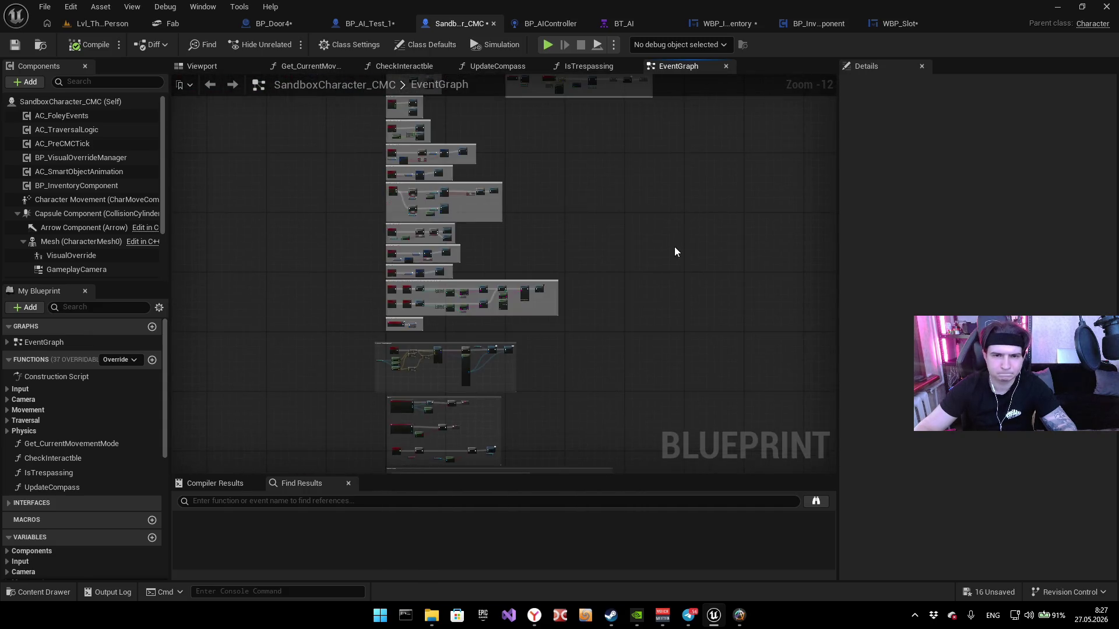
pyautogui.scroll(3, 649, 227)
pyautogui.scroll(3, 568, 299)
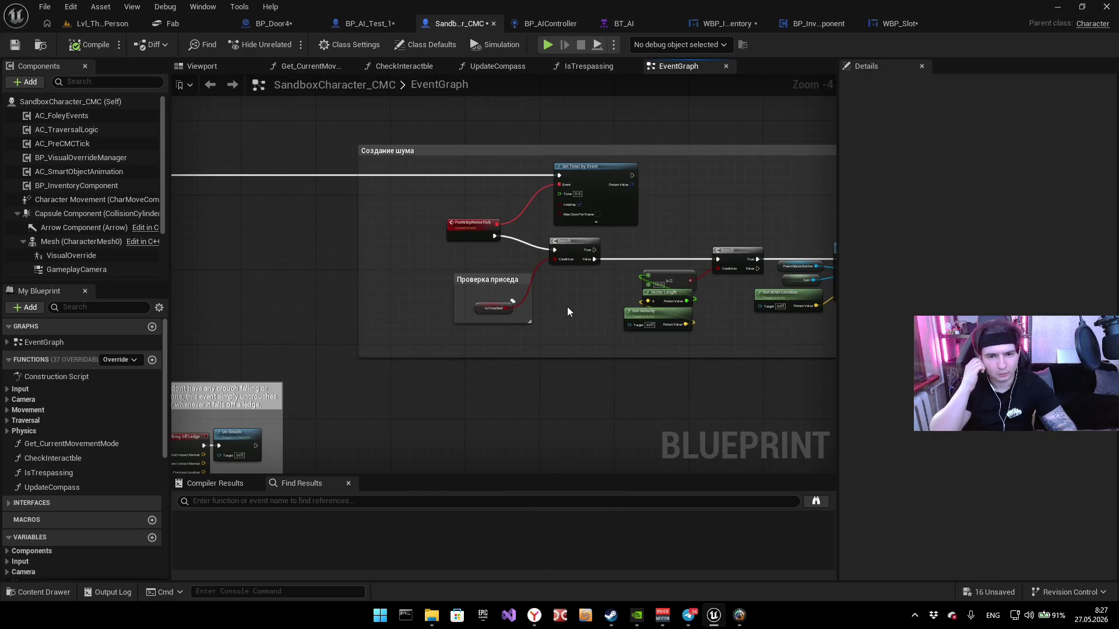
pyautogui.moveTo(567, 312); pyautogui.dragTo(578, 334)
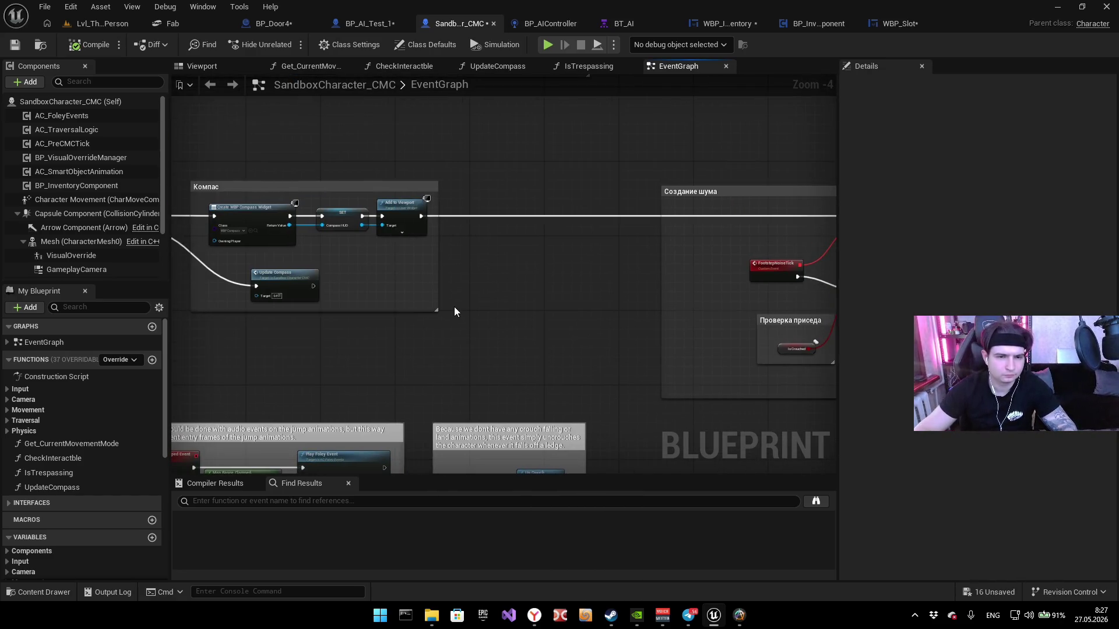
pyautogui.moveTo(453, 307); pyautogui.dragTo(562, 289)
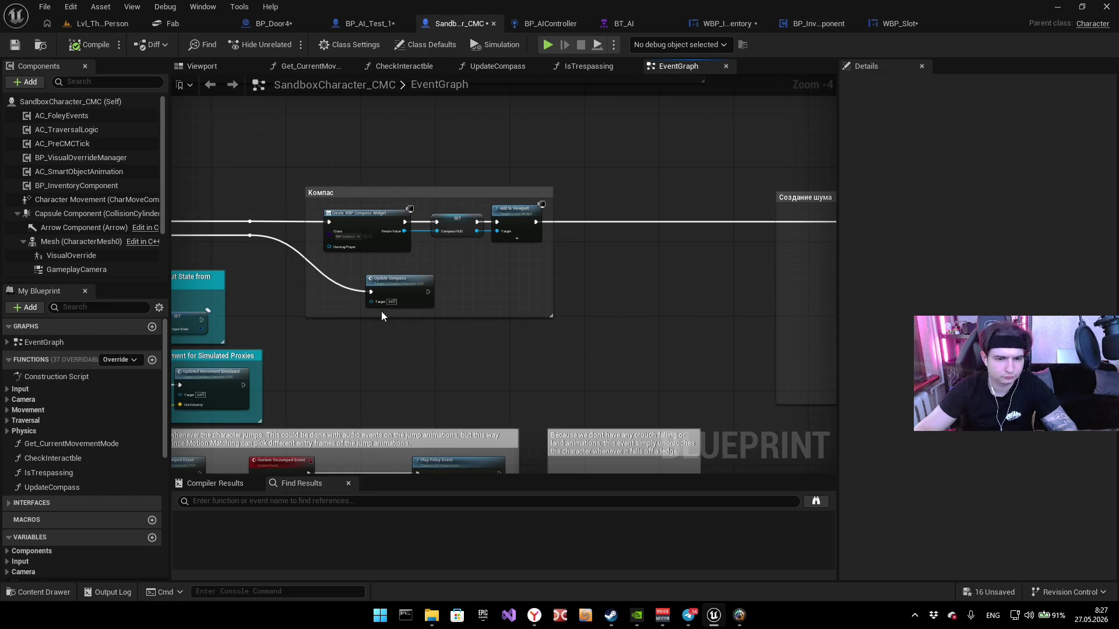
pyautogui.moveTo(624, 310); pyautogui.dragTo(349, 279)
pyautogui.moveTo(750, 274); pyautogui.dragTo(404, 238)
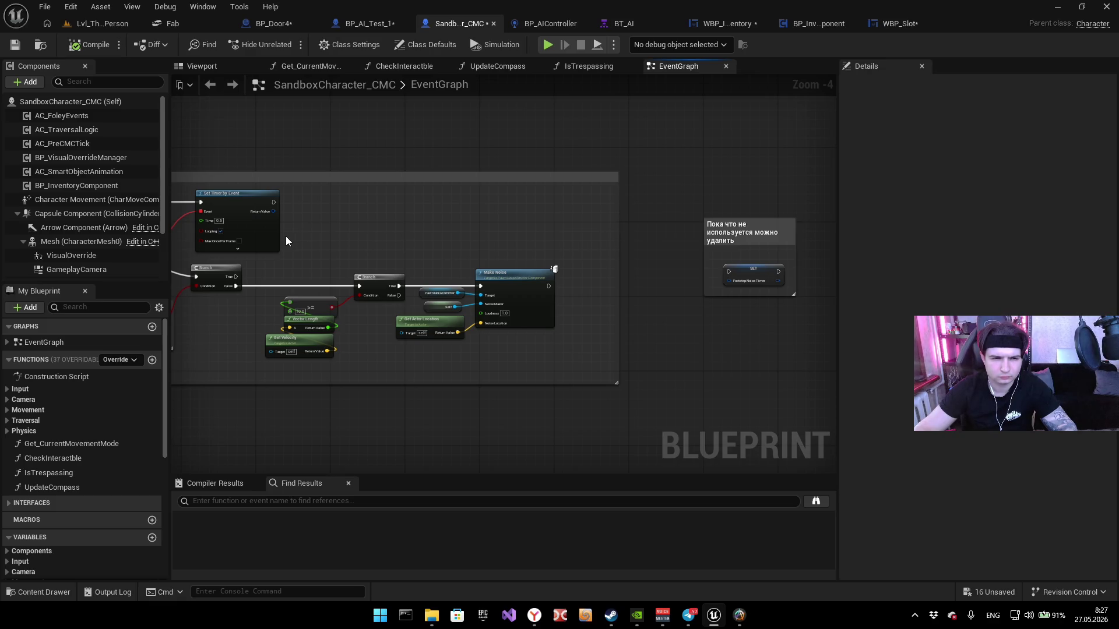
pyautogui.scroll(-5, 304, 238)
pyautogui.scroll(4, 304, 238)
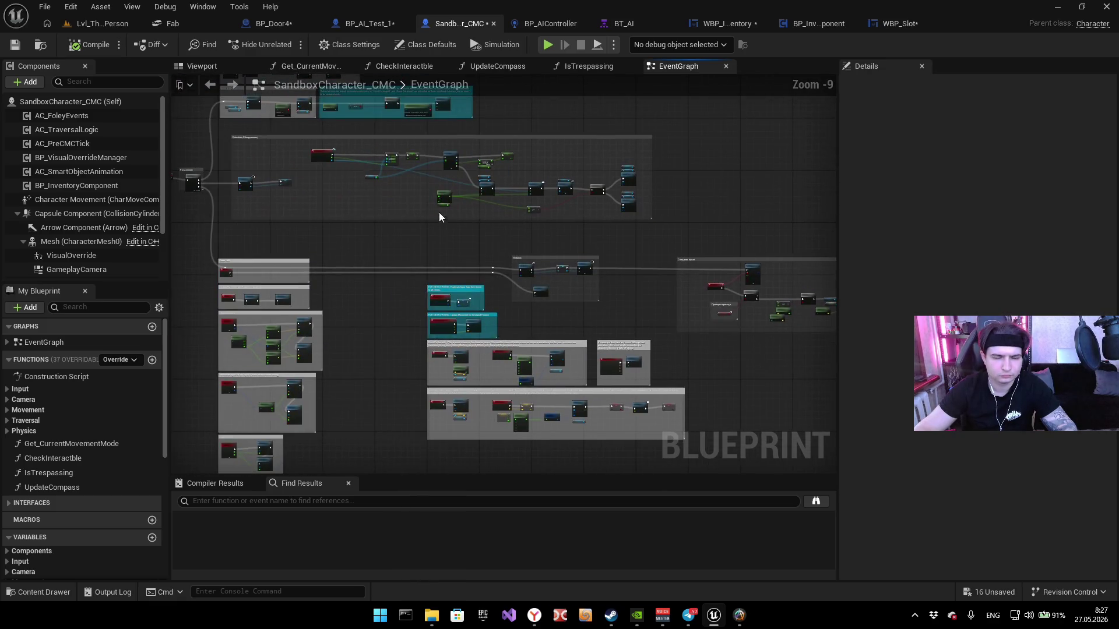
# Step: Go through BP_AIController to BP_InventoryComponent and bring its widget toggle and input-mode nodes into view
pyautogui.click(563, 24)
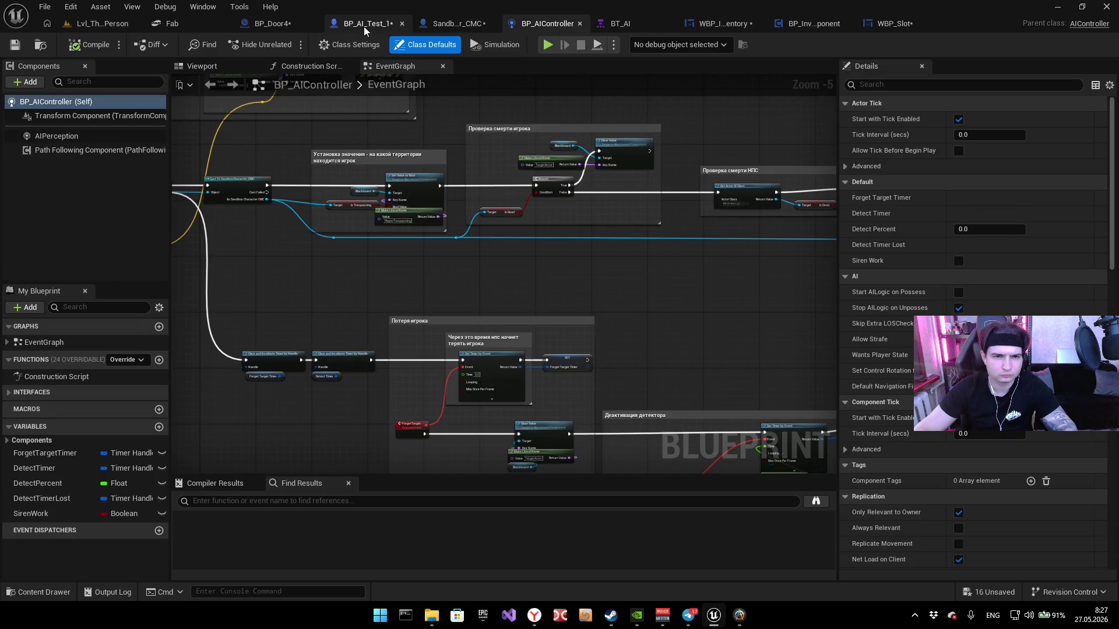
pyautogui.click(824, 25)
pyautogui.scroll(-4, 547, 211)
pyautogui.scroll(3, 540, 190)
pyautogui.moveTo(541, 208)
pyautogui.mouseDown()
pyautogui.moveTo(620, 234)
pyautogui.moveTo(627, 249)
pyautogui.moveTo(589, 232)
pyautogui.moveTo(412, 223)
pyautogui.moveTo(560, 250)
pyautogui.moveTo(496, 268)
pyautogui.mouseUp()
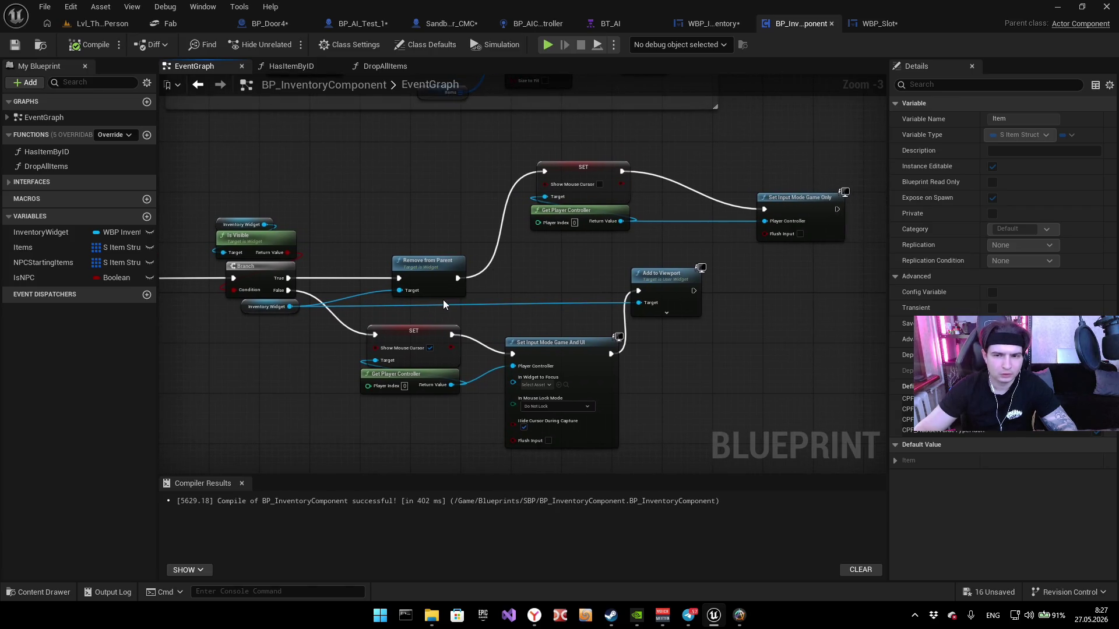
# Step: Copy the widget-closing and input-restoring nodes into BP_AI_Test_1's graph
pyautogui.moveTo(376, 149)
pyautogui.mouseDown()
pyautogui.moveTo(852, 253)
pyautogui.moveTo(850, 264)
pyautogui.mouseUp()
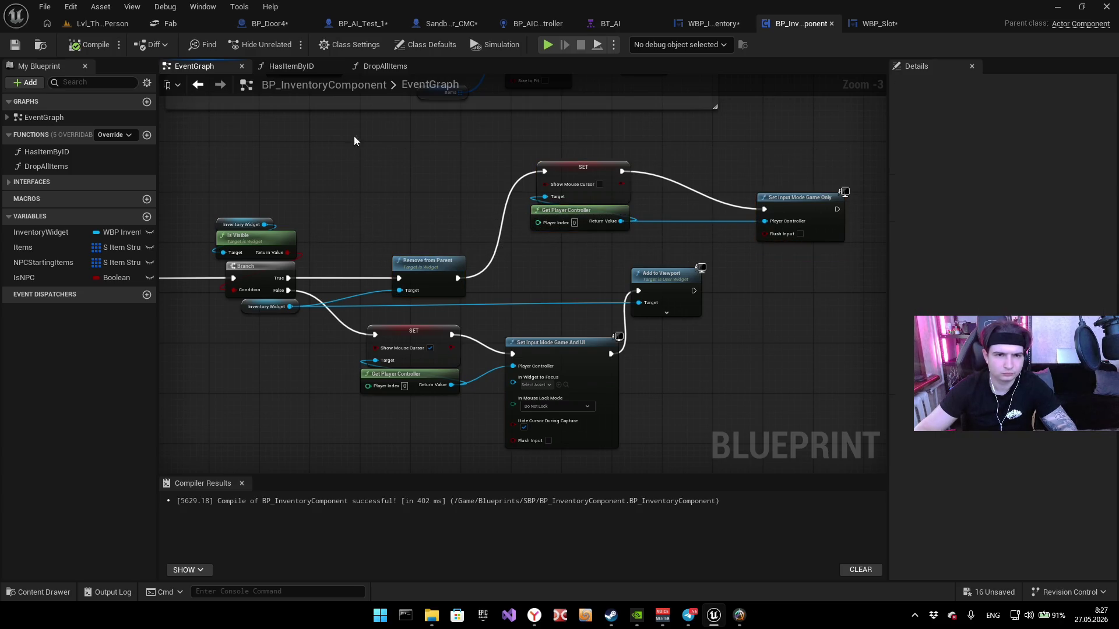
pyautogui.click(276, 26)
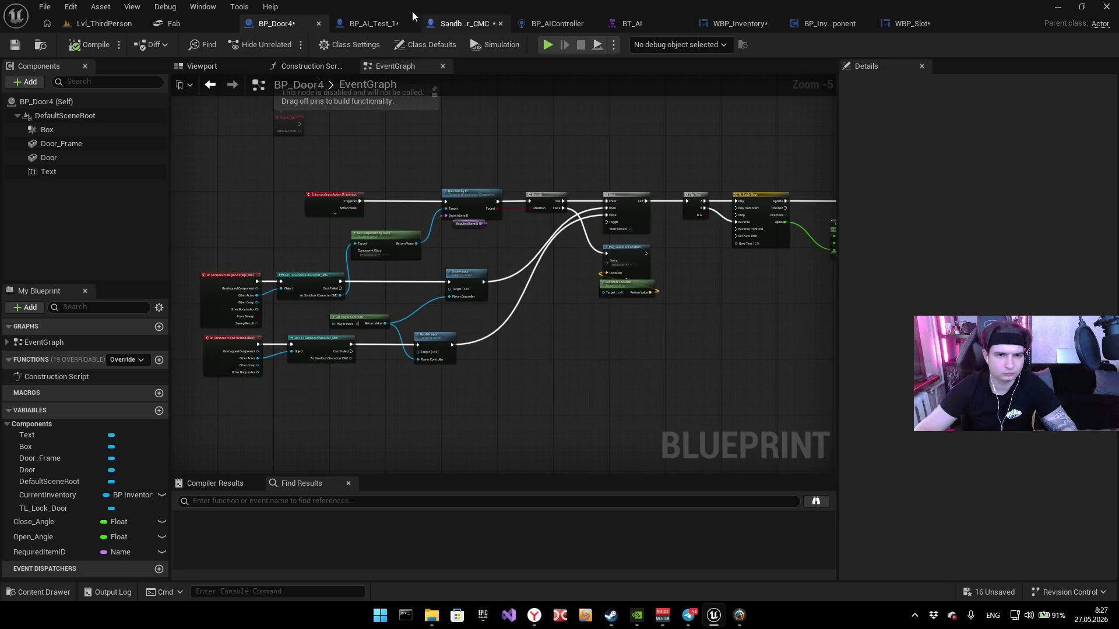
pyautogui.click(389, 28)
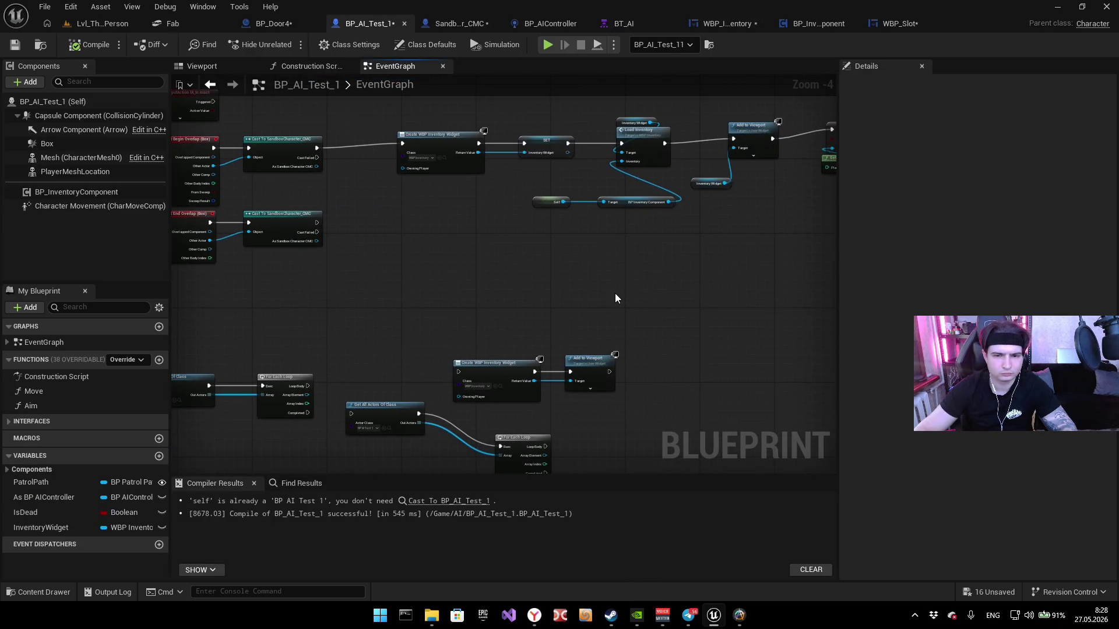
pyautogui.moveTo(617, 267)
pyautogui.mouseDown()
pyautogui.moveTo(536, 241)
pyautogui.moveTo(519, 249)
pyautogui.mouseUp()
pyautogui.click(434, 275)
pyautogui.moveTo(436, 275); pyautogui.dragTo(484, 262)
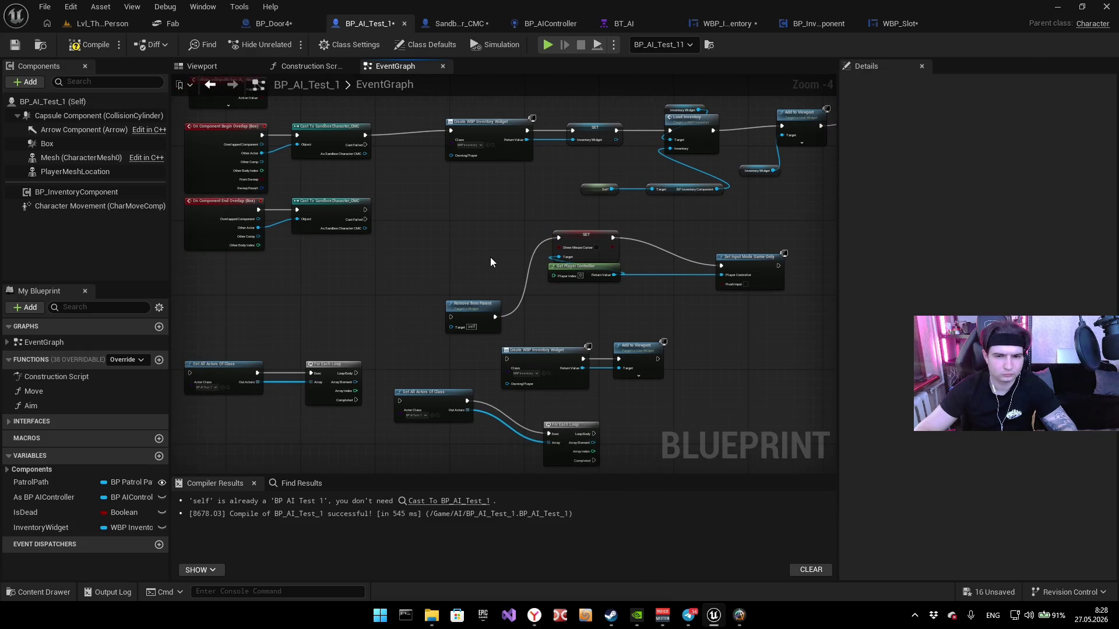
# Step: Wire InventoryWidget and the End Overlap cast into Remove from Parent, then playtest walking to the NPC
pyautogui.moveTo(123, 527)
pyautogui.mouseDown()
pyautogui.moveTo(368, 306)
pyautogui.moveTo(453, 321)
pyautogui.mouseUp()
pyautogui.click(402, 333)
pyautogui.scroll(4, 408, 332)
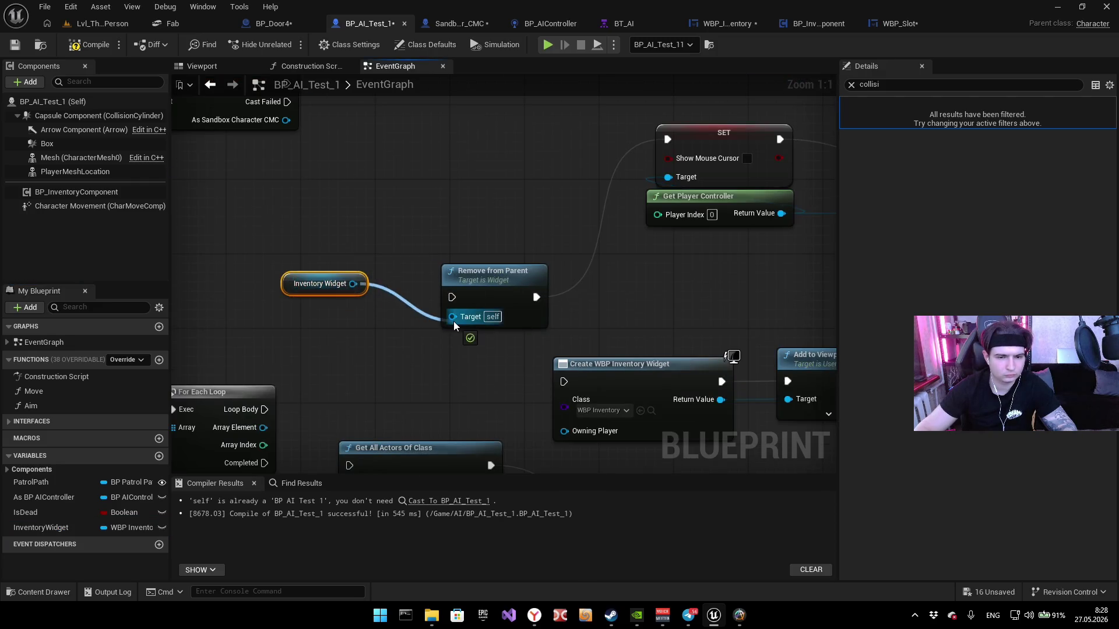
pyautogui.moveTo(453, 236); pyautogui.dragTo(442, 311)
pyautogui.moveTo(467, 380)
pyautogui.mouseDown()
pyautogui.moveTo(419, 202)
pyautogui.moveTo(264, 200)
pyautogui.mouseUp()
pyautogui.scroll(-4, 550, 312)
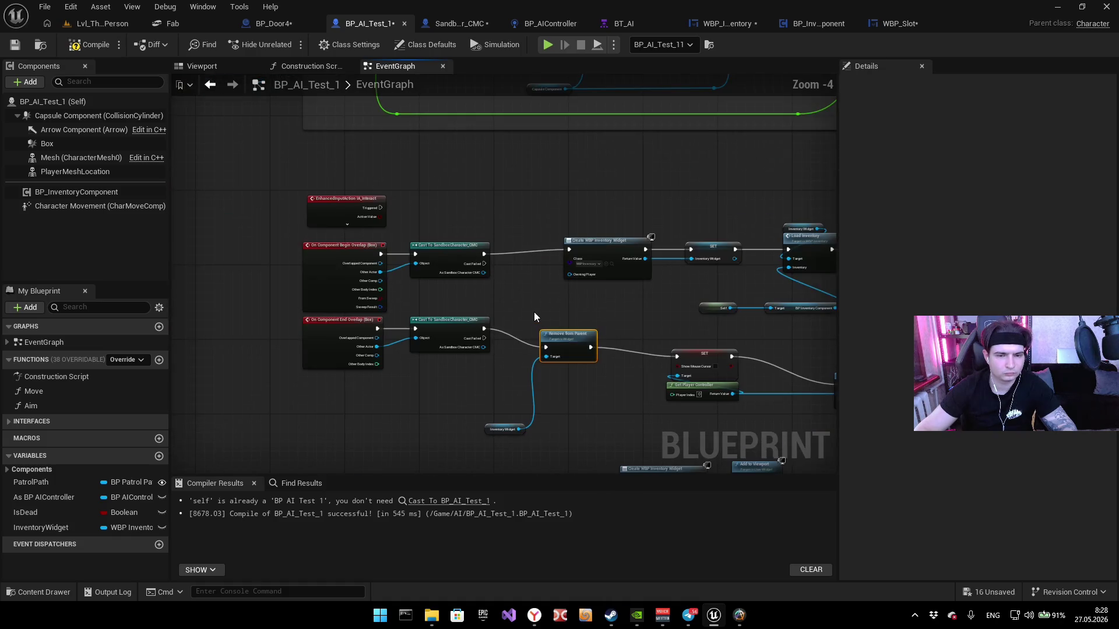
pyautogui.scroll(3, 534, 313)
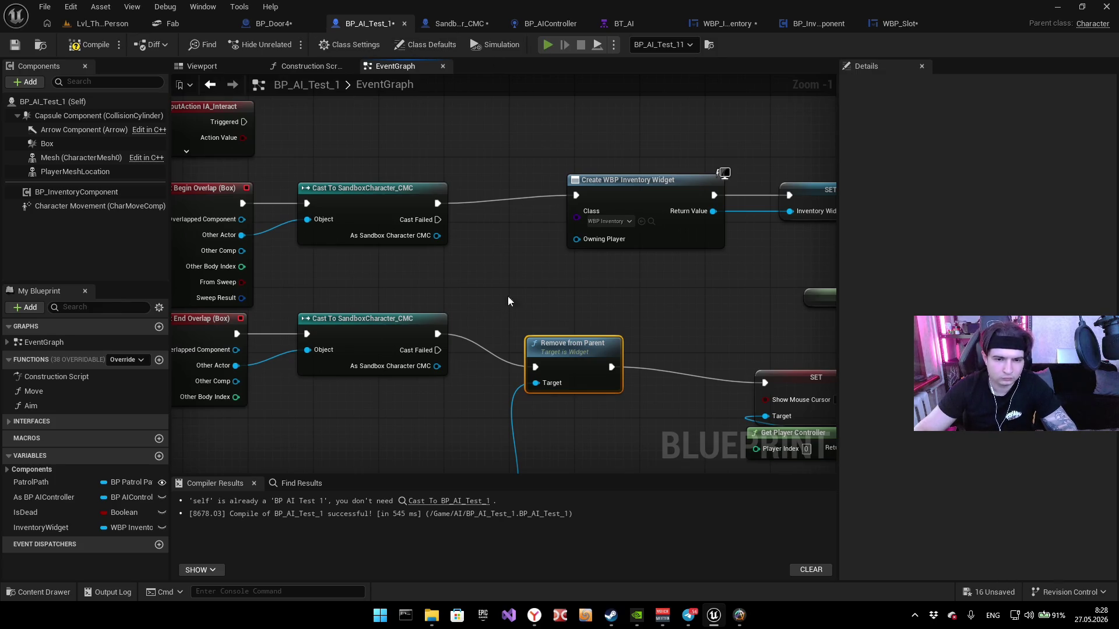
pyautogui.hotkey('alt', 'p')
pyautogui.press('w')
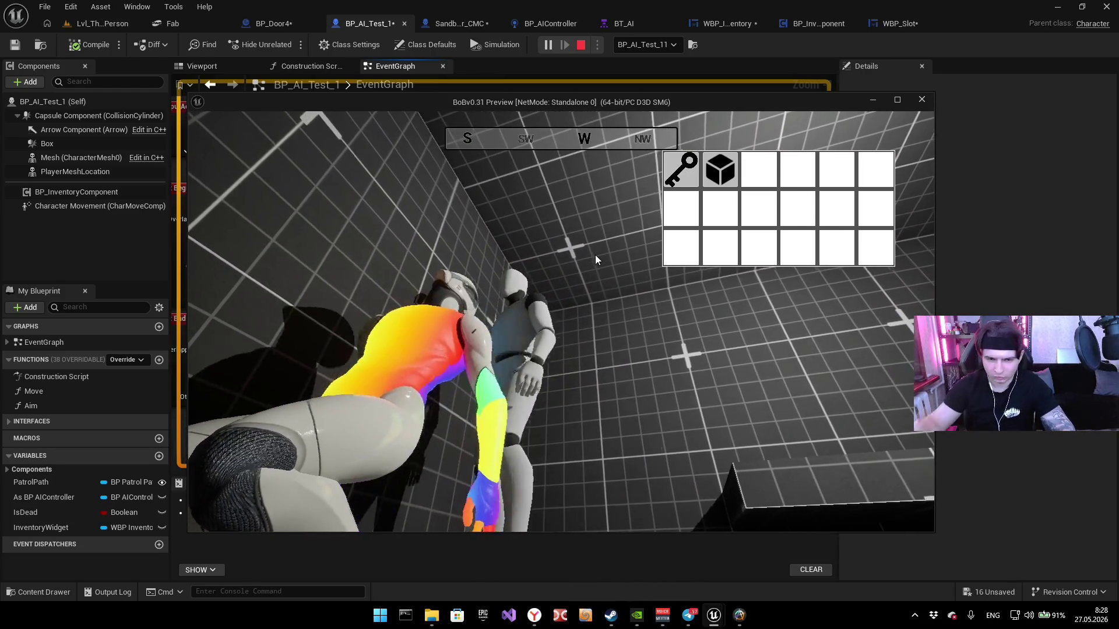
# Step: Take the key from the NPC inventory, replay the test, then open WBP_Slot's graph
pyautogui.press('i')
pyautogui.press('i')
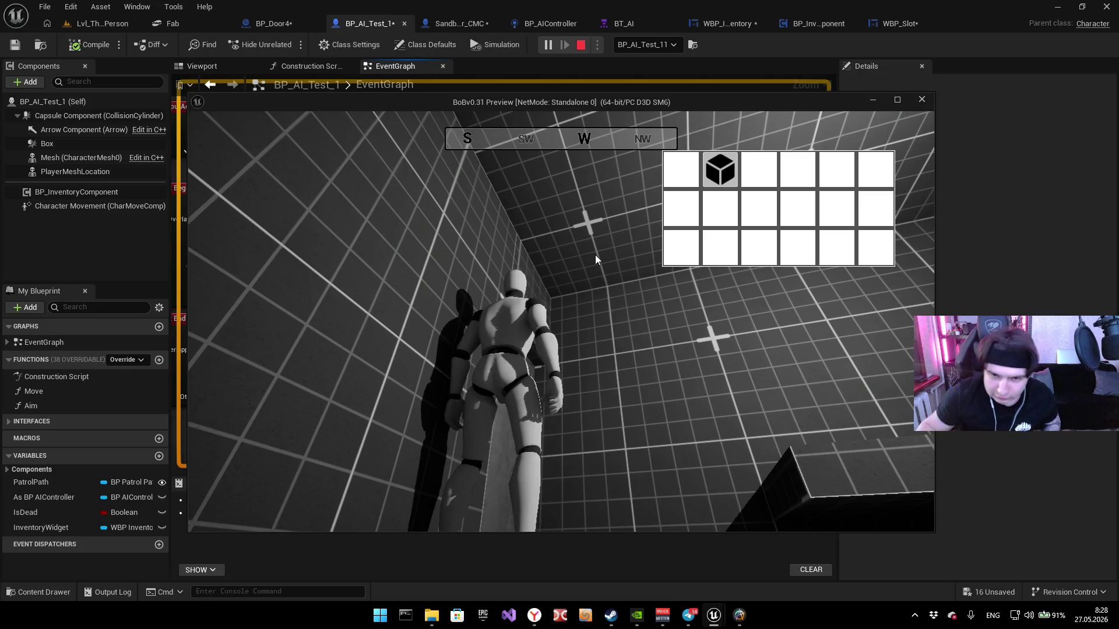
pyautogui.moveTo(596, 254)
pyautogui.mouseDown()
pyautogui.moveTo(684, 136)
pyautogui.moveTo(719, 212)
pyautogui.moveTo(639, 466)
pyautogui.moveTo(727, 175)
pyautogui.mouseUp()
pyautogui.moveTo(617, 348)
pyautogui.mouseDown()
pyautogui.moveTo(422, 536)
pyautogui.moveTo(411, 526)
pyautogui.mouseUp()
pyautogui.press('Escape')
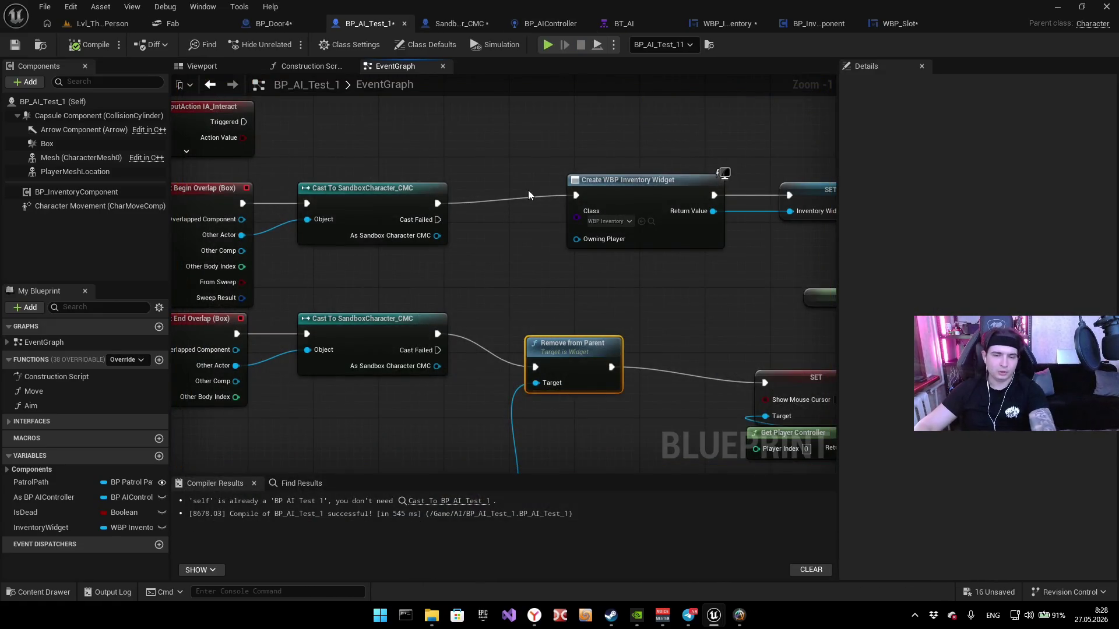
pyautogui.click(551, 44)
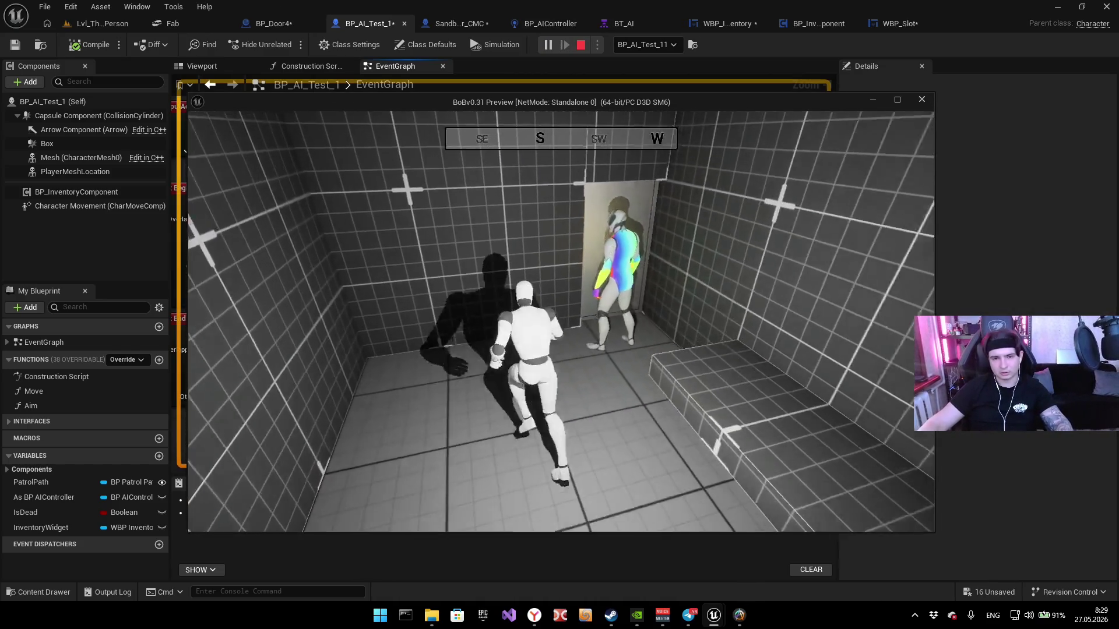
pyautogui.press('i')
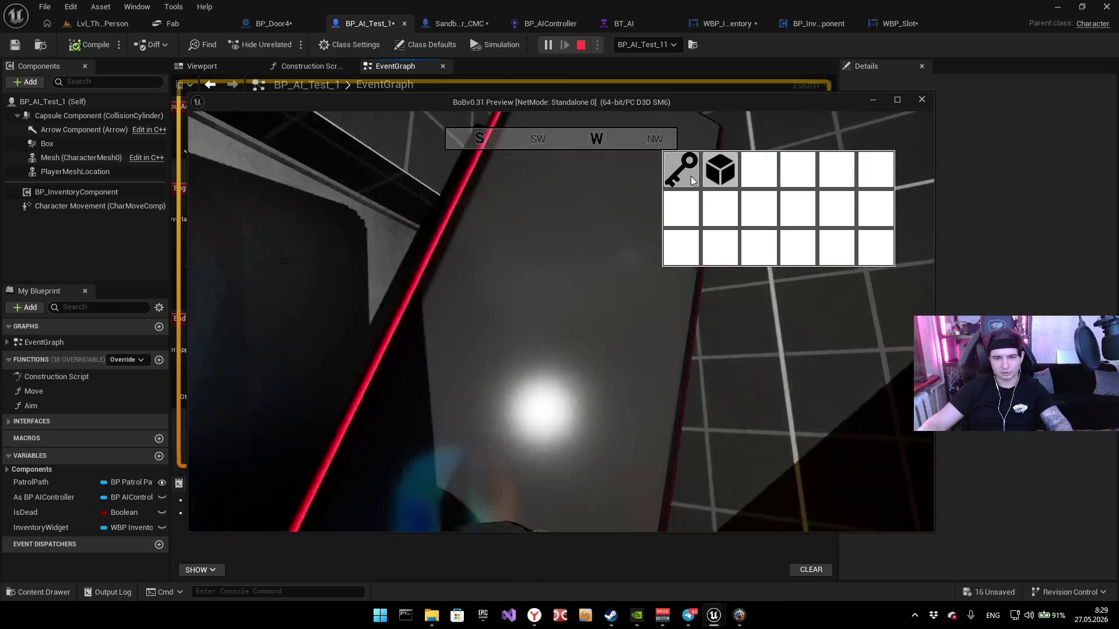
pyautogui.press('Escape')
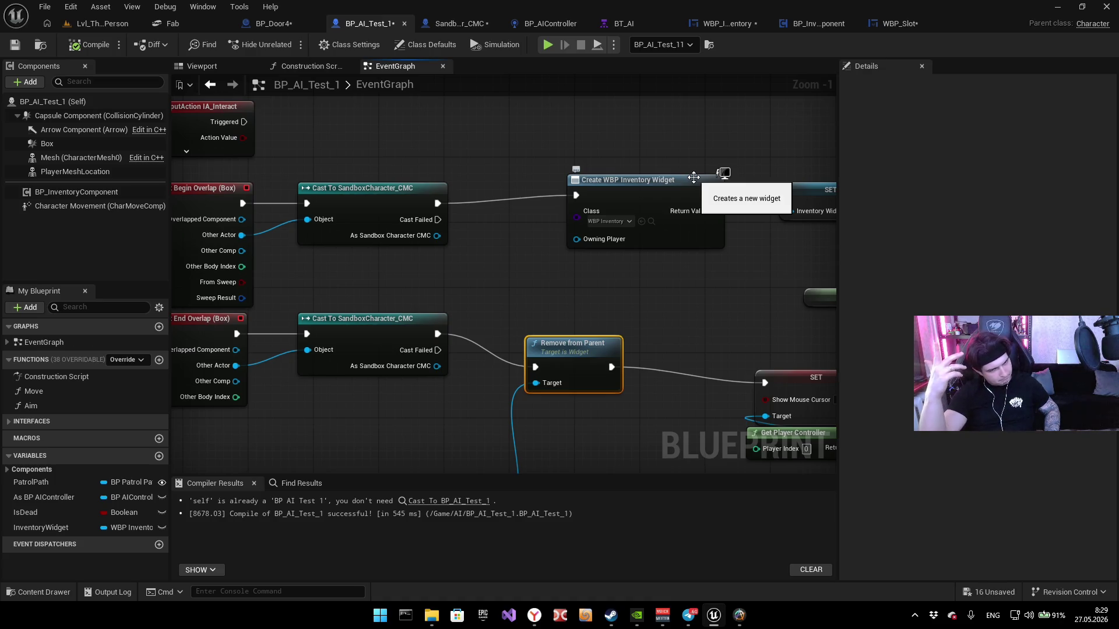
pyautogui.click(893, 22)
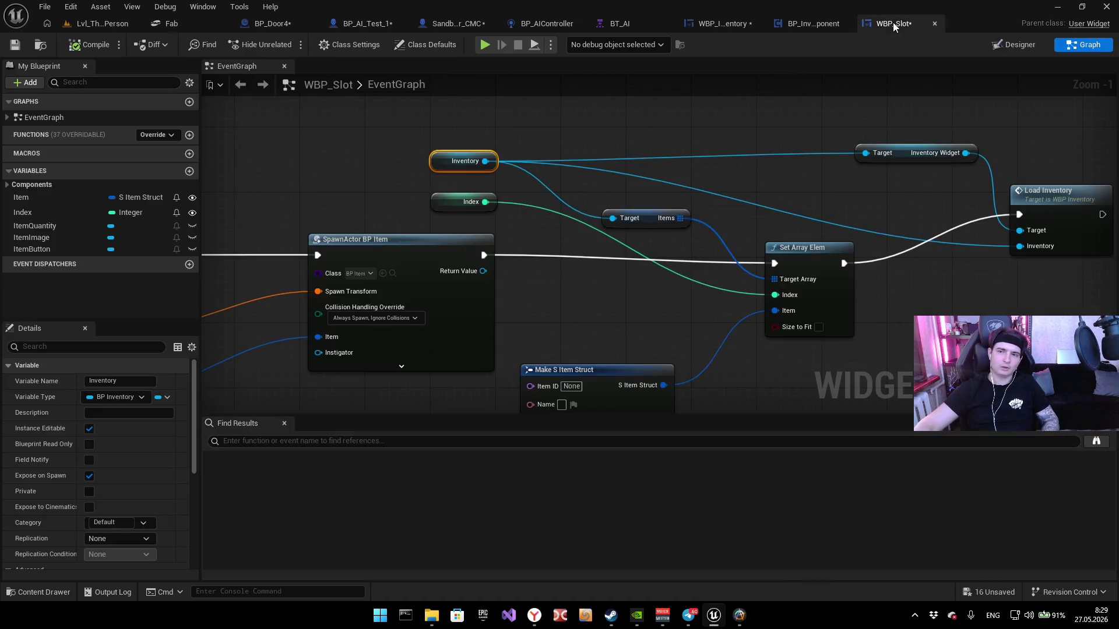
# Step: Look over WBP_Slot's graph from the SpawnActor BP Item node to Load Inventory
pyautogui.moveTo(581, 237); pyautogui.dragTo(877, 227)
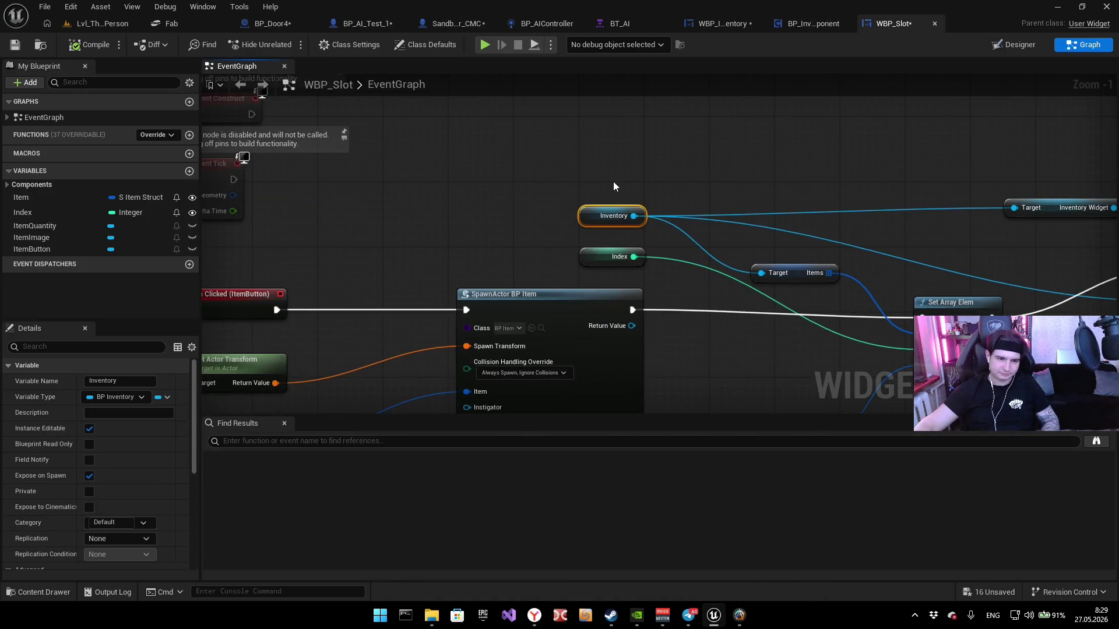
pyautogui.moveTo(613, 186); pyautogui.dragTo(585, 218)
pyautogui.scroll(-2, 580, 221)
pyautogui.moveTo(668, 177)
pyautogui.mouseDown()
pyautogui.moveTo(523, 180)
pyautogui.moveTo(535, 212)
pyautogui.mouseUp()
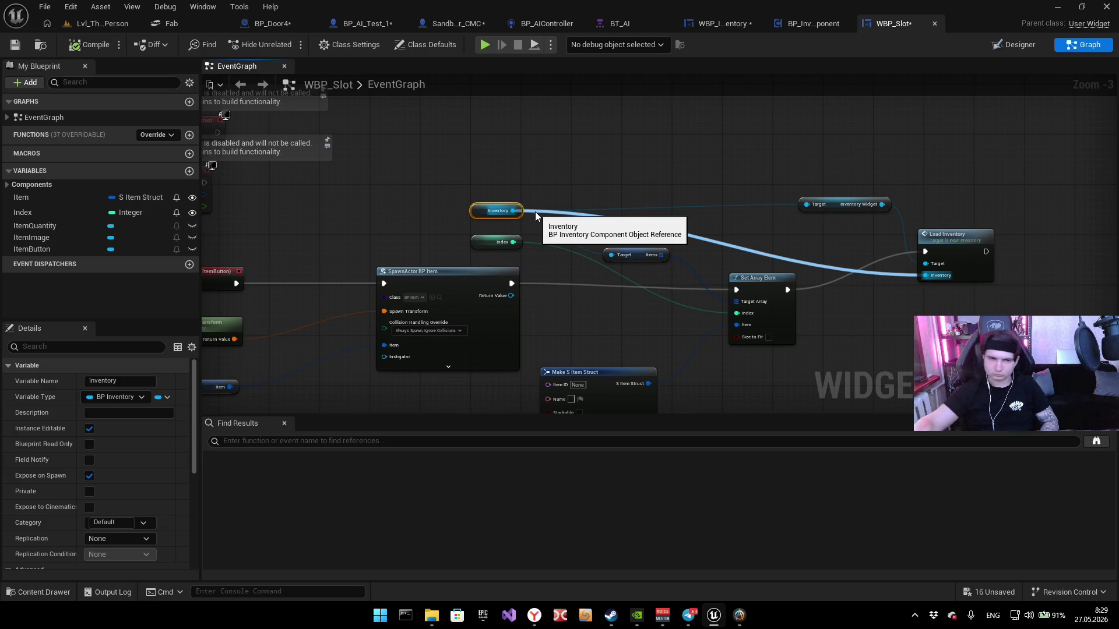
# Step: Run a quick playtest near the NPC, stop it, and return to BP_AI_Test_1
pyautogui.hotkey('alt', 'p')
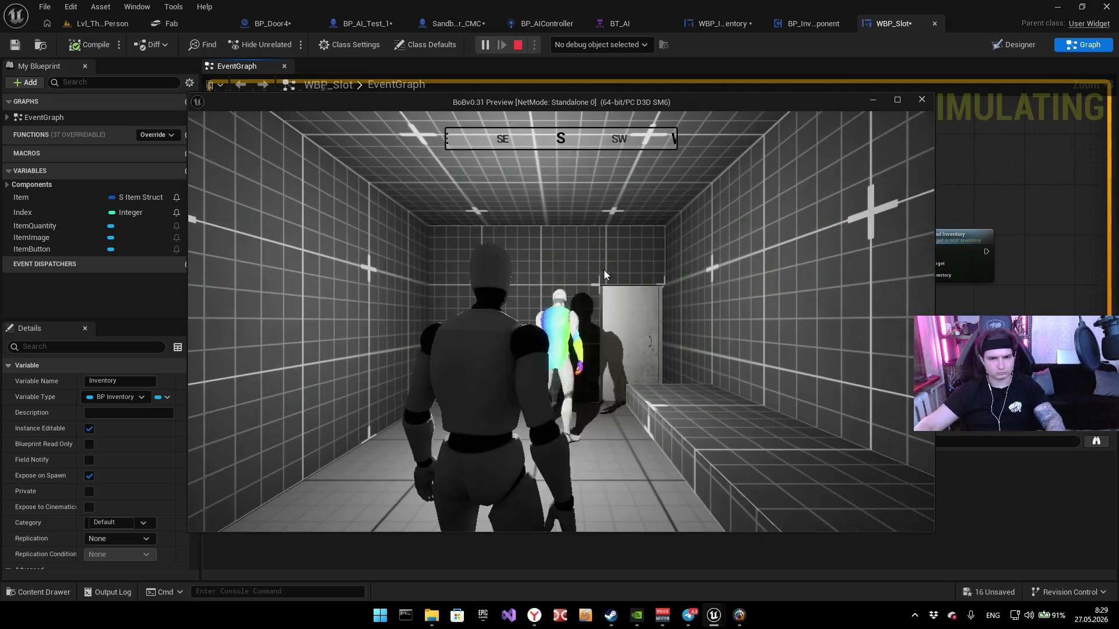
pyautogui.press('i')
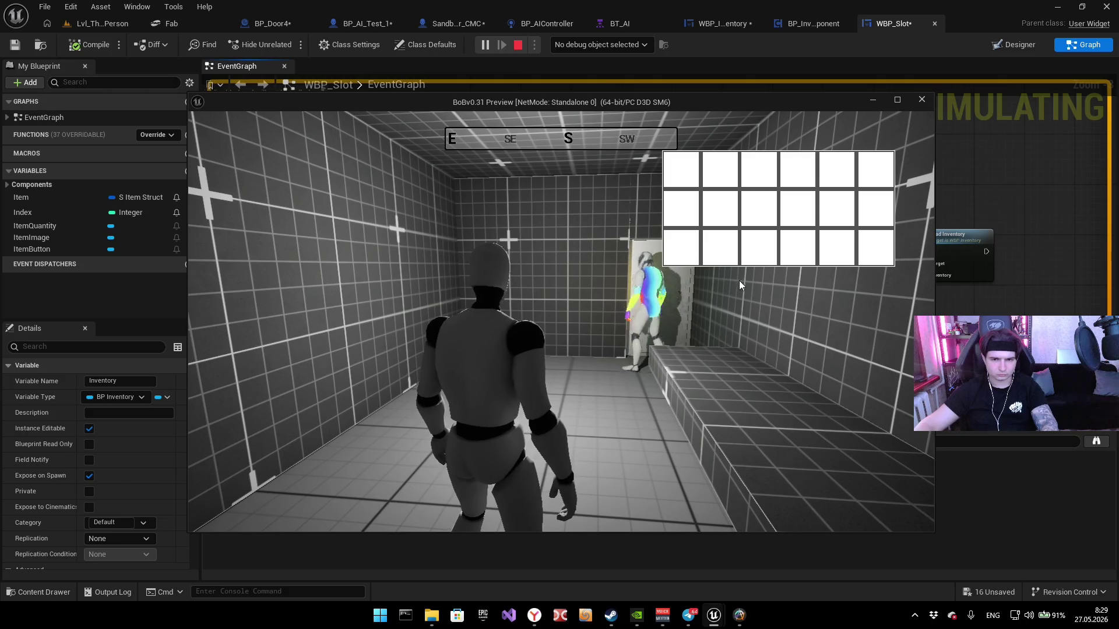
pyautogui.press('i')
pyautogui.hotkey('alt', 'Tab')
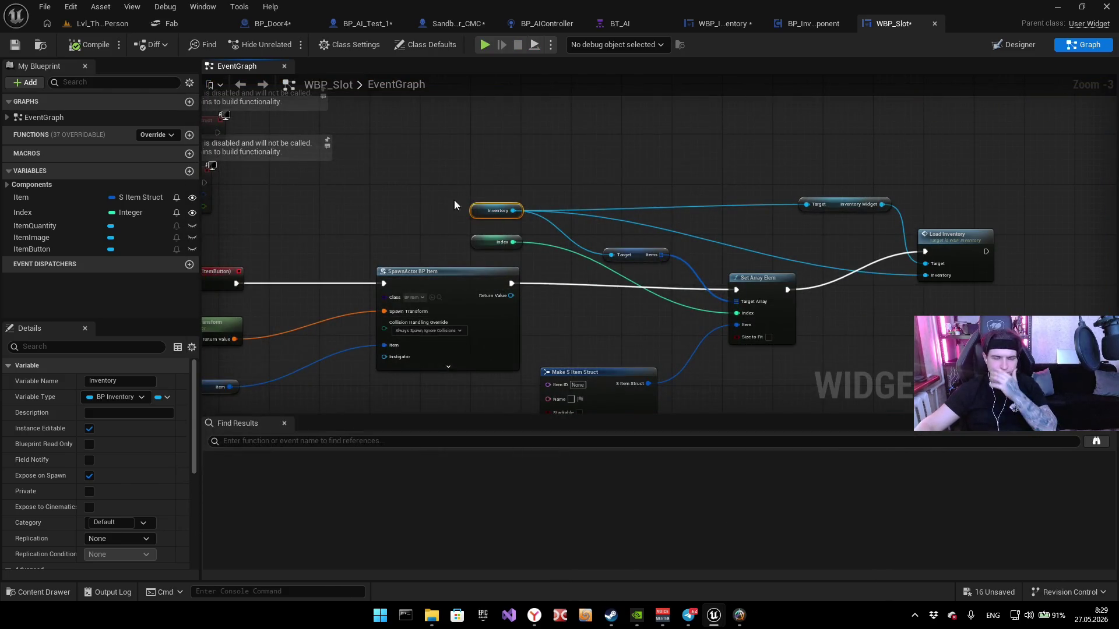
pyautogui.press('Escape')
pyautogui.click(361, 23)
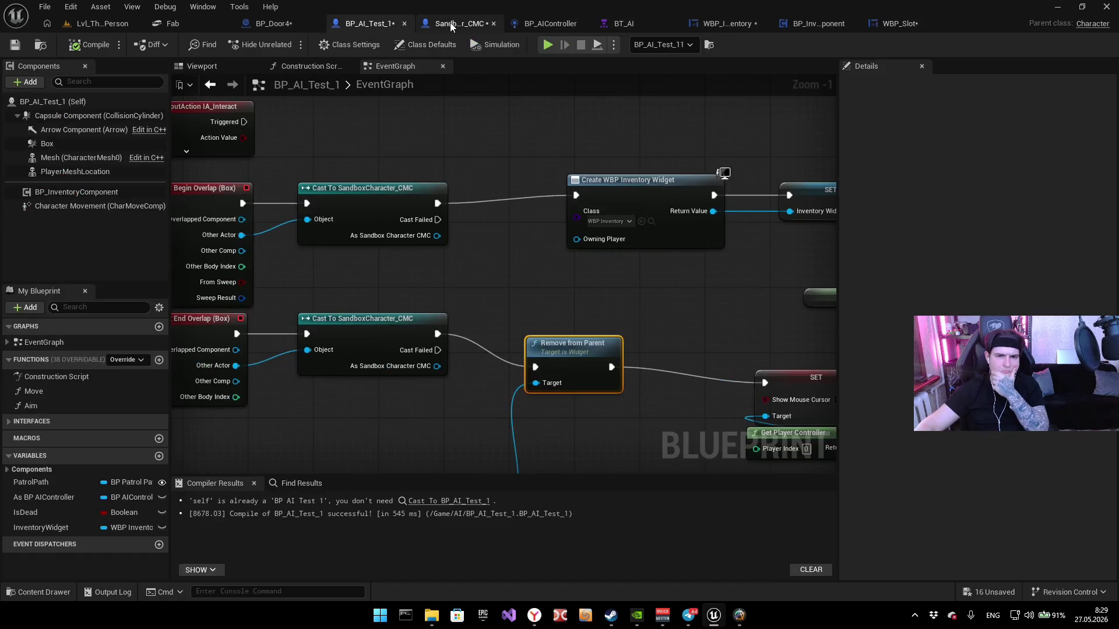
# Step: Copy Set Input Mode Game And UI from BP_InventoryComponent and paste it beside BP_AI_Test_1's Show Mouse Cursor setter
pyautogui.moveTo(592, 135)
pyautogui.mouseDown()
pyautogui.moveTo(507, 144)
pyautogui.moveTo(662, 145)
pyautogui.moveTo(489, 159)
pyautogui.mouseUp()
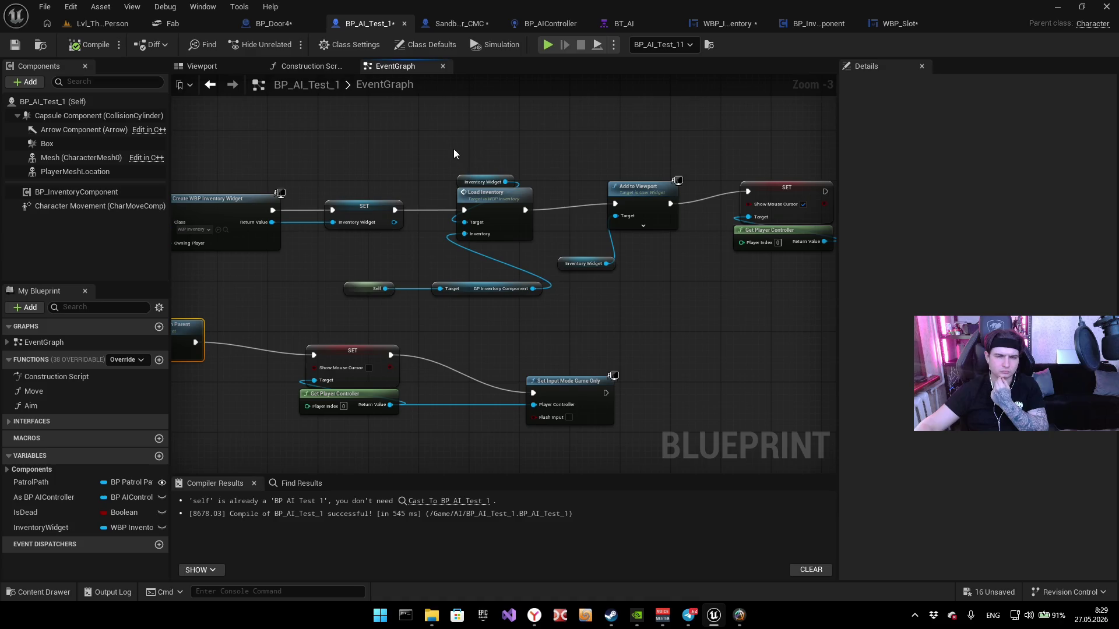
pyautogui.click(476, 27)
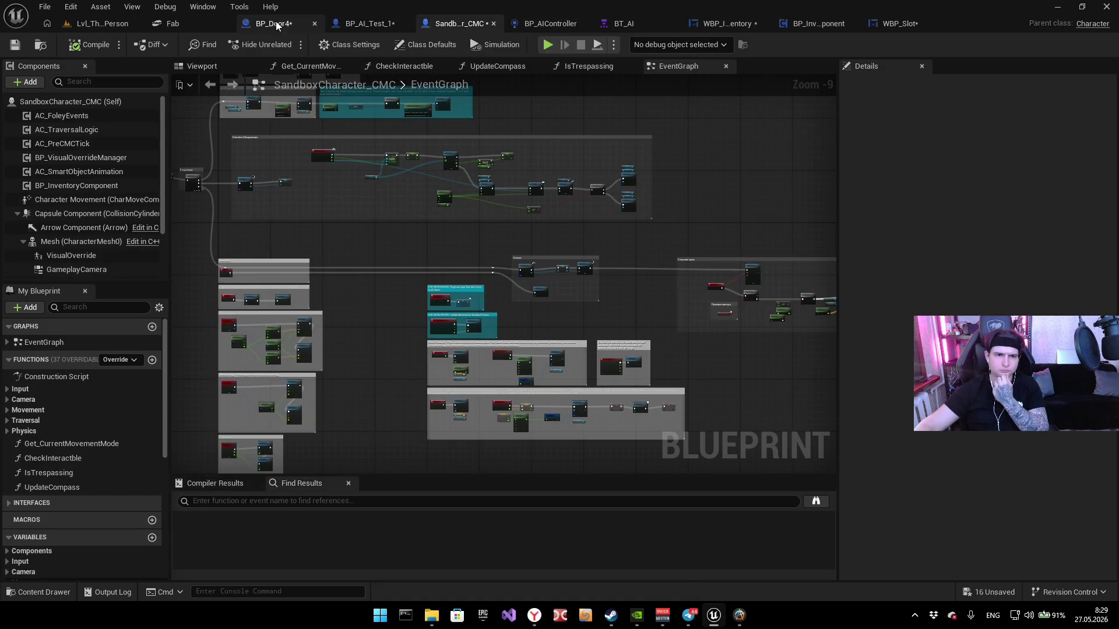
pyautogui.click(813, 24)
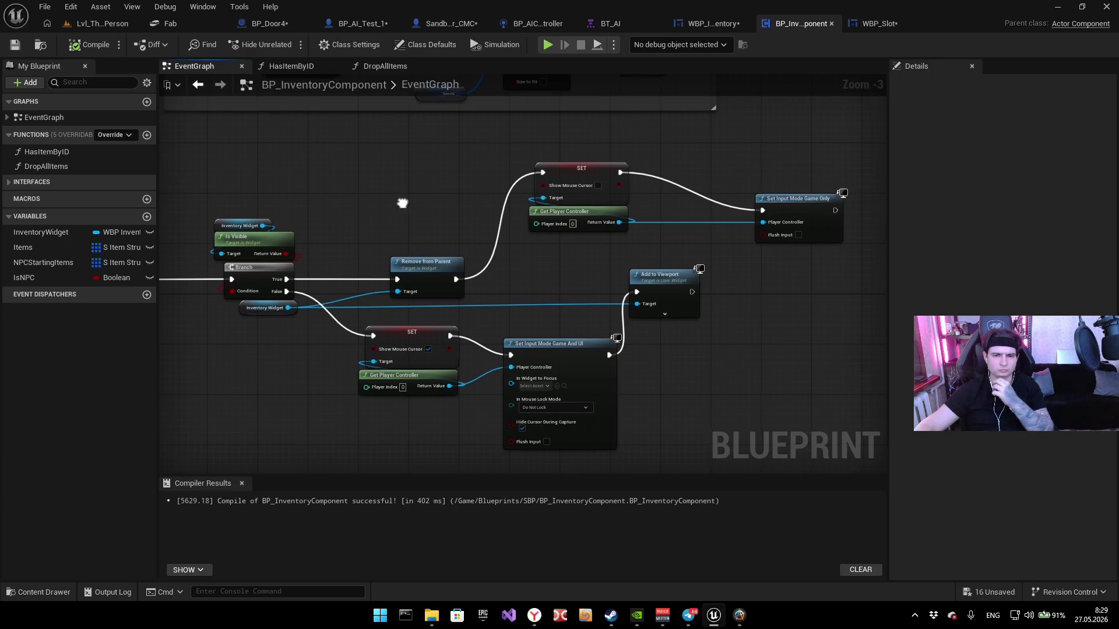
pyautogui.moveTo(393, 202); pyautogui.dragTo(378, 206)
pyautogui.click(792, 201)
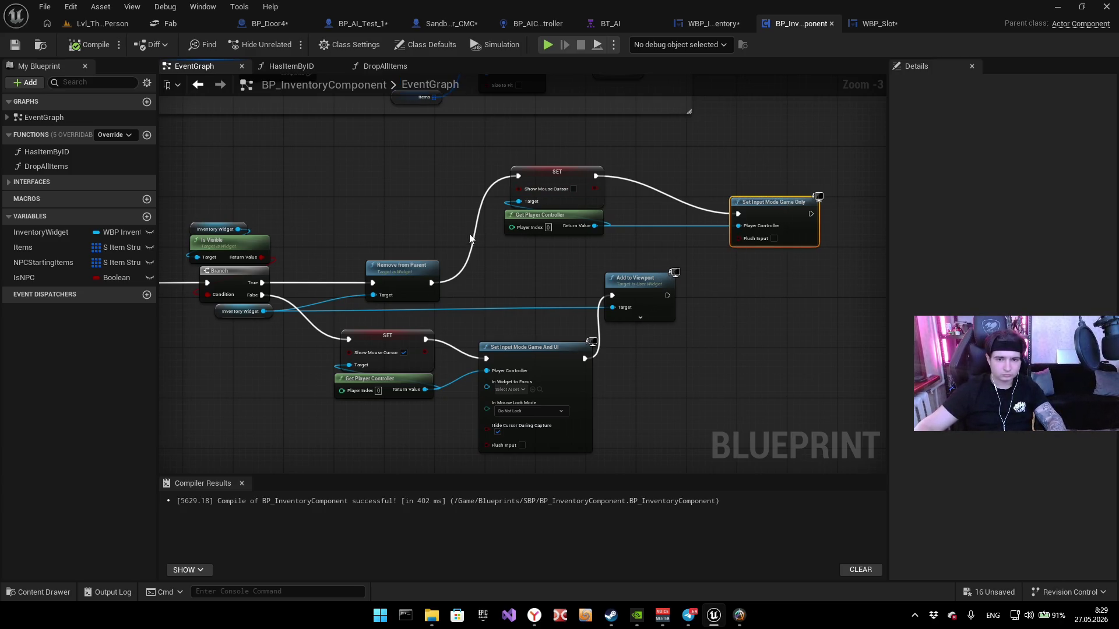
pyautogui.click(365, 25)
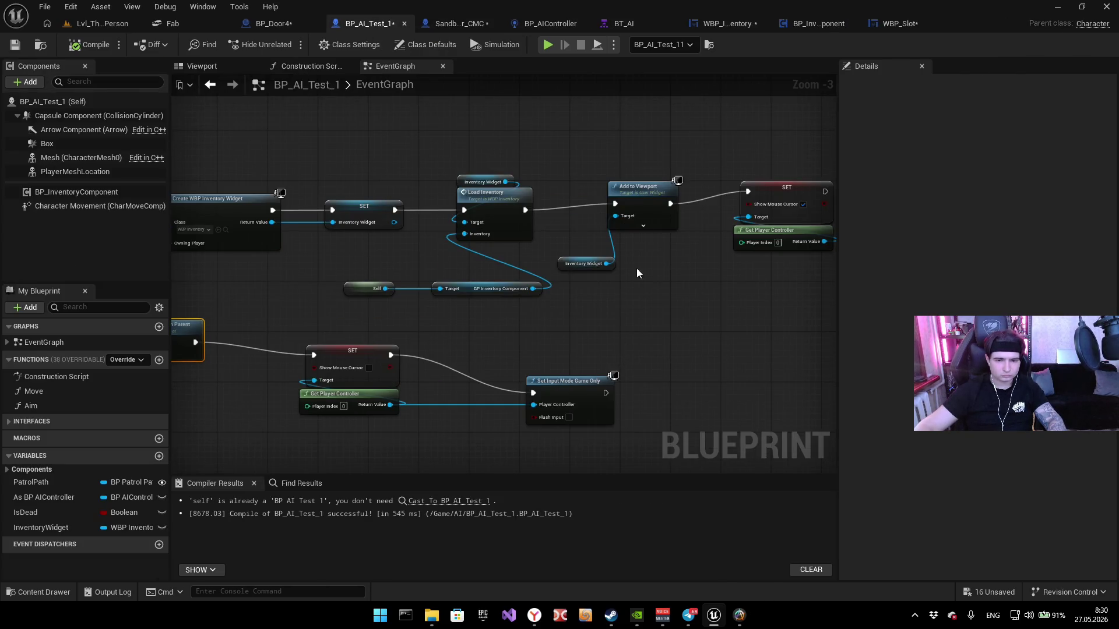
pyautogui.click(460, 24)
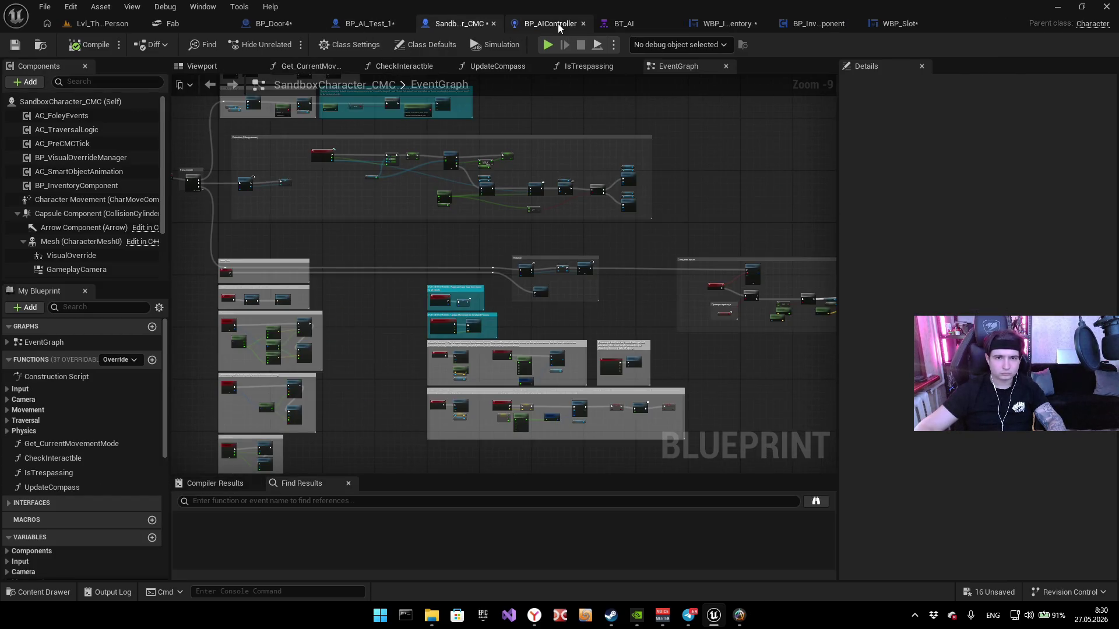
pyautogui.click(558, 23)
pyautogui.click(792, 22)
pyautogui.click(547, 370)
pyautogui.moveTo(551, 403); pyautogui.dragTo(554, 401)
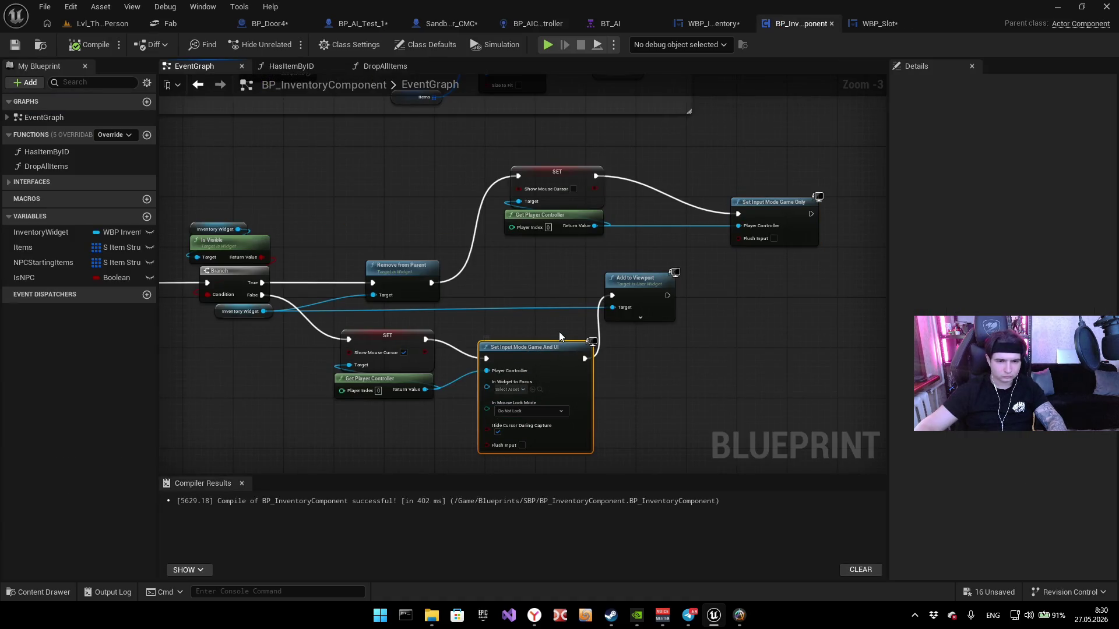
pyautogui.click(366, 24)
pyautogui.moveTo(451, 338)
pyautogui.mouseDown()
pyautogui.moveTo(443, 297)
pyautogui.moveTo(461, 238)
pyautogui.moveTo(561, 226)
pyautogui.moveTo(446, 322)
pyautogui.moveTo(587, 290)
pyautogui.moveTo(571, 239)
pyautogui.moveTo(460, 228)
pyautogui.mouseUp()
pyautogui.hotkey('ctrl', 'v')
pyautogui.scroll(3, 590, 231)
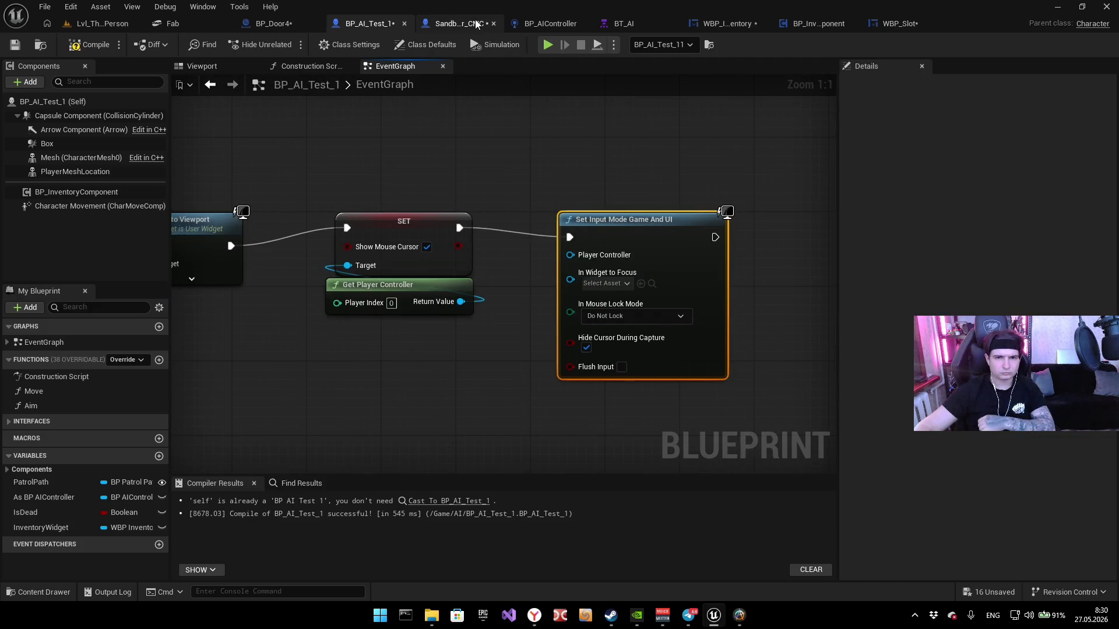
# Step: Replace the pasted node, wire Get Player Controller into Set Input Mode Game And UI, and compile
pyautogui.click(475, 23)
pyautogui.click(825, 22)
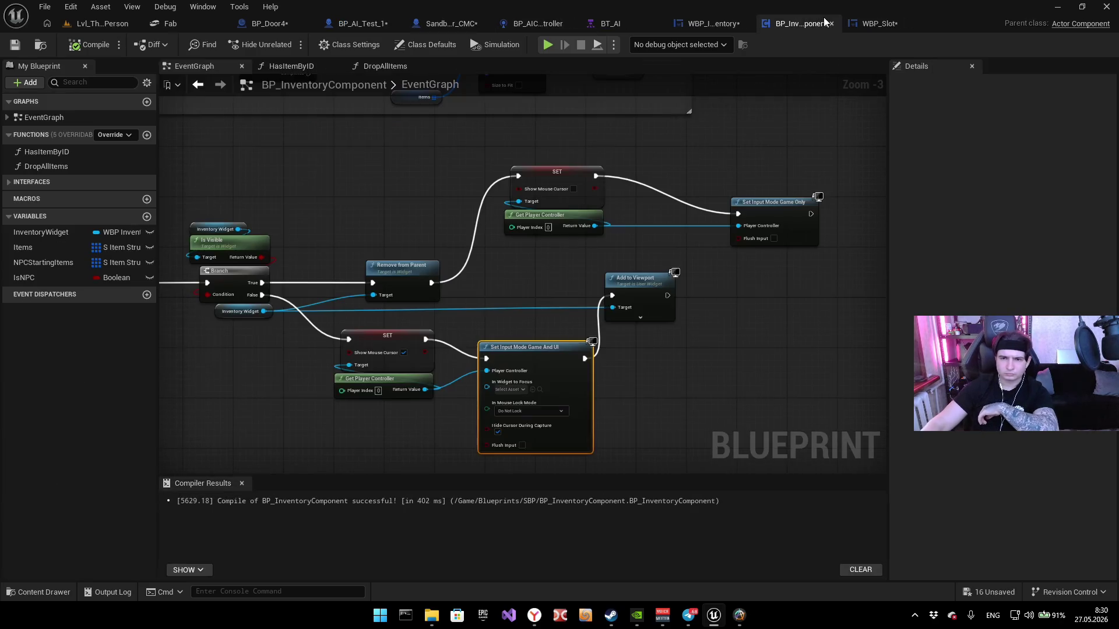
pyautogui.scroll(2, 491, 390)
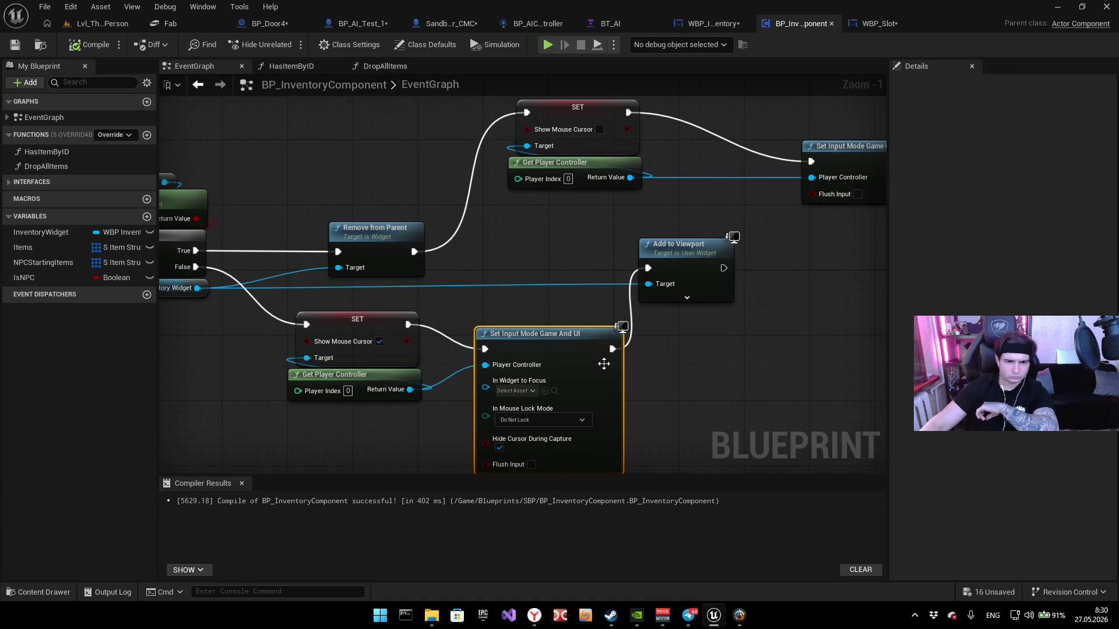
pyautogui.moveTo(698, 375); pyautogui.dragTo(714, 272)
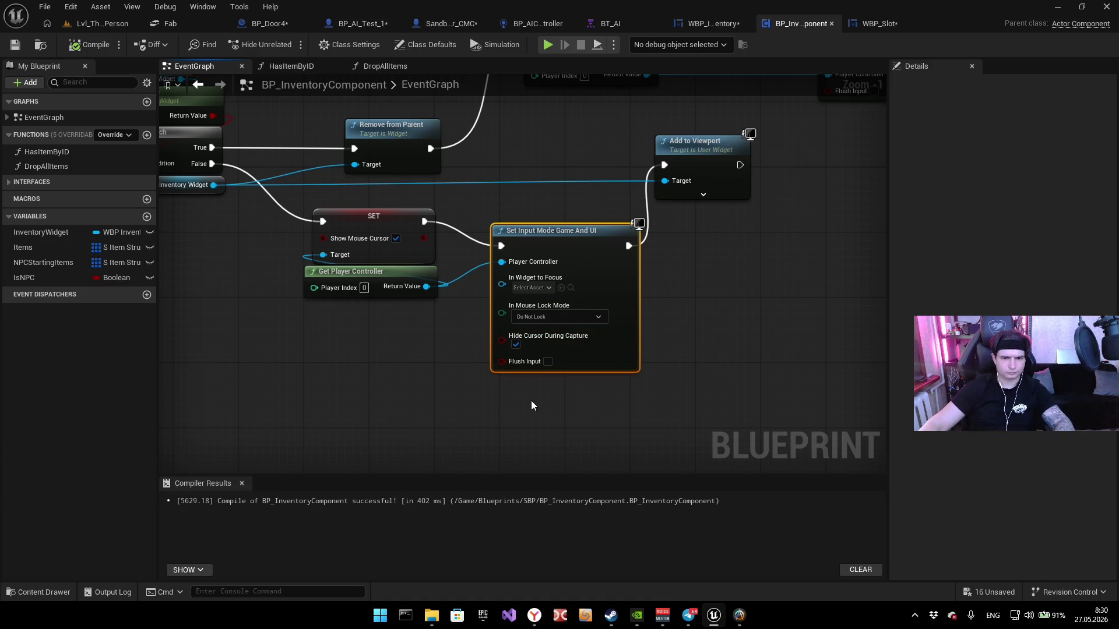
pyautogui.click(362, 26)
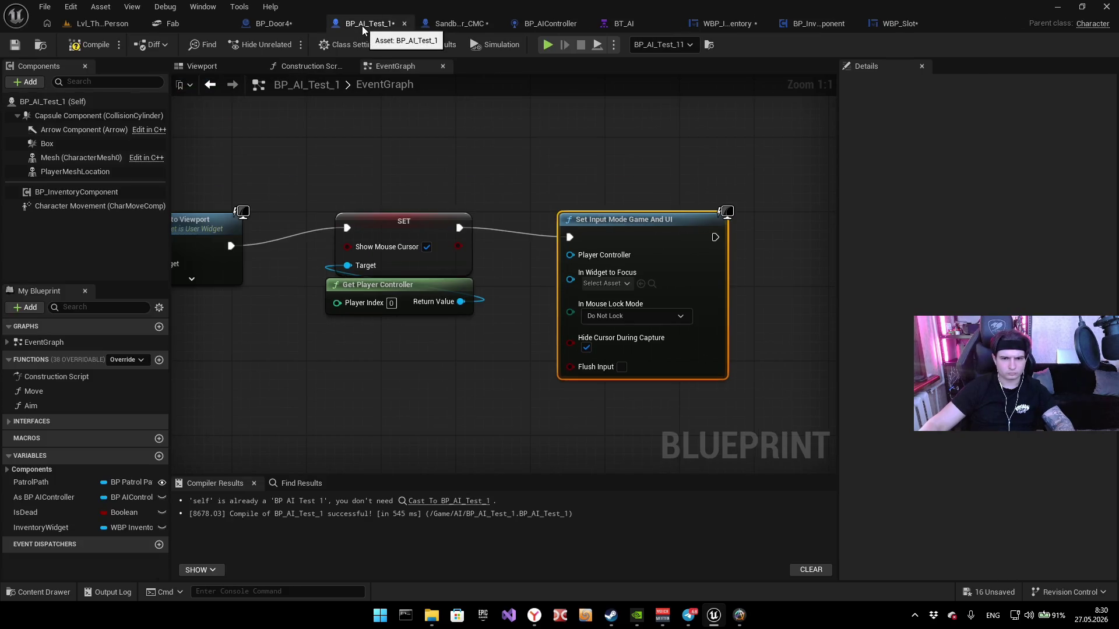
pyautogui.press('Delete')
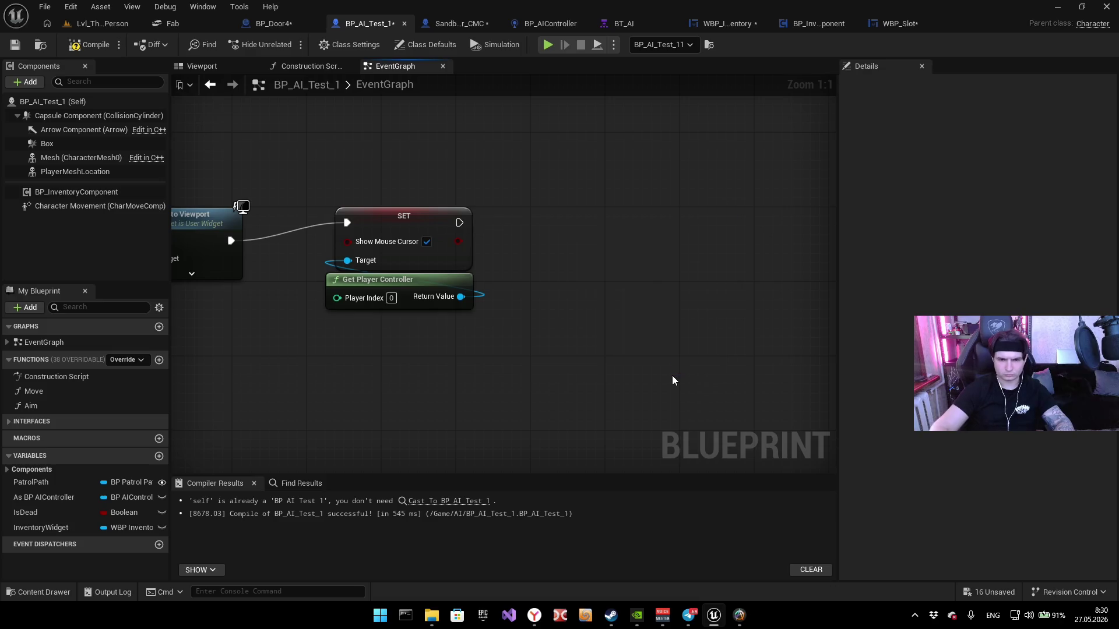
pyautogui.hotkey('ctrl', 'v')
pyautogui.moveTo(676, 379)
pyautogui.mouseDown()
pyautogui.moveTo(536, 192)
pyautogui.moveTo(458, 229)
pyautogui.moveTo(488, 251)
pyautogui.mouseUp()
pyautogui.click(427, 367)
pyautogui.moveTo(461, 297); pyautogui.dragTo(542, 232)
pyautogui.click(588, 198)
pyautogui.click(545, 47)
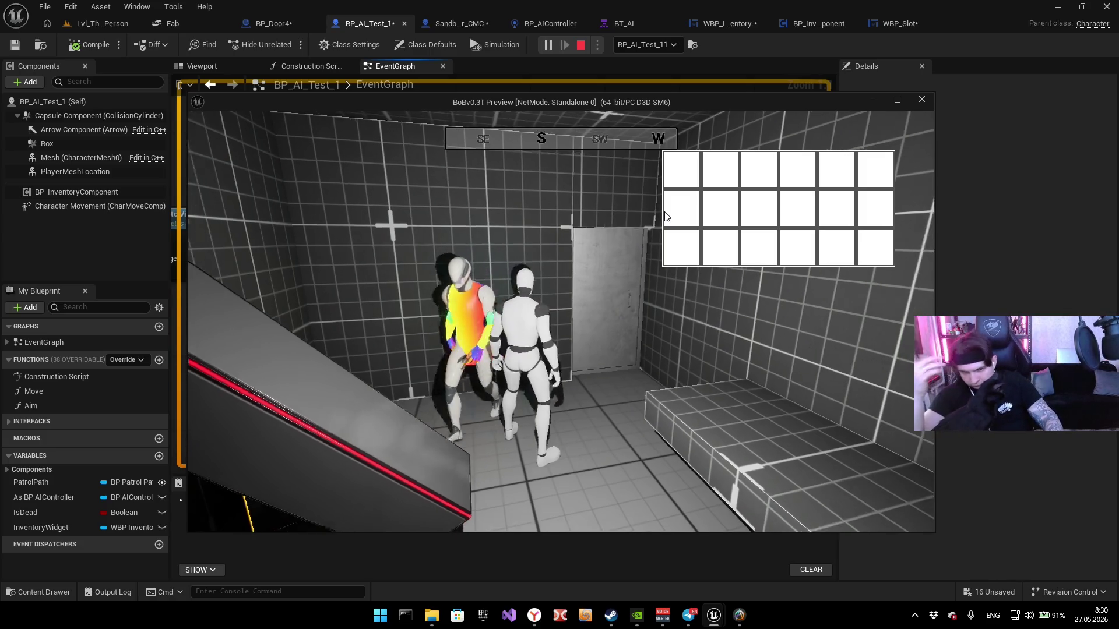
pyautogui.hotkey('alt', 'Tab')
pyautogui.press('Escape')
pyautogui.scroll(-4, 566, 268)
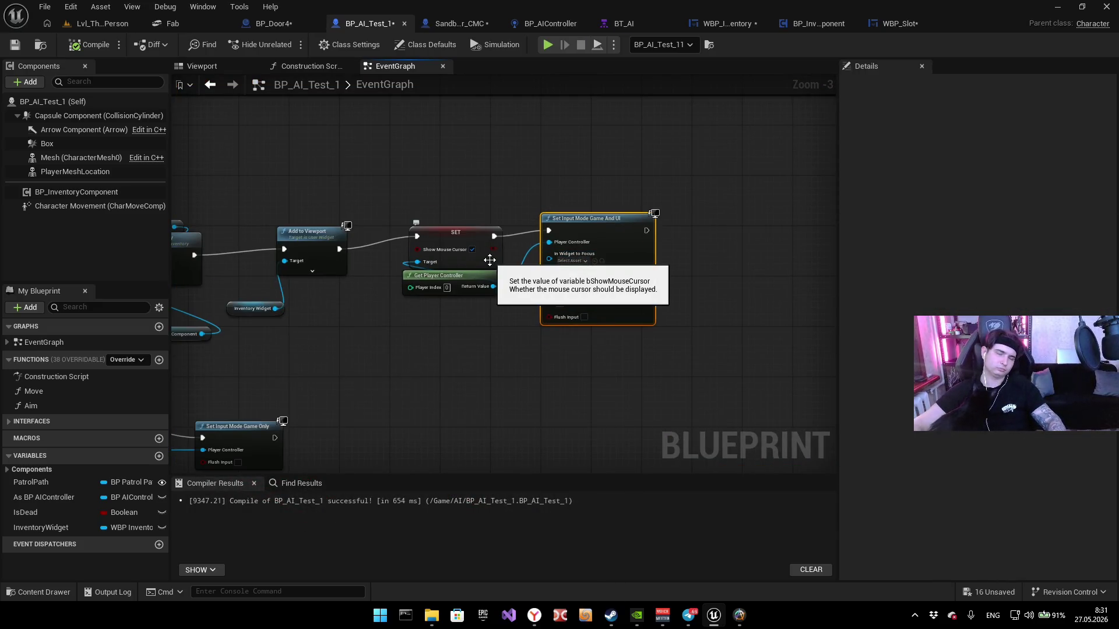
pyautogui.hotkey('alt', 'p')
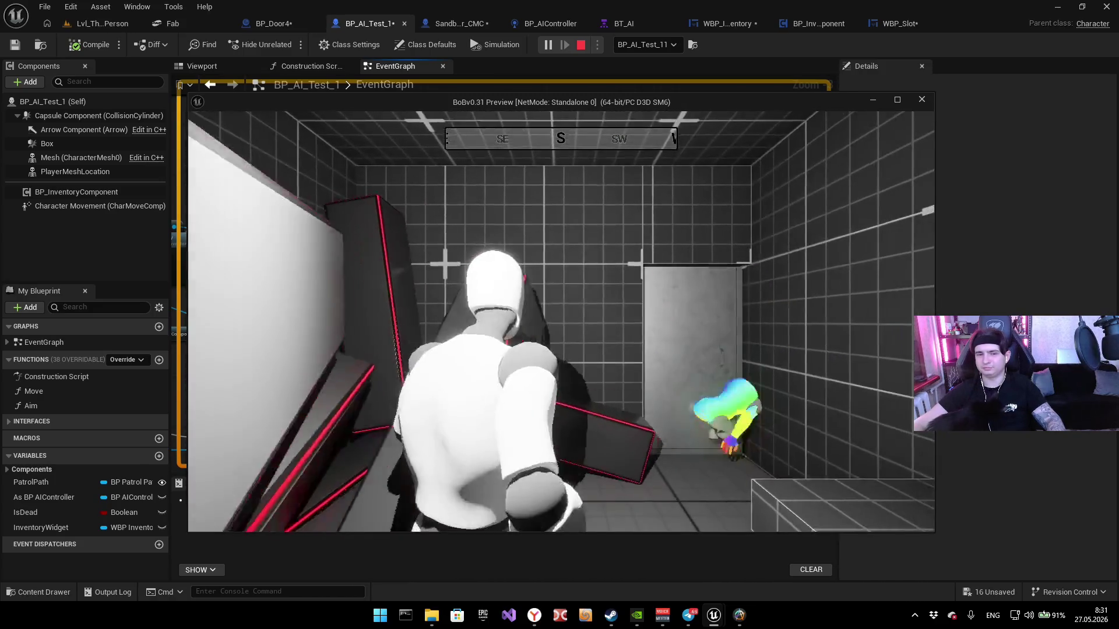
pyautogui.press('Tab')
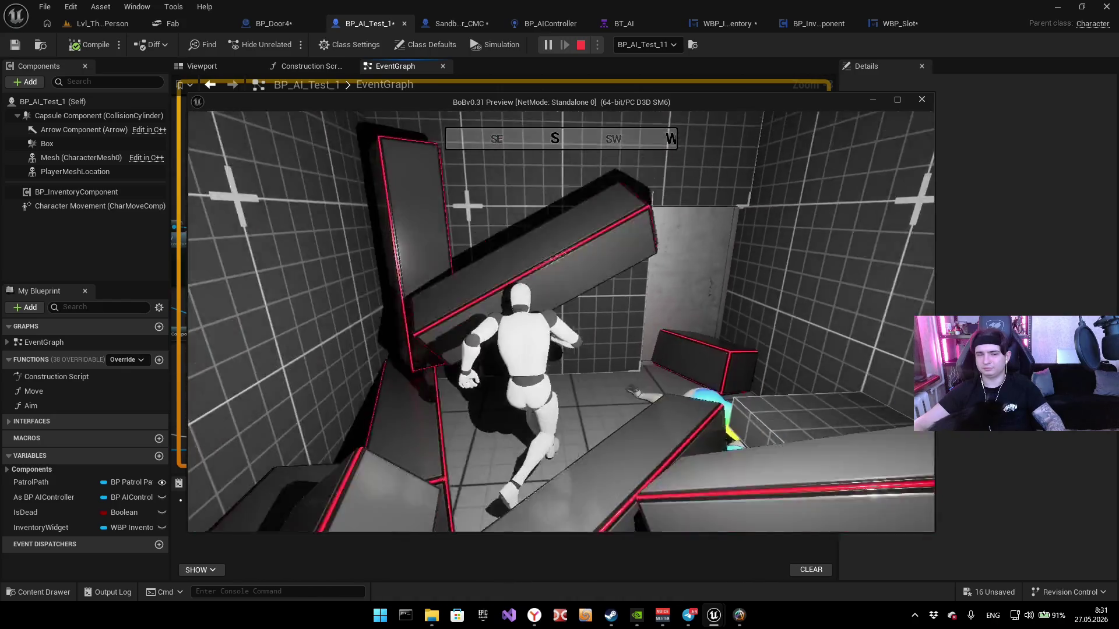
pyautogui.press('Tab')
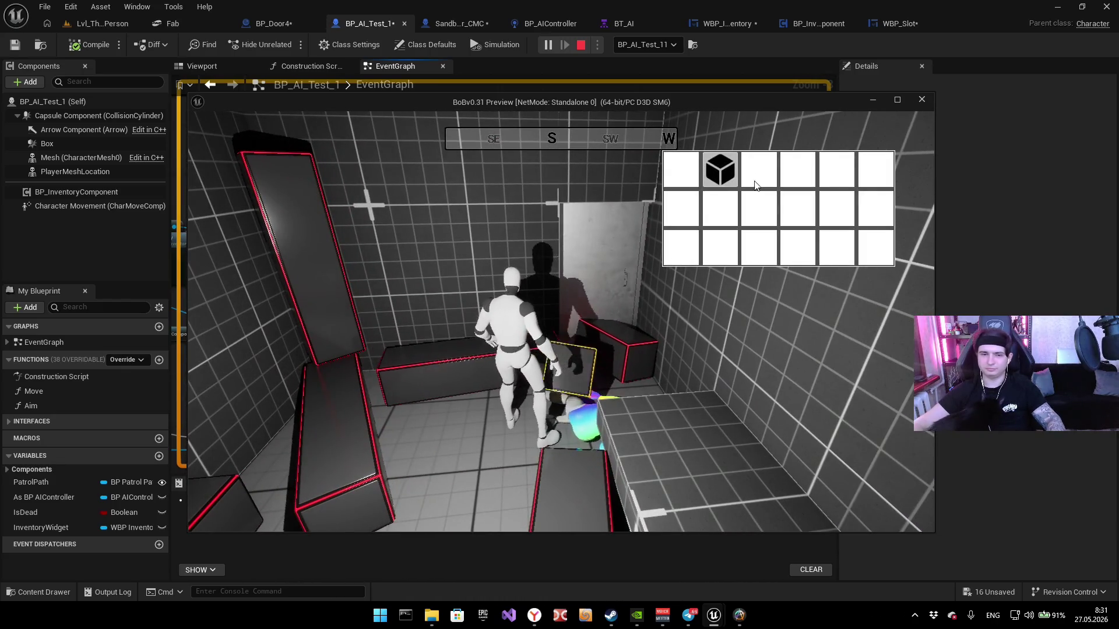
pyautogui.press('Tab')
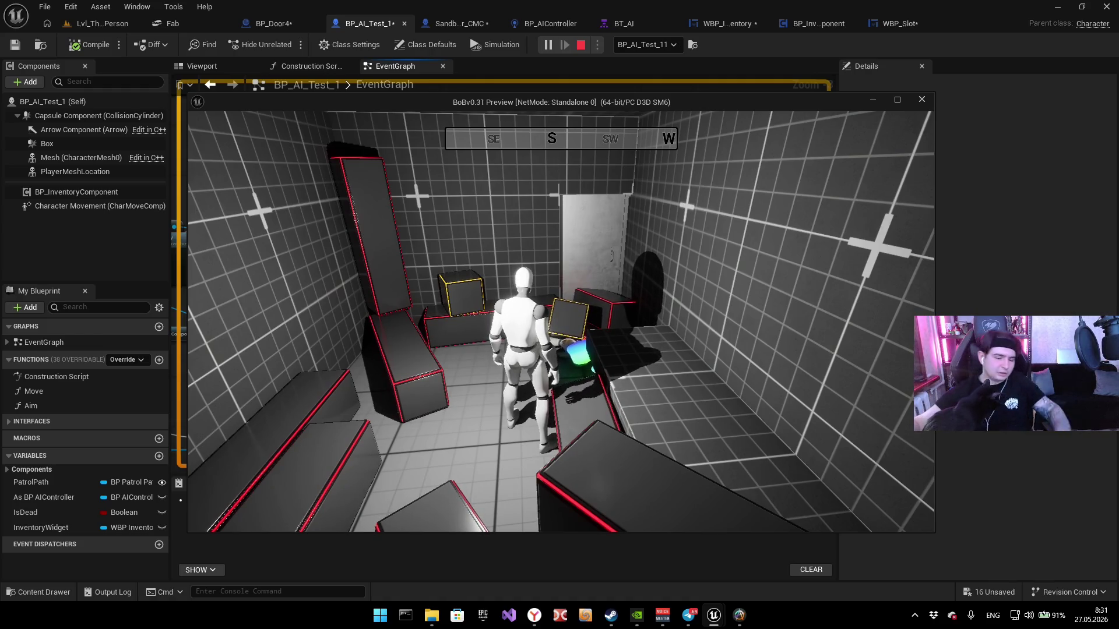
pyautogui.press('Escape')
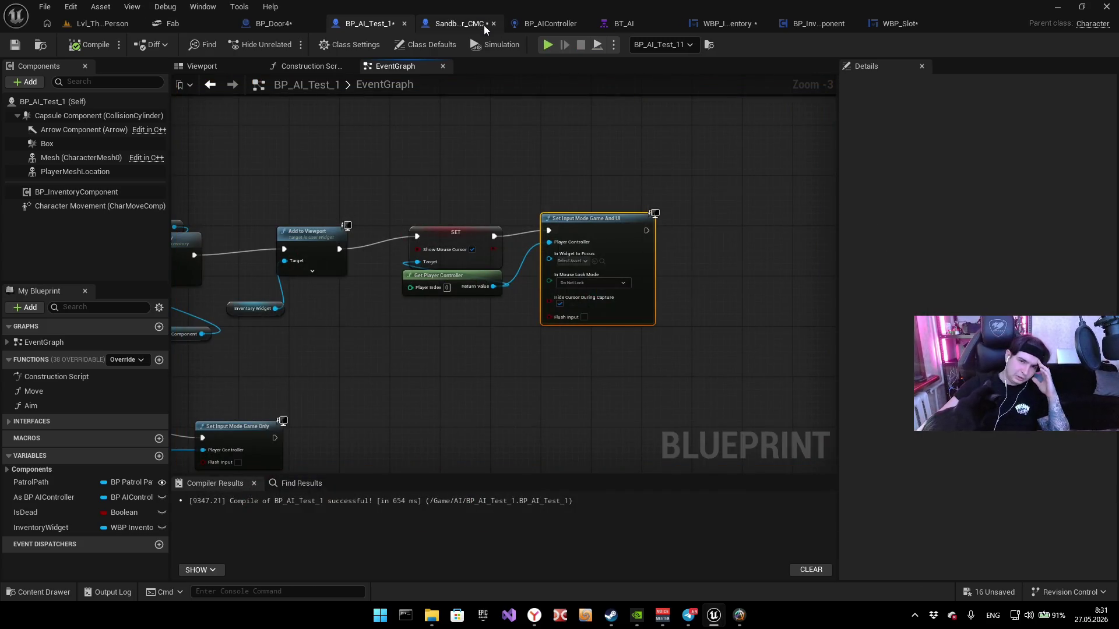
# Step: Review BP_AI_Test_1's widget creation nodes and Set Input Mode Game Only branch
pyautogui.click(484, 29)
pyautogui.click(535, 24)
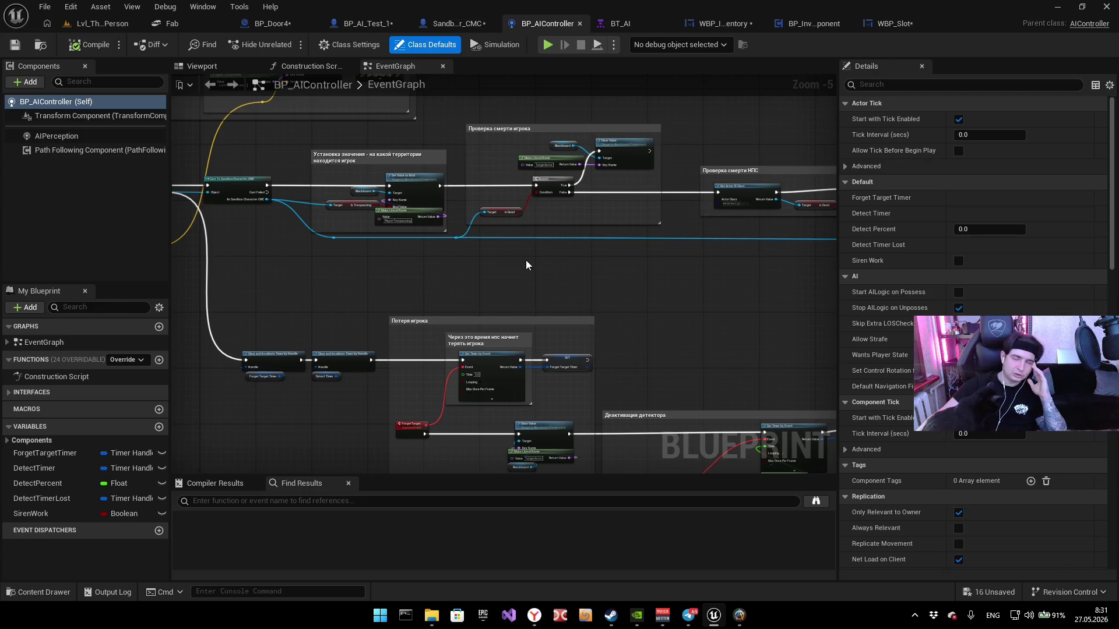
pyautogui.click(366, 23)
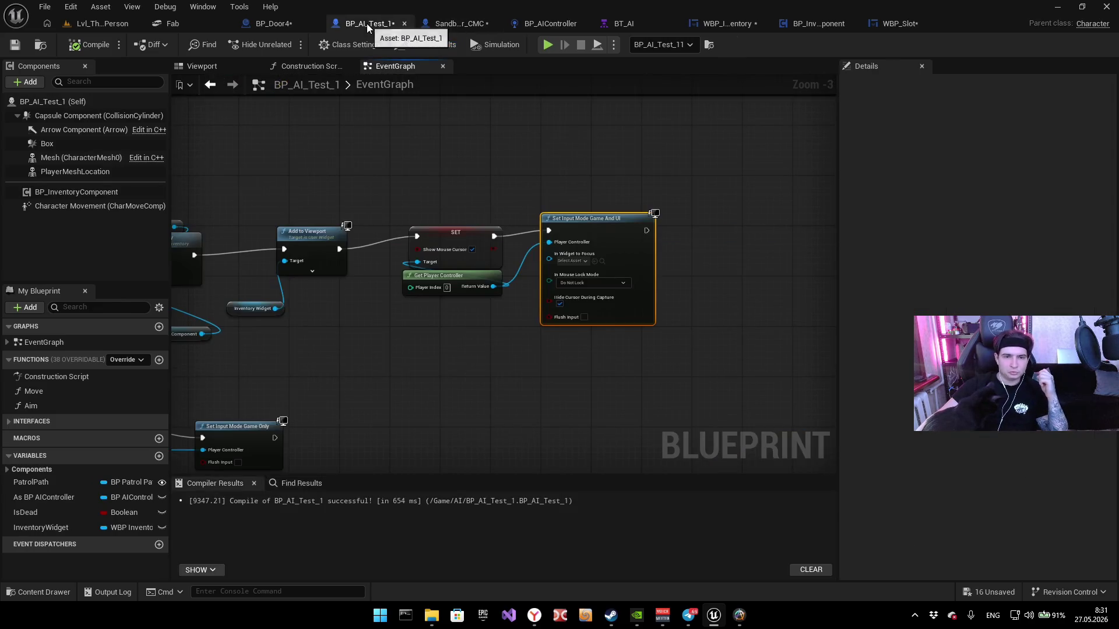
pyautogui.scroll(-2, 361, 367)
pyautogui.scroll(3, 437, 313)
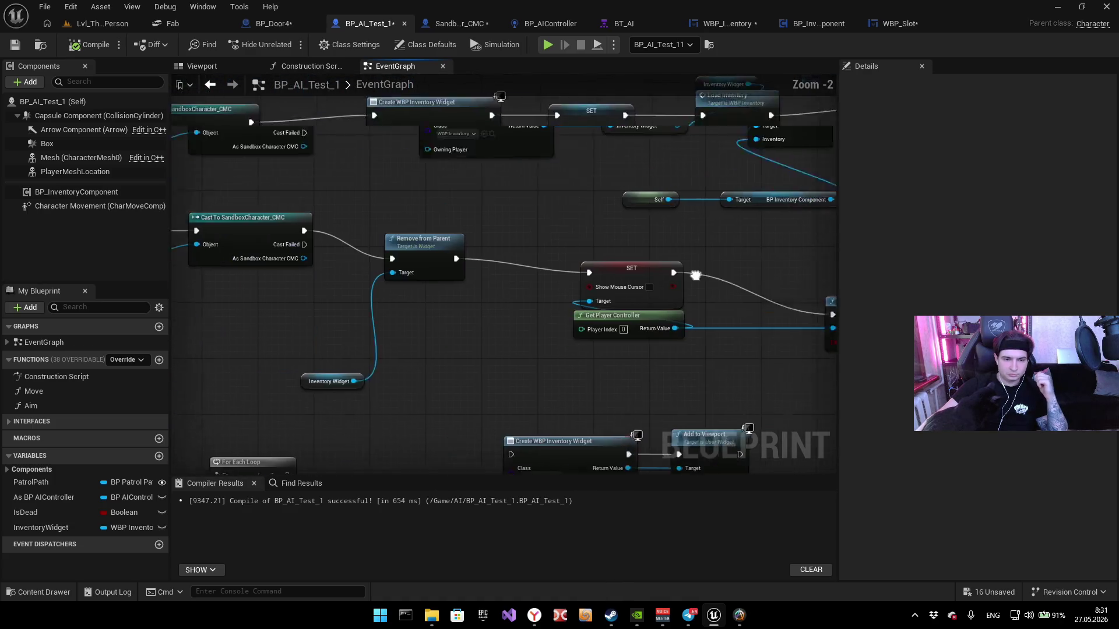
pyautogui.moveTo(606, 286); pyautogui.dragTo(346, 364)
pyautogui.moveTo(481, 333)
pyautogui.mouseDown()
pyautogui.moveTo(445, 327)
pyautogui.moveTo(547, 205)
pyautogui.moveTo(513, 298)
pyautogui.moveTo(597, 257)
pyautogui.moveTo(568, 288)
pyautogui.mouseUp()
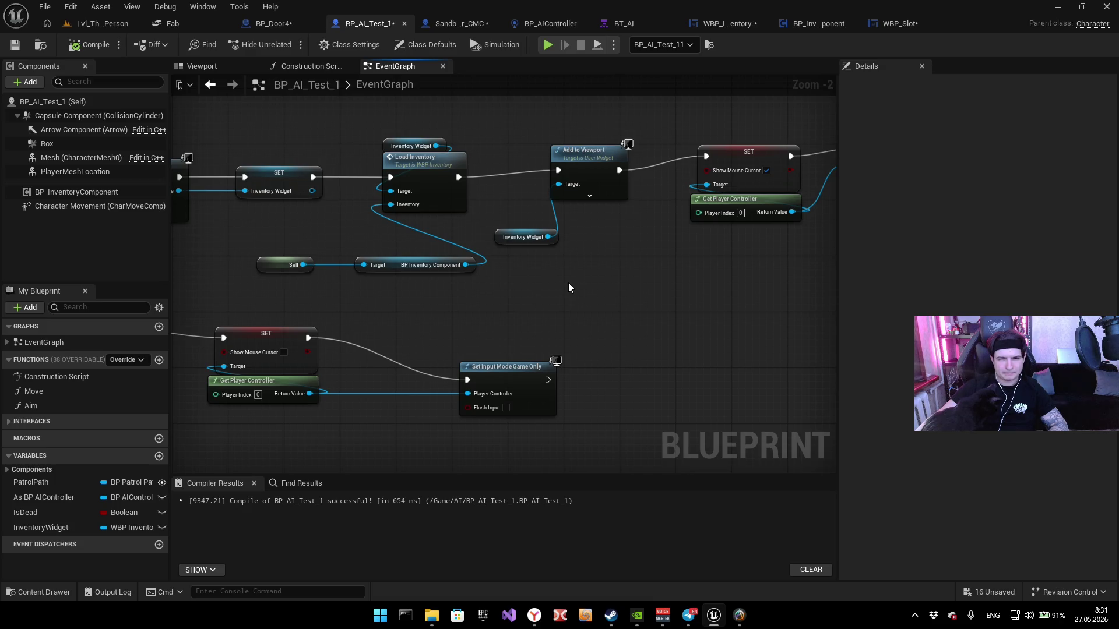
# Step: Open WBP_Slot, dock it among the editor documents, and select the Inventory getter
pyautogui.click(465, 22)
pyautogui.click(548, 23)
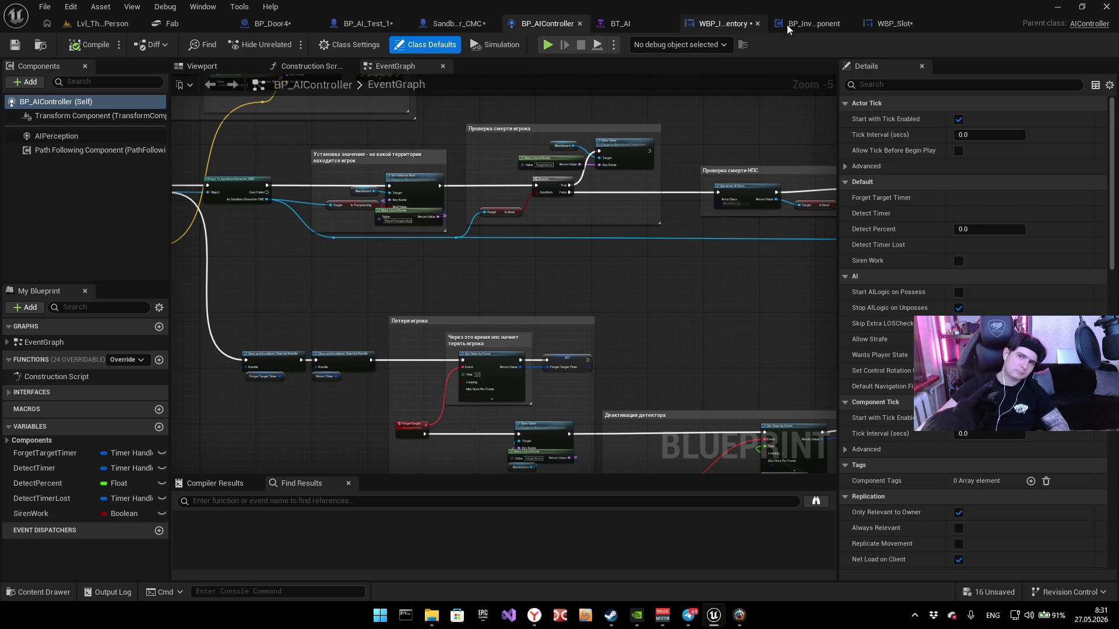
pyautogui.moveTo(892, 24)
pyautogui.mouseDown()
pyautogui.moveTo(668, 9)
pyautogui.moveTo(538, 23)
pyautogui.mouseUp()
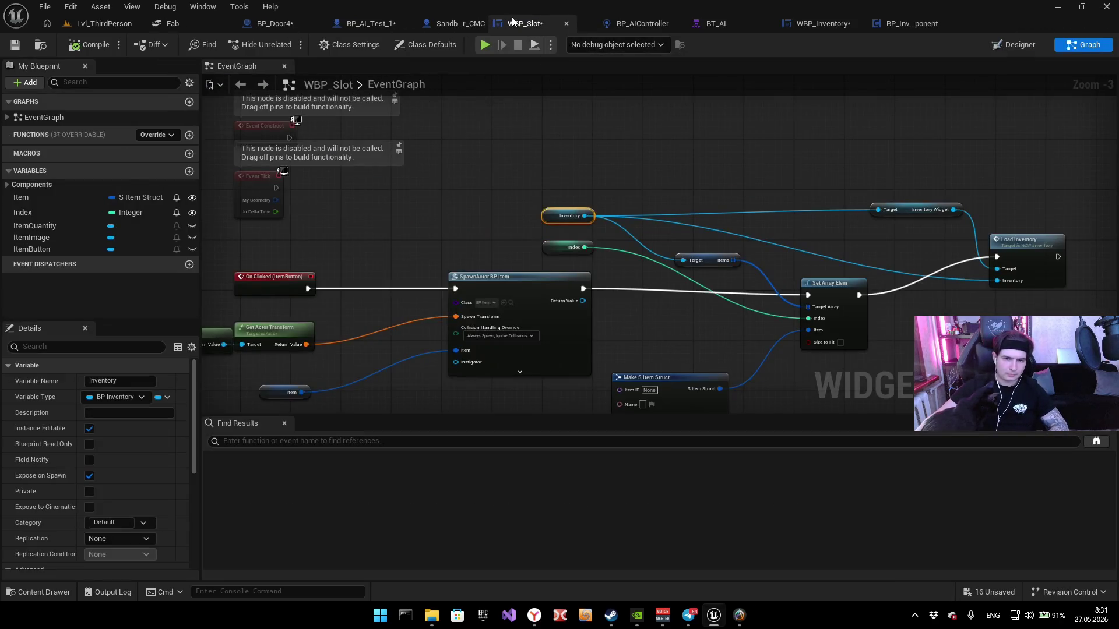
pyautogui.click(741, 146)
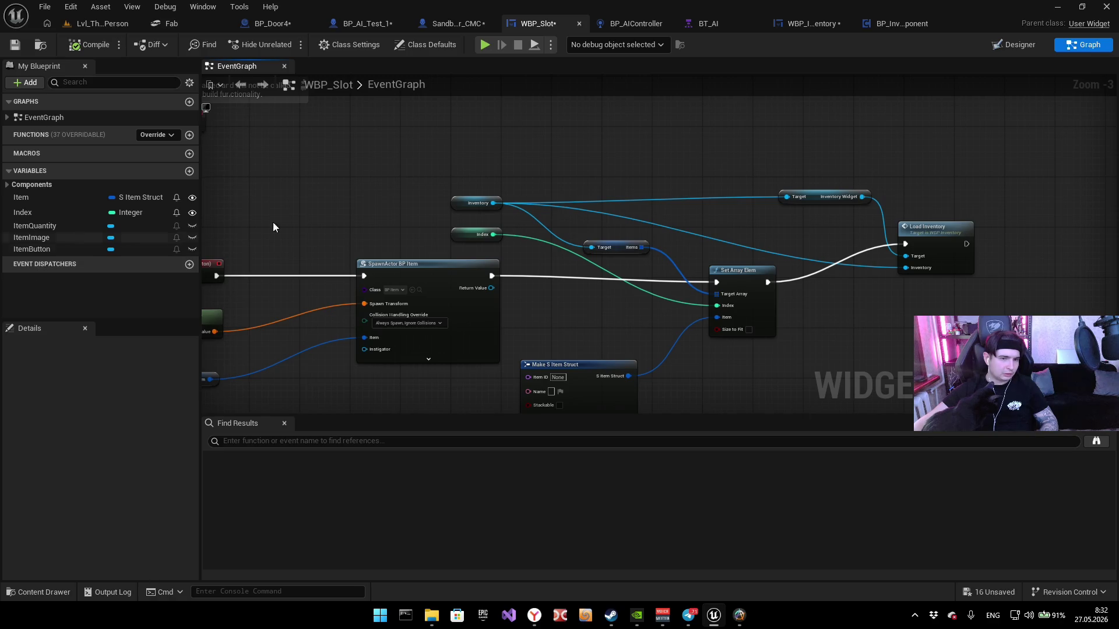
pyautogui.click(461, 204)
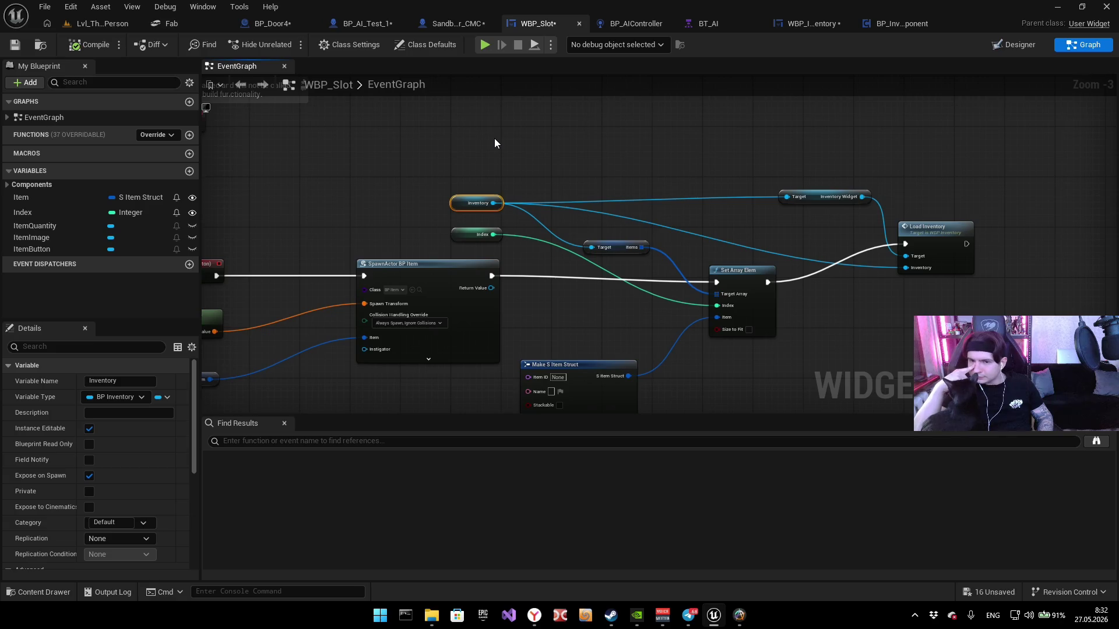
pyautogui.scroll(-1, 494, 138)
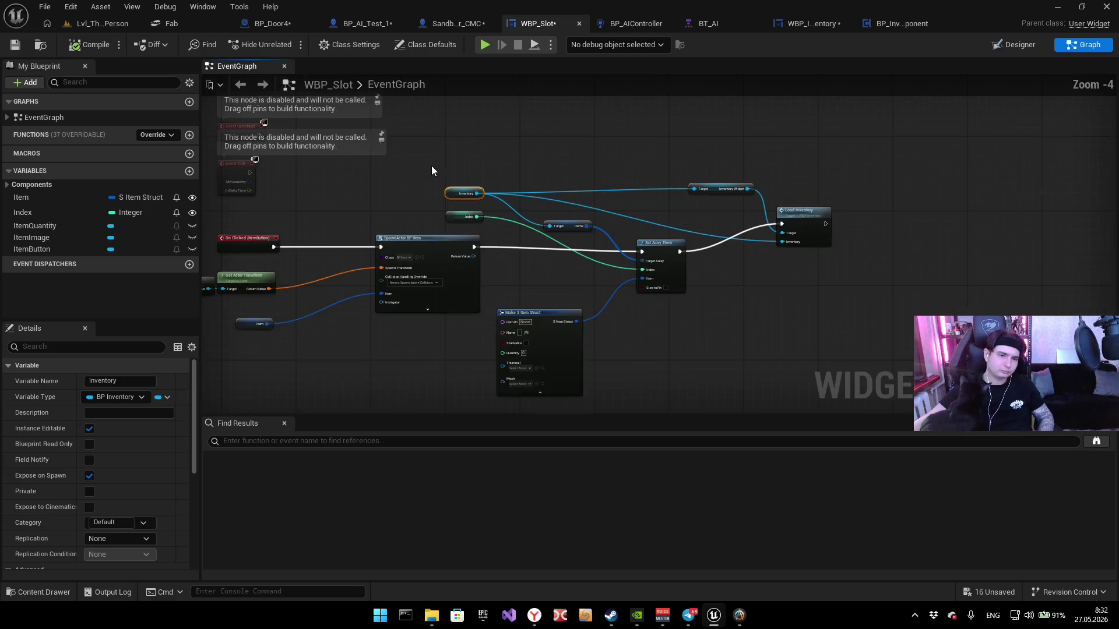